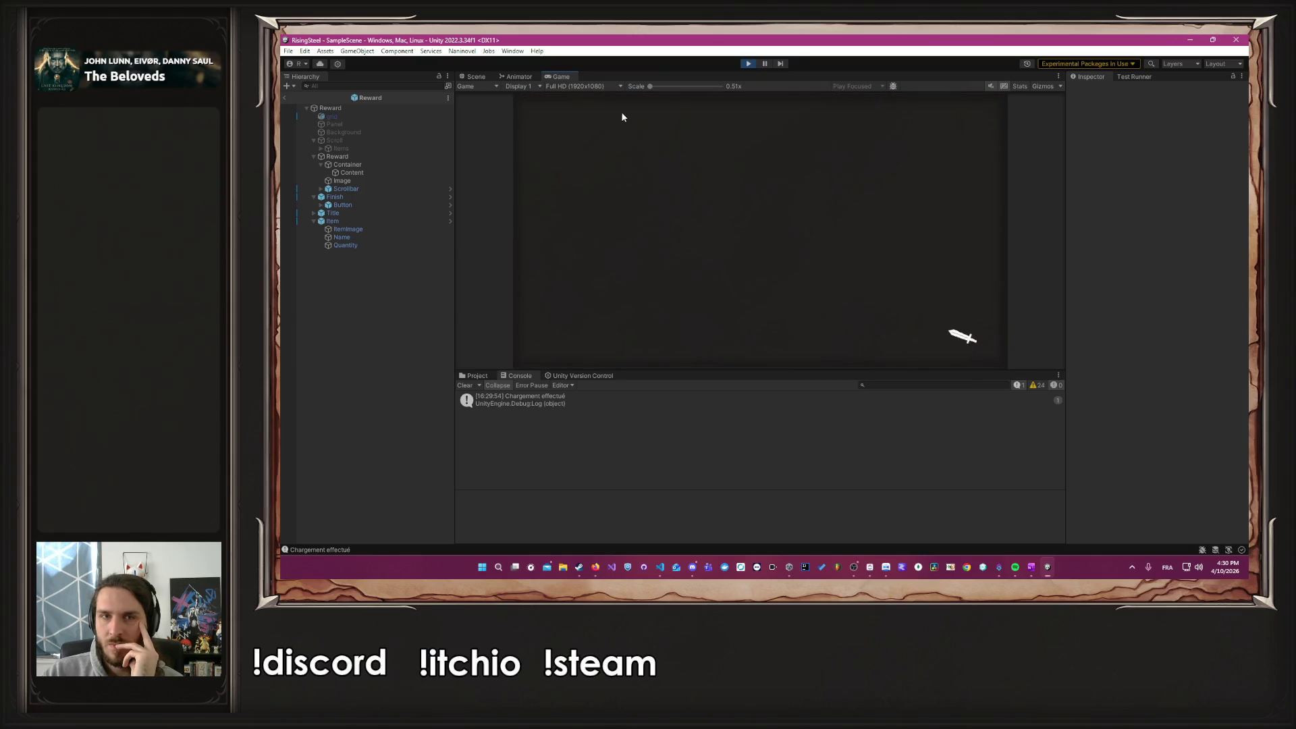
Step: Choose the arena, pick Albert, enlarge the game view, start the fight and attack Elowen
{"action": "left_click", "coordinate": [629, 153]}
{"action": "left_click", "coordinate": [840, 341]}
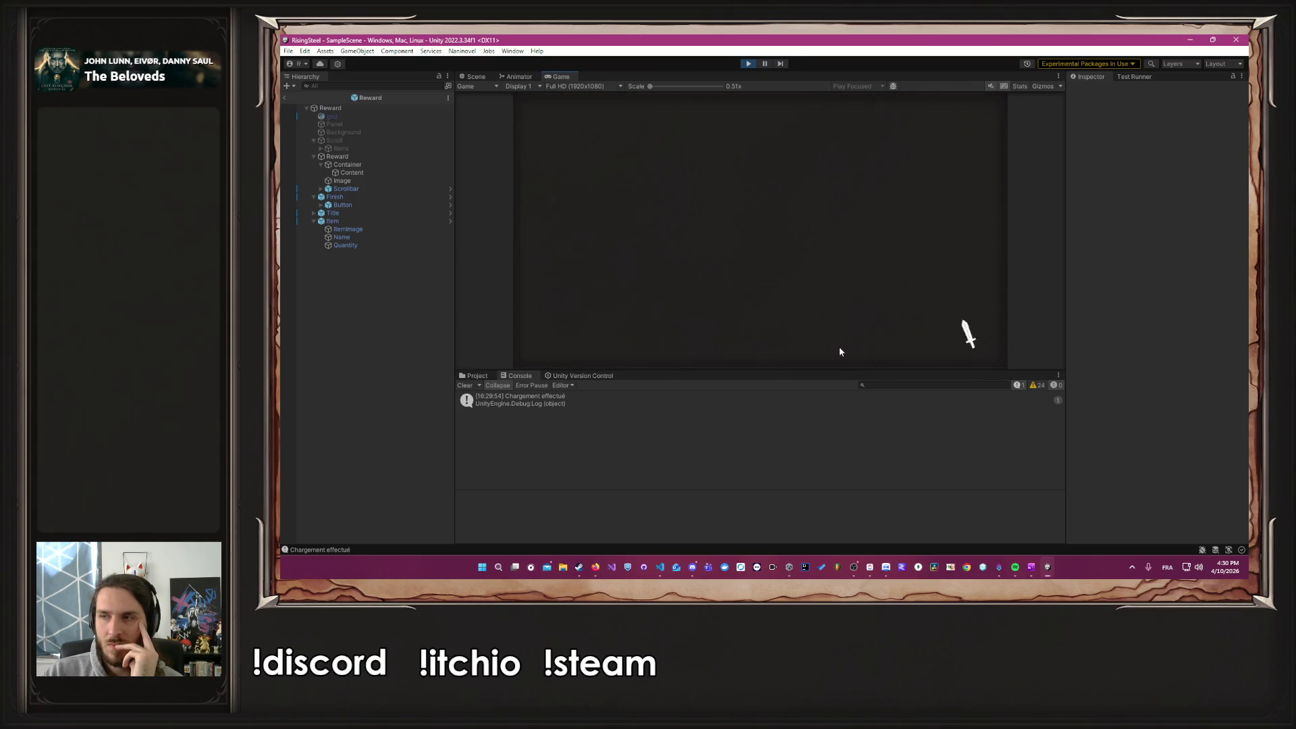
{"action": "left_click", "coordinate": [630, 268]}
{"action": "left_click_drag", "start_coordinate": [818, 370], "coordinate": [816, 432]}
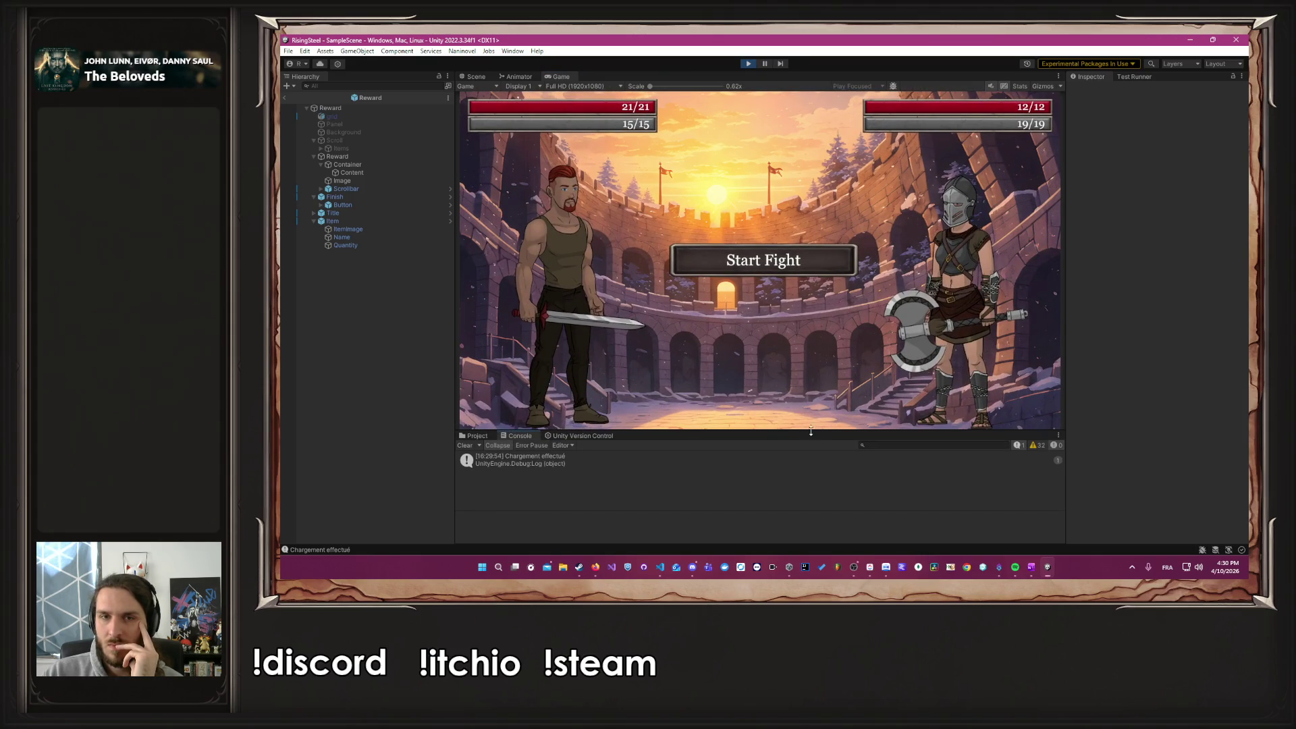
{"action": "left_click", "coordinate": [738, 261]}
{"action": "left_click", "coordinate": [571, 291]}
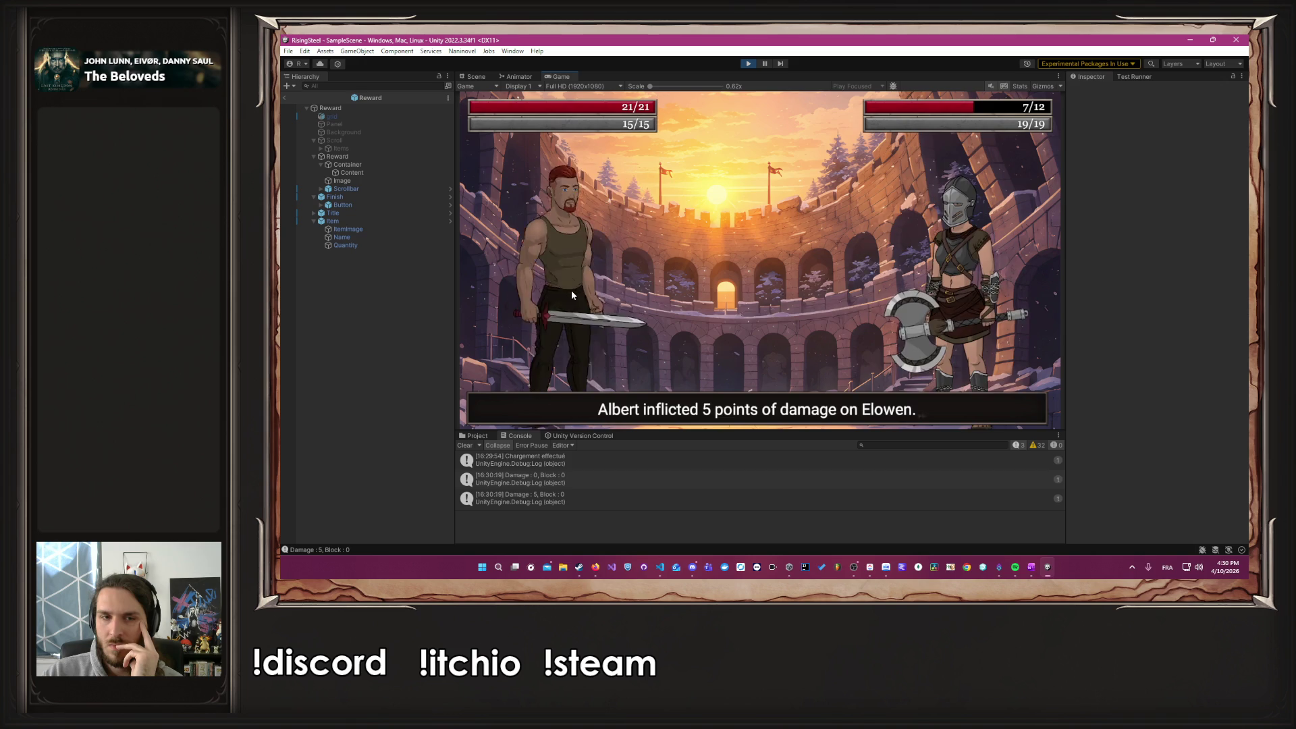
Step: Delete the Chargement Debug.Log in LoadController.cs, then open LoseLifePointUseCase.cs from the damage log
{"action": "left_click", "coordinate": [581, 457]}
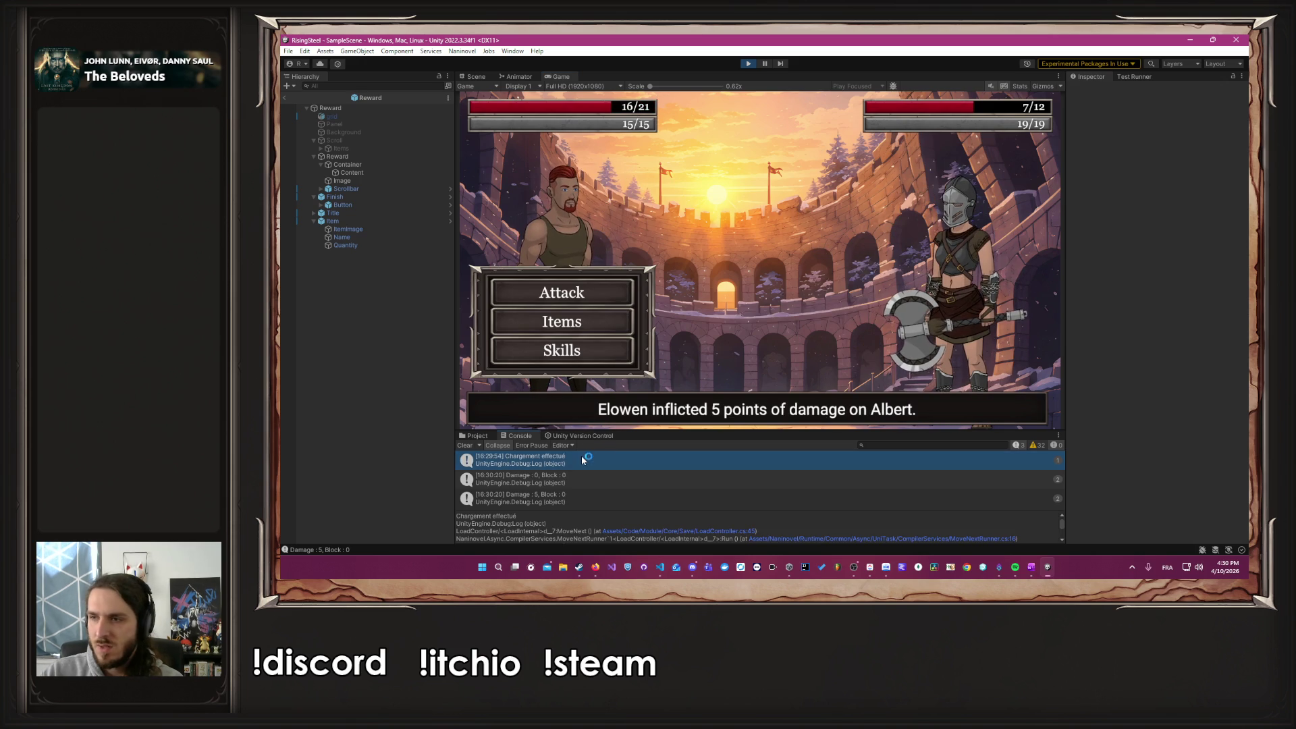
{"action": "double_click", "coordinate": [582, 460]}
{"action": "key", "text": "shift+Up"}
{"action": "key", "text": "BackSpace"}
{"action": "left_click", "coordinate": [1198, 37]}
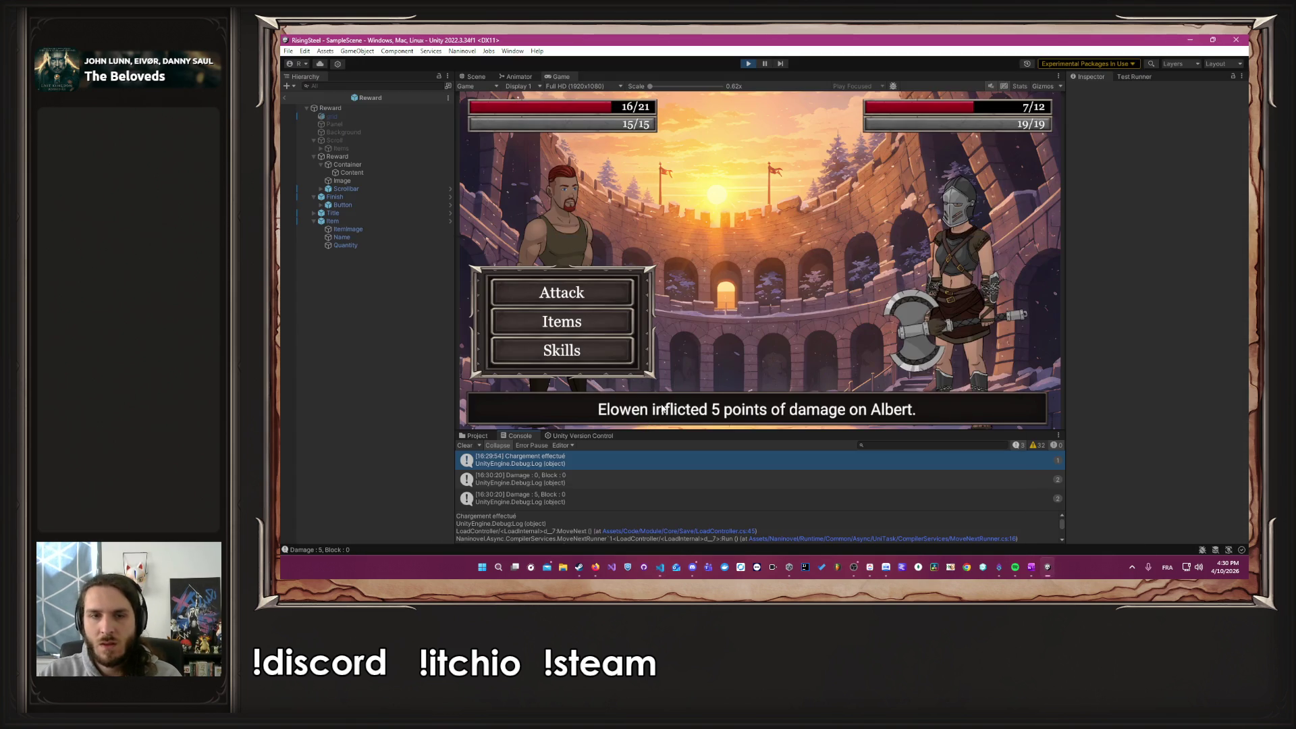
{"action": "double_click", "coordinate": [558, 480]}
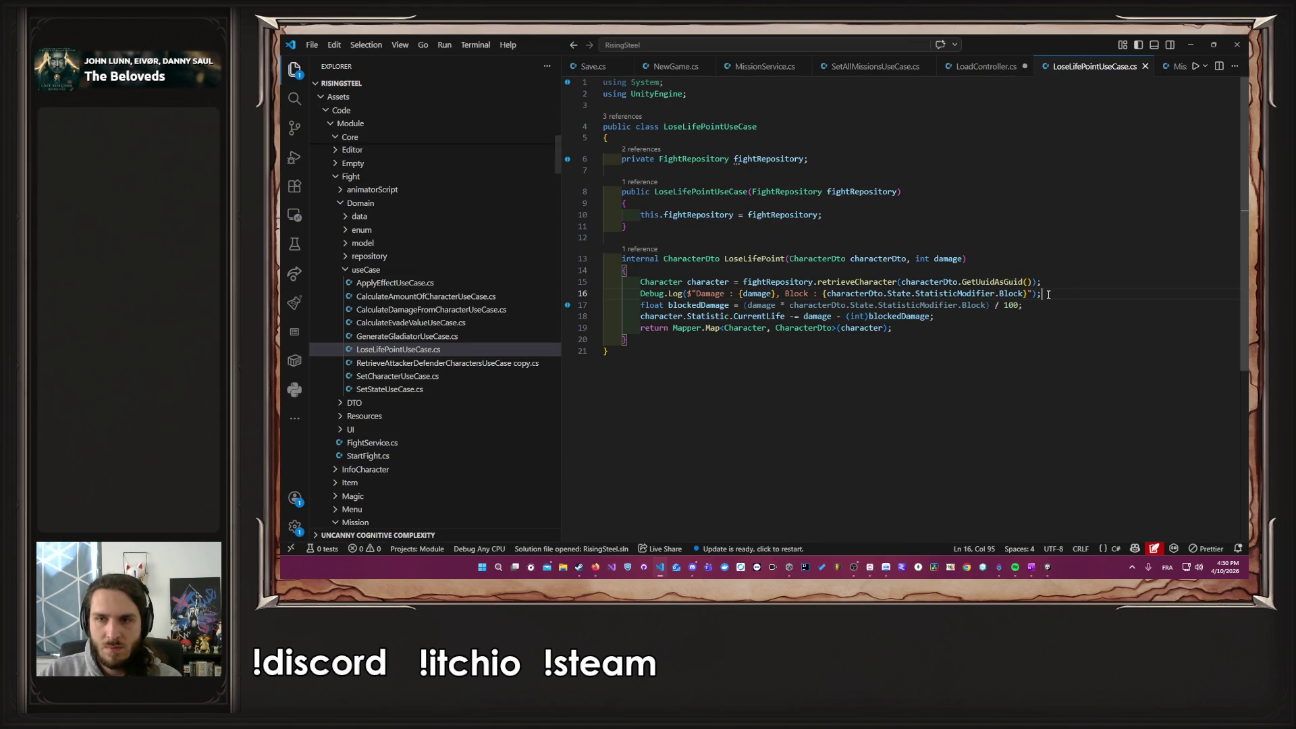
Step: Delete line 16's damage/block Debug.Log in LoseLifePointUseCase.cs and stop Play mode in Unity
{"action": "left_click_drag", "start_coordinate": [1046, 294], "coordinate": [1050, 284]}
{"action": "key", "text": "Delete"}
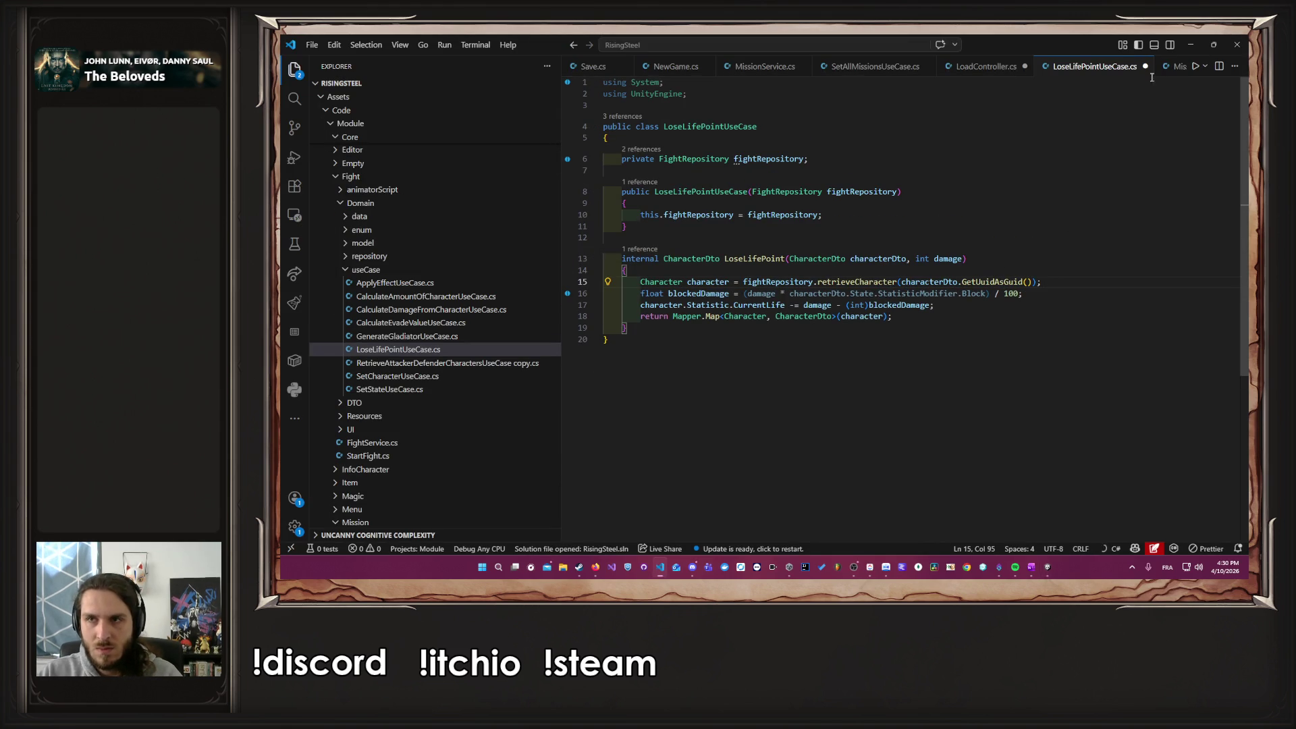
{"action": "key", "text": "alt+Tab"}
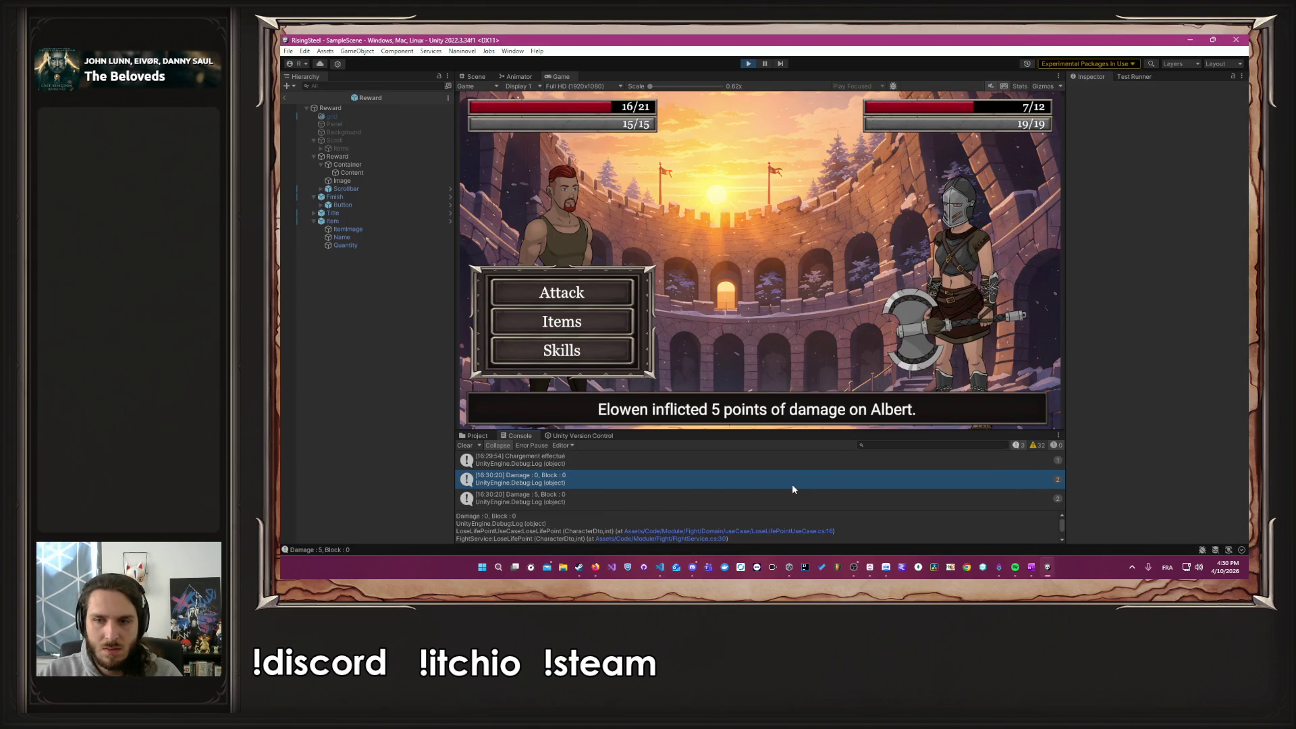
{"action": "key", "text": "alt+Tab"}
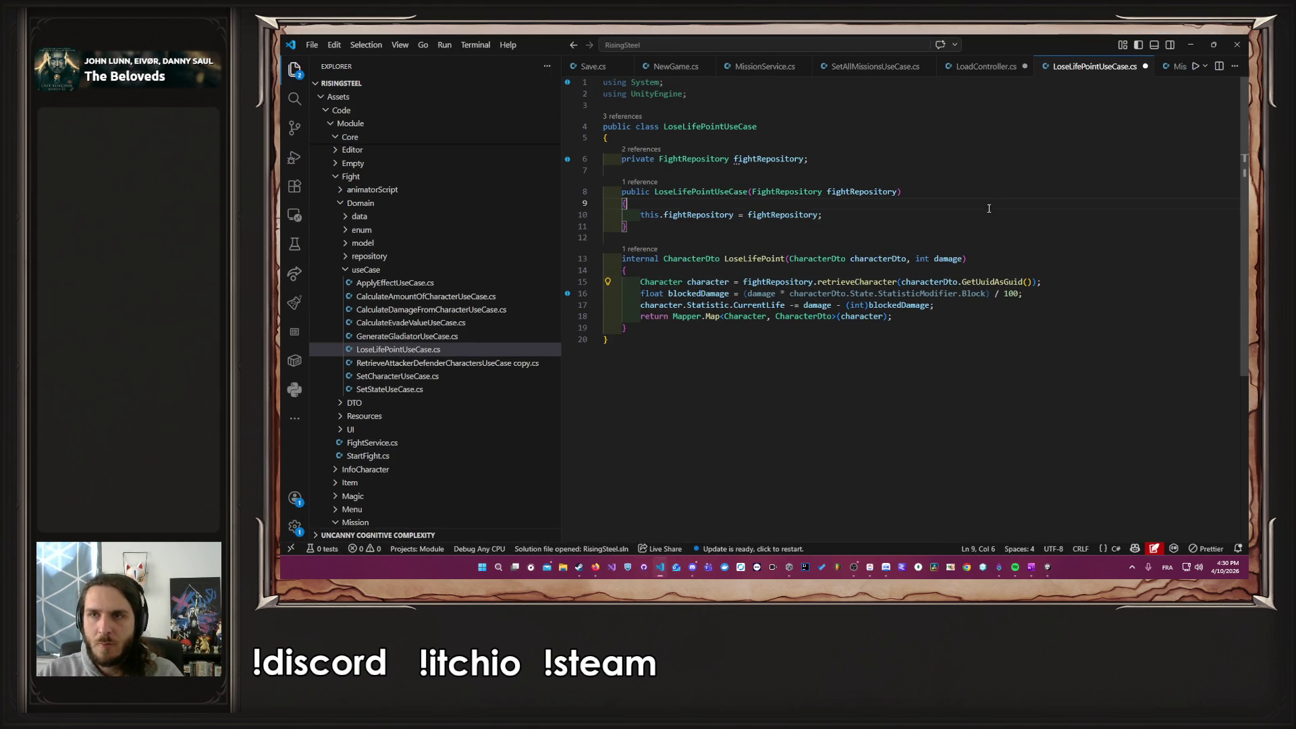
{"action": "left_click", "coordinate": [987, 67]}
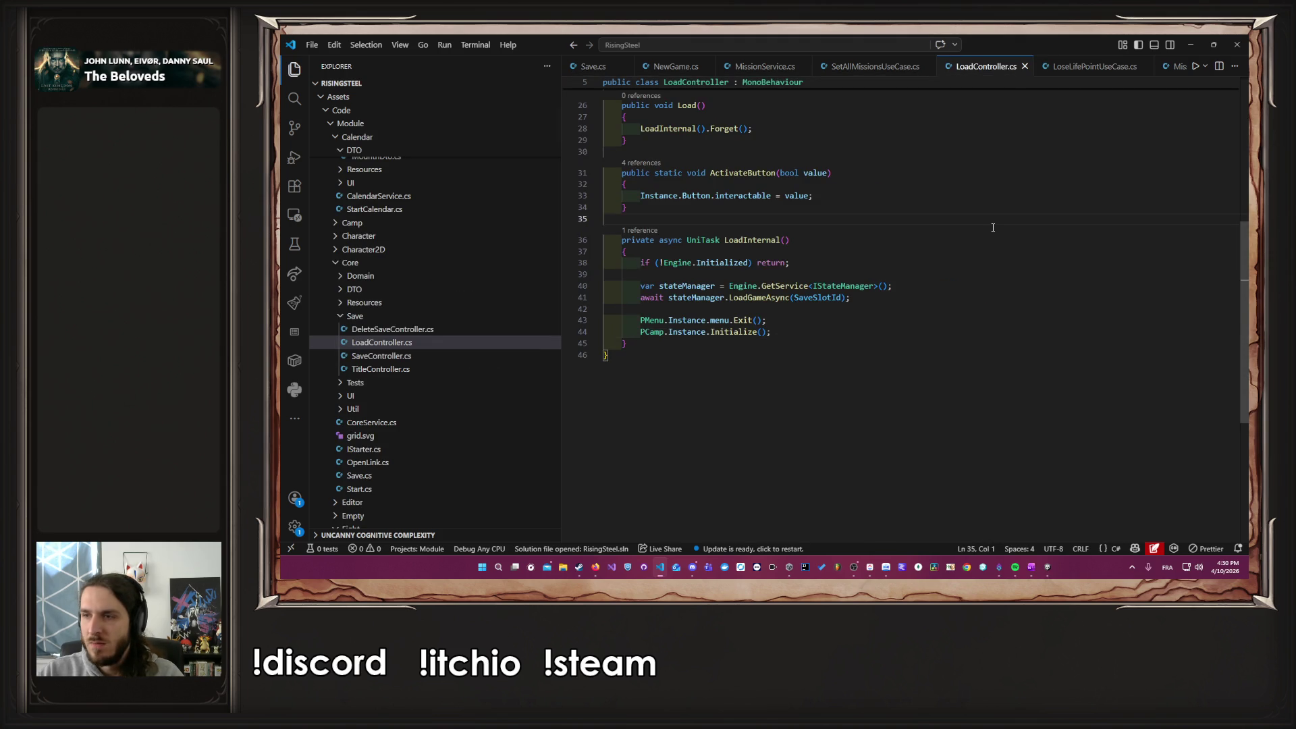
{"action": "key", "text": "alt+Tab"}
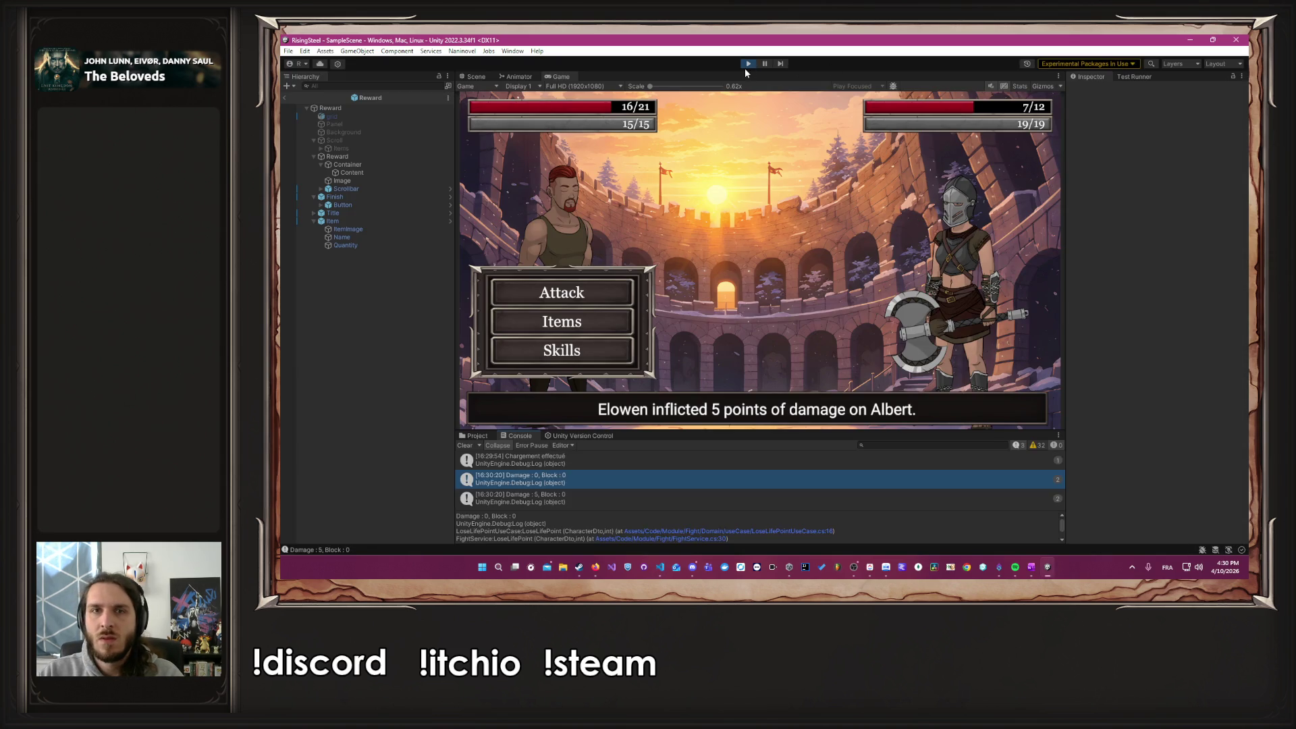
{"action": "left_click", "coordinate": [746, 64]}
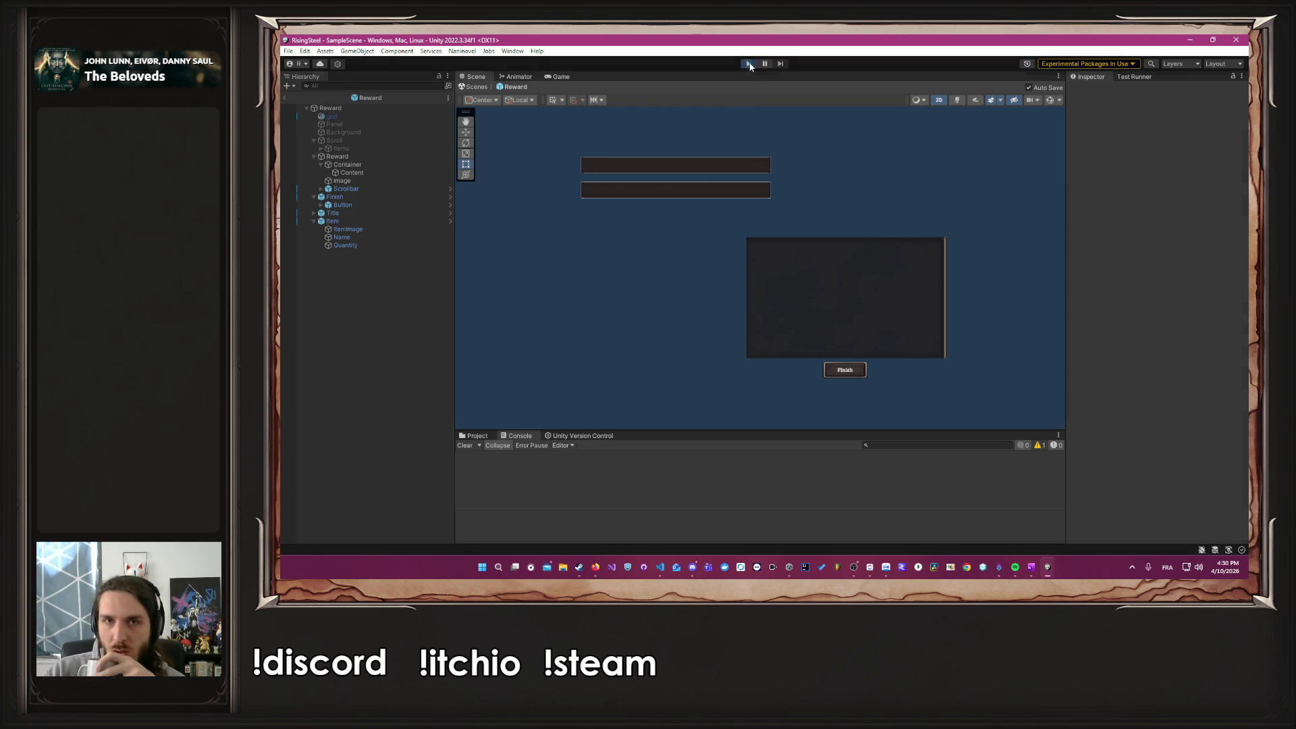
Step: Restart Play mode and move the 'Fix chargement partie' card to DONE in ClickUp
{"action": "left_click", "coordinate": [748, 64]}
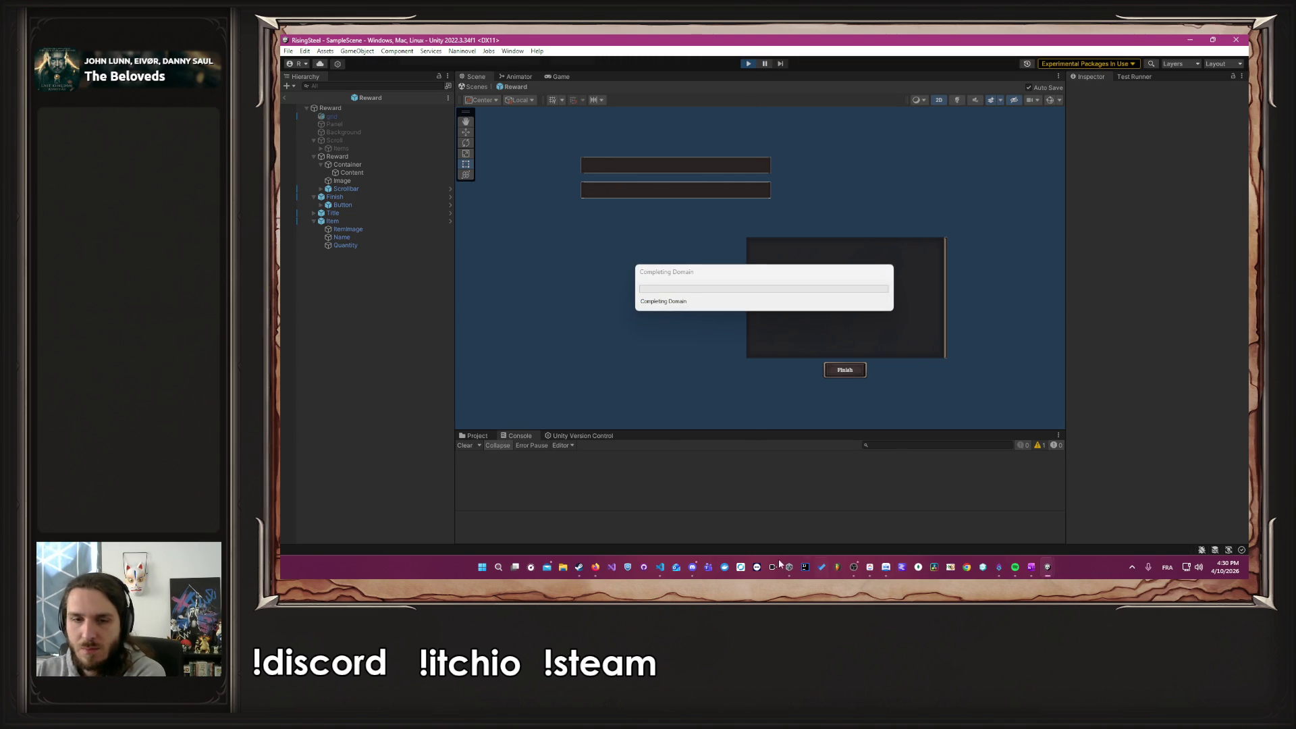
{"action": "left_click", "coordinate": [870, 569]}
{"action": "mouse_move", "coordinate": [536, 301]}
{"action": "left_mouse_down"}
{"action": "mouse_move", "coordinate": [737, 302]}
{"action": "mouse_move", "coordinate": [824, 274]}
{"action": "mouse_move", "coordinate": [953, 264]}
{"action": "mouse_move", "coordinate": [965, 189]}
{"action": "left_mouse_up"}
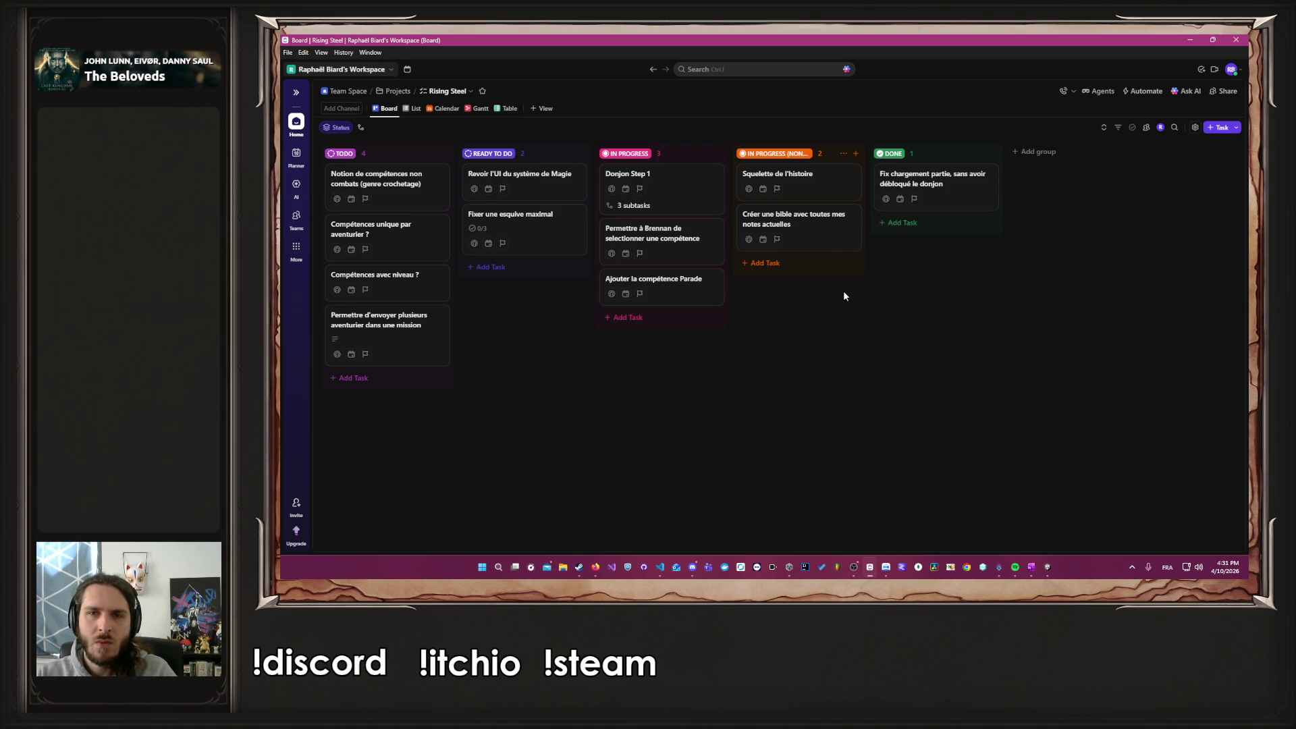
Step: After trying Add Task, view settings and Gantt, add a chat channel to Rising Steel
{"action": "left_click", "coordinate": [944, 224]}
{"action": "left_click", "coordinate": [955, 329]}
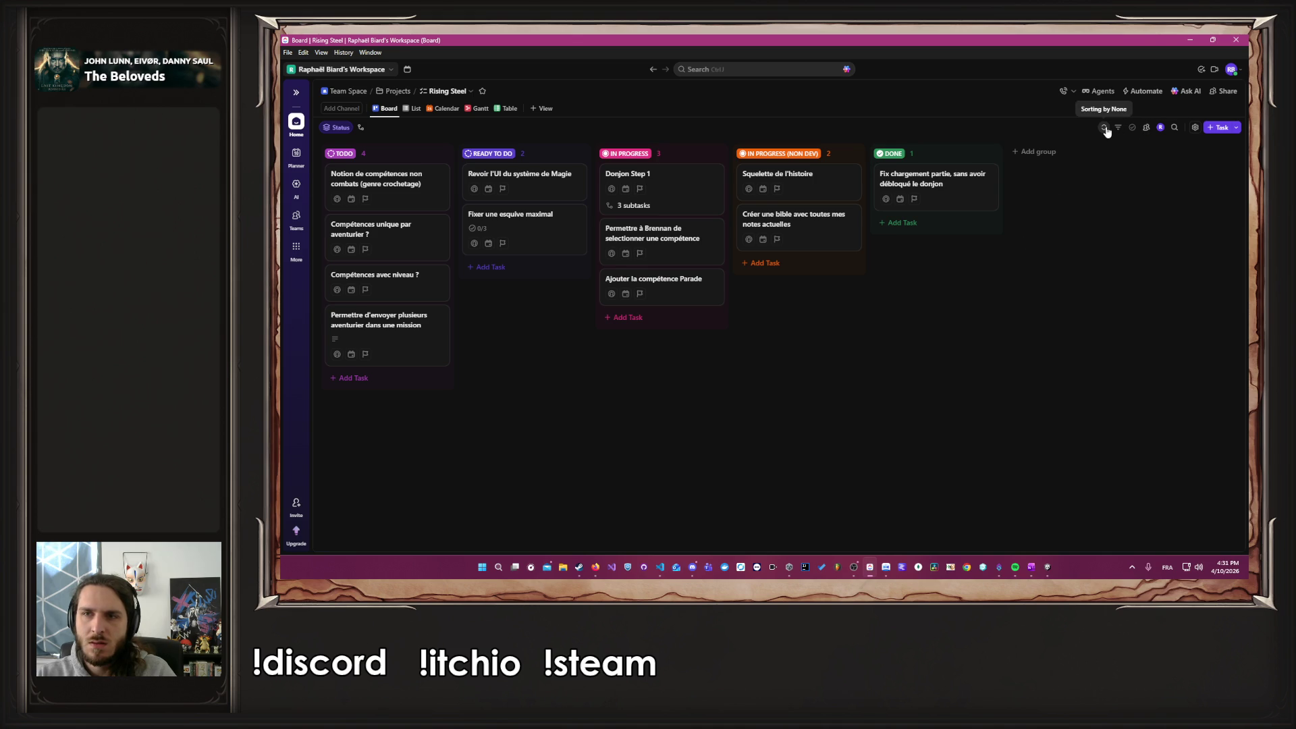
{"action": "left_click", "coordinate": [1195, 129]}
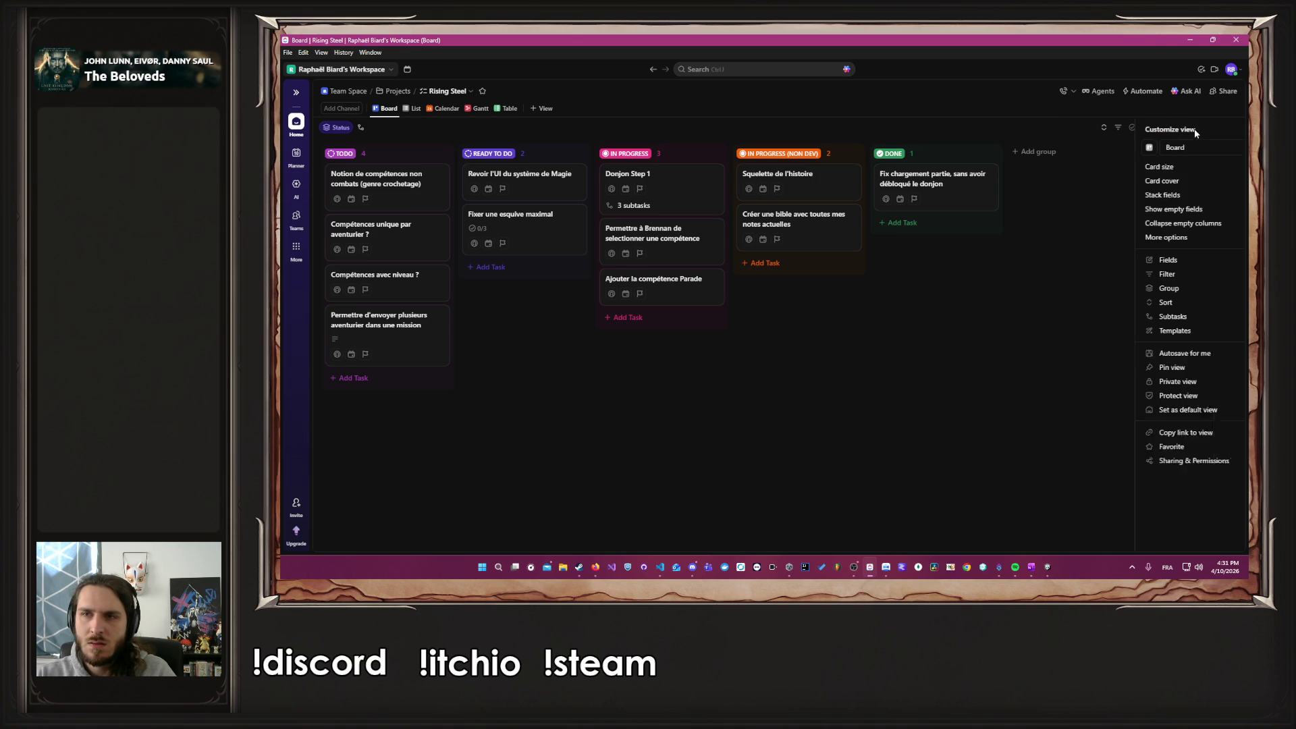
{"action": "left_click", "coordinate": [1054, 352]}
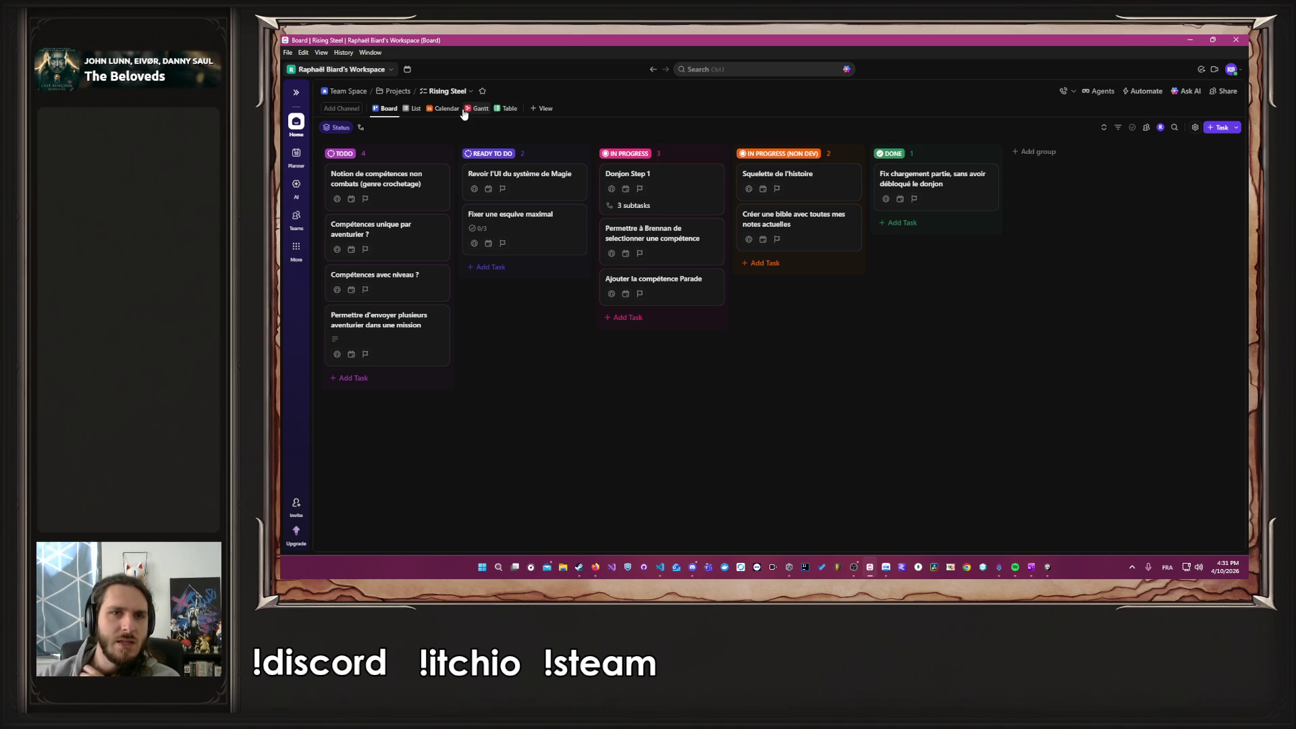
{"action": "left_click", "coordinate": [479, 110]}
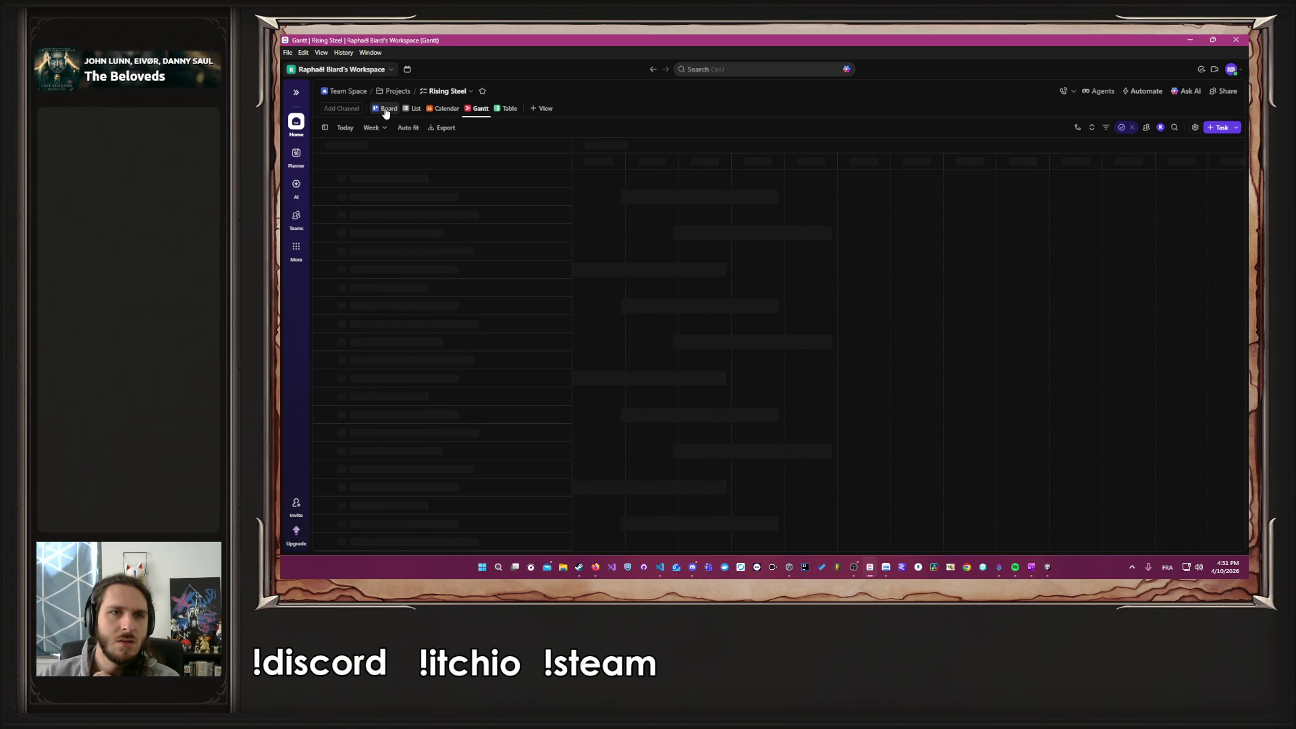
{"action": "left_click", "coordinate": [385, 110]}
{"action": "left_click", "coordinate": [342, 108]}
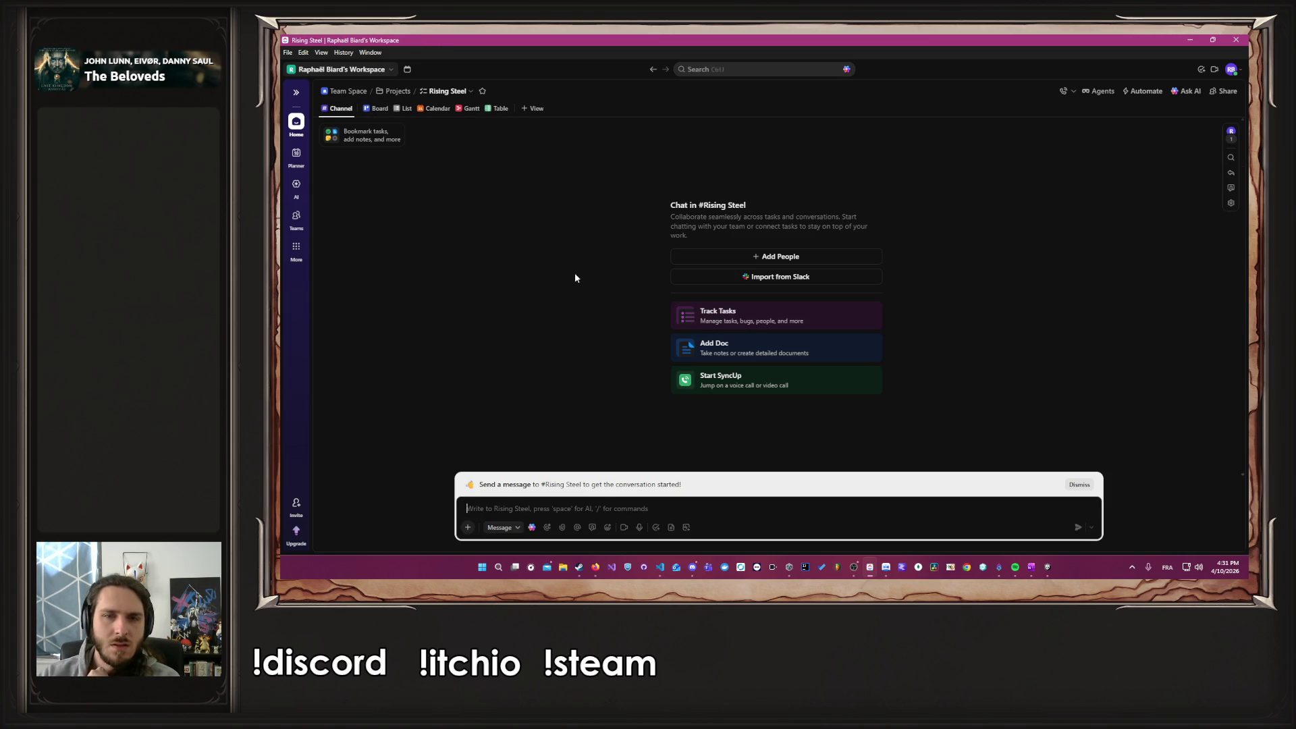
Step: Open the channel's card list and dismiss the Bookmarks card dialog without adding it
{"action": "left_click", "coordinate": [378, 109]}
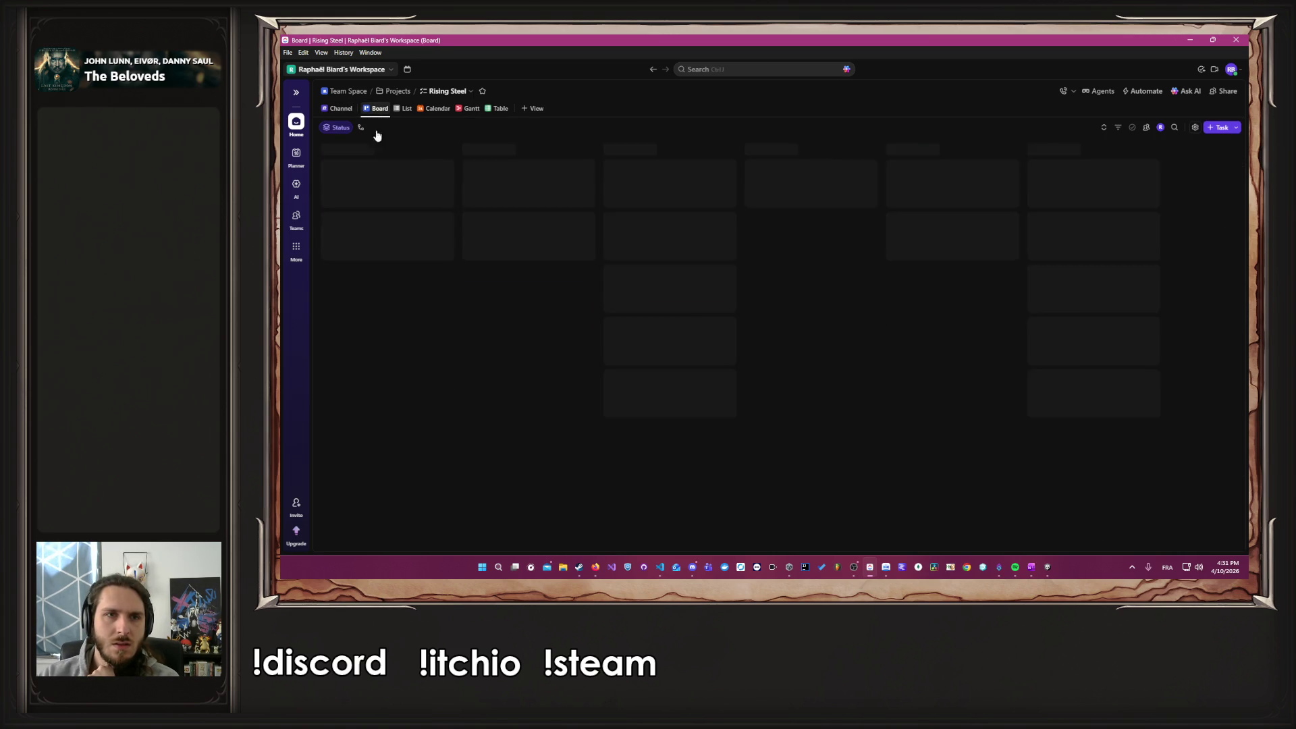
{"action": "left_click", "coordinate": [338, 110]}
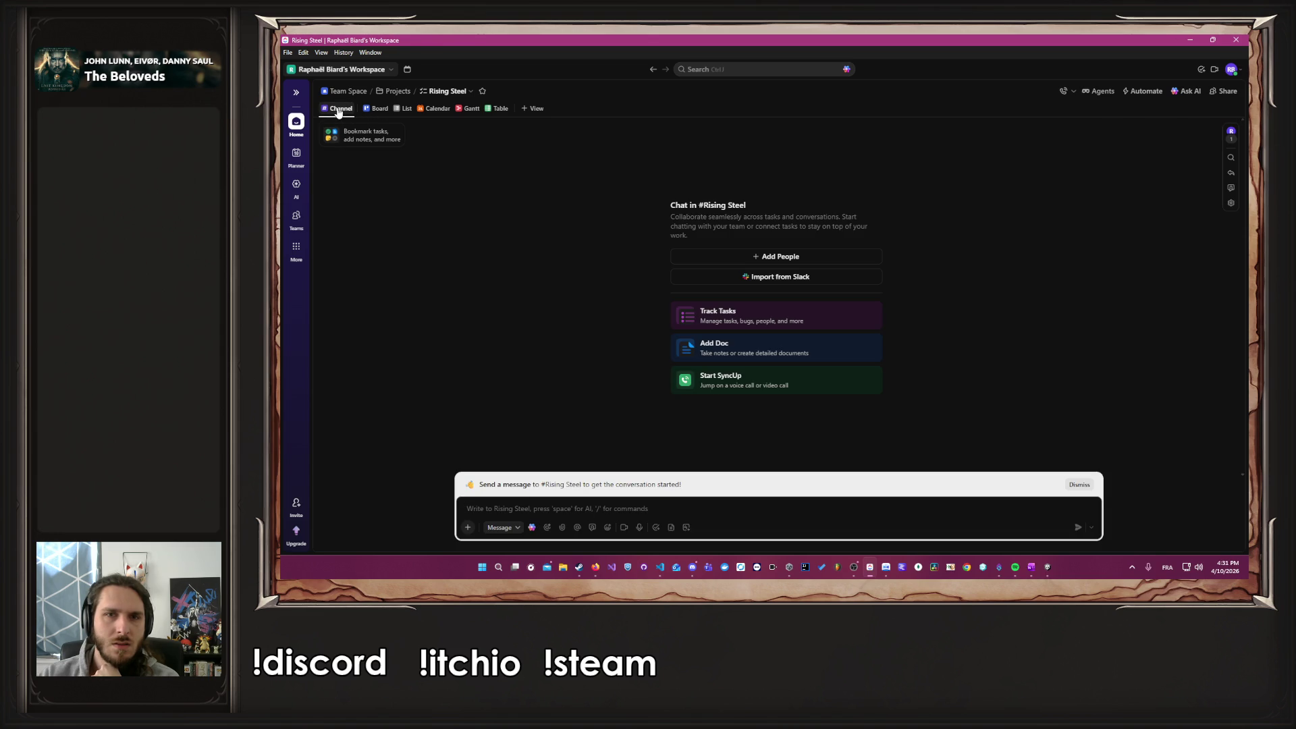
{"action": "left_click", "coordinate": [396, 138]}
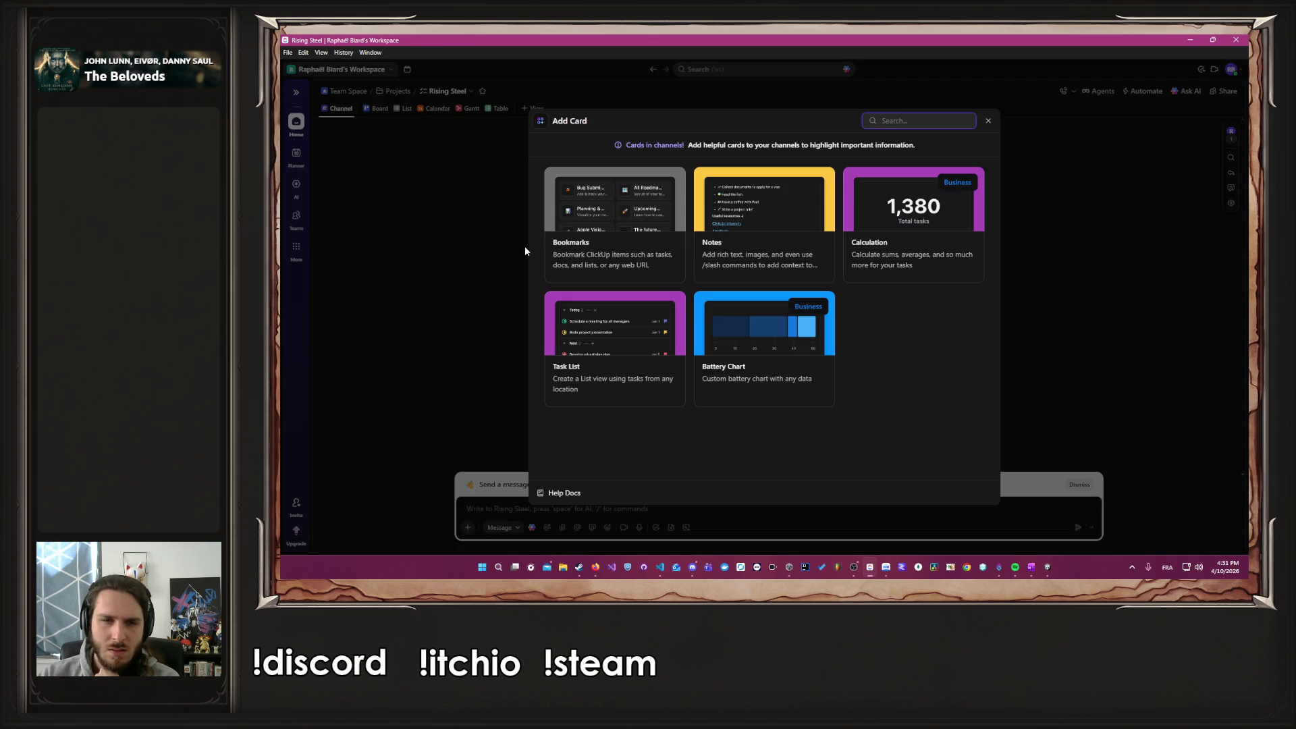
{"action": "left_click", "coordinate": [589, 215]}
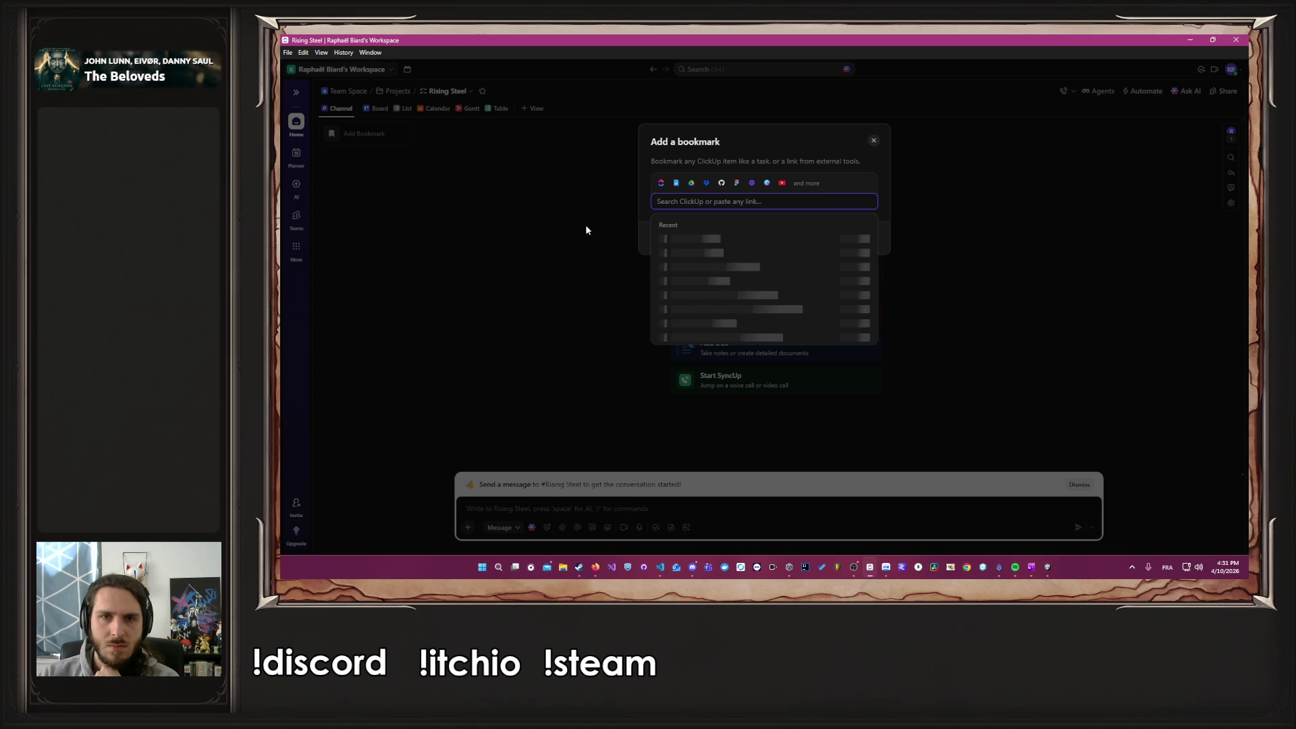
{"action": "left_click", "coordinate": [874, 142]}
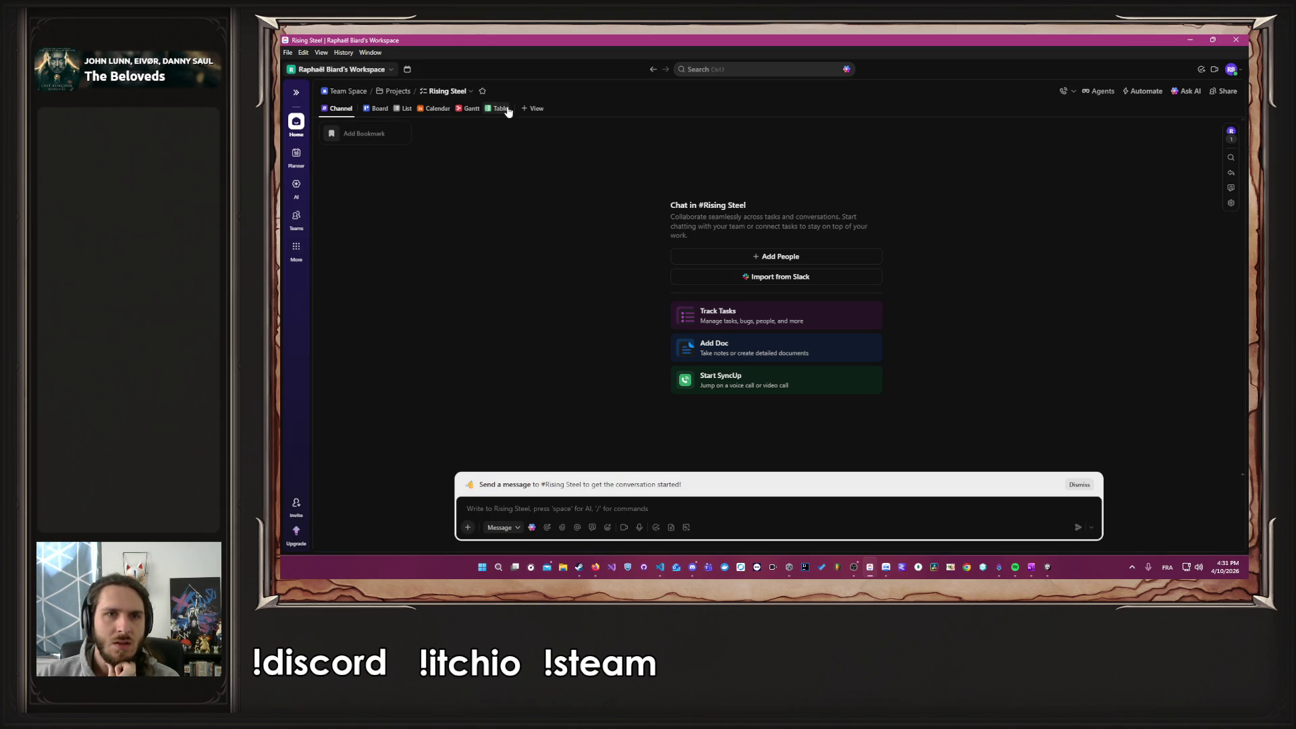
Step: Search view types for 'arc', close the search, and return to the Board view
{"action": "left_click", "coordinate": [533, 109]}
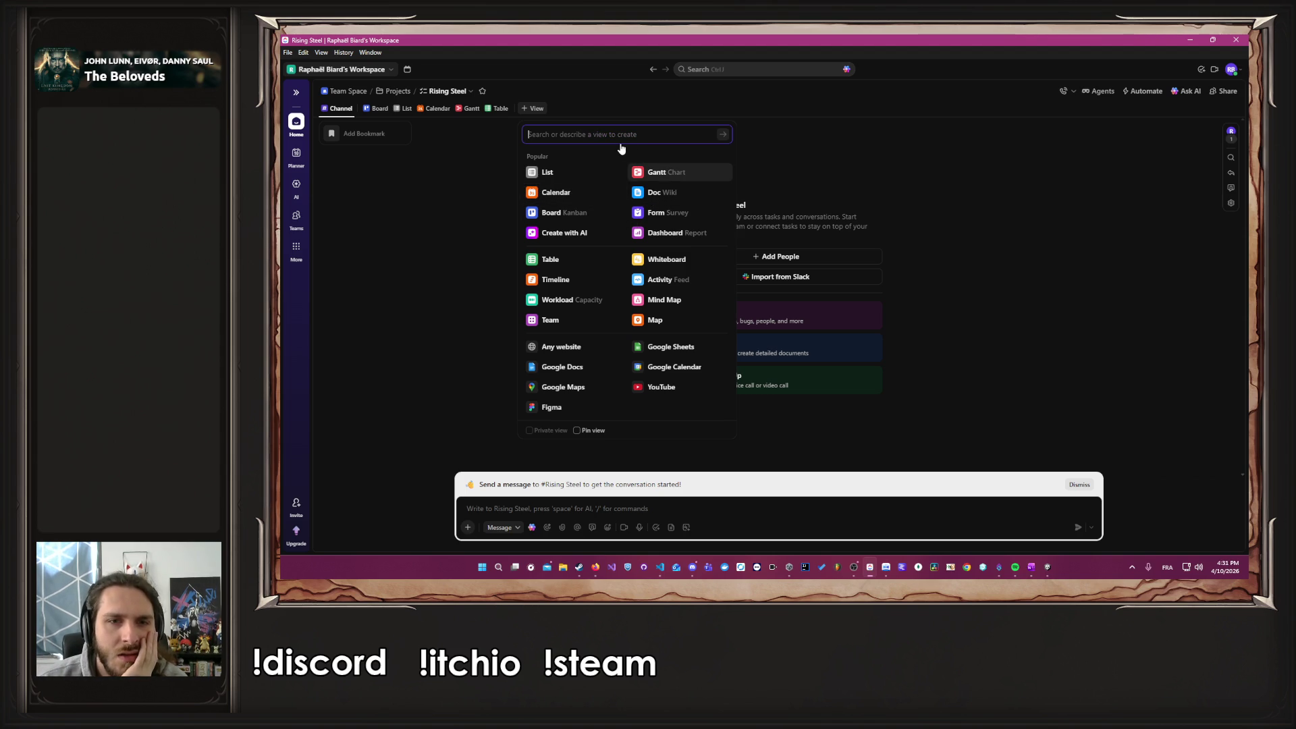
{"action": "type", "text": "ar"}
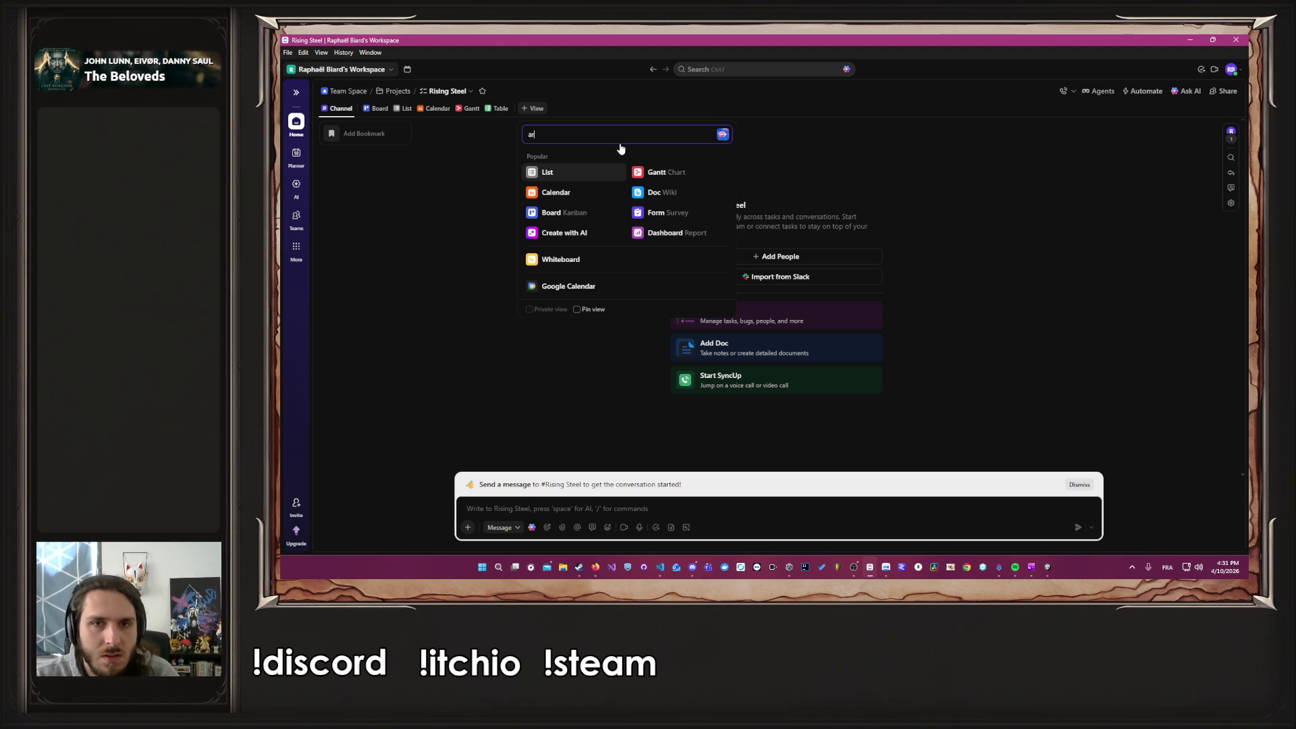
{"action": "type", "text": "c"}
{"action": "left_click", "coordinate": [395, 190]}
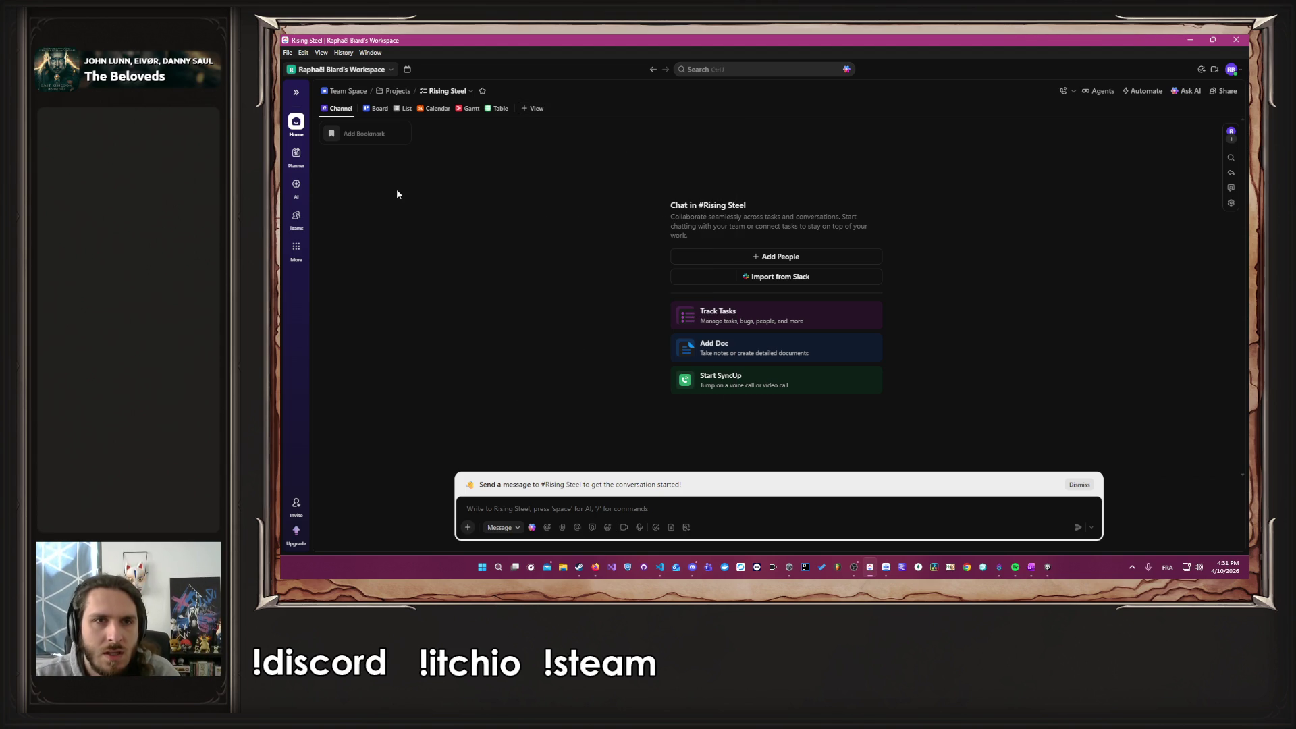
{"action": "left_click", "coordinate": [382, 112]}
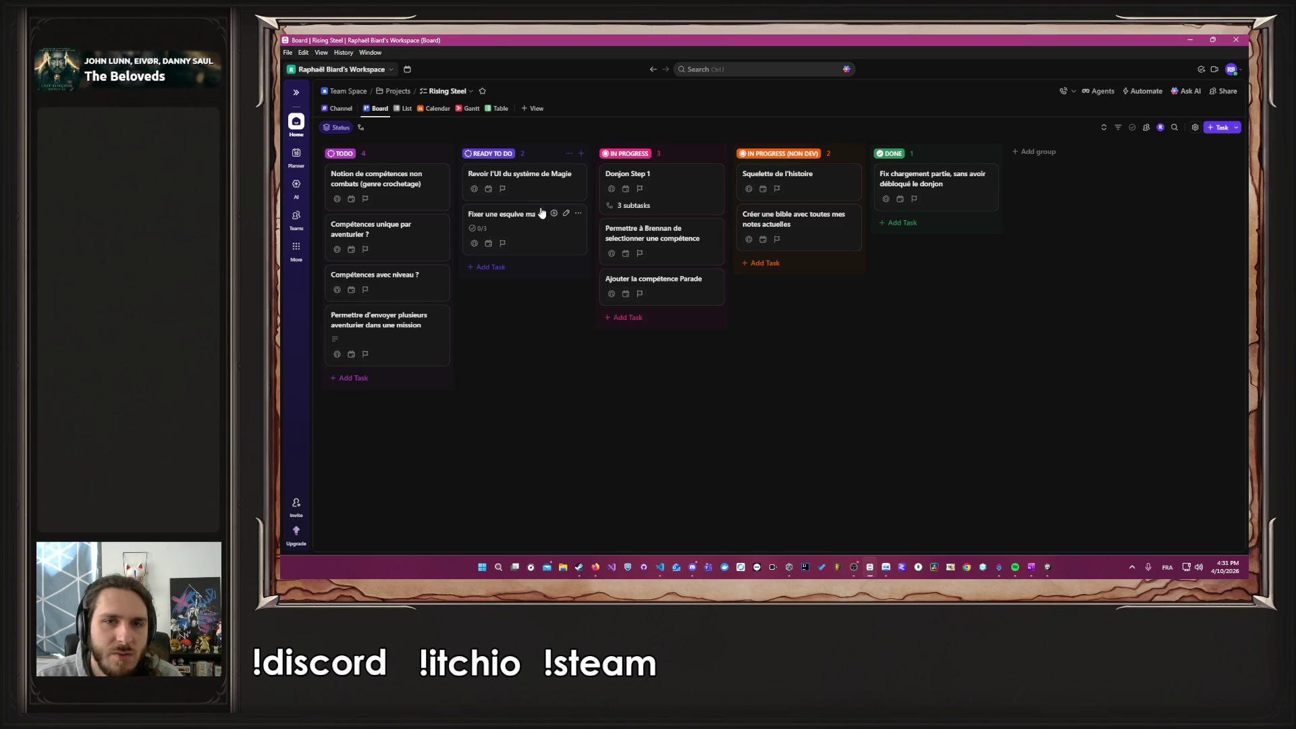
Step: Dismiss the loading-fix task menu, browse navigation, then minimize ClickUp to reveal the game
{"action": "right_click", "coordinate": [960, 191]}
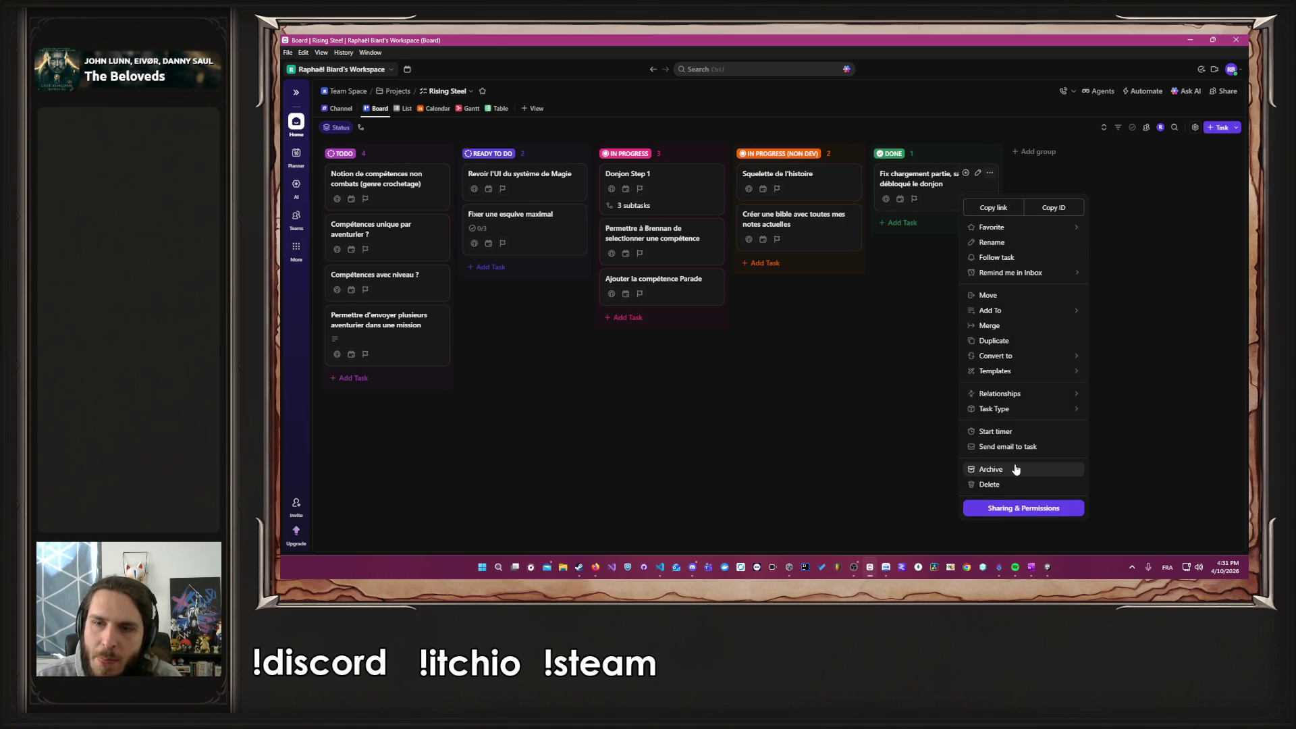
{"action": "left_click", "coordinate": [632, 384]}
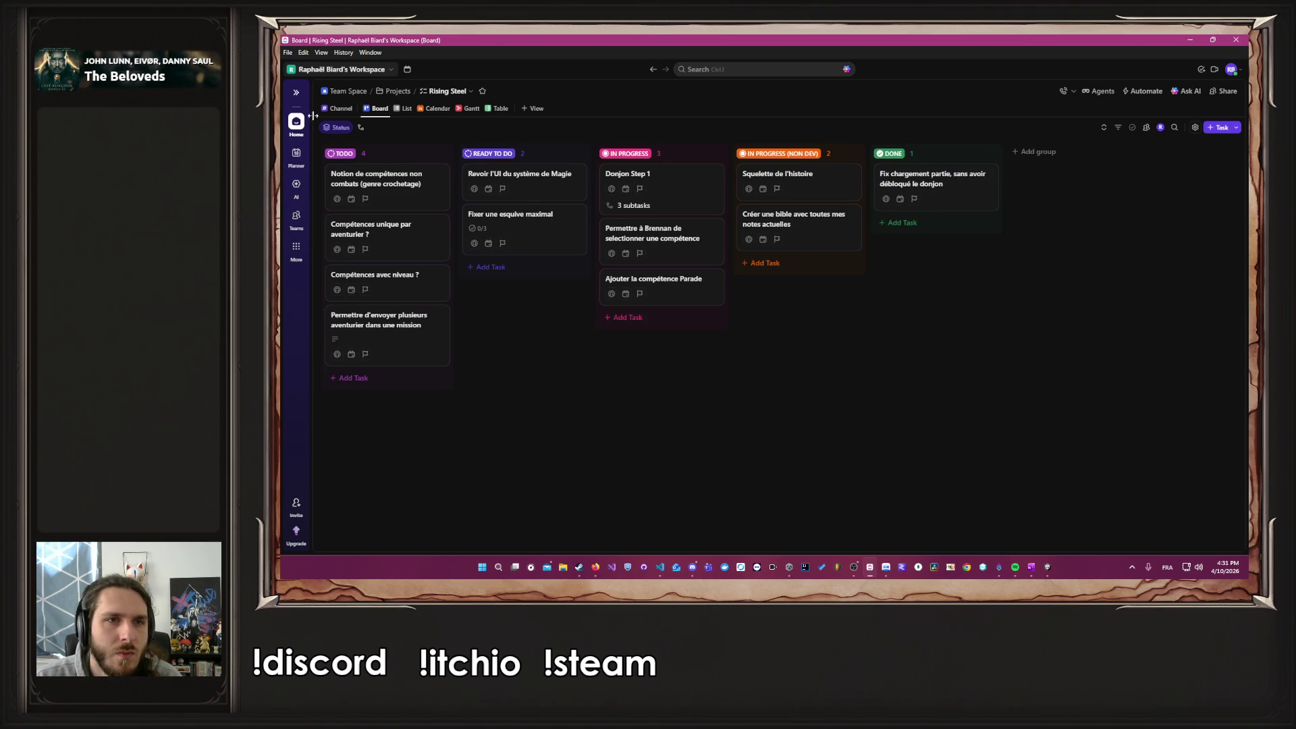
{"action": "left_click", "coordinate": [298, 93]}
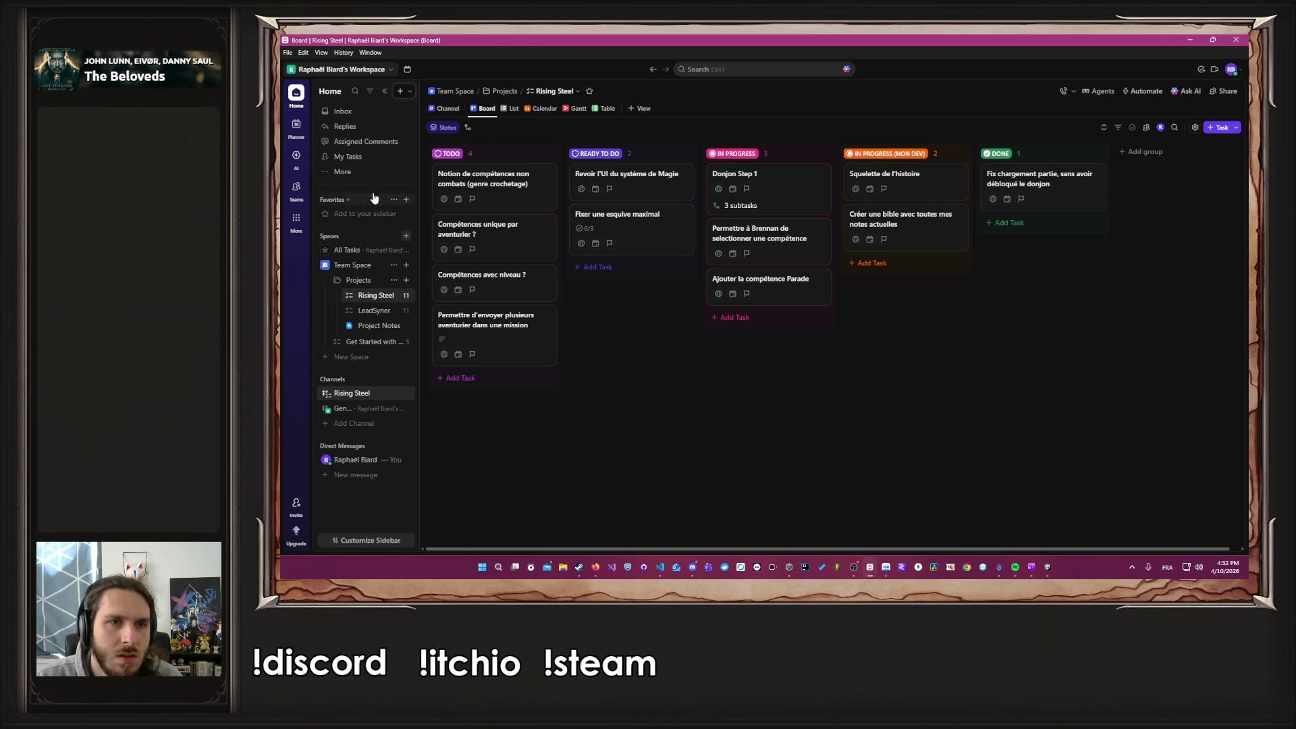
{"action": "left_click", "coordinate": [362, 175]}
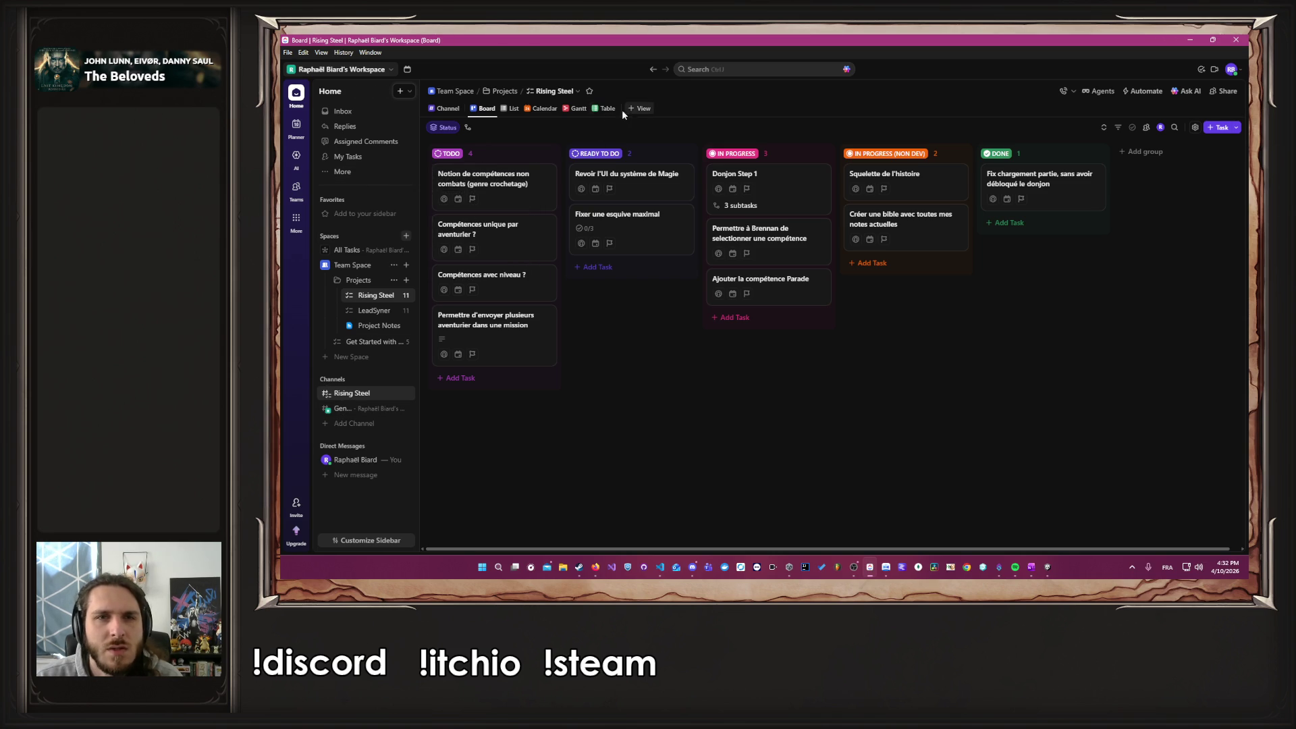
{"action": "left_click", "coordinate": [1190, 41]}
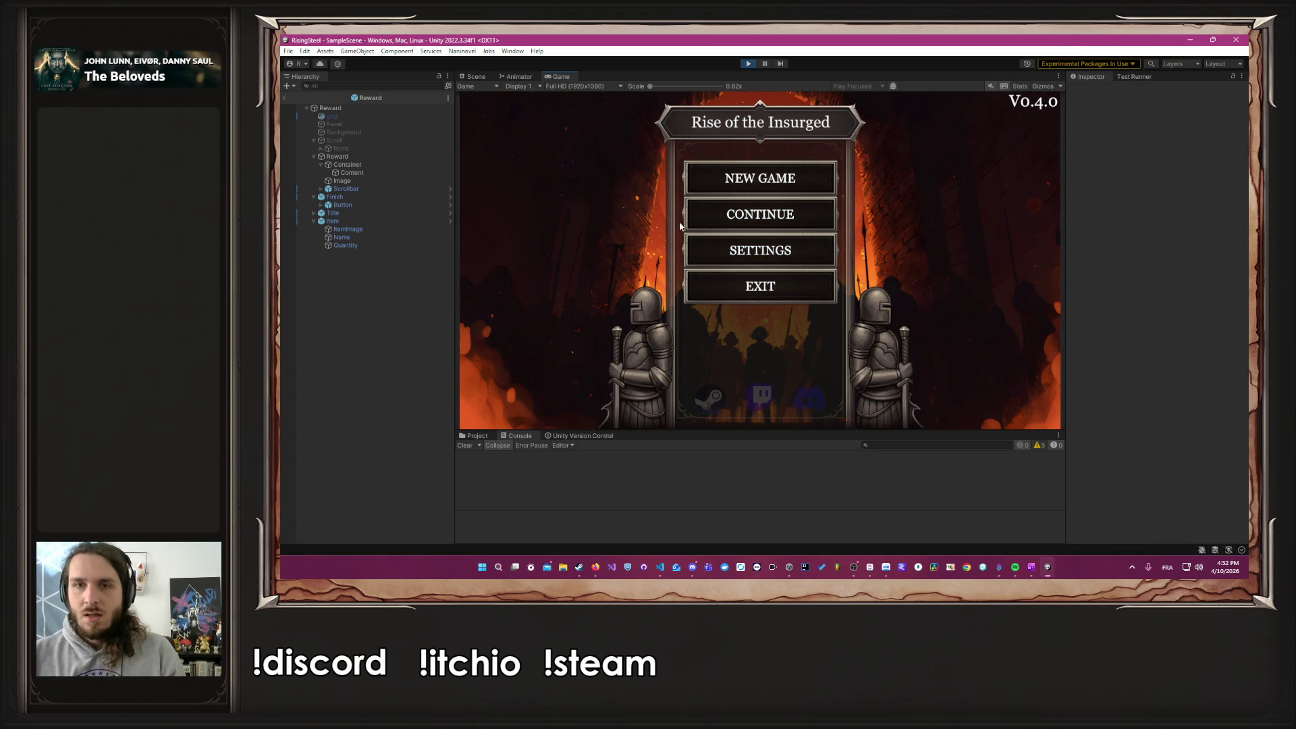
Step: Continue the saved game and add a Strength point on the fighter's character sheet
{"action": "left_click", "coordinate": [733, 220]}
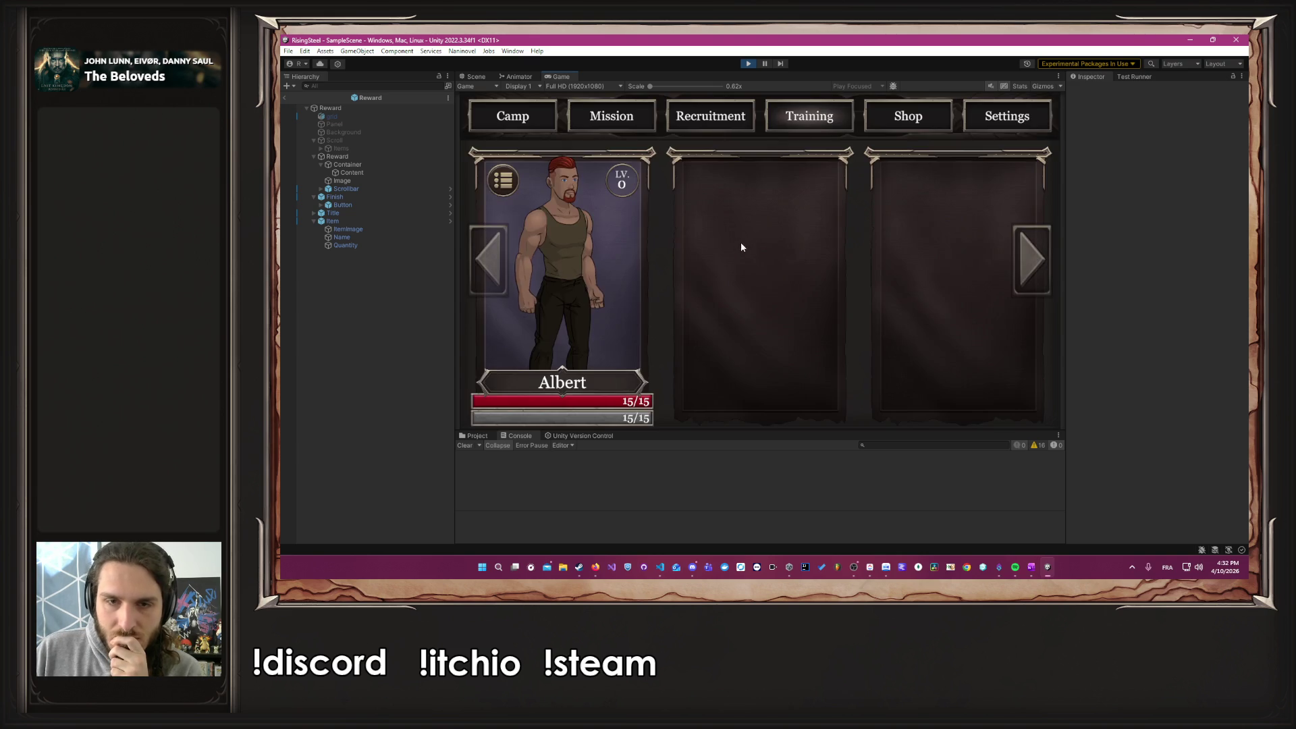
{"action": "left_click", "coordinate": [810, 244]}
{"action": "left_click", "coordinate": [810, 245]}
{"action": "left_click", "coordinate": [810, 244]}
{"action": "left_click", "coordinate": [810, 244]}
{"action": "left_click", "coordinate": [810, 244]}
{"action": "left_click", "coordinate": [810, 244]}
{"action": "left_click", "coordinate": [810, 244]}
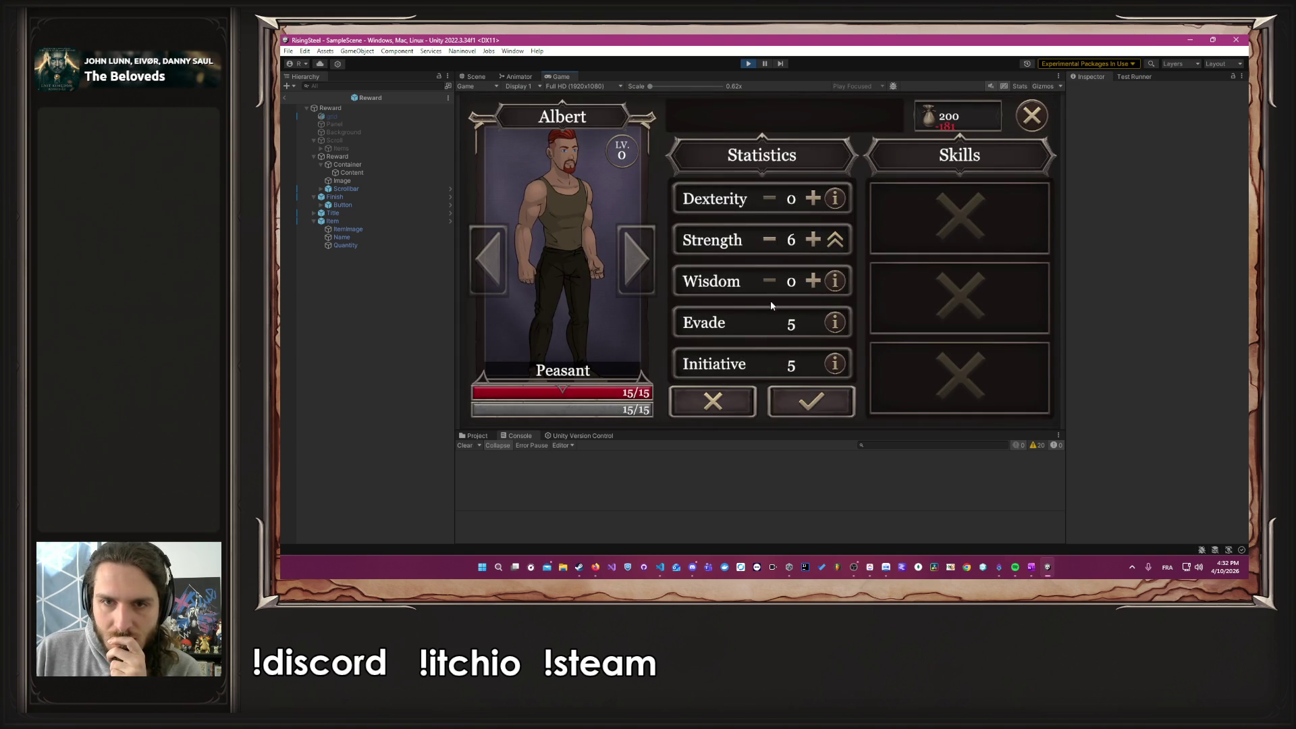
{"action": "left_click", "coordinate": [810, 402]}
{"action": "left_click", "coordinate": [1032, 114]}
Step: Win an Arena fight to reach the 77 Gold / 10 Renown Prestige reward, then inspect its log
{"action": "left_click", "coordinate": [611, 128]}
{"action": "left_click", "coordinate": [832, 395]}
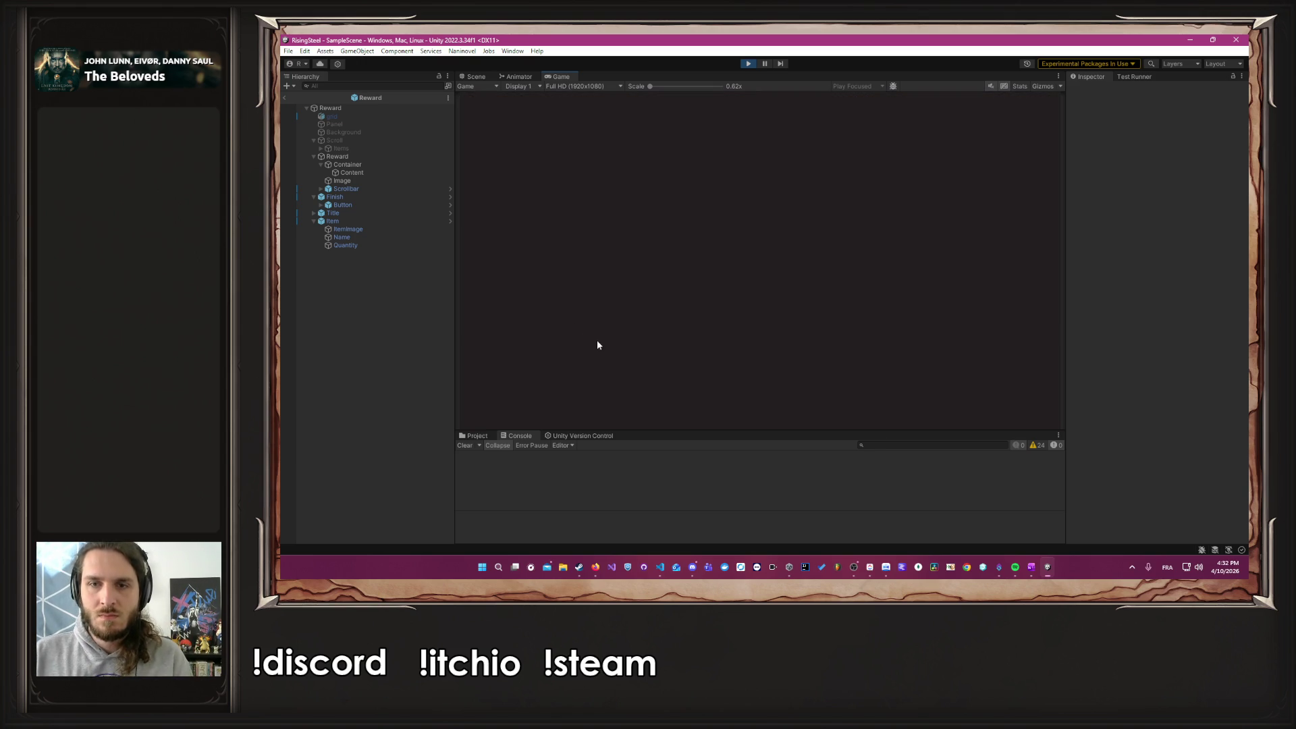
{"action": "left_click", "coordinate": [707, 260]}
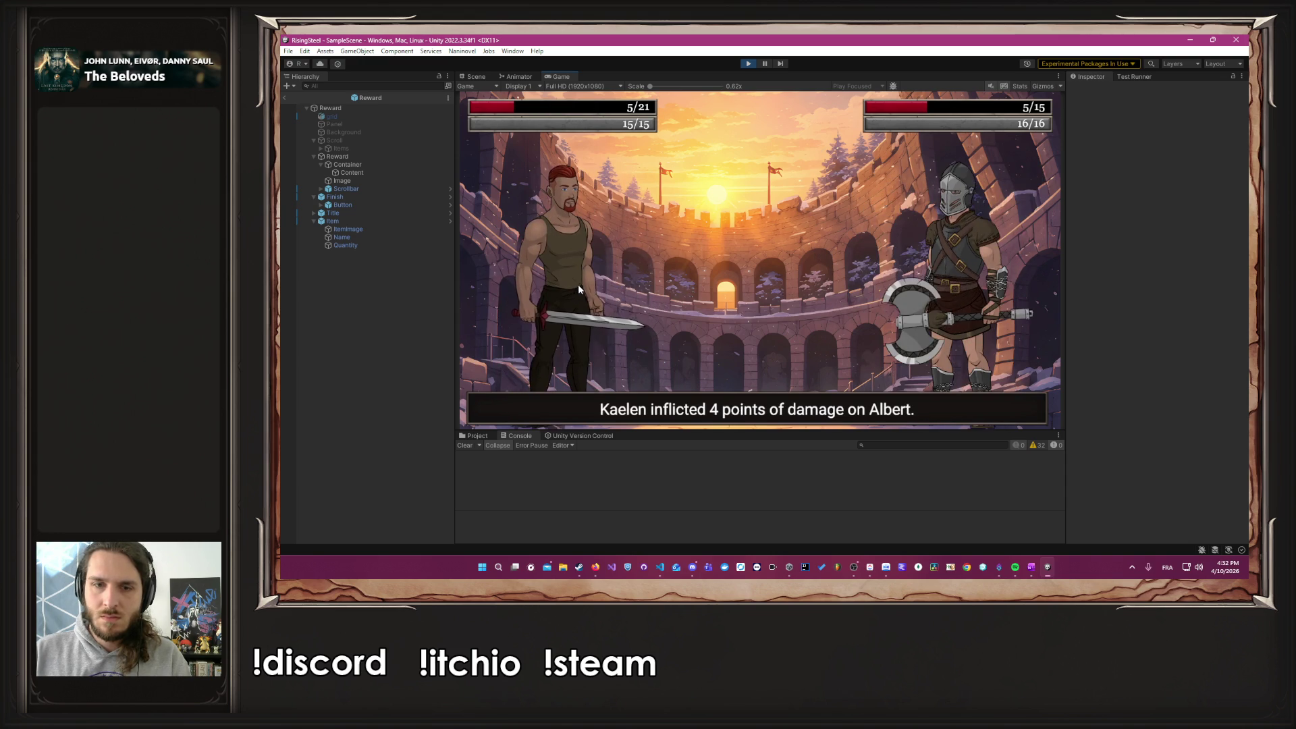
{"action": "left_click", "coordinate": [577, 289]}
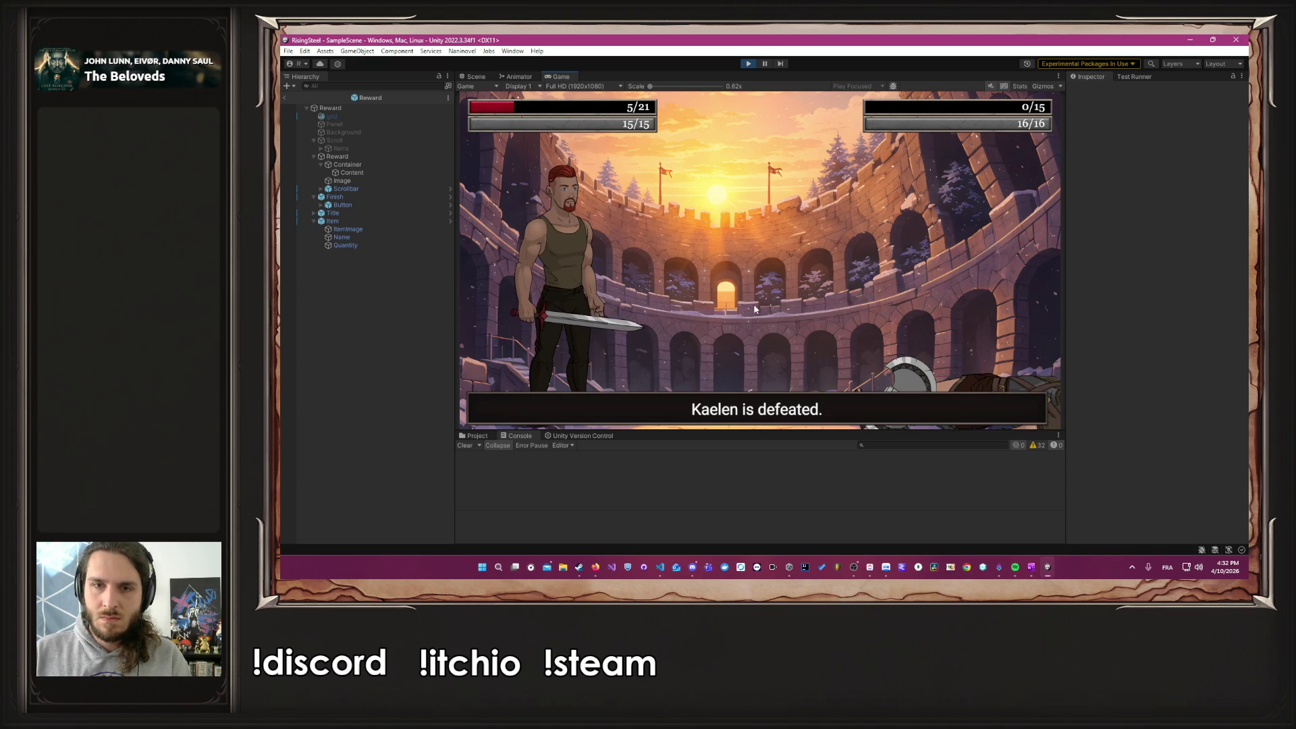
{"action": "left_click", "coordinate": [763, 286]}
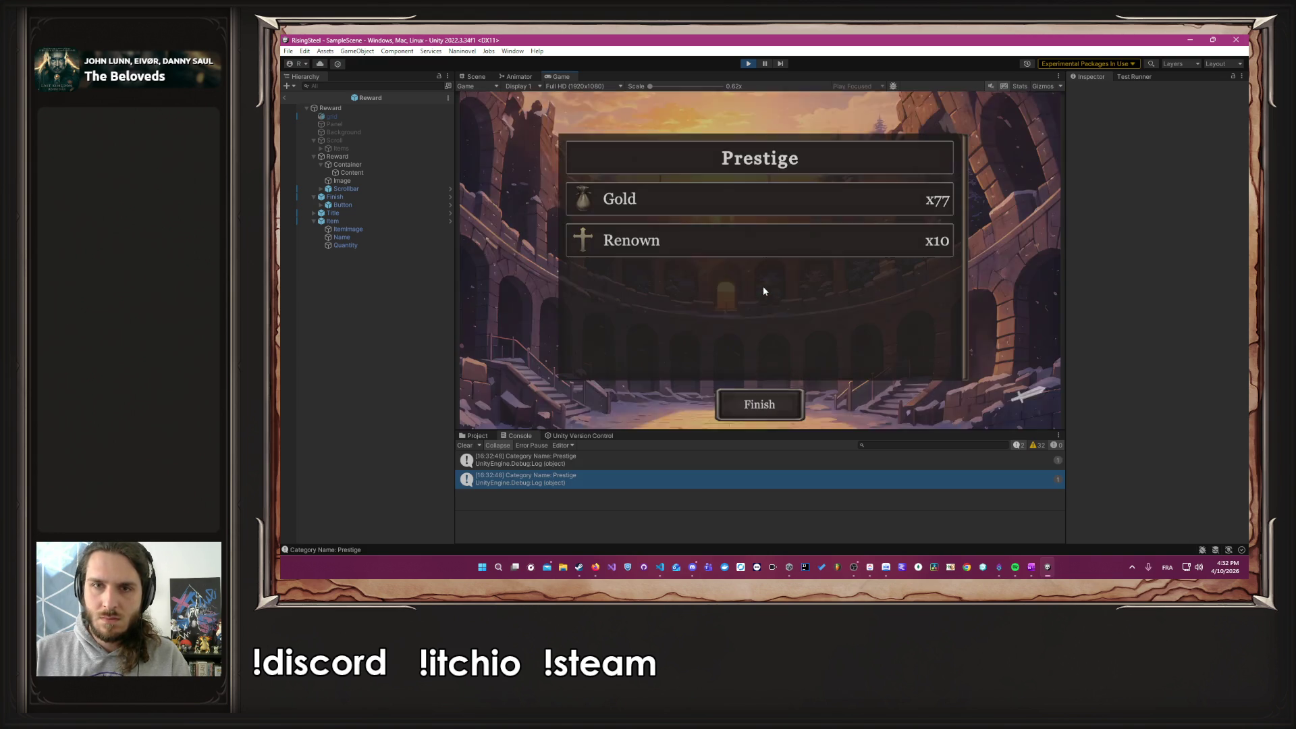
{"action": "left_click", "coordinate": [575, 482]}
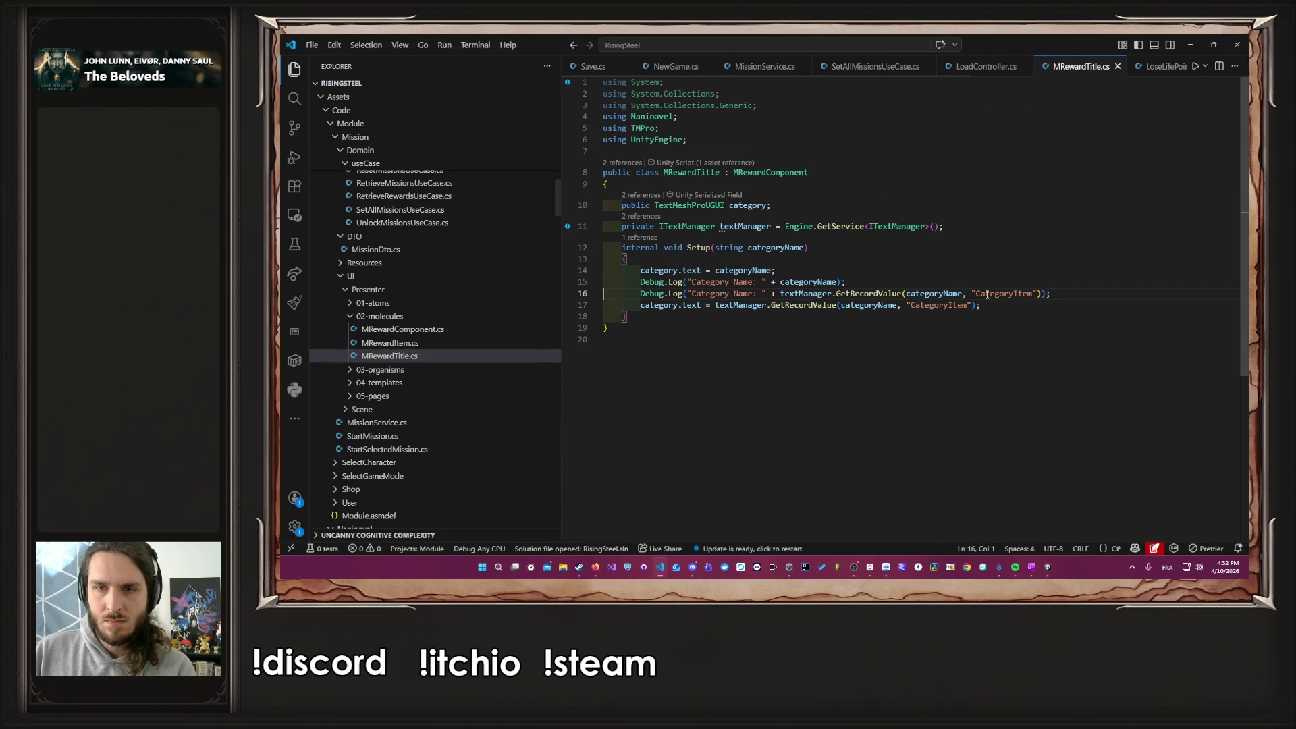
Step: Delete lines 15–16's category-name Debug.Log calls from MRewardTitle.cs, save, and return to Unity
{"action": "mouse_move", "coordinate": [1050, 294]}
{"action": "left_mouse_down"}
{"action": "mouse_move", "coordinate": [628, 300]}
{"action": "mouse_move", "coordinate": [540, 279]}
{"action": "left_mouse_up"}
{"action": "key", "text": "BackSpace"}
{"action": "key", "text": "BackSpace"}
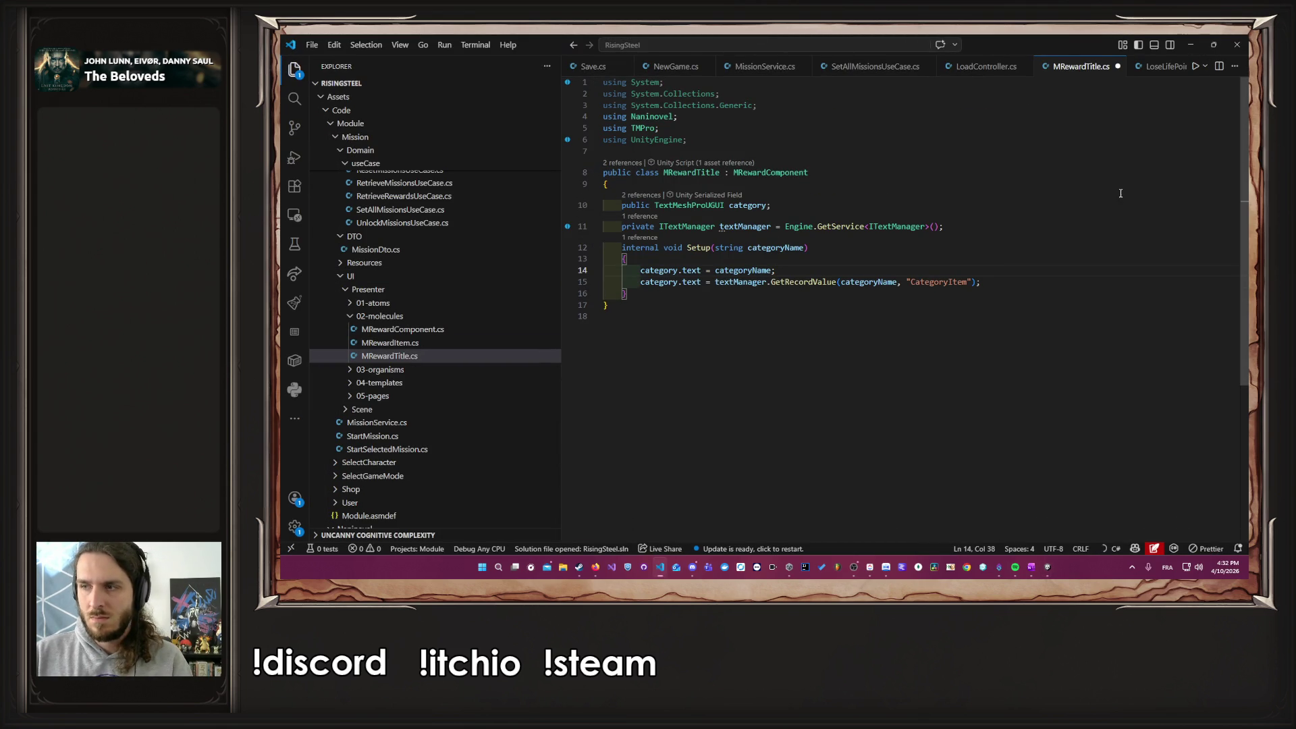
{"action": "key", "text": "alt+Tab"}
{"action": "left_click", "coordinate": [751, 62]}
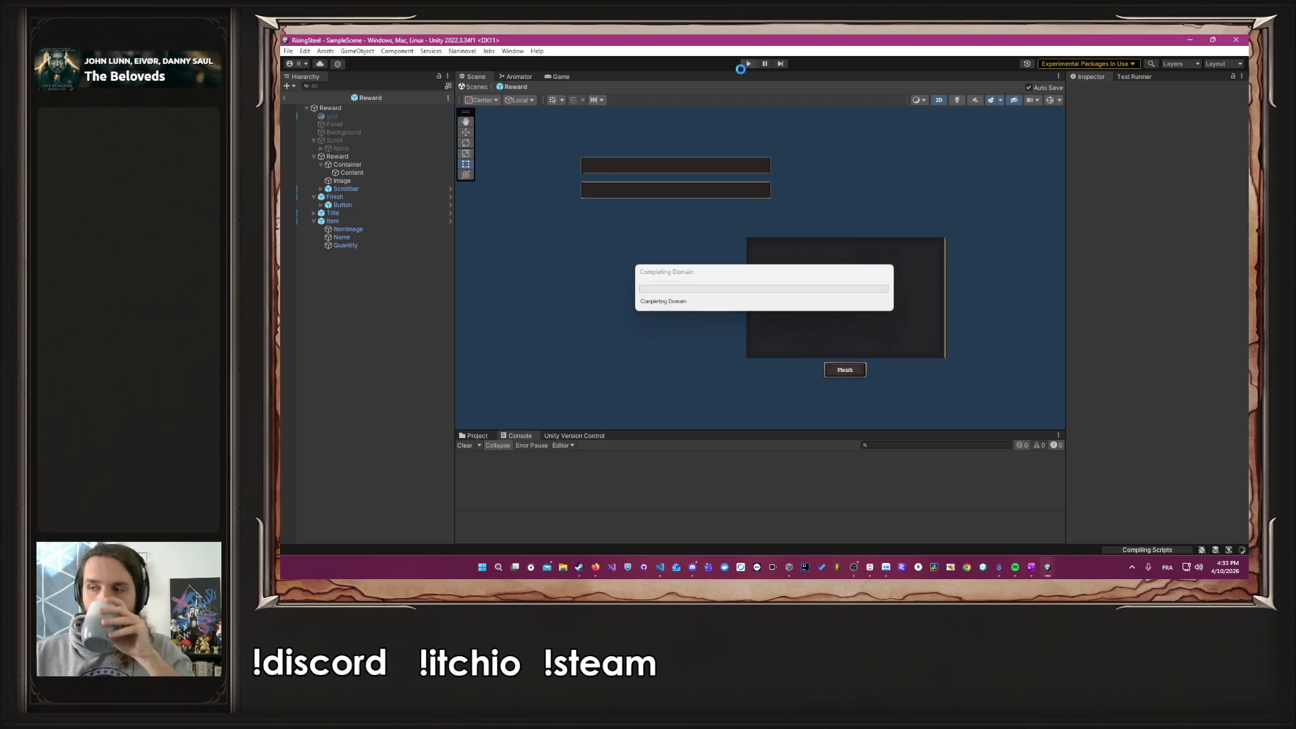
Step: Start Play mode in Unity and continue the saved game to camp
{"action": "mouse_move", "coordinate": [870, 567]}
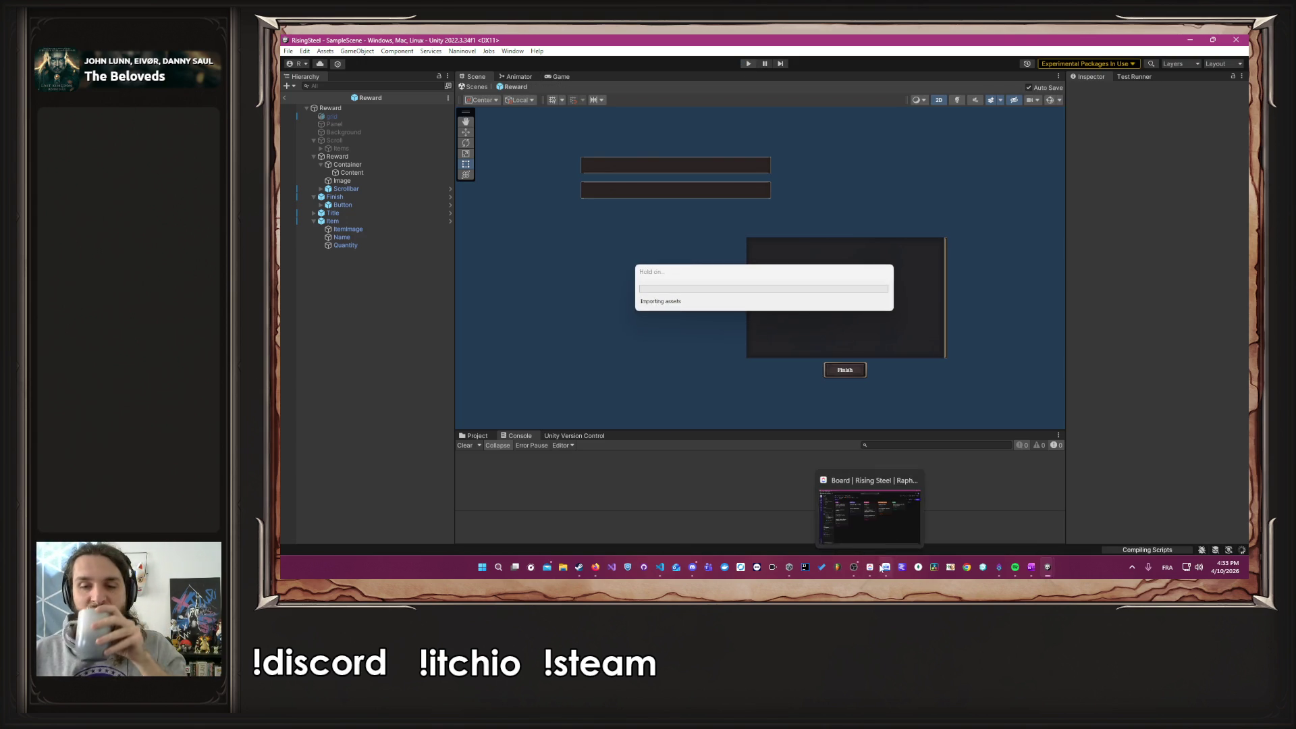
{"action": "left_click", "coordinate": [877, 533]}
{"action": "key", "text": "alt+Tab"}
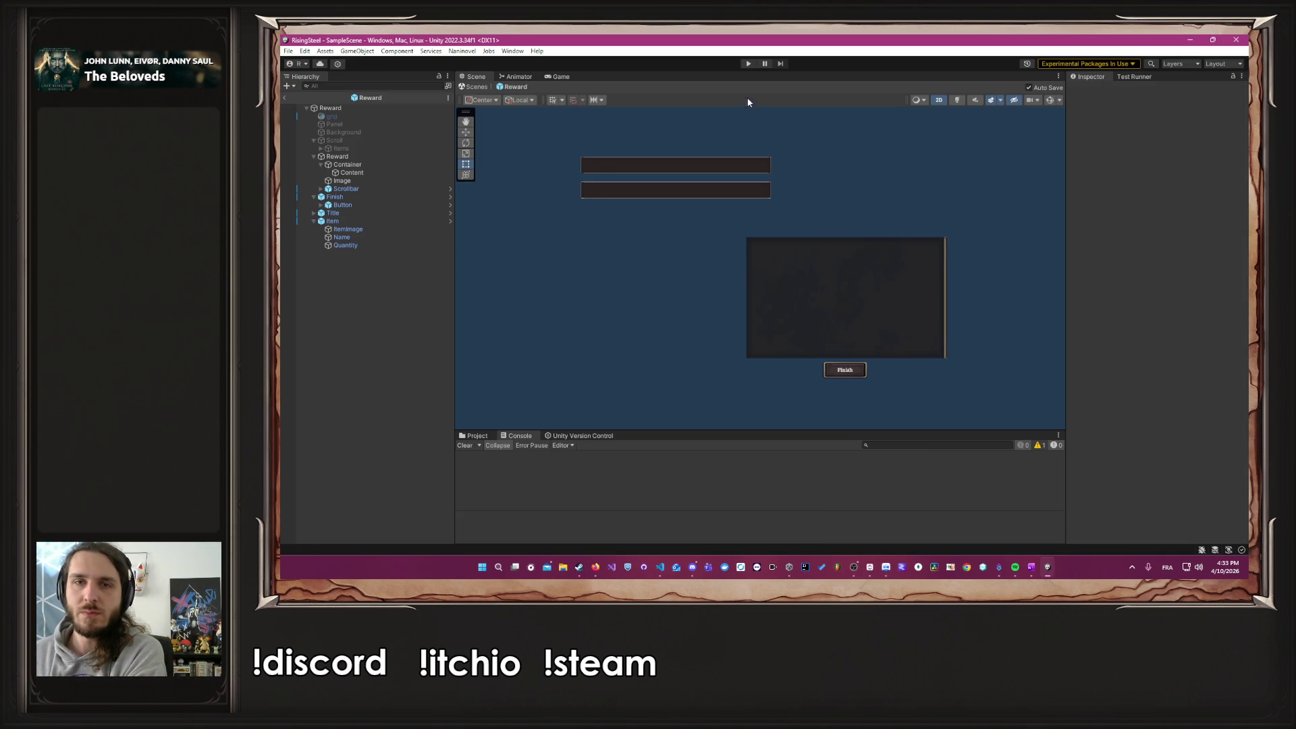
{"action": "left_click", "coordinate": [748, 63]}
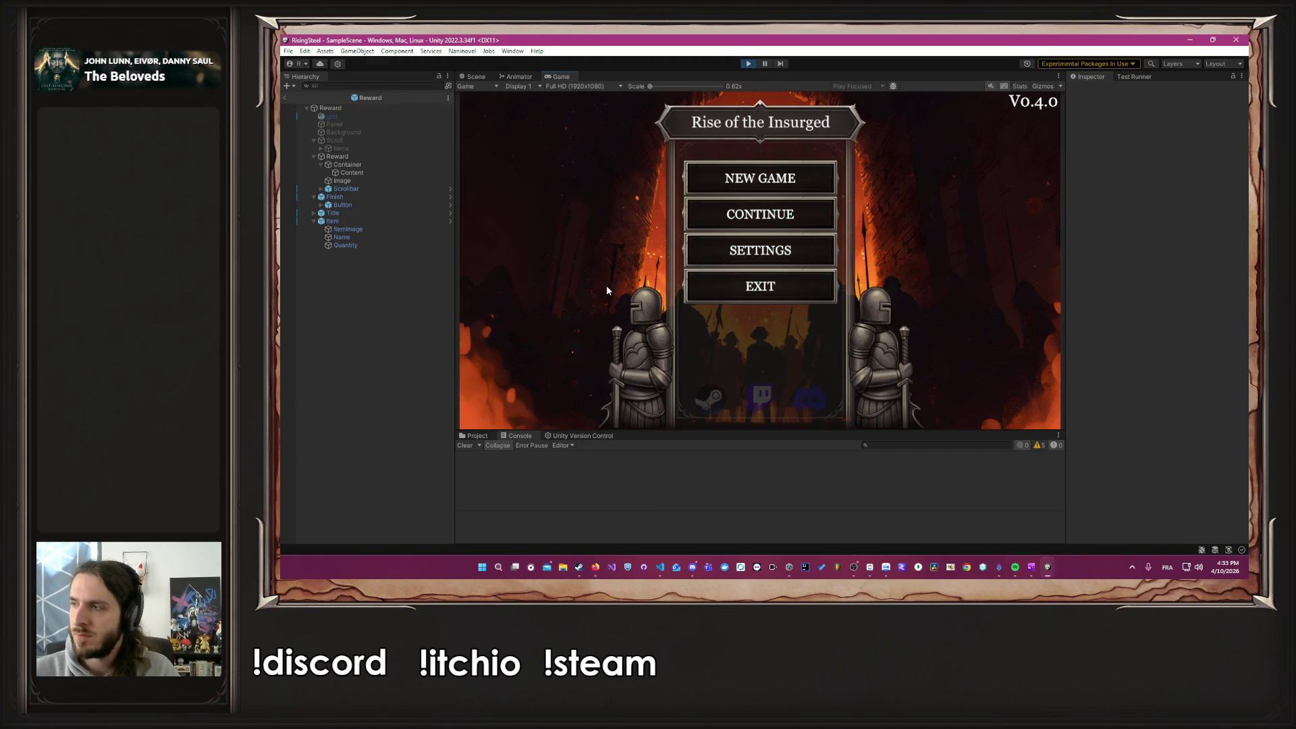
{"action": "left_click", "coordinate": [706, 218]}
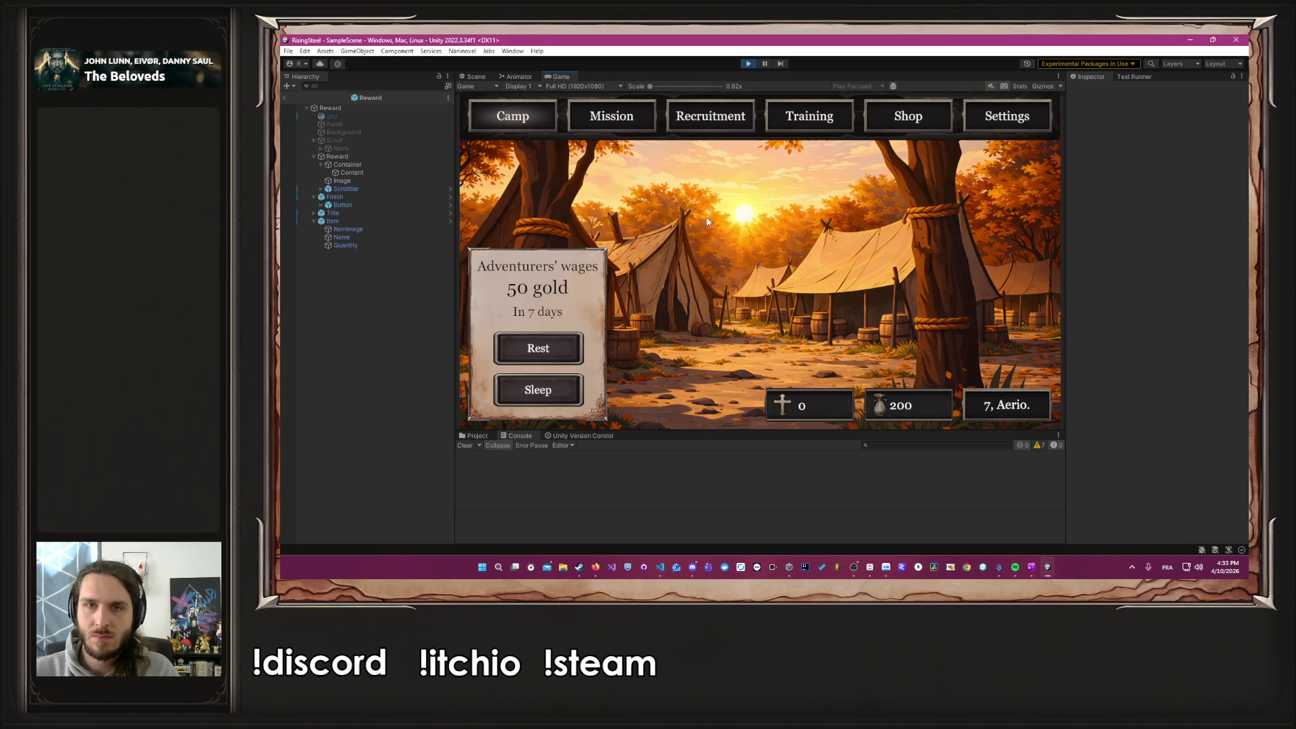
Step: Add two Strength points on the Training screen's character sheet and confirm
{"action": "left_click", "coordinate": [788, 114]}
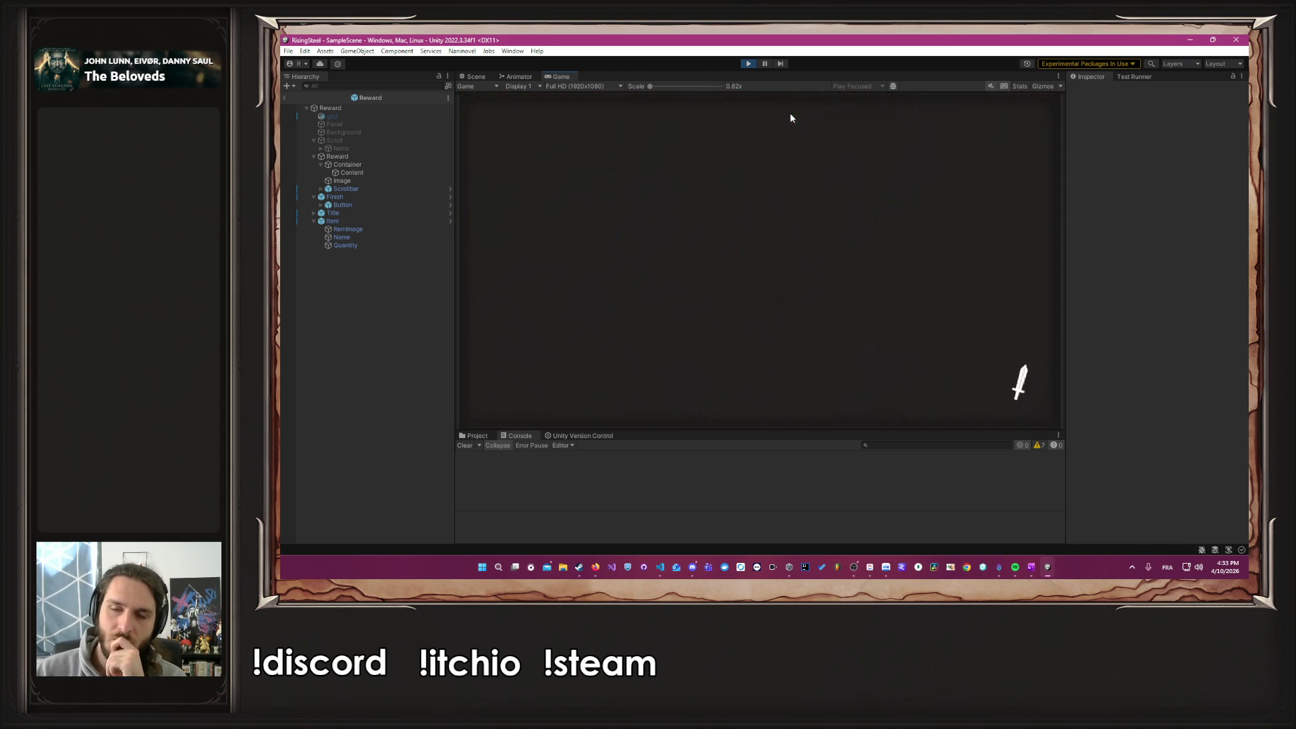
{"action": "left_click", "coordinate": [589, 285]}
{"action": "left_click", "coordinate": [769, 411]}
{"action": "left_click", "coordinate": [812, 239]}
{"action": "left_click", "coordinate": [812, 239]}
{"action": "left_click", "coordinate": [811, 402]}
{"action": "left_click", "coordinate": [1046, 123]}
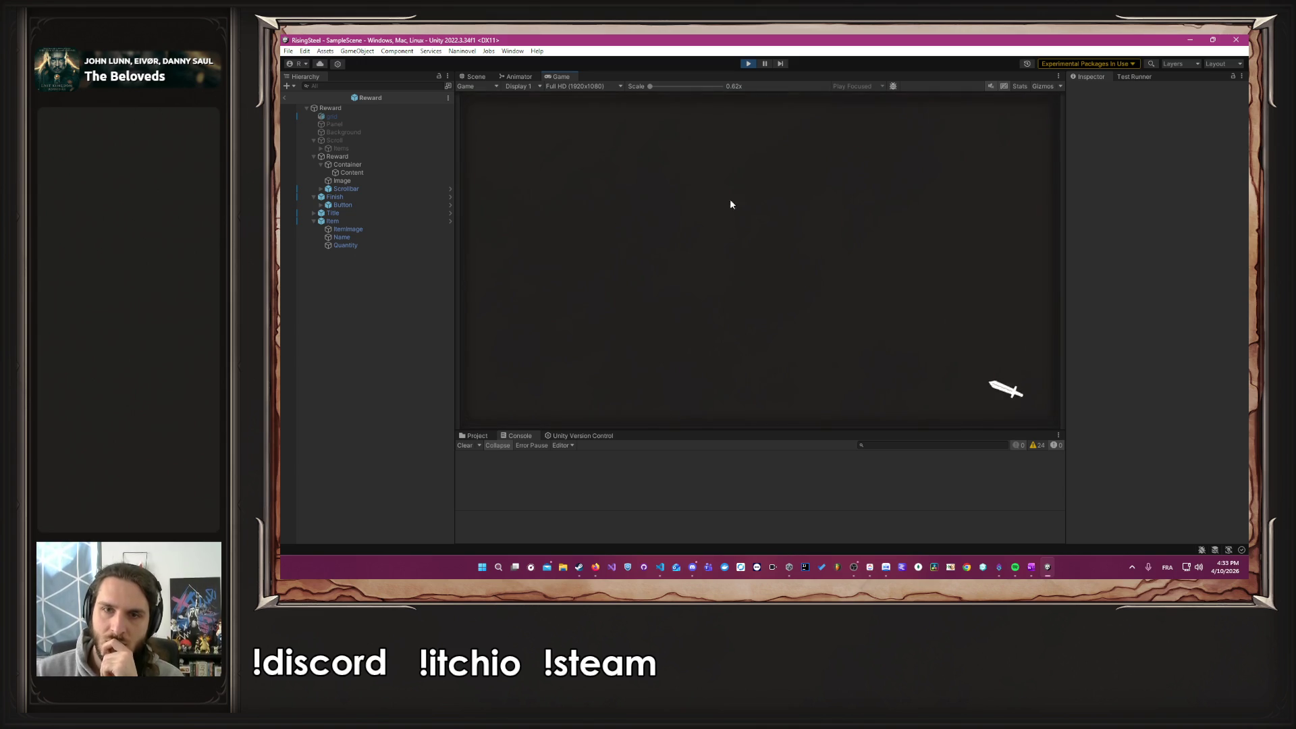
Step: Win an Arena fight with three attacks and collect the Prestige rewards
{"action": "left_click", "coordinate": [614, 115]}
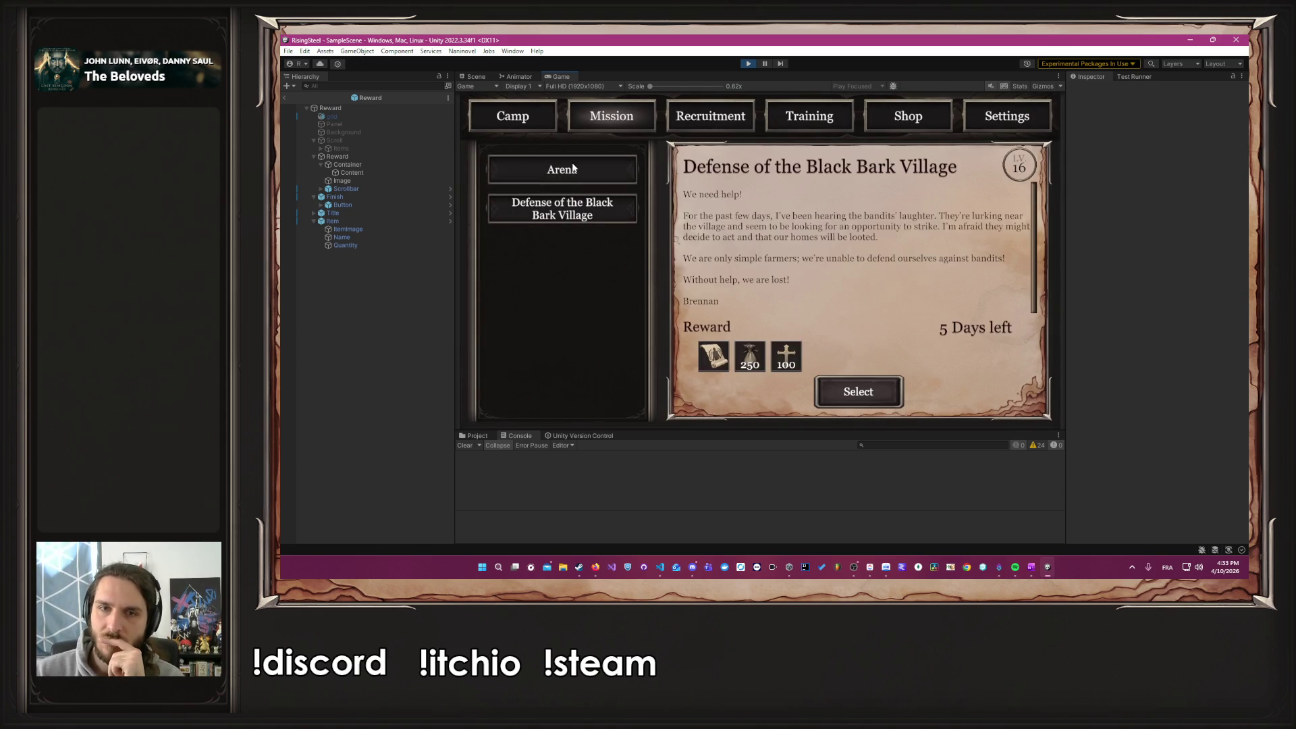
{"action": "left_click", "coordinate": [825, 383]}
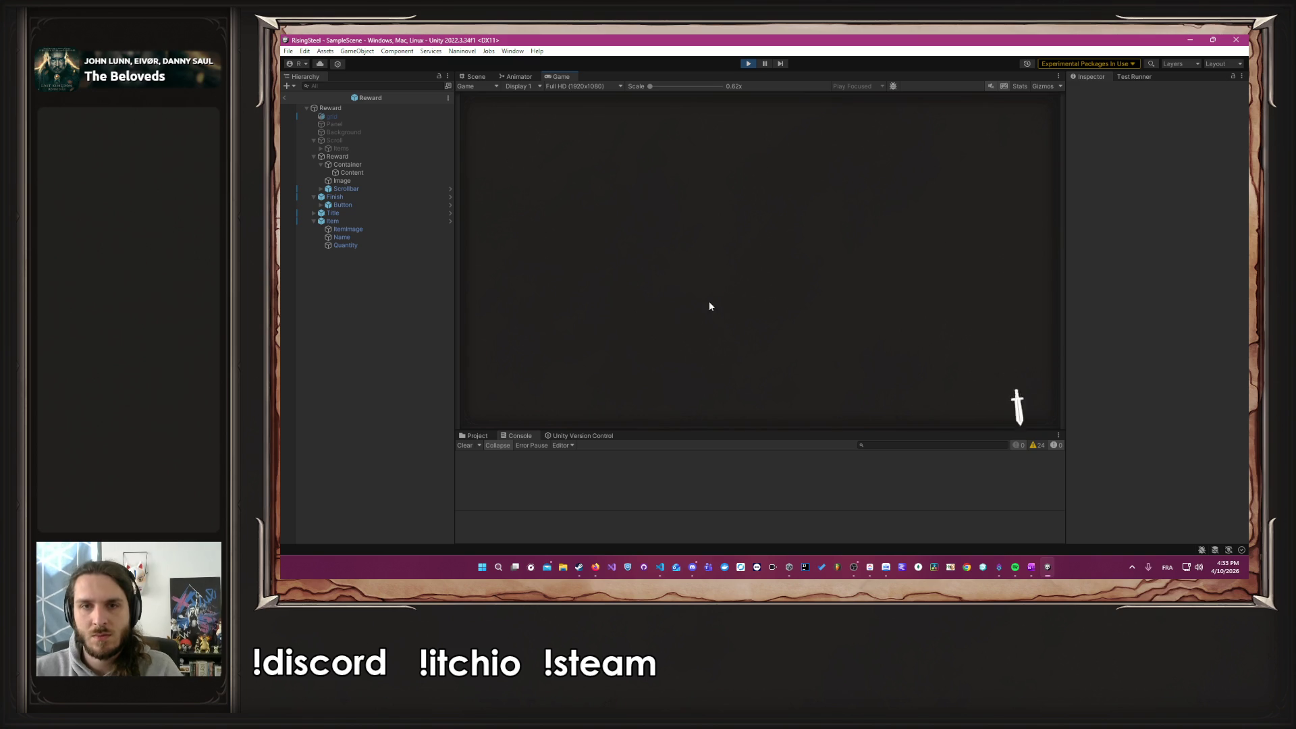
{"action": "left_click", "coordinate": [737, 269]}
{"action": "left_click", "coordinate": [583, 295]}
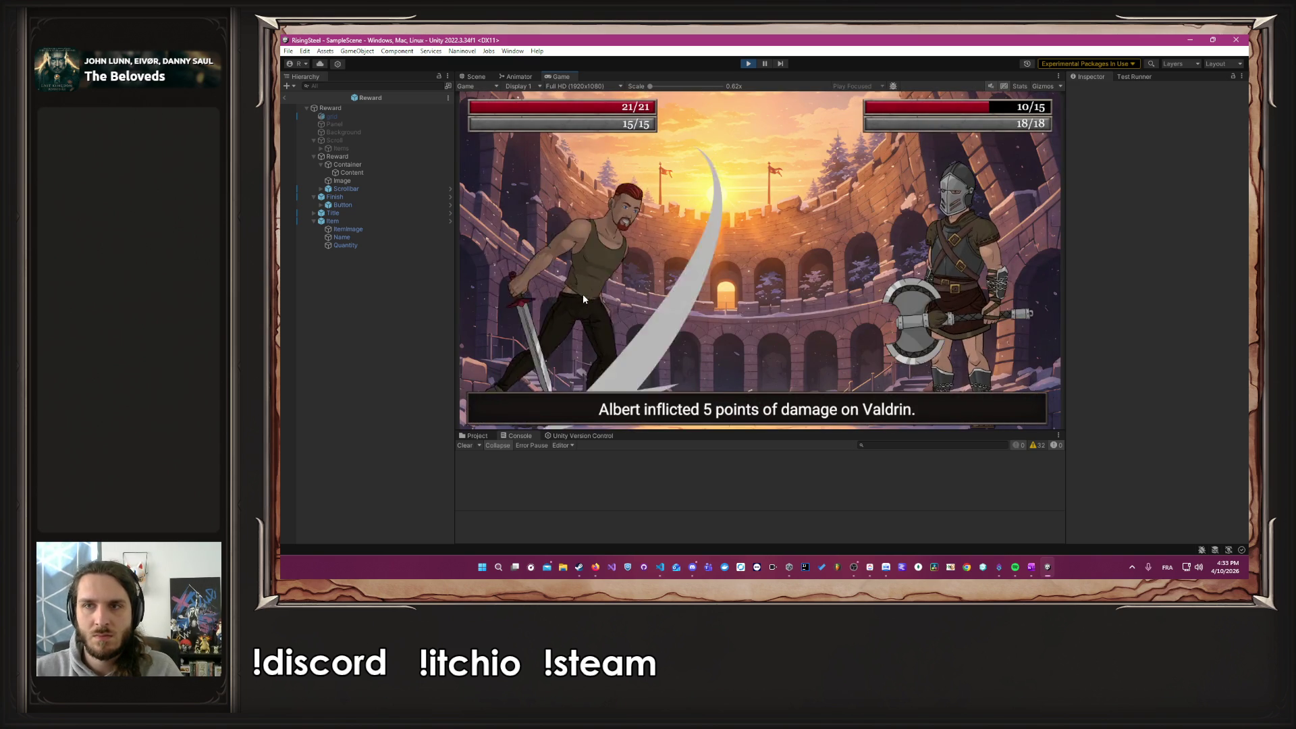
{"action": "left_click", "coordinate": [584, 297]}
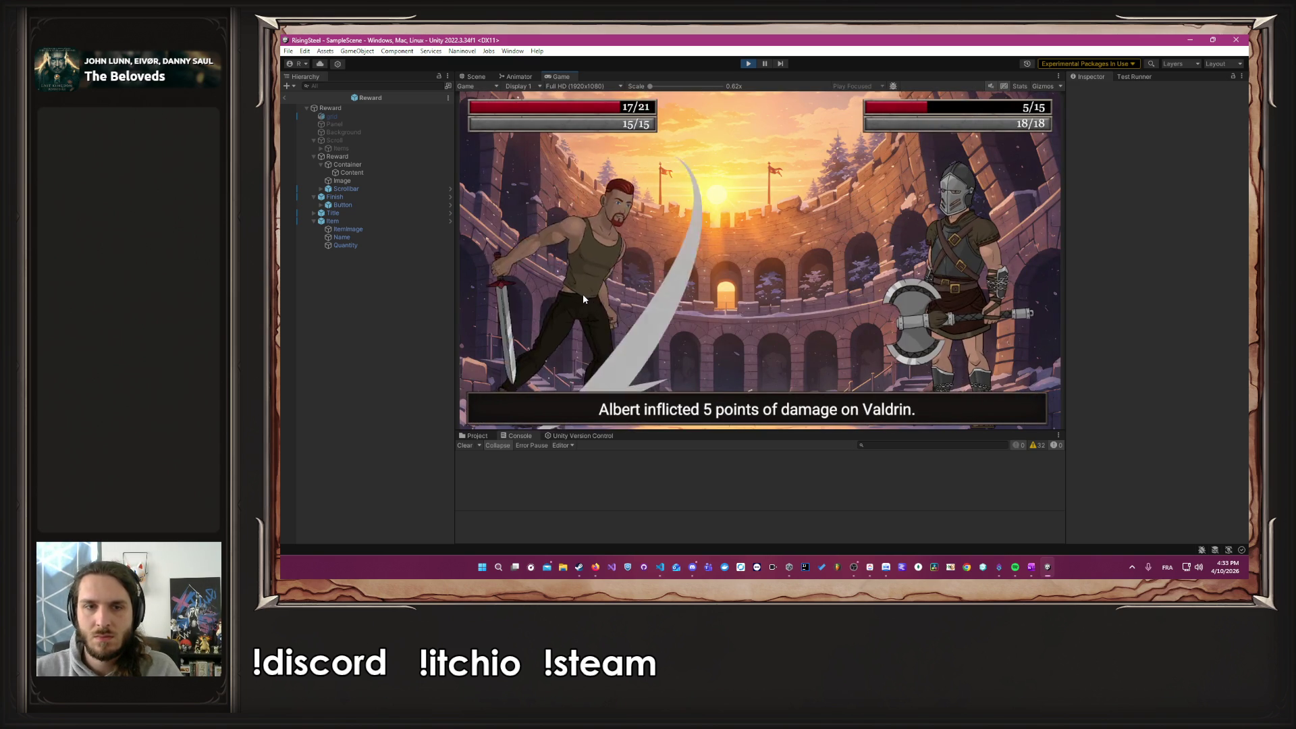
{"action": "left_click", "coordinate": [584, 298]}
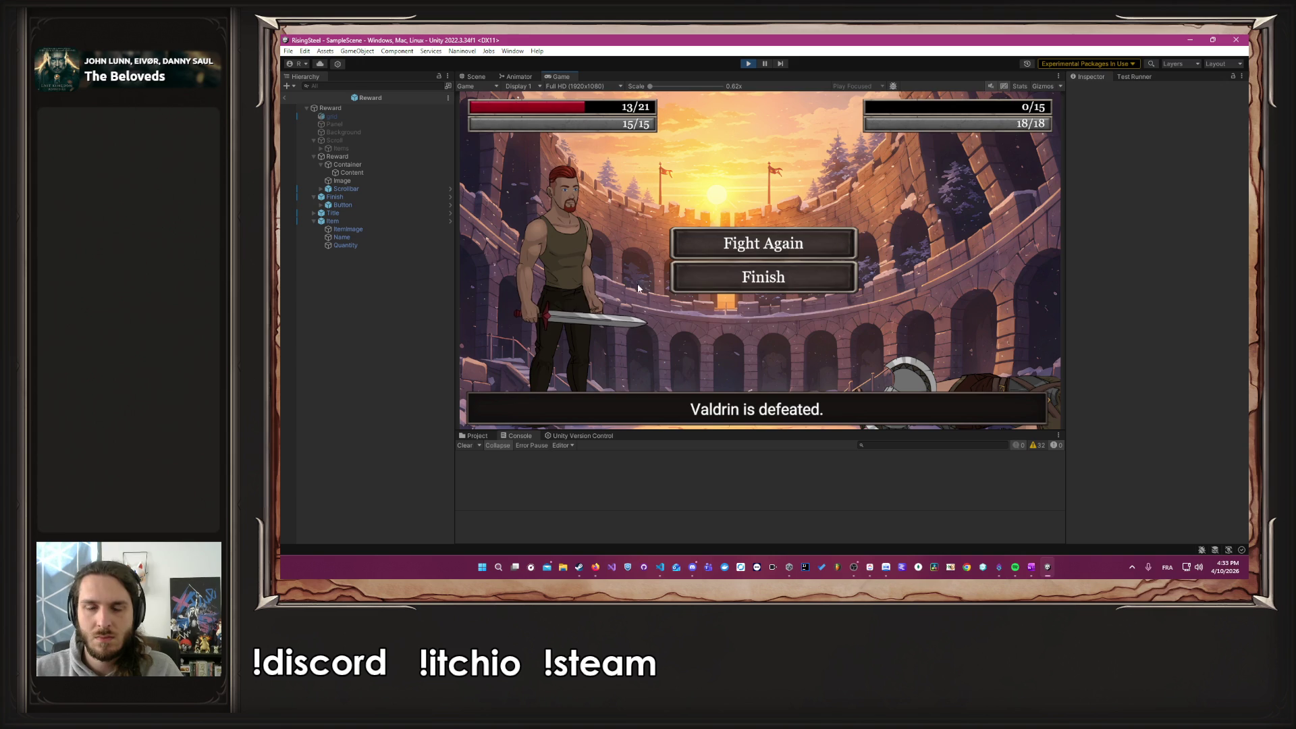
{"action": "left_click", "coordinate": [696, 284]}
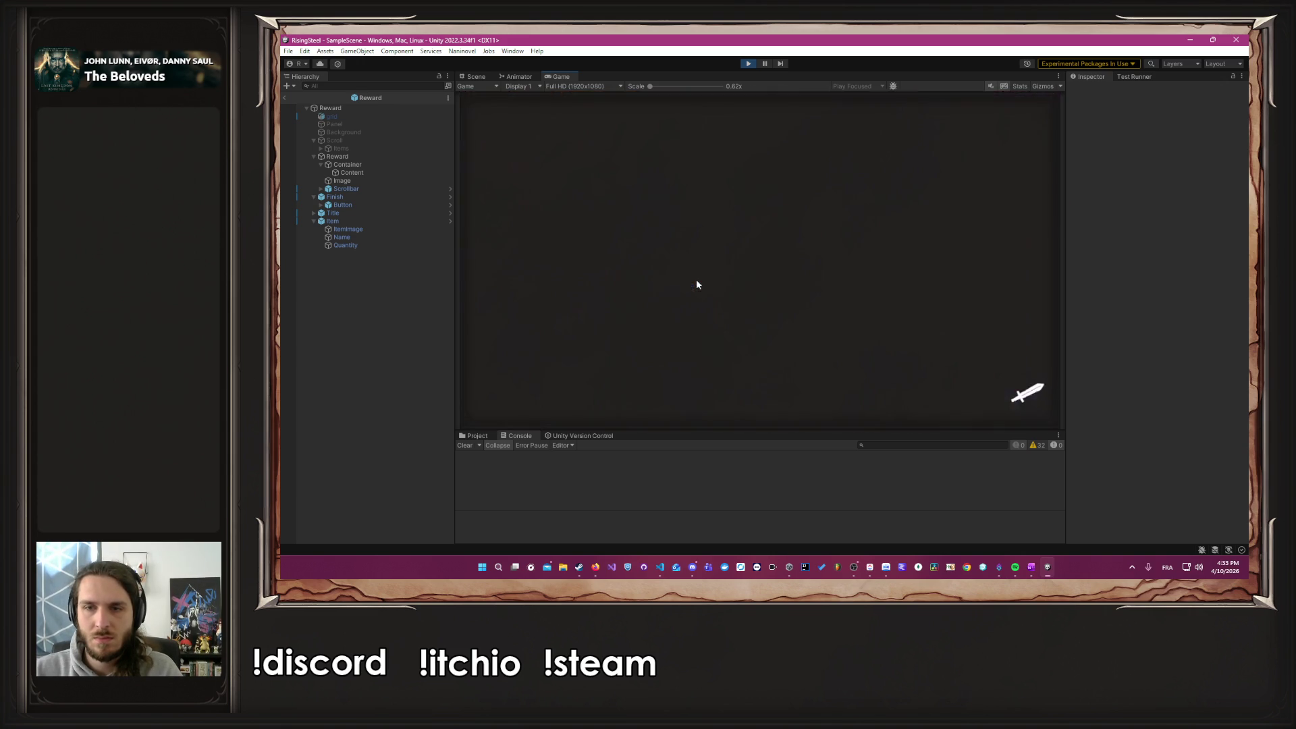
{"action": "left_click", "coordinate": [767, 400]}
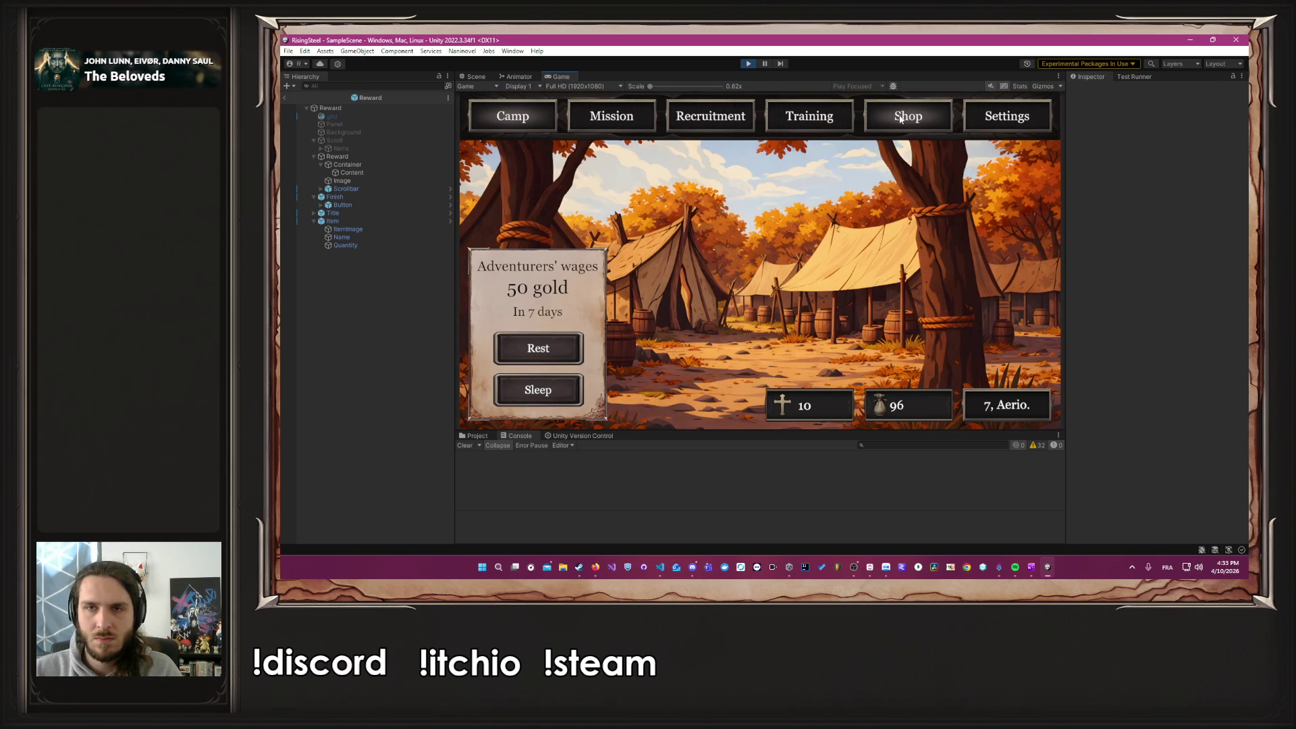
Step: Rest at camp until evening, then raise the fighter's Strength to 8
{"action": "left_click", "coordinate": [564, 349]}
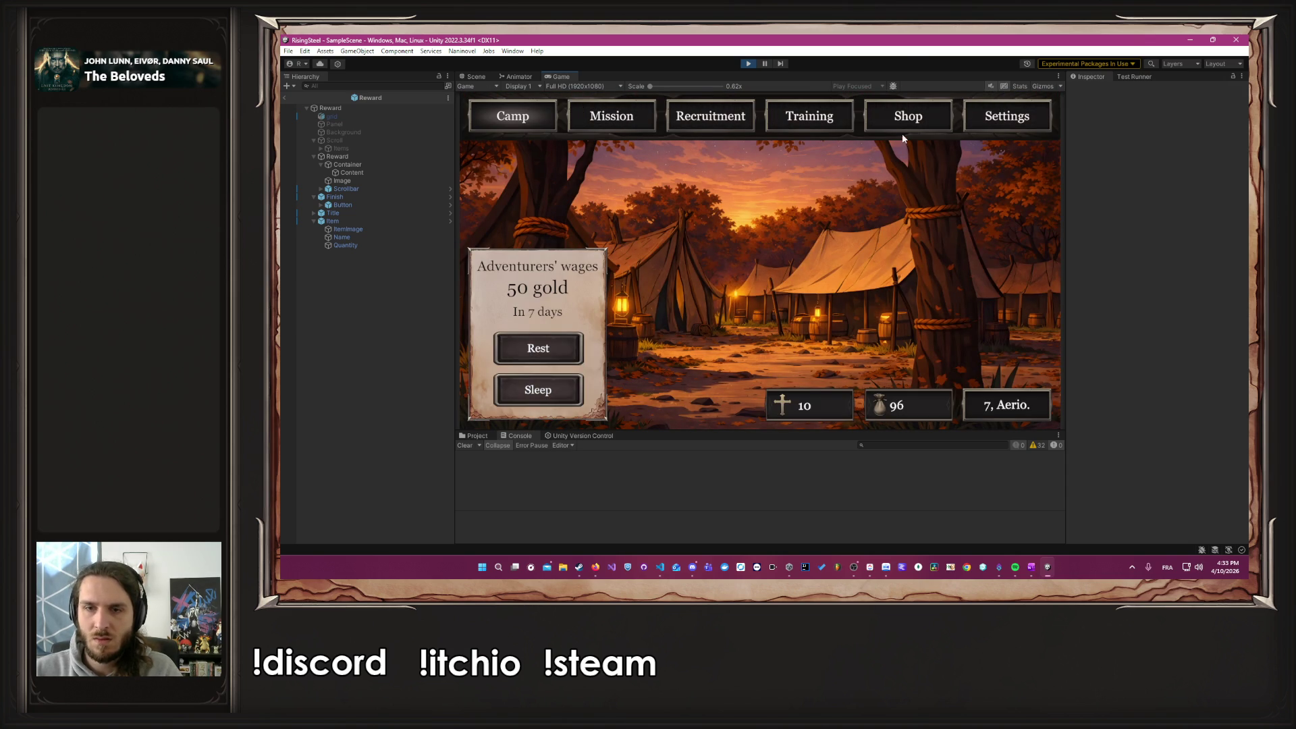
{"action": "left_click", "coordinate": [831, 120]}
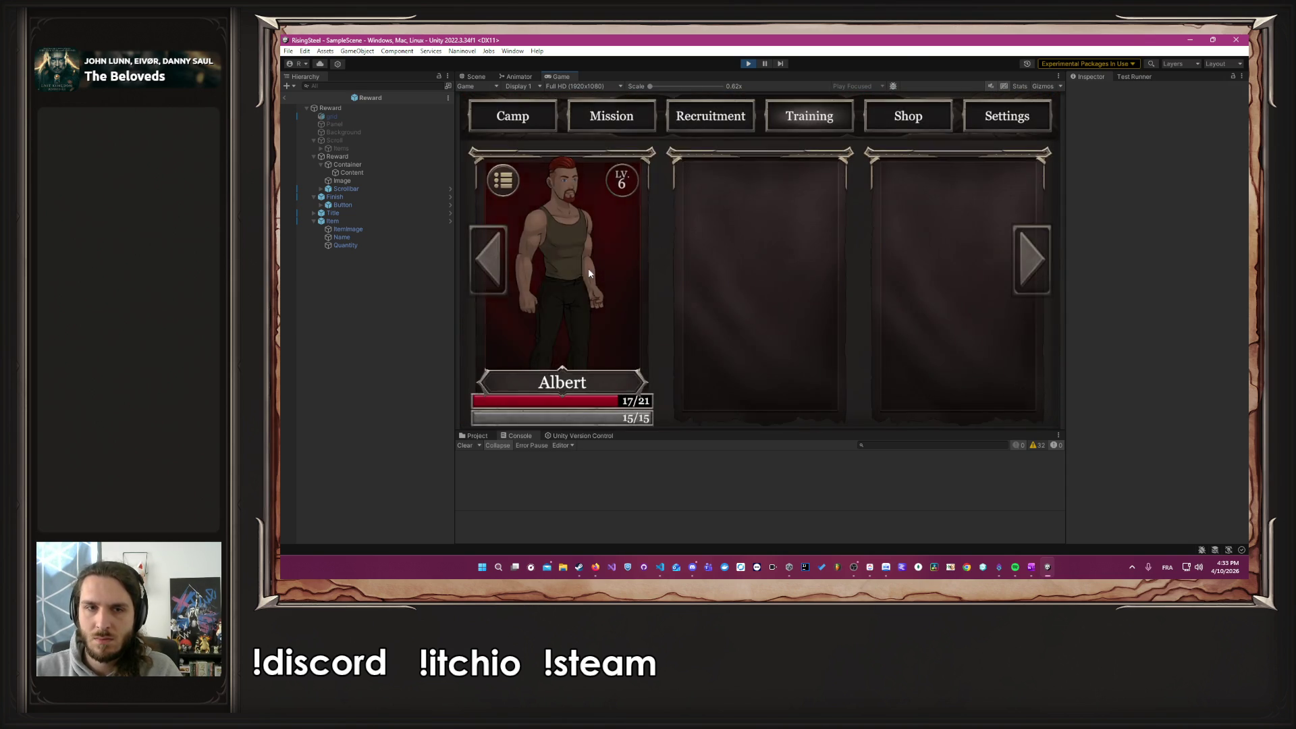
{"action": "left_click", "coordinate": [588, 268]}
{"action": "left_click", "coordinate": [813, 240]}
{"action": "left_click", "coordinate": [812, 239]}
{"action": "left_click", "coordinate": [813, 239]}
{"action": "left_click", "coordinate": [768, 240]}
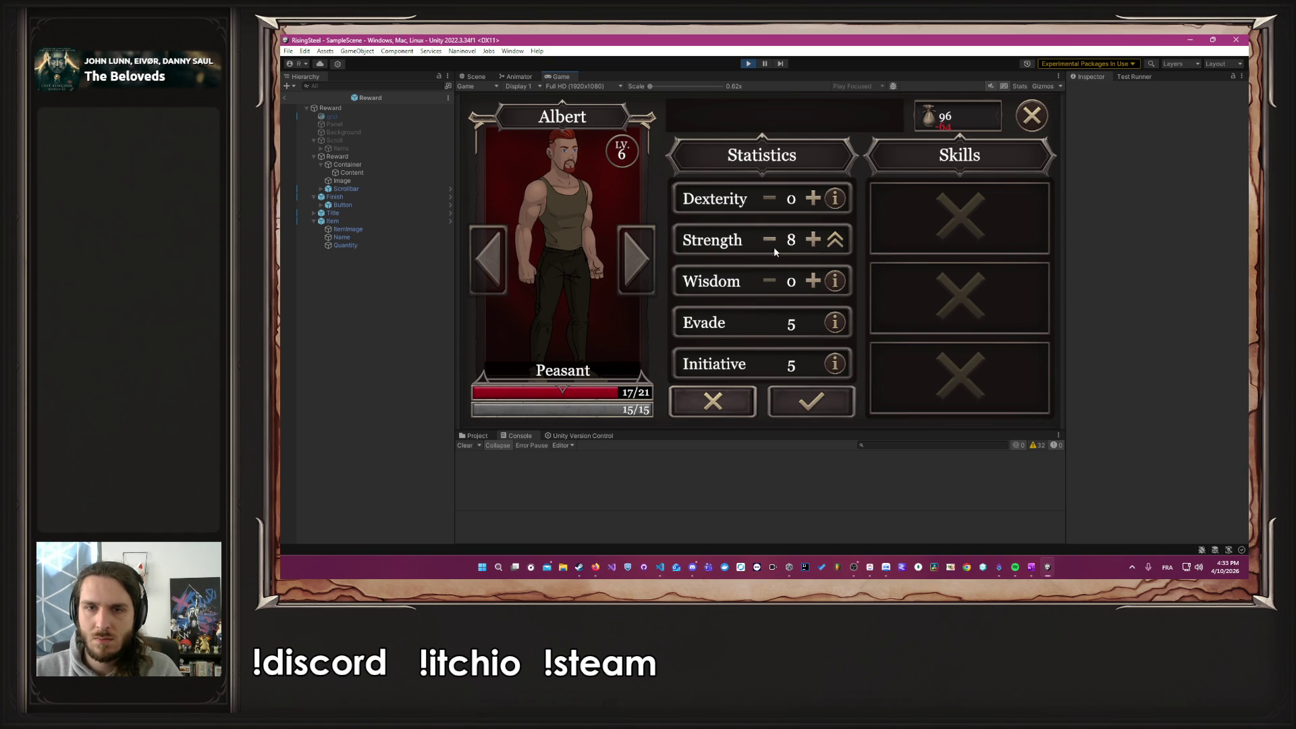
{"action": "left_click", "coordinate": [811, 400]}
{"action": "left_click", "coordinate": [1031, 115]}
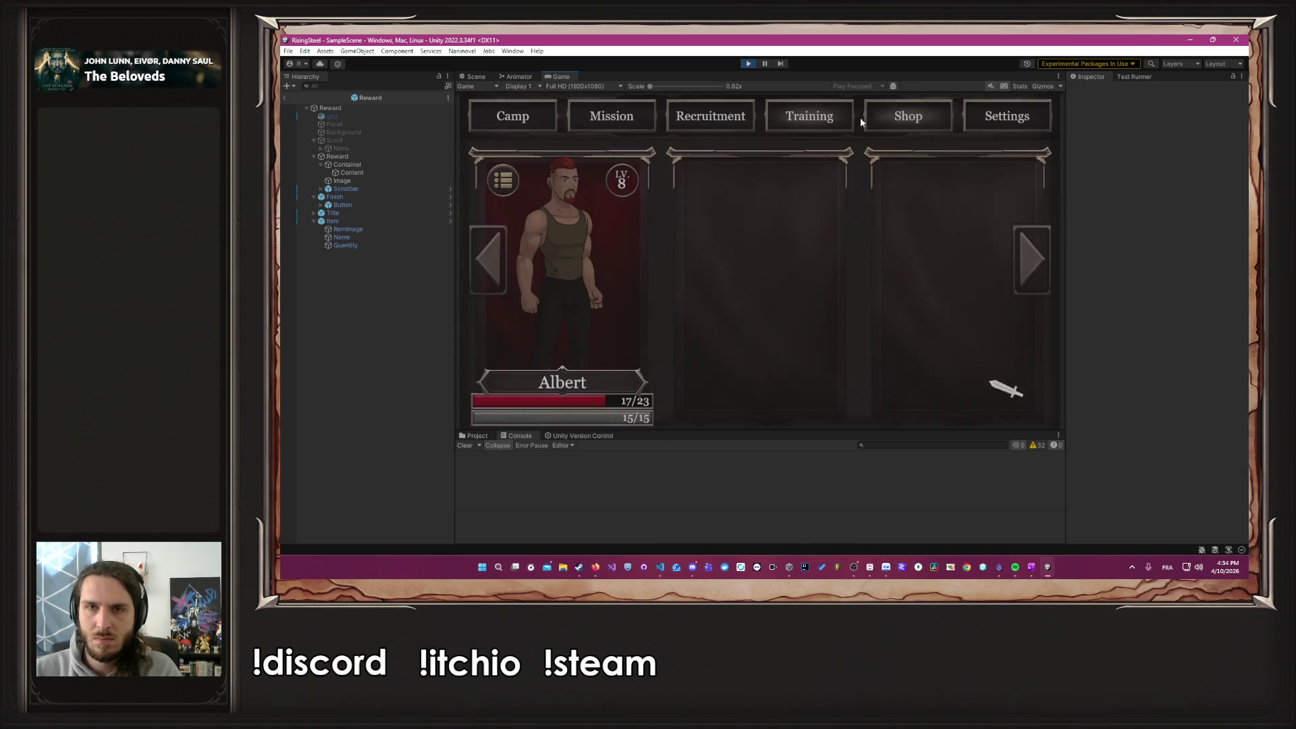
Step: Start another Arena fight, attack once, then stop Play mode
{"action": "left_click", "coordinate": [870, 117]}
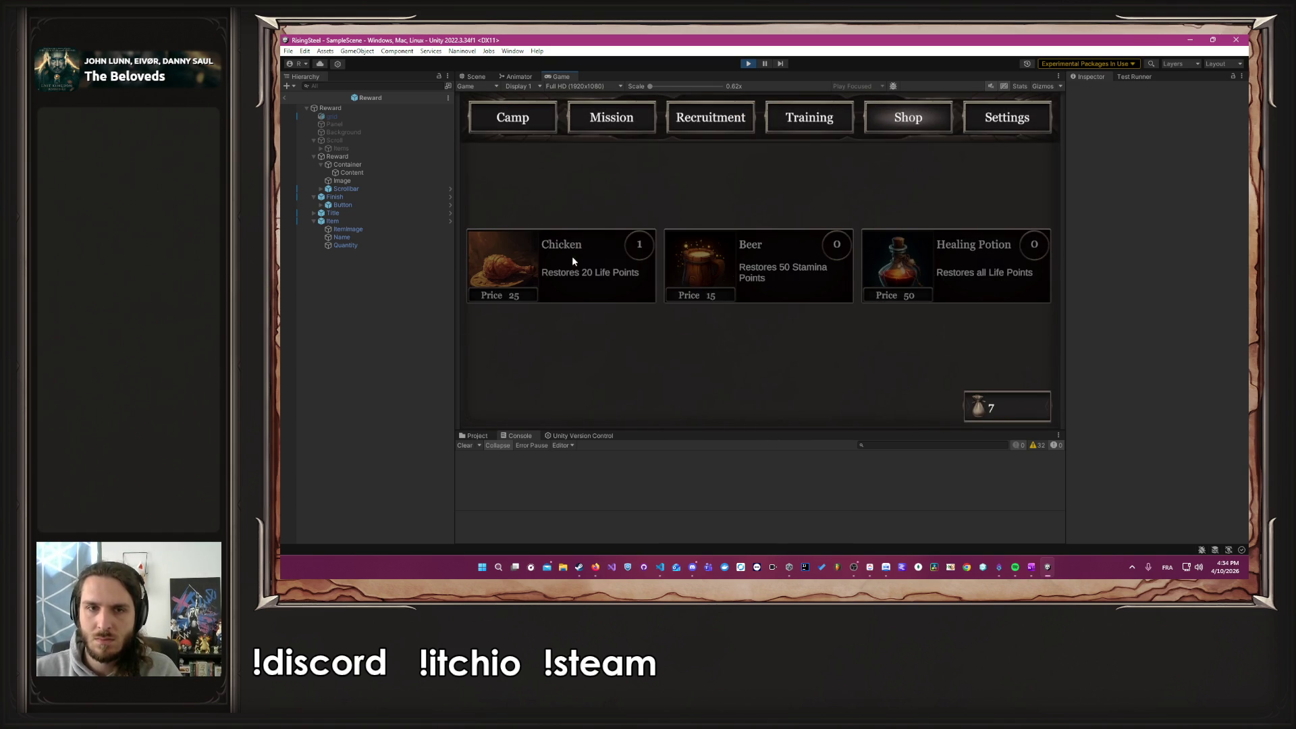
{"action": "left_click", "coordinate": [617, 131]}
{"action": "left_click", "coordinate": [568, 178]}
{"action": "left_click", "coordinate": [864, 388]}
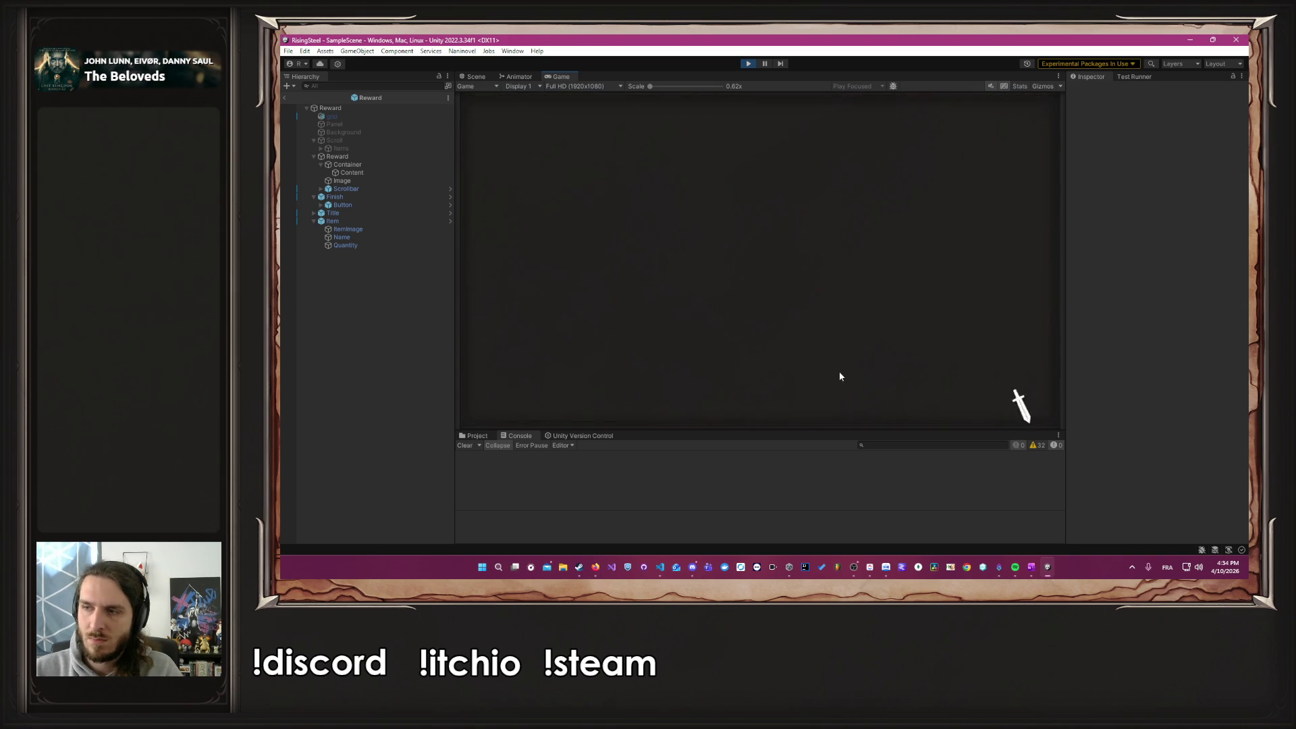
{"action": "left_click", "coordinate": [571, 279]}
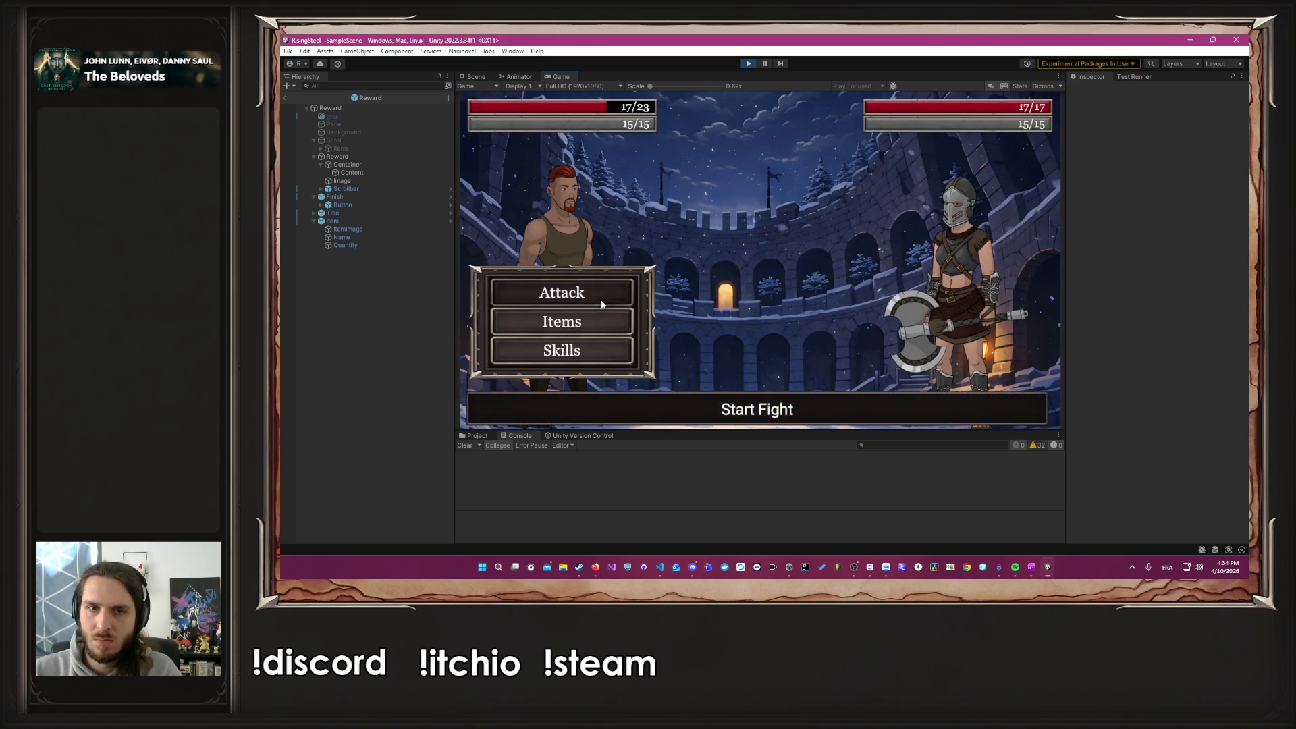
{"action": "left_click", "coordinate": [597, 299]}
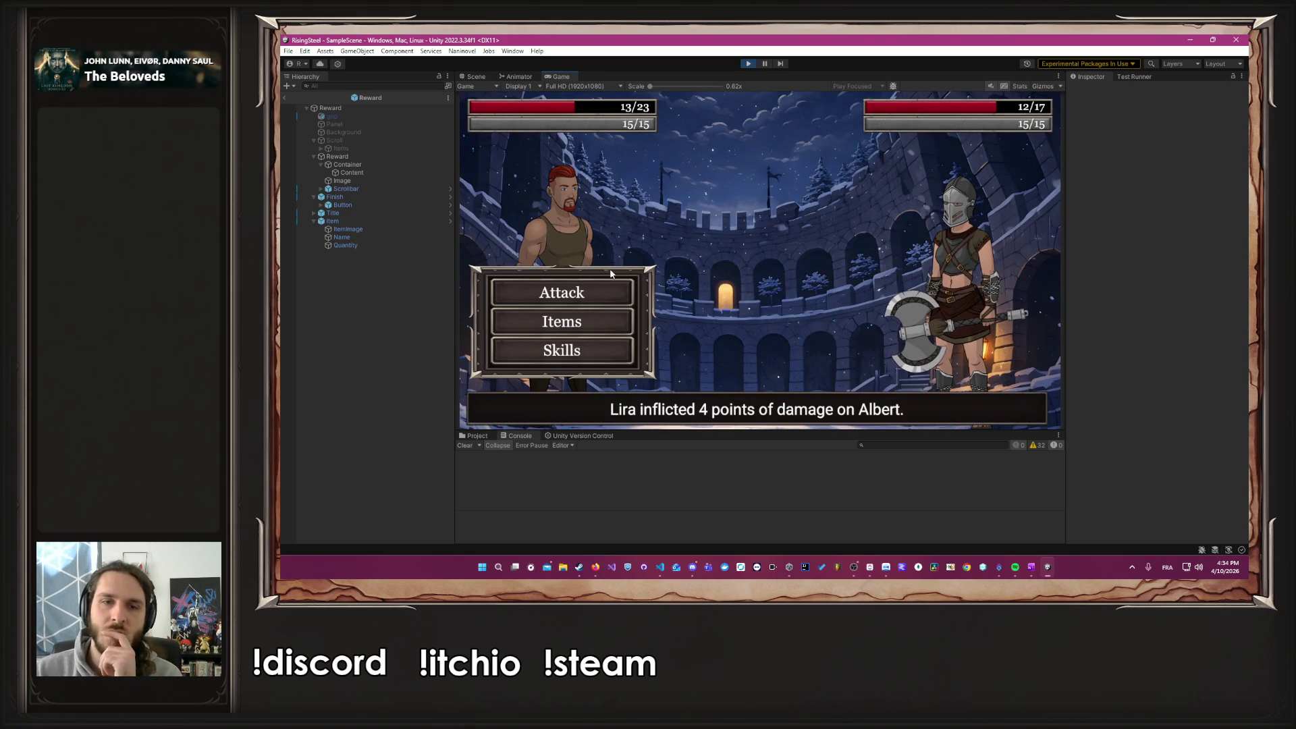
{"action": "left_click", "coordinate": [748, 63]}
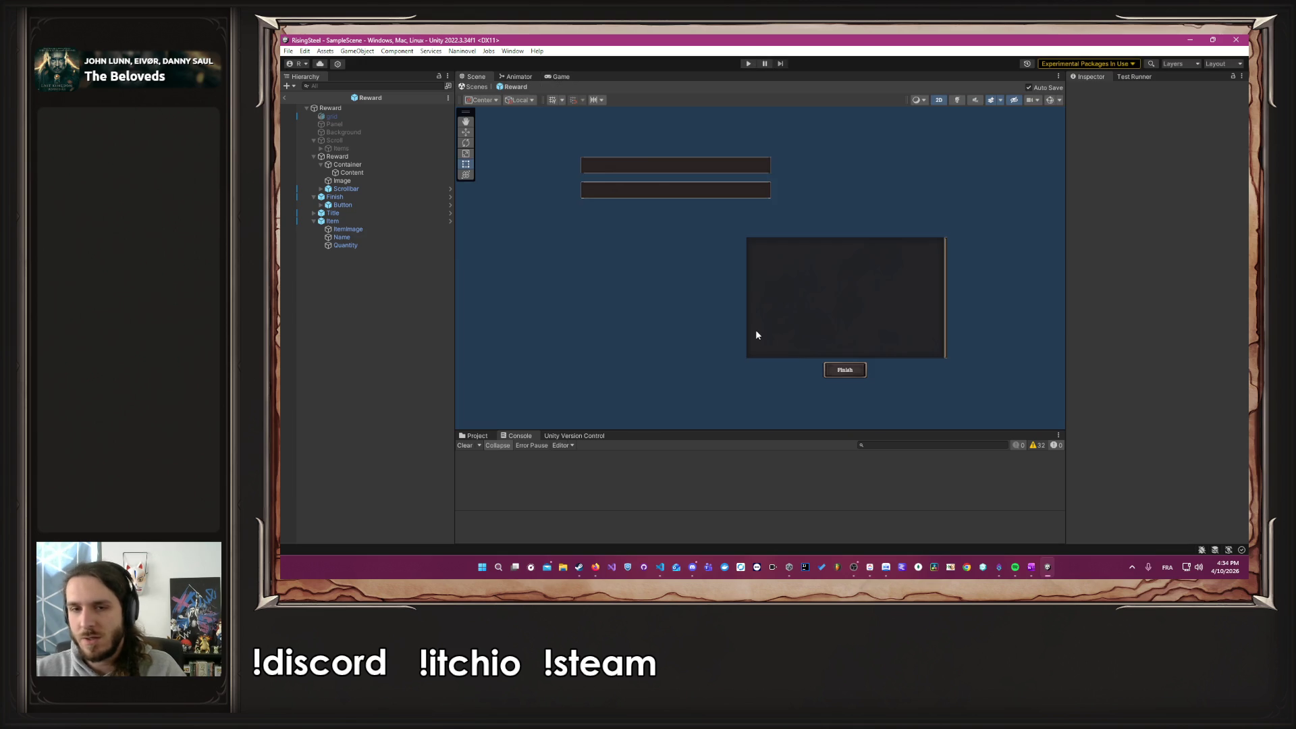
Step: Return to Unity and browse the Project tab's folders, collapsing the Mission folder
{"action": "key", "text": "alt+Tab"}
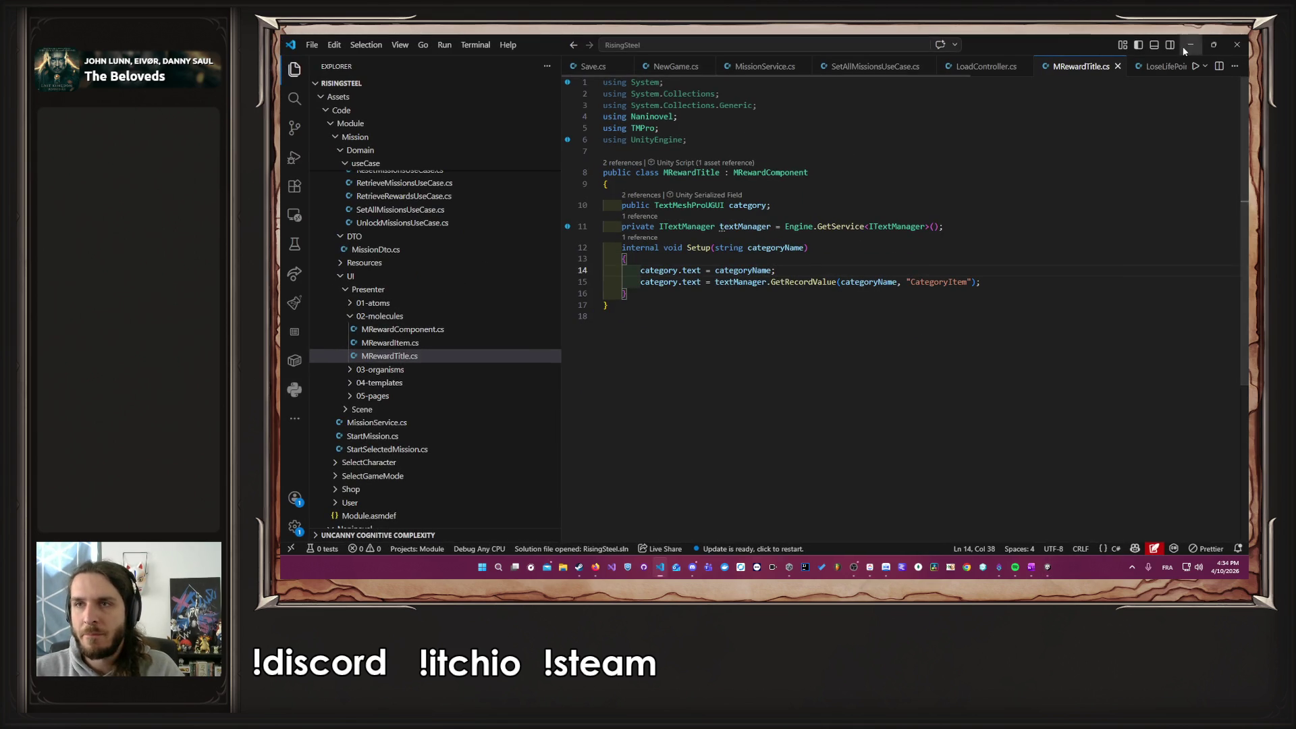
{"action": "left_click", "coordinate": [1191, 44]}
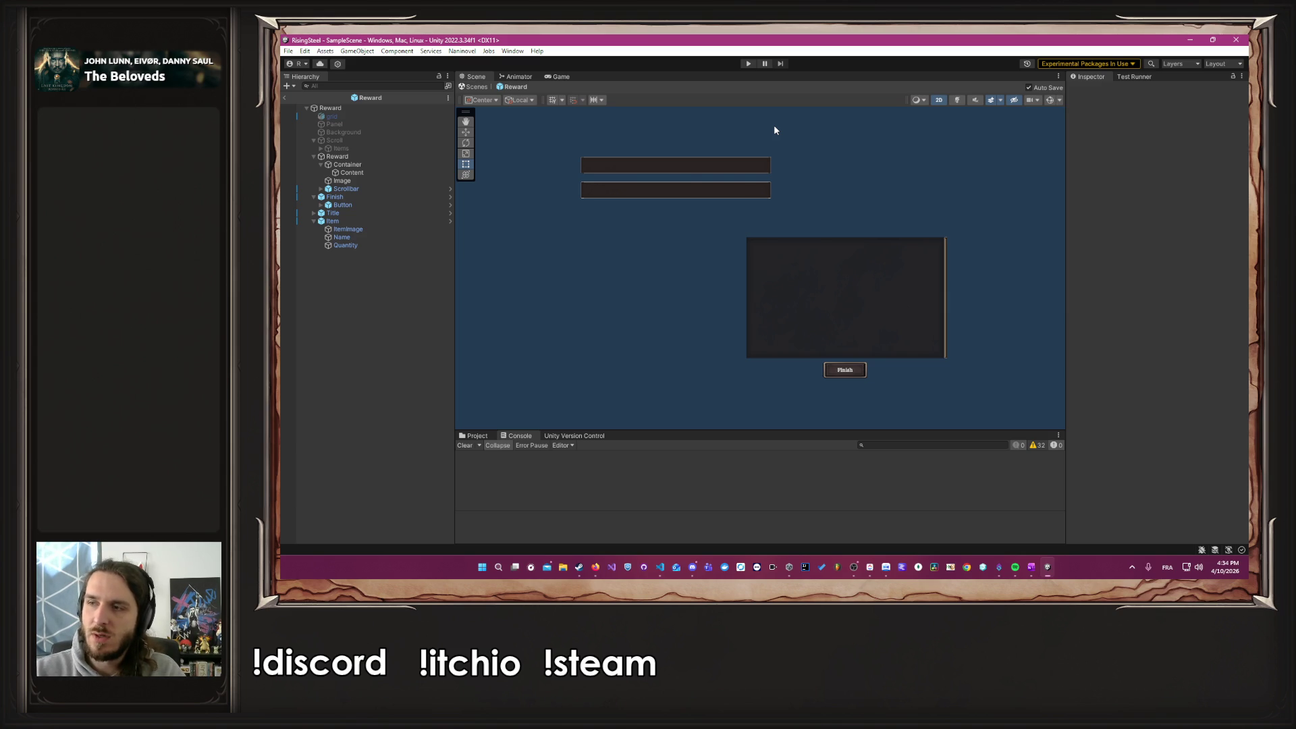
{"action": "left_click", "coordinate": [475, 436]}
{"action": "left_click_drag", "start_coordinate": [729, 431], "coordinate": [722, 299]}
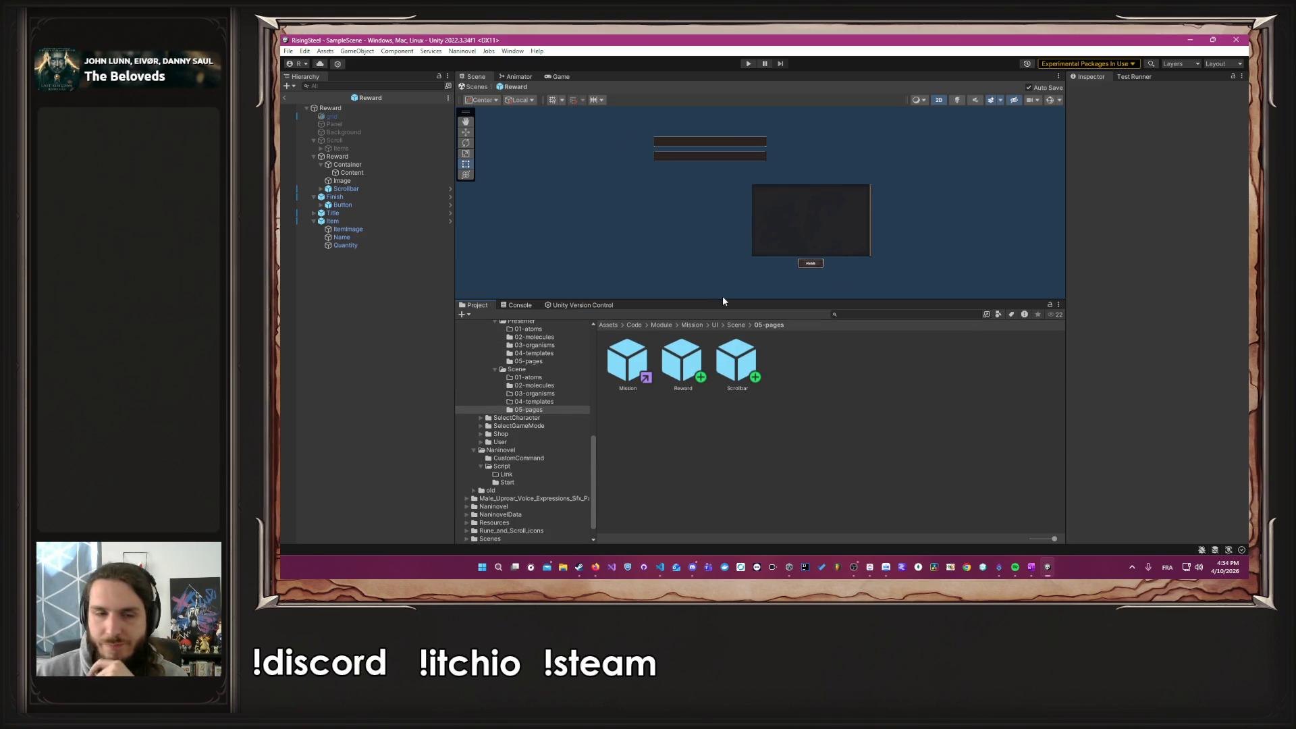
{"action": "scroll", "coordinate": [540, 464], "scroll_direction": "up", "scroll_amount": 3}
{"action": "scroll", "coordinate": [540, 462], "scroll_direction": "up", "scroll_amount": 3}
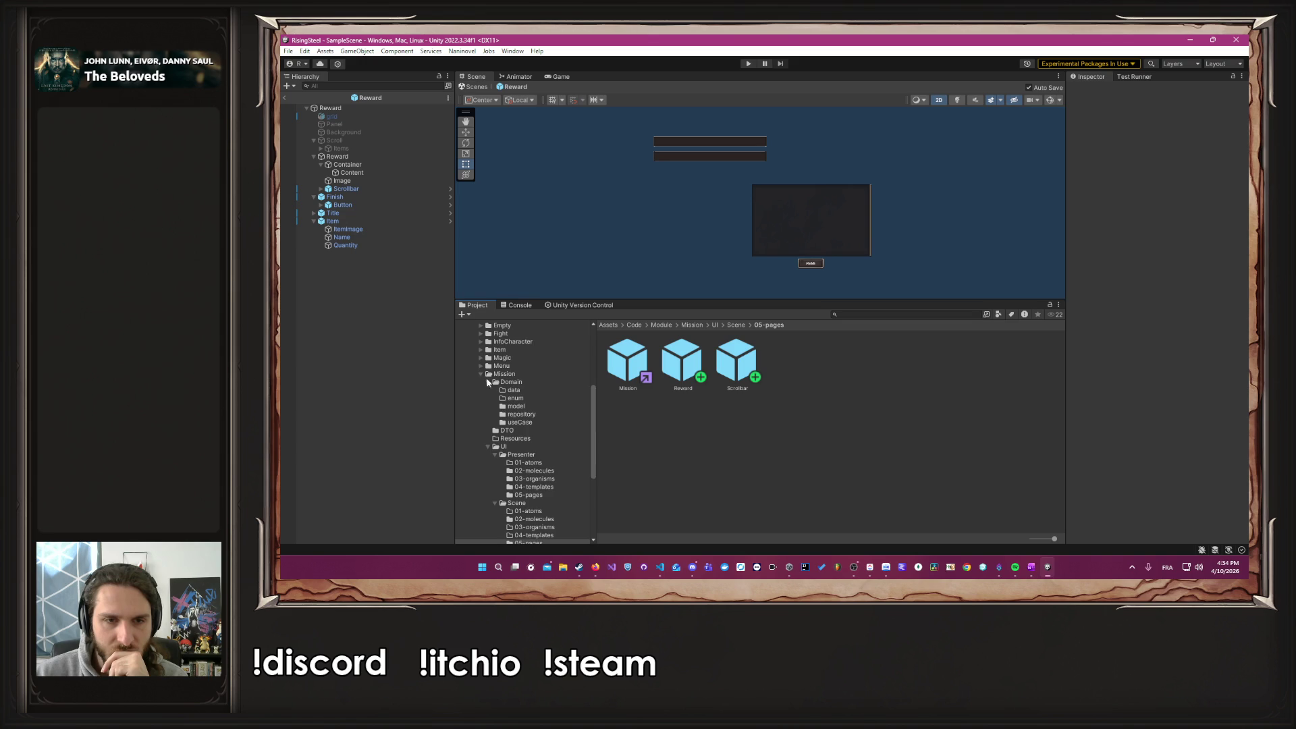
{"action": "left_click", "coordinate": [480, 375]}
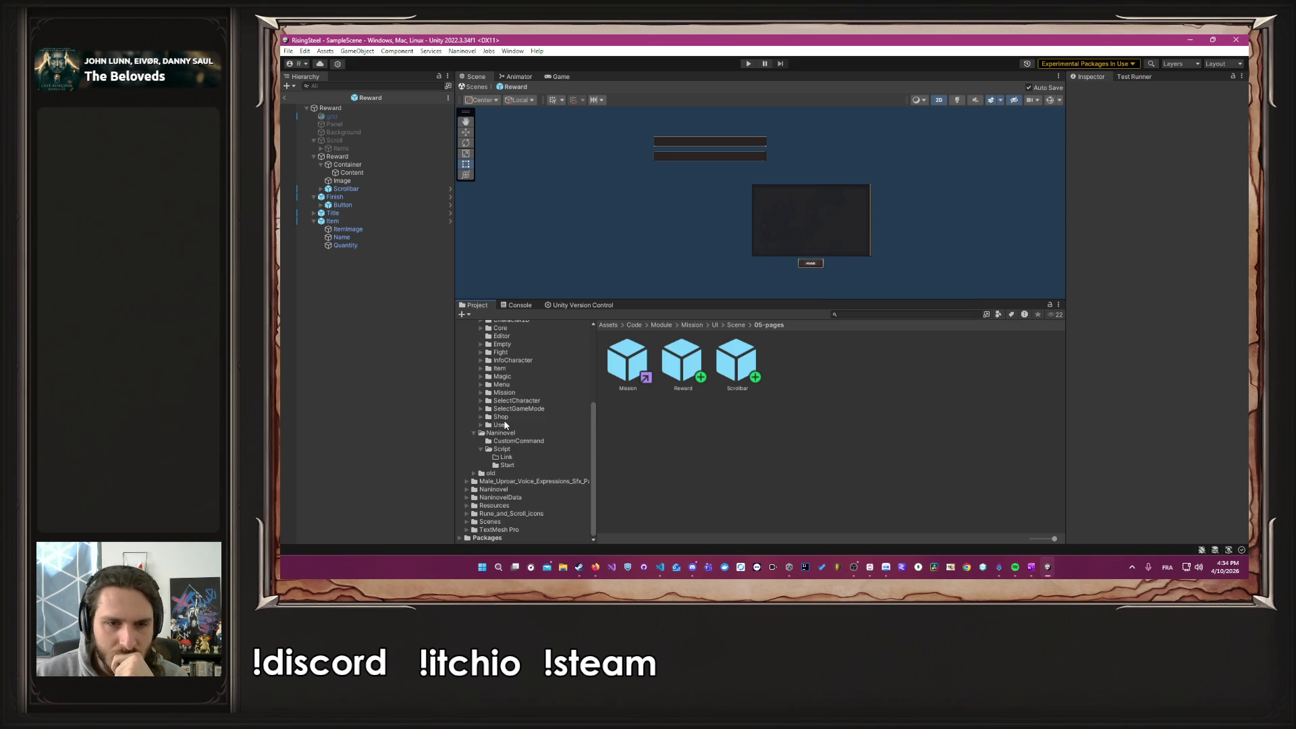
{"action": "scroll", "coordinate": [554, 482], "scroll_direction": "up", "scroll_amount": 3}
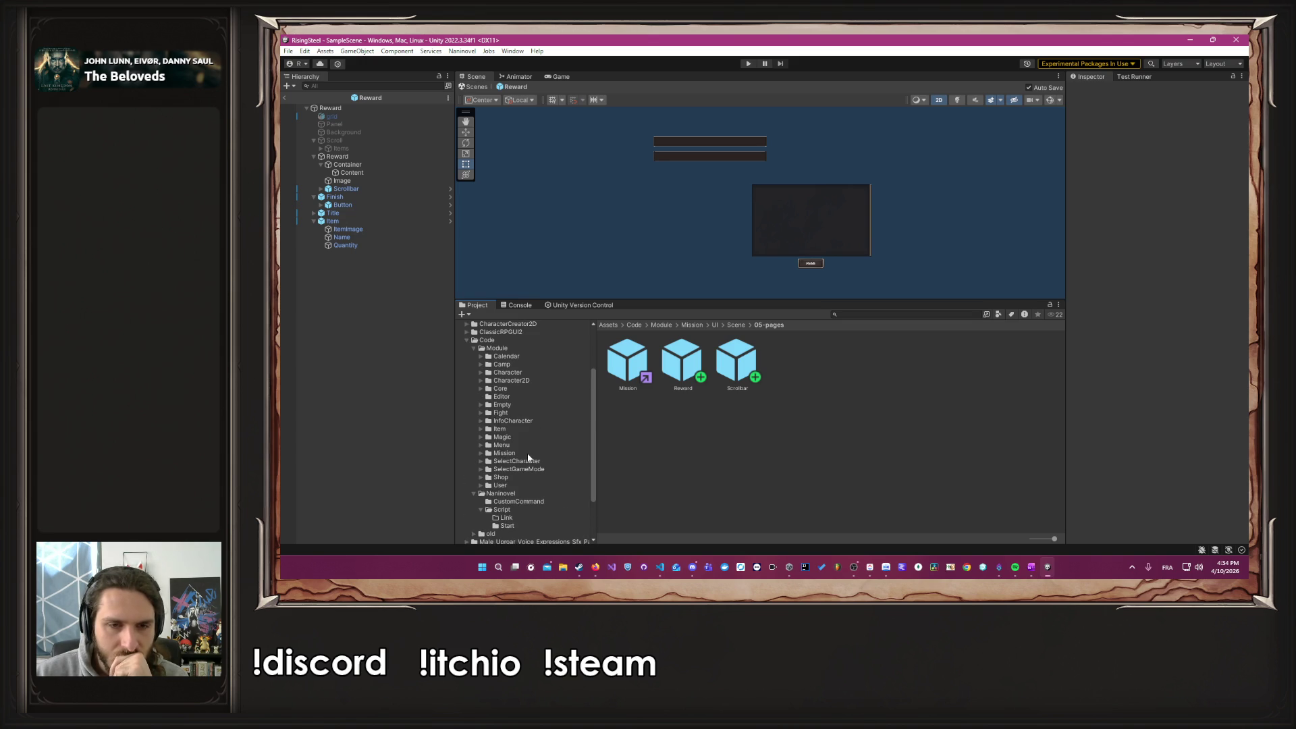
Step: Open the Camp prefab from Camp/UI/Scene/05-pages, then bring ClickUp forward
{"action": "left_click", "coordinate": [513, 364]}
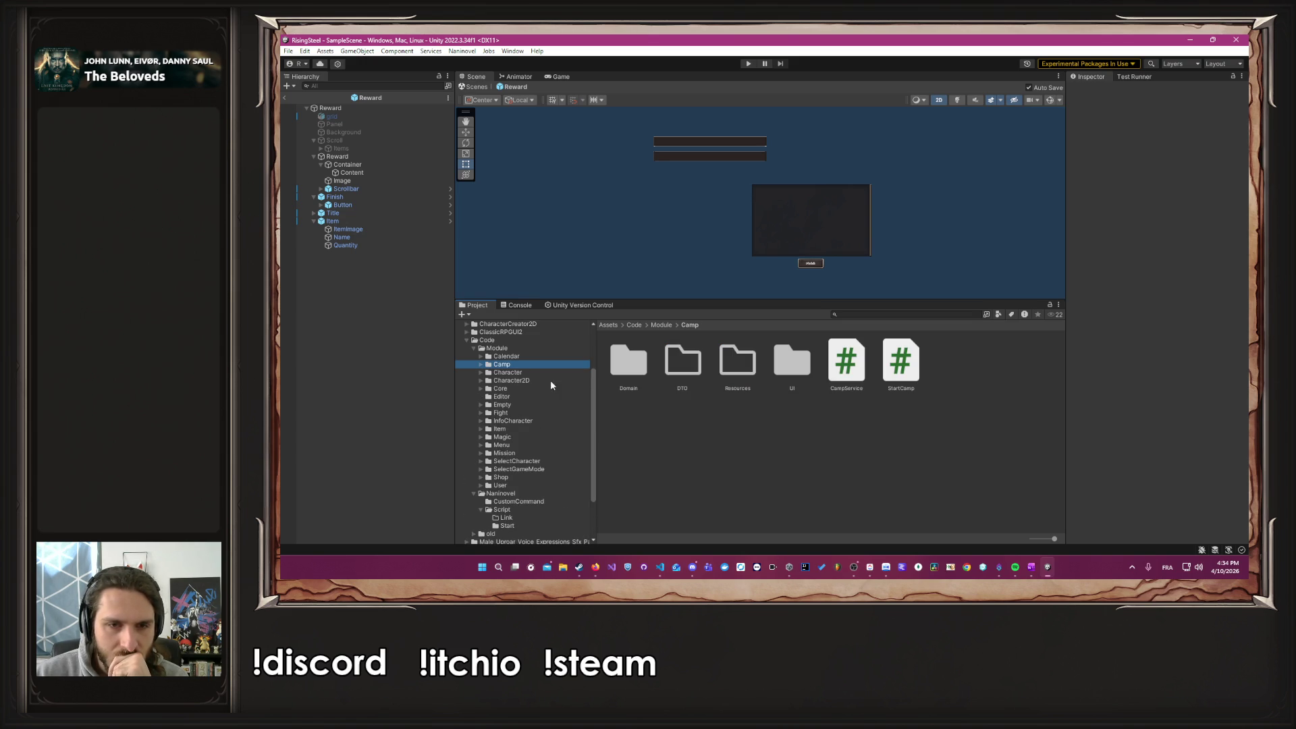
{"action": "double_click", "coordinate": [776, 362]}
{"action": "double_click", "coordinate": [685, 370]}
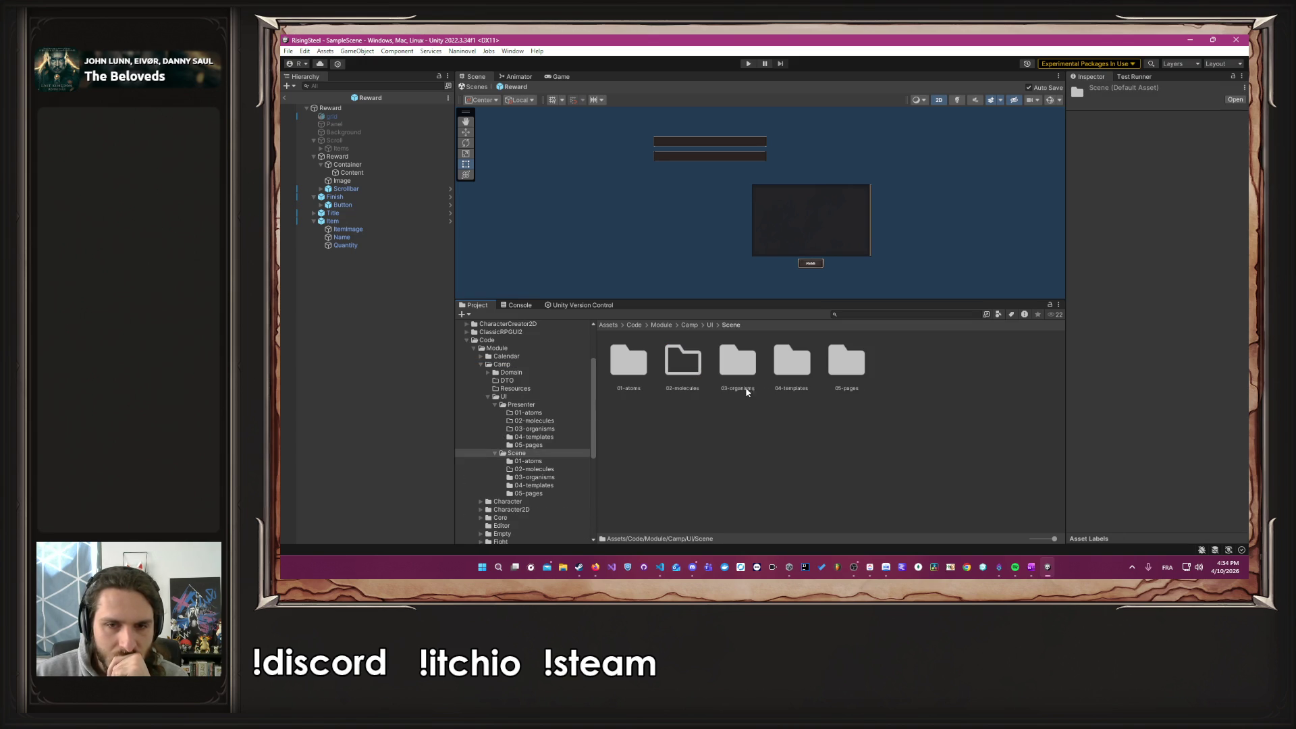
{"action": "double_click", "coordinate": [837, 363]}
{"action": "left_click", "coordinate": [644, 370]}
{"action": "double_click", "coordinate": [644, 370]}
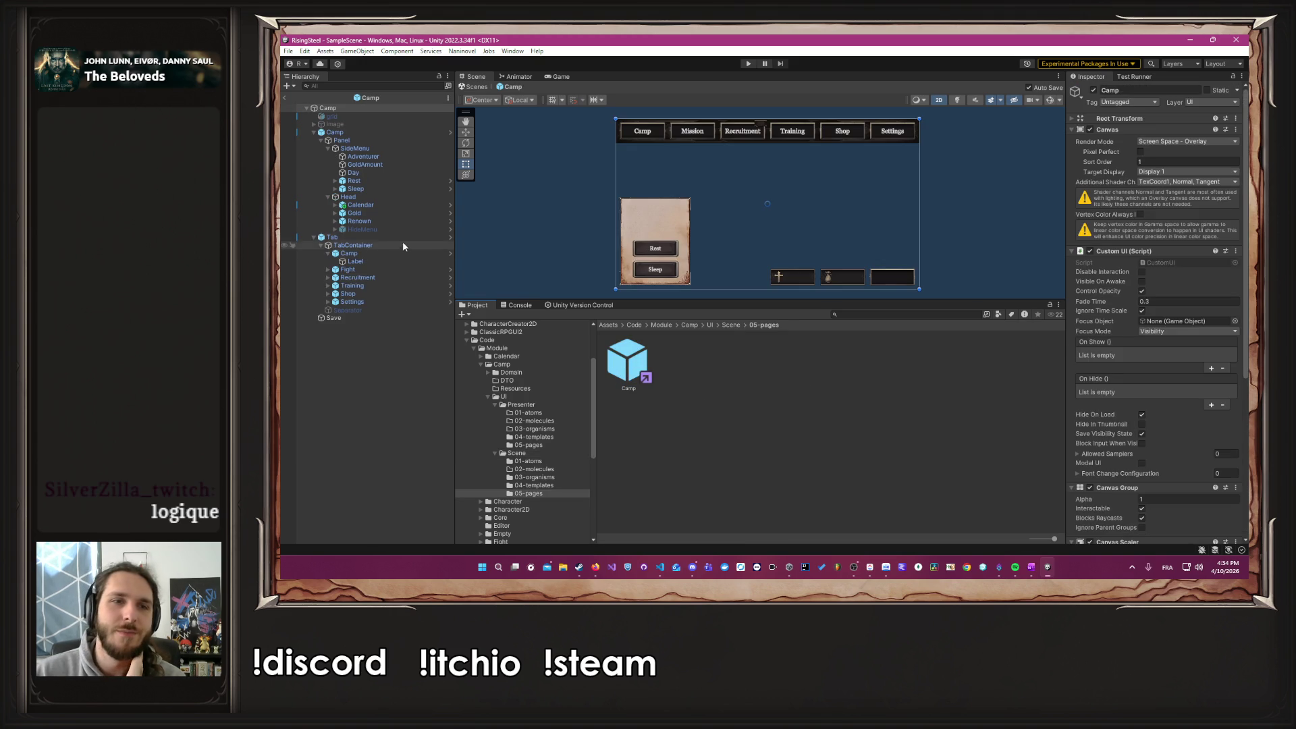
{"action": "left_click", "coordinate": [869, 567]}
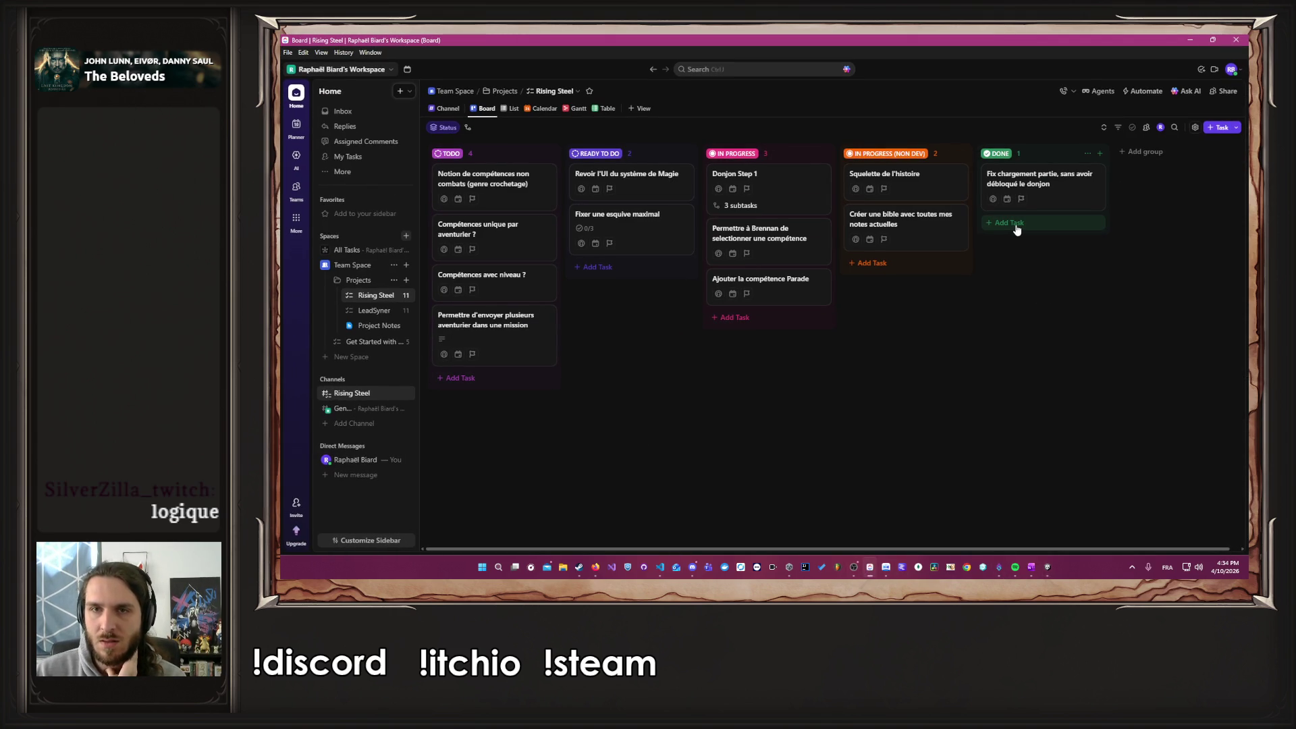
Step: Add 'Fix problème de traduction' and 'Fix Superposition d'UI' to the DONE column, then minimize ClickUp
{"action": "left_click", "coordinate": [1018, 228]}
{"action": "type", "text": "Fix problème"}
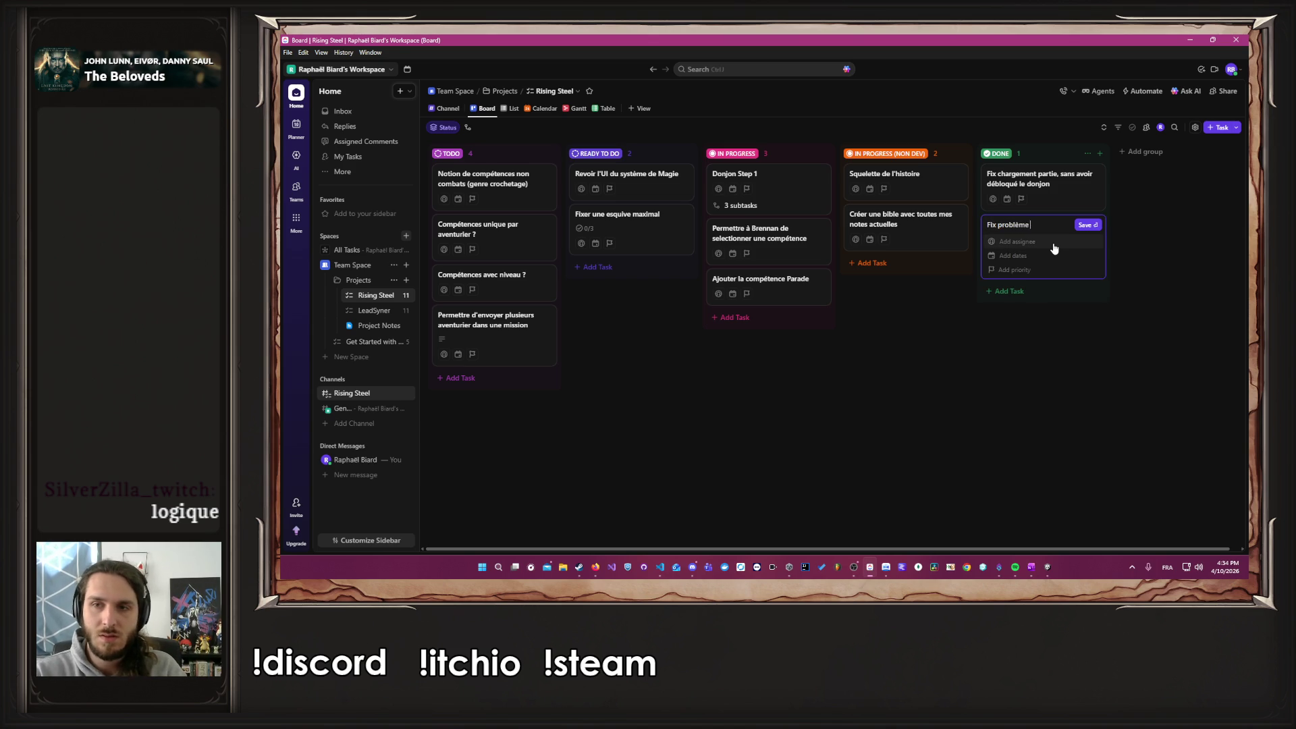
{"action": "type", "text": "tion"}
{"action": "key", "text": "Return"}
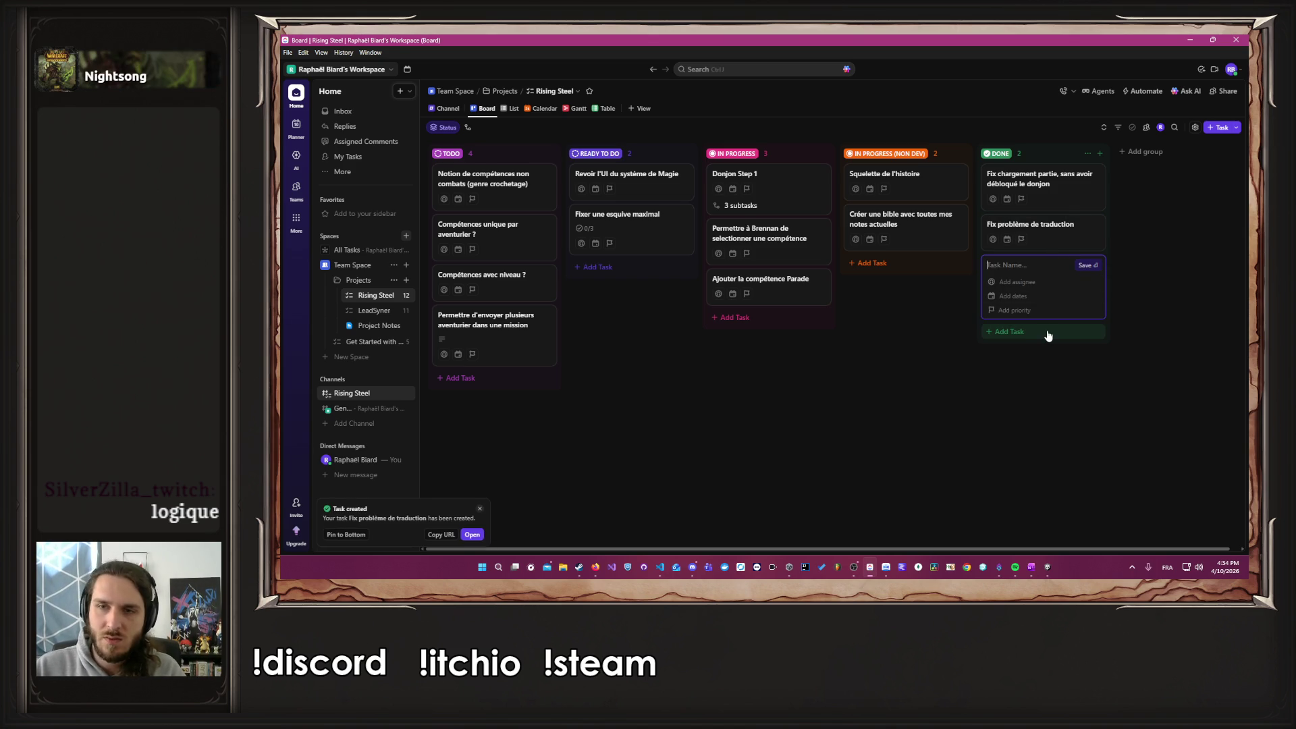
{"action": "type", "text": "Fix"}
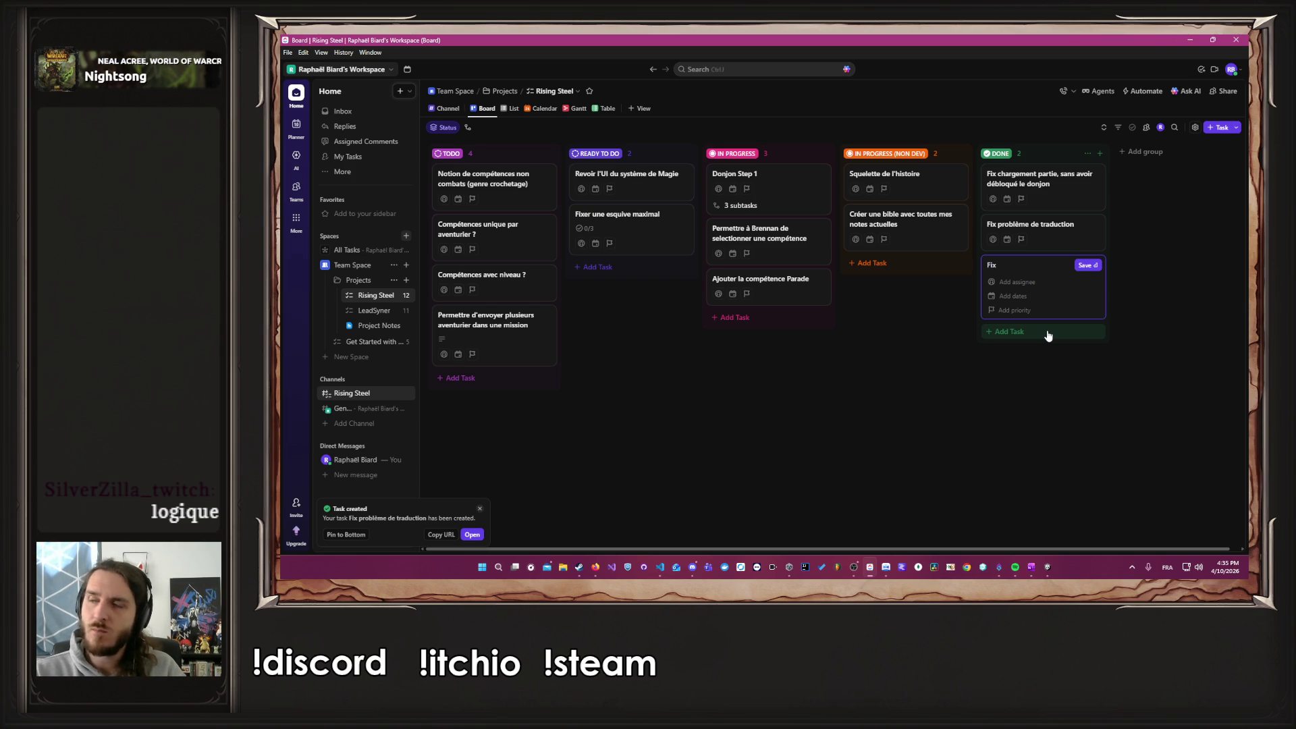
{"action": "type", "text": "chargement d'u"}
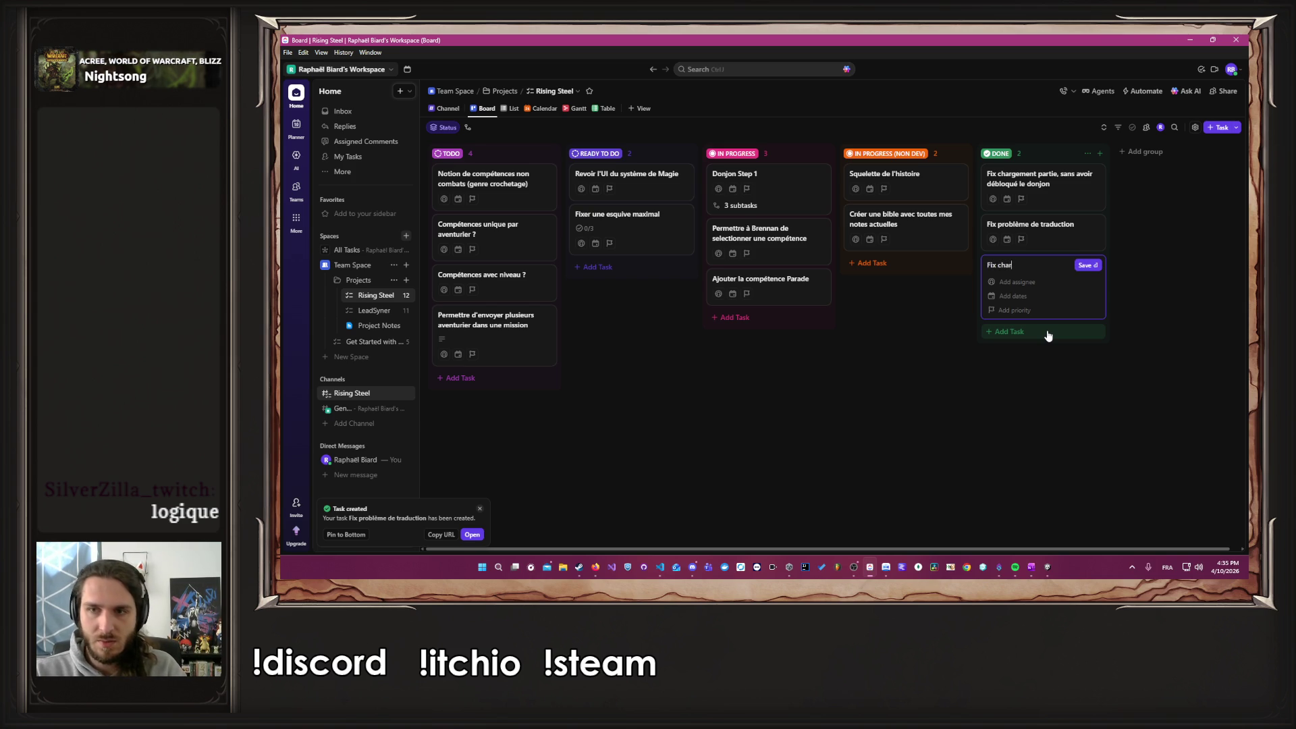
{"action": "key", "text": "BackSpace"}
{"action": "key", "text": "BackSpace"}
{"action": "key", "text": "BackSpace"}
{"action": "type", "text": "Superposition d'U"}
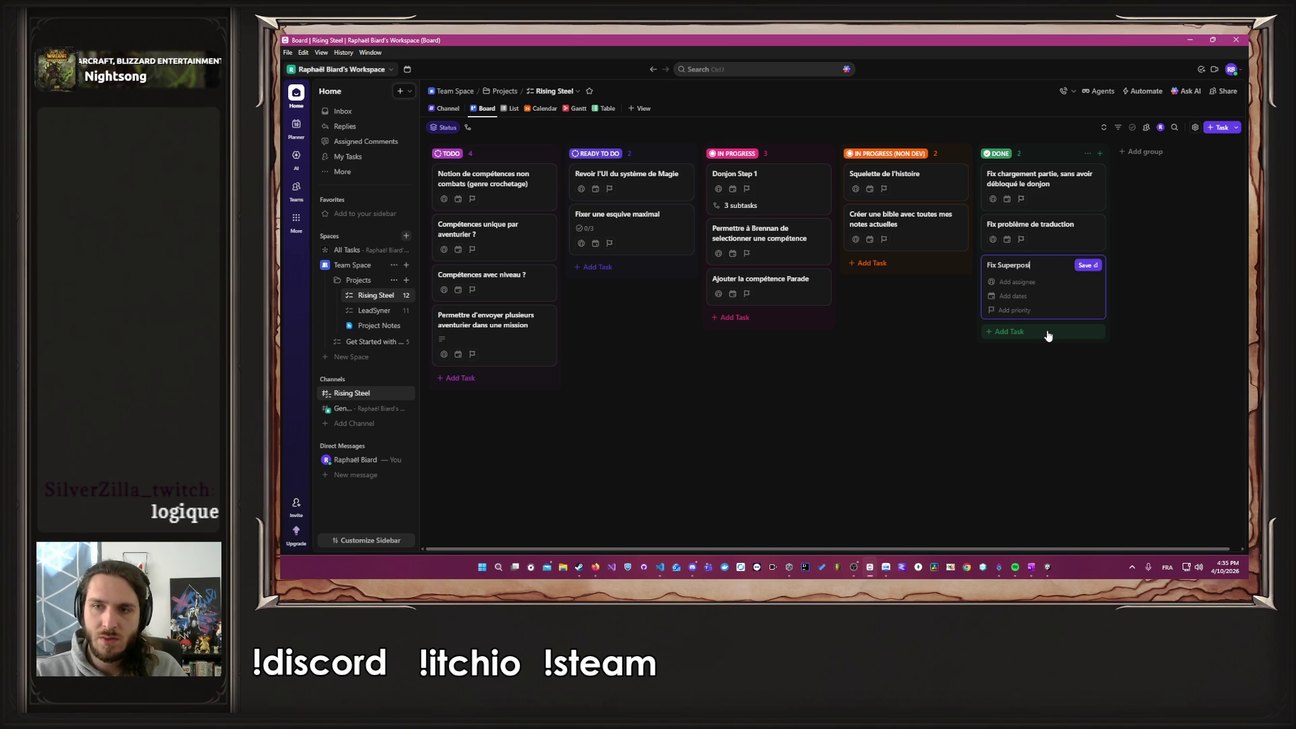
{"action": "type", "text": "I"}
{"action": "key", "text": "Return"}
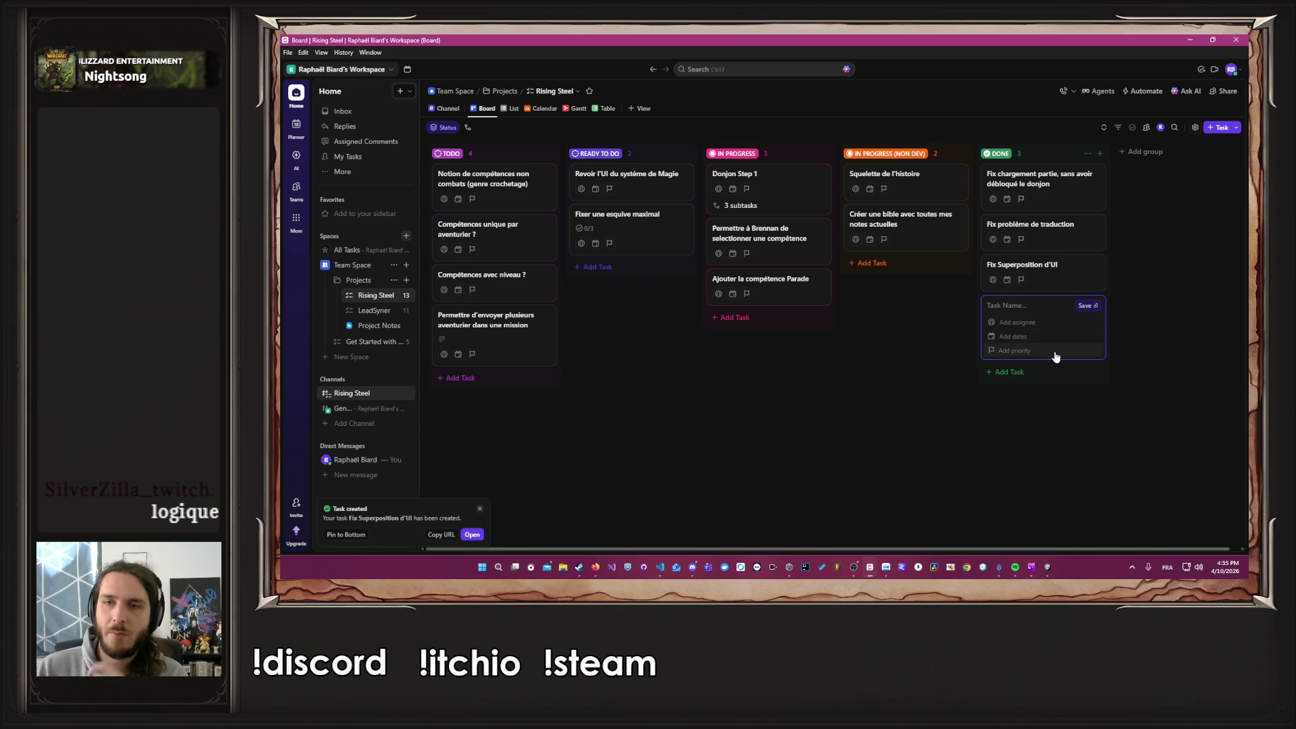
{"action": "left_click", "coordinate": [1189, 39]}
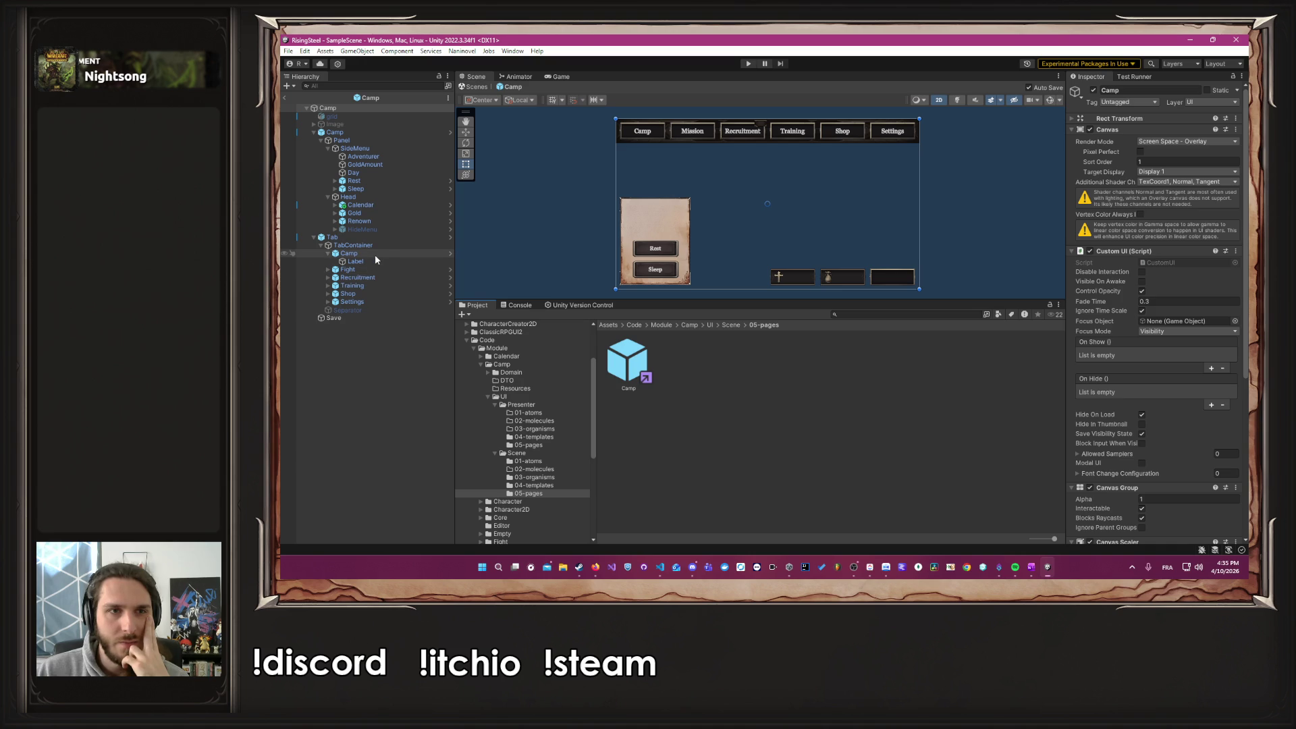
Step: Trace the Rest button's On Click target to the Camp root and open its PCamp.cs script
{"action": "left_click", "coordinate": [354, 183]}
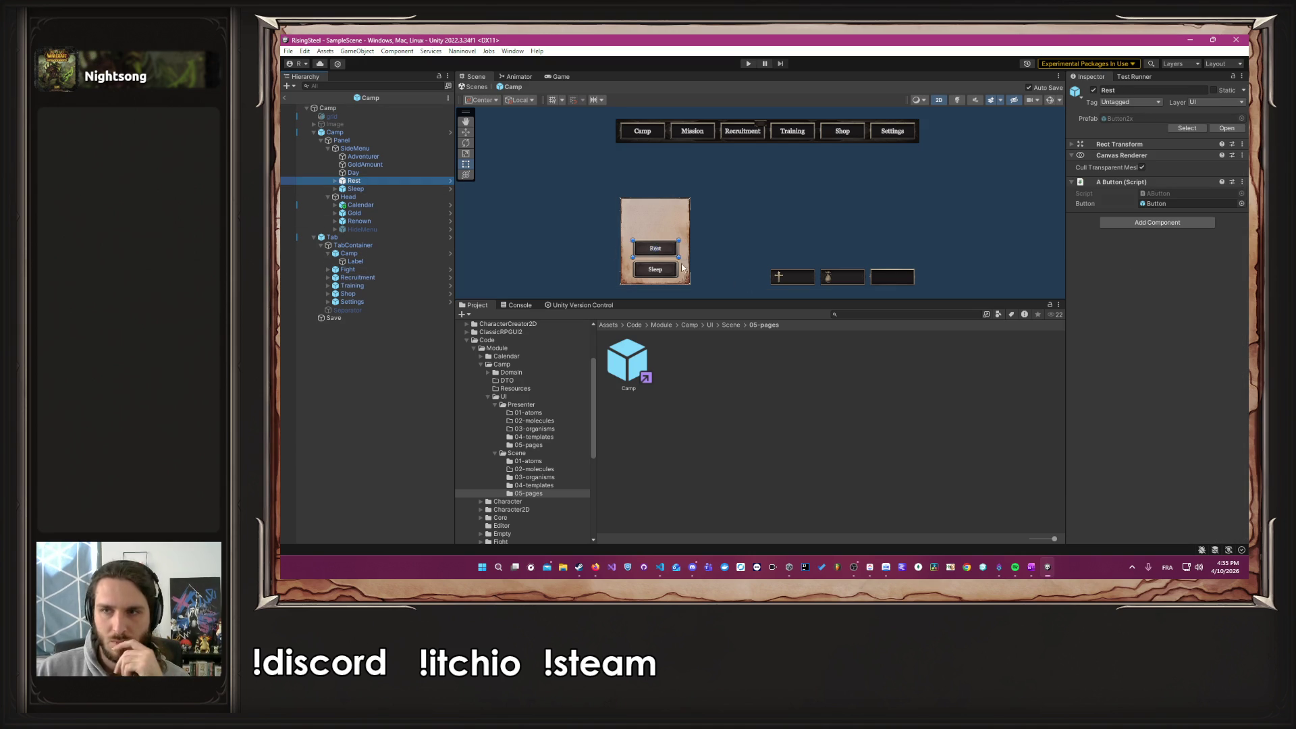
{"action": "left_click", "coordinate": [334, 181]}
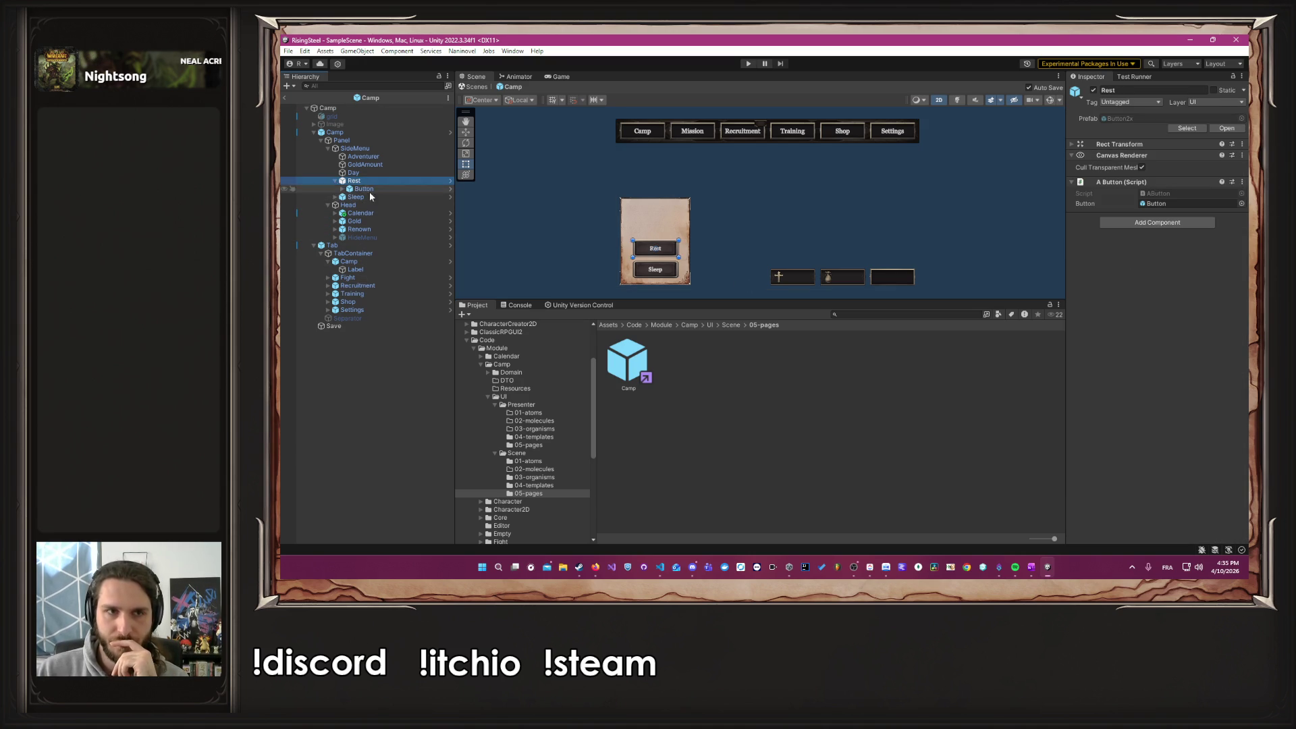
{"action": "left_click", "coordinate": [377, 189]}
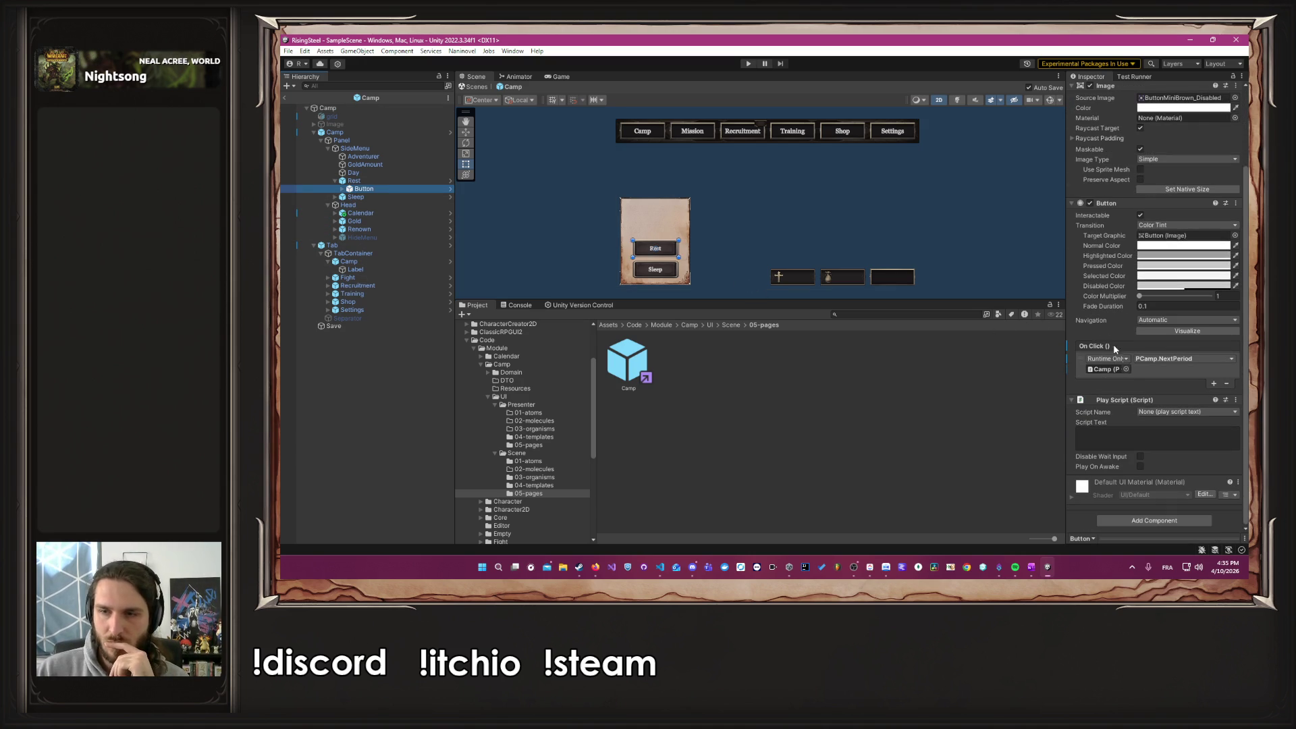
{"action": "left_click", "coordinate": [1104, 369]}
{"action": "left_click", "coordinate": [341, 108]}
{"action": "scroll", "coordinate": [1183, 446], "scroll_direction": "down", "scroll_amount": 10}
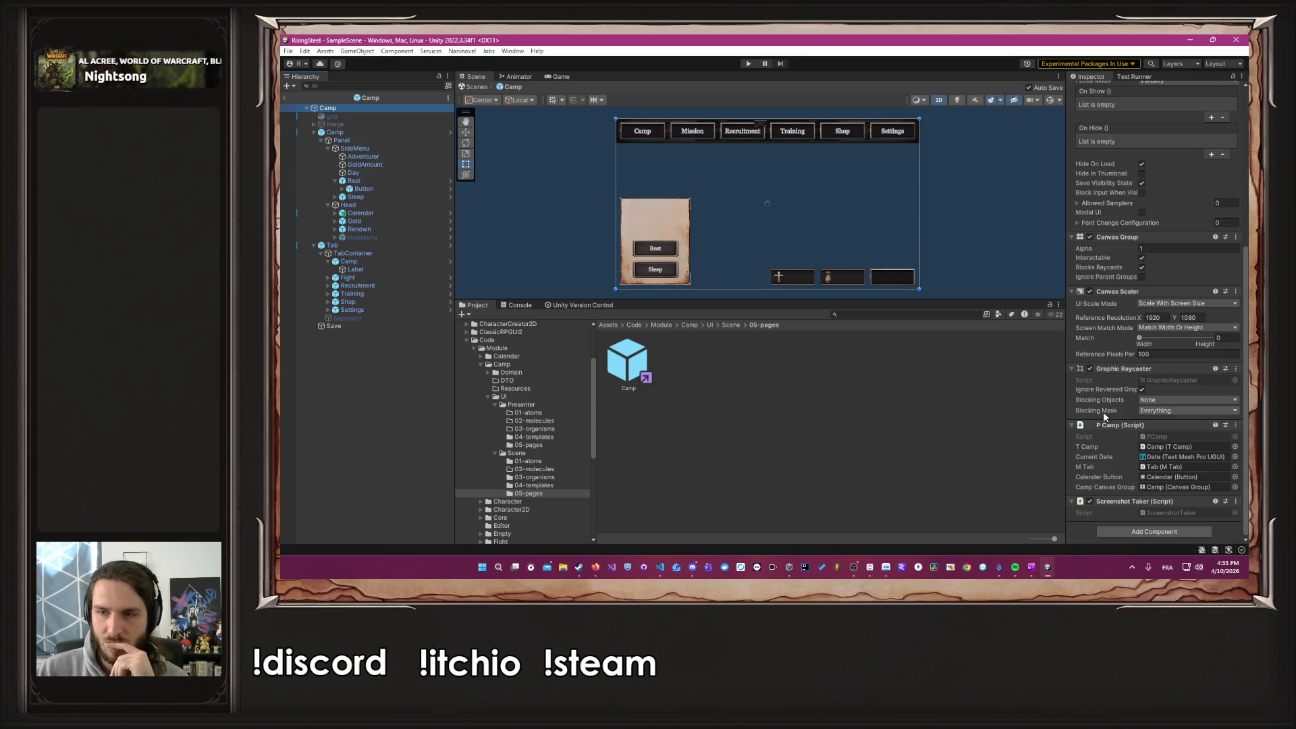
{"action": "left_click", "coordinate": [1180, 436]}
{"action": "double_click", "coordinate": [643, 364]}
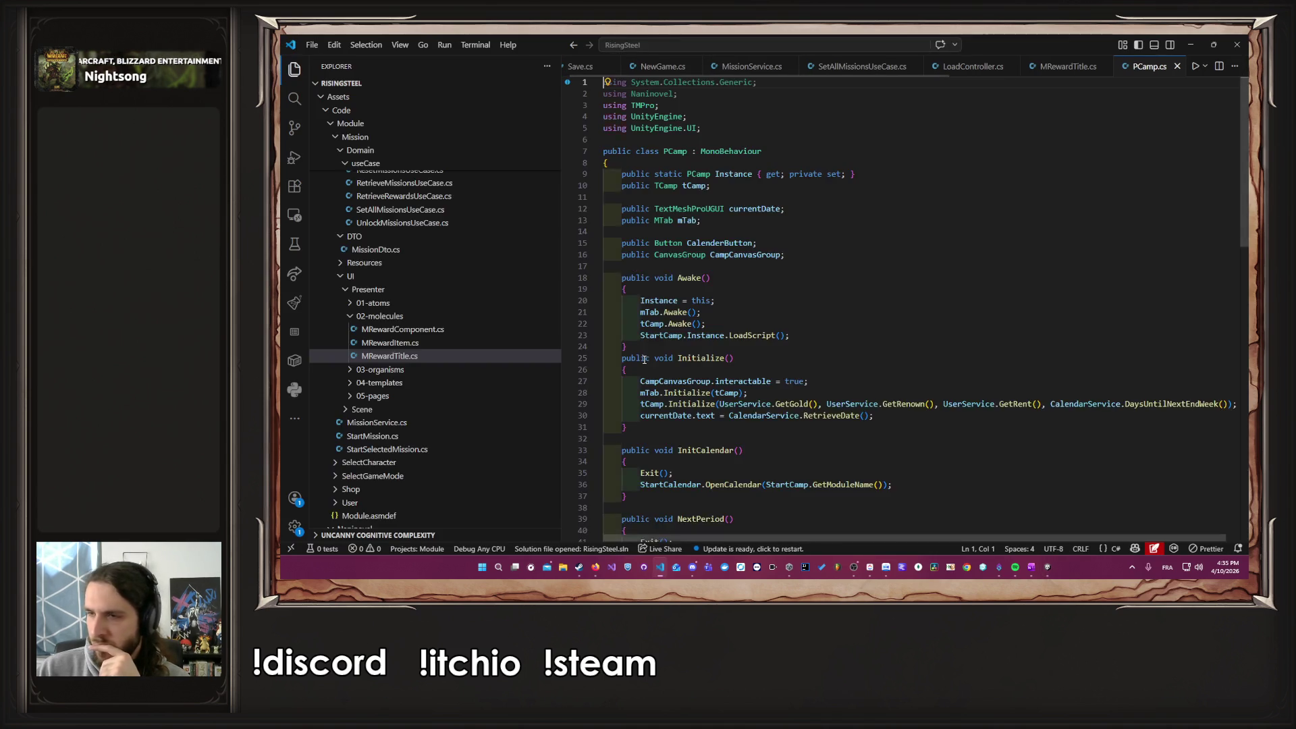
Step: Follow NextDay's RestoreCharacter call to its definition in UpdateStaminaUseCase
{"action": "scroll", "coordinate": [644, 360], "scroll_direction": "down", "scroll_amount": 15}
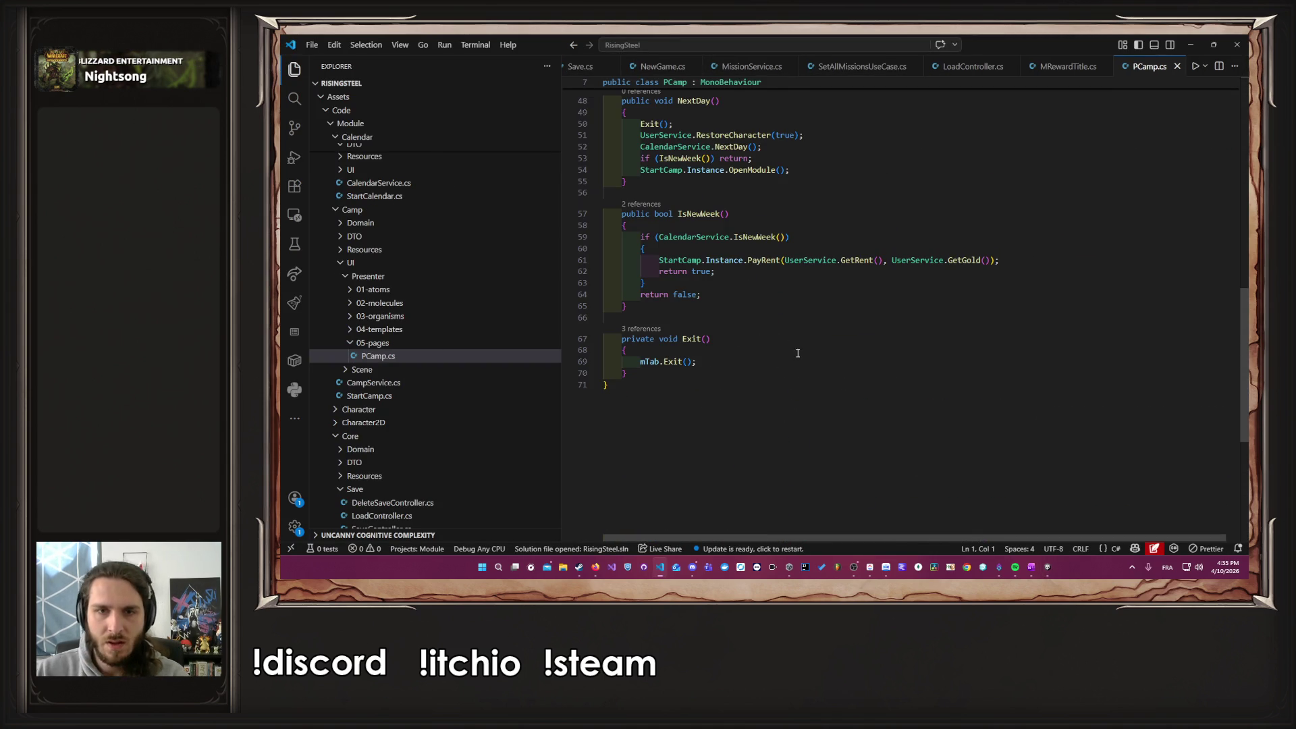
{"action": "scroll", "coordinate": [788, 355], "scroll_direction": "up", "scroll_amount": 4}
{"action": "scroll", "coordinate": [789, 351], "scroll_direction": "up", "scroll_amount": 4}
{"action": "scroll", "coordinate": [791, 349], "scroll_direction": "down", "scroll_amount": 2}
{"action": "left_click", "coordinate": [747, 390]}
{"action": "left_click", "coordinate": [748, 389], "text": "ctrl"}
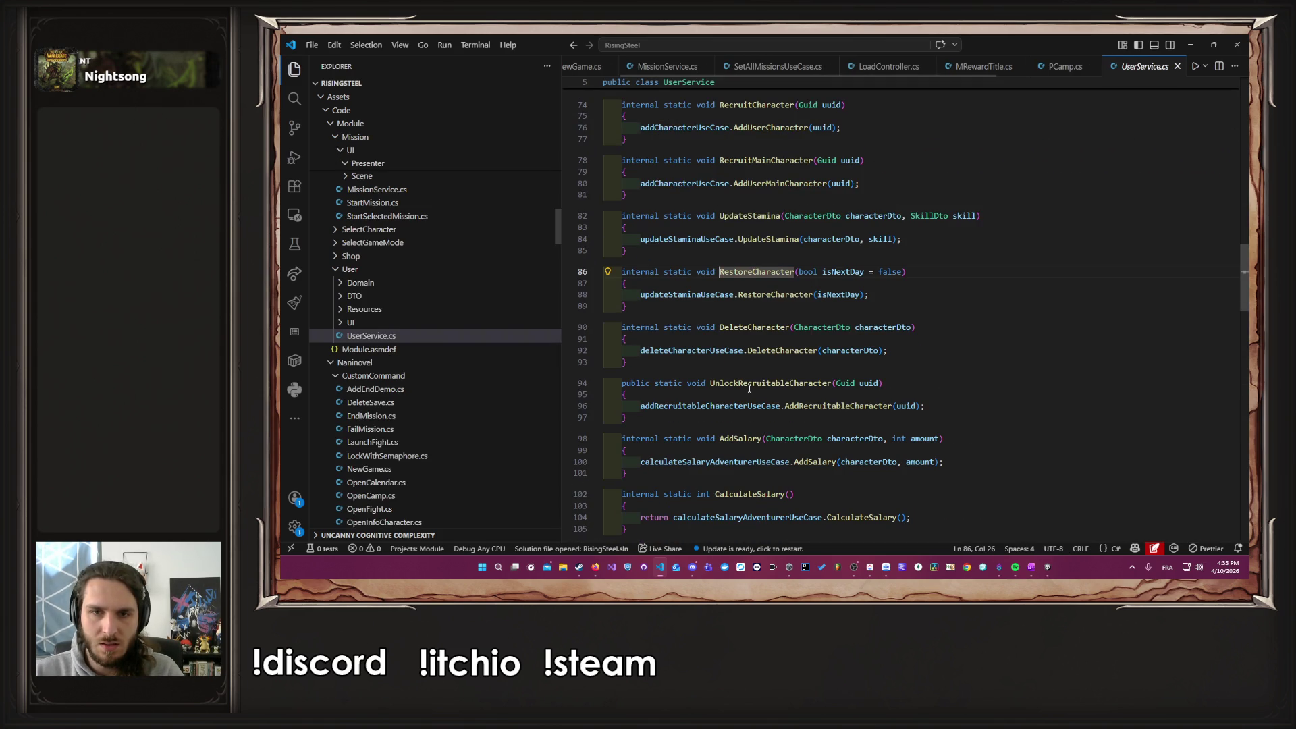
{"action": "left_click", "coordinate": [768, 299], "text": "ctrl"}
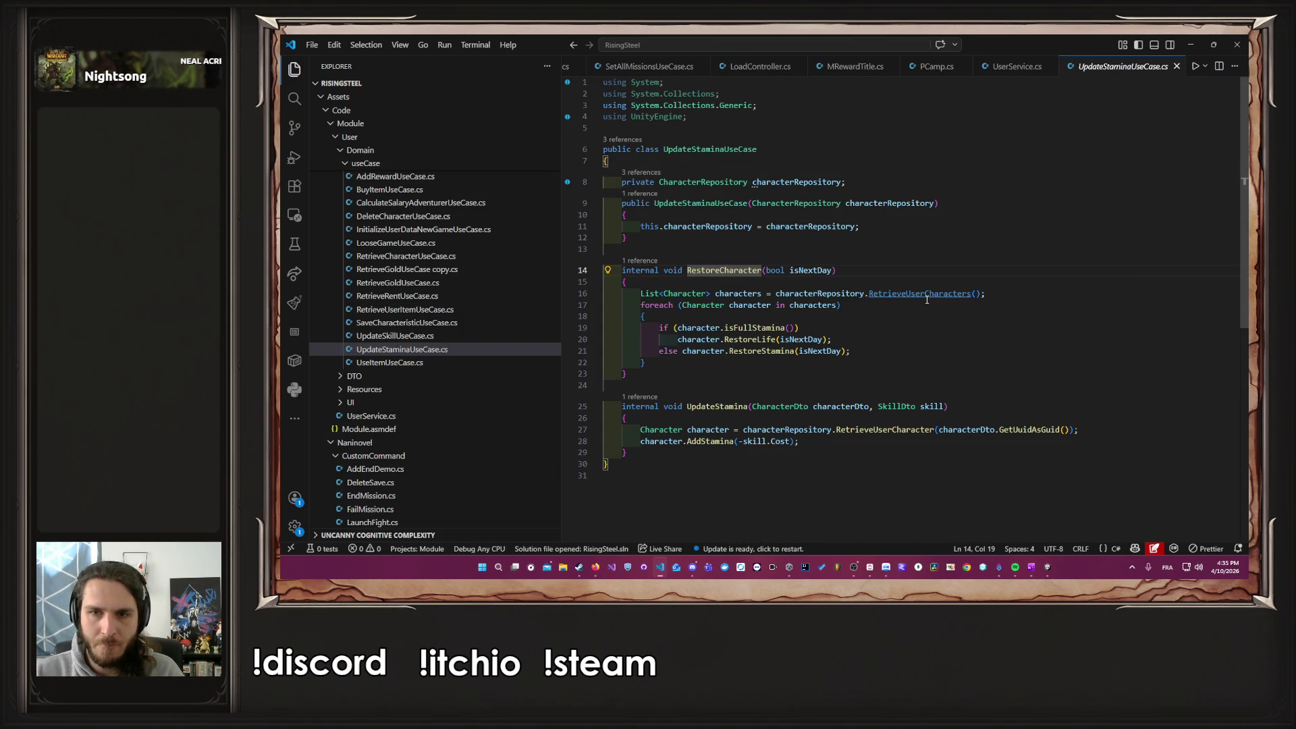
Step: Remove the full-stamina condition and its else so RestoreLife always runs, and save UpdateStaminaUseCase.cs
{"action": "left_click_drag", "start_coordinate": [799, 328], "coordinate": [662, 331]}
{"action": "key", "text": "BackSpace"}
{"action": "key", "text": "BackSpace"}
{"action": "key", "text": "BackSpace"}
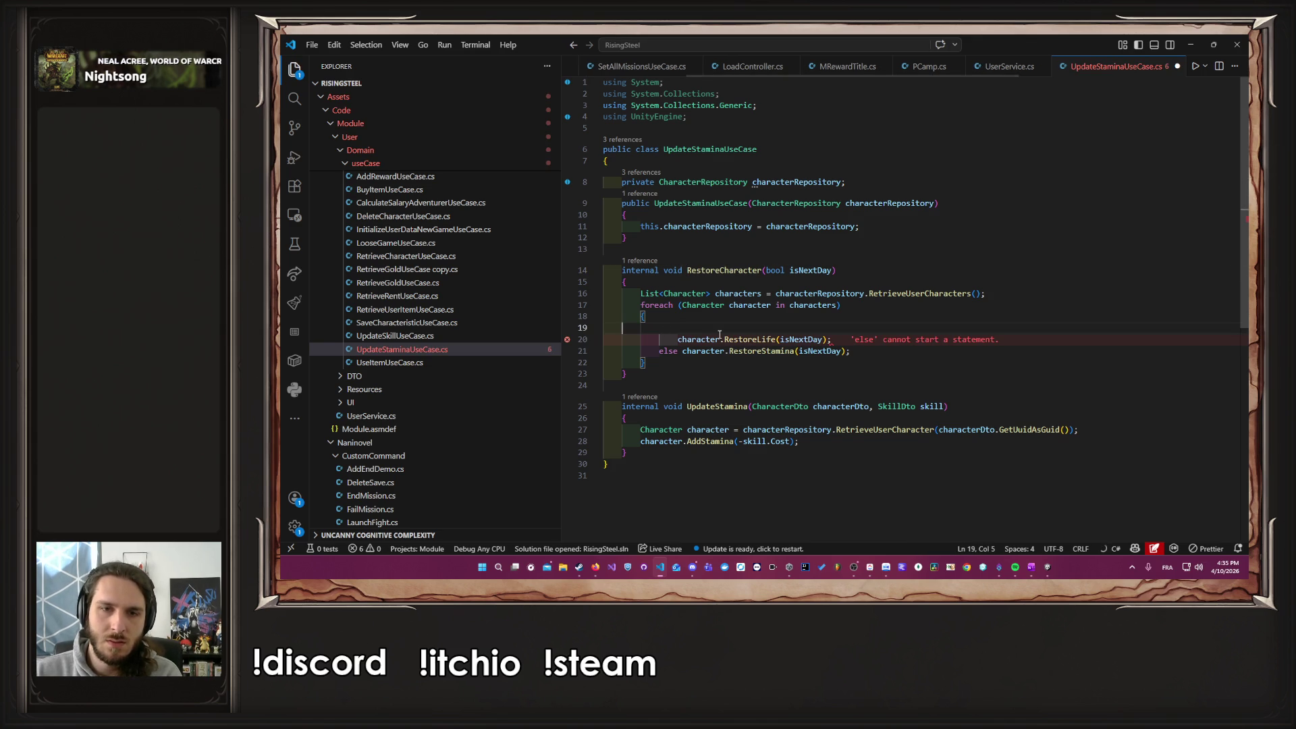
{"action": "left_click", "coordinate": [688, 341]}
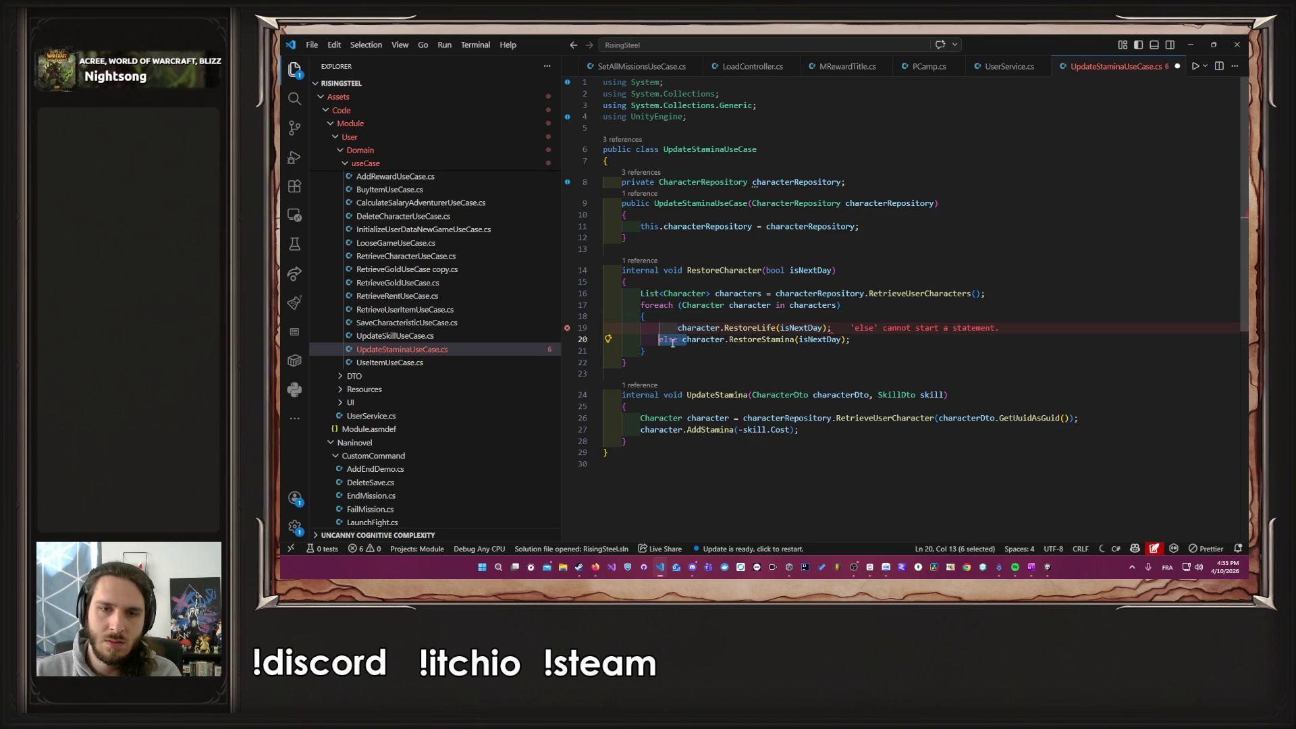
{"action": "double_click", "coordinate": [662, 341]}
{"action": "key", "text": "BackSpace"}
{"action": "key", "text": "Delete"}
{"action": "left_click", "coordinate": [678, 328]}
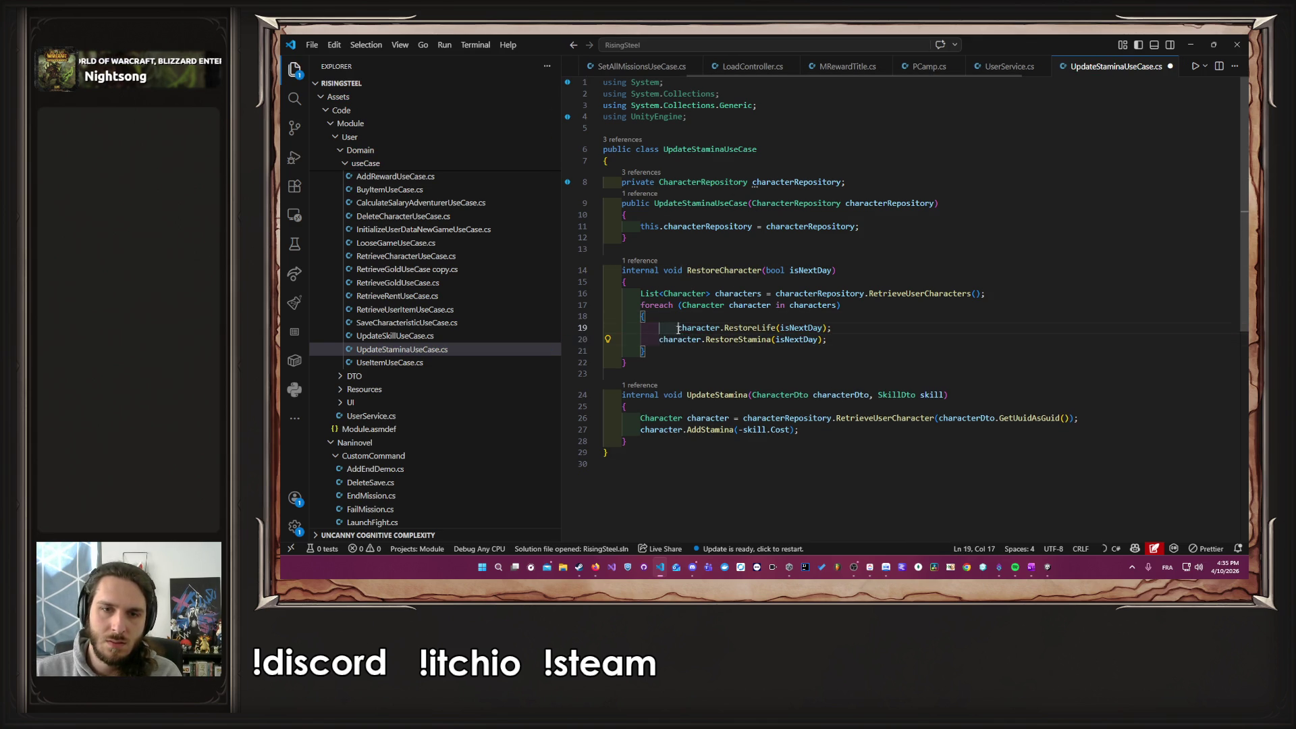
{"action": "key", "text": "BackSpace"}
{"action": "left_click", "coordinate": [761, 314]}
{"action": "key", "text": "ctrl+s"}
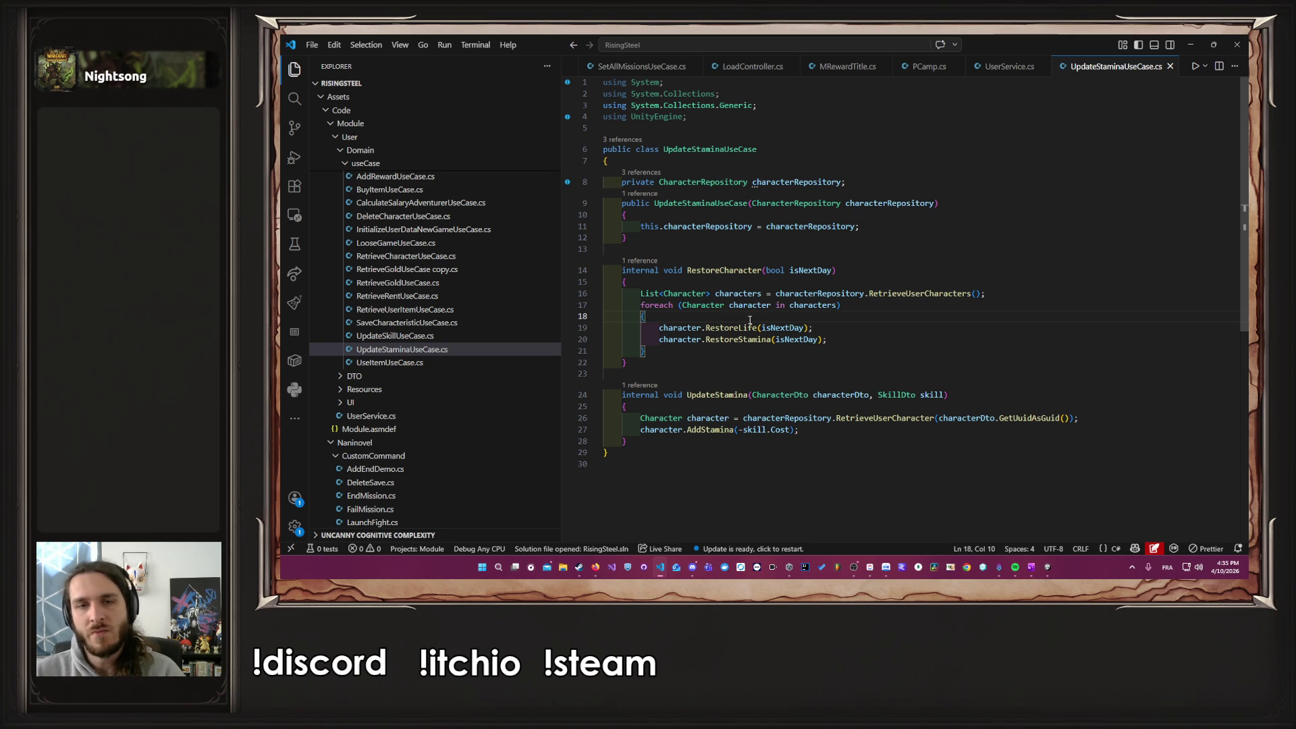
Step: In Character's RestoreLife, delete the ' / 5' from the else line 159
{"action": "left_click", "coordinate": [742, 329], "text": "ctrl"}
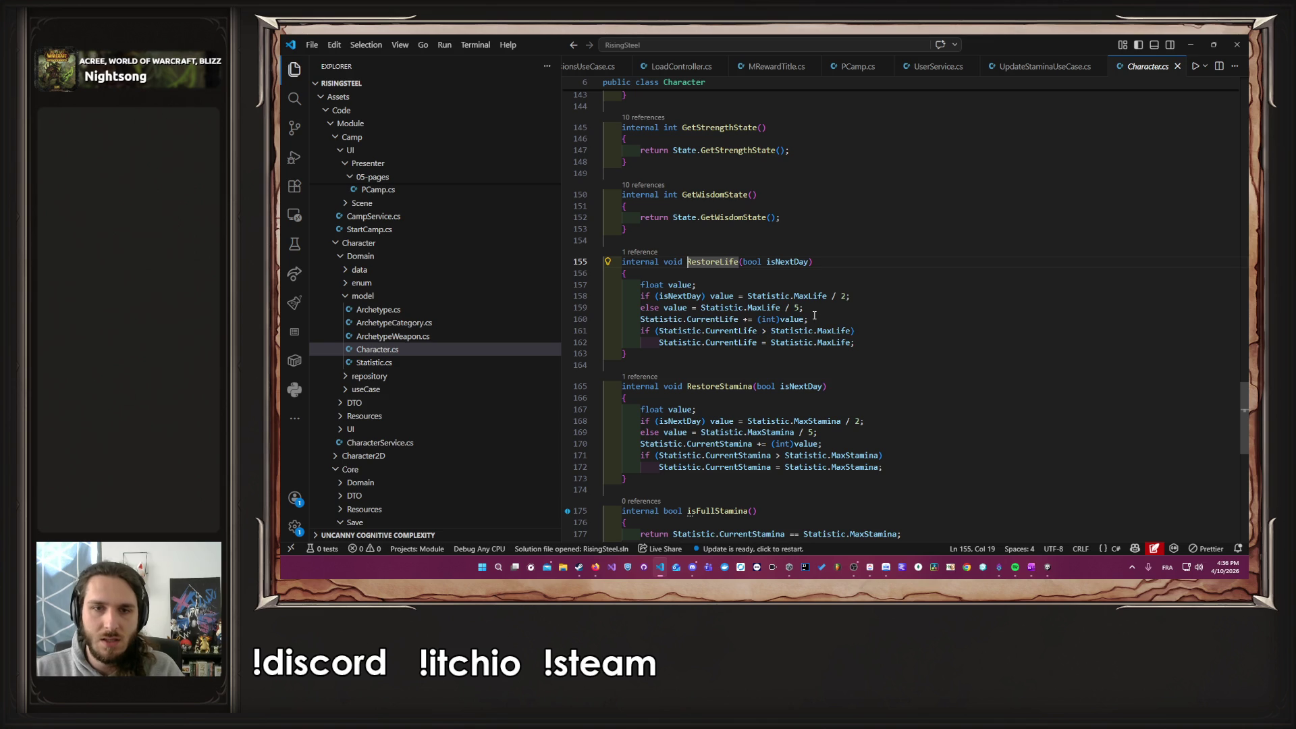
{"action": "left_click", "coordinate": [738, 286]}
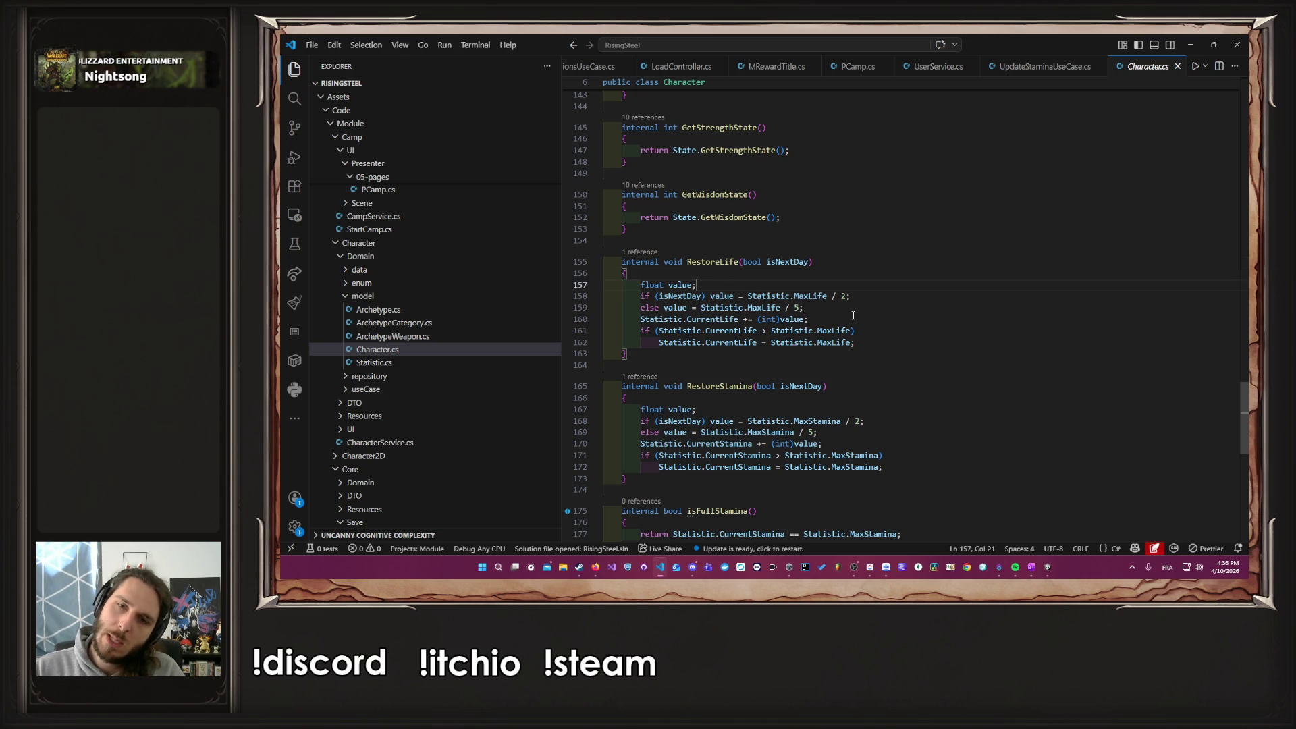
{"action": "left_click_drag", "start_coordinate": [785, 308], "coordinate": [800, 308]}
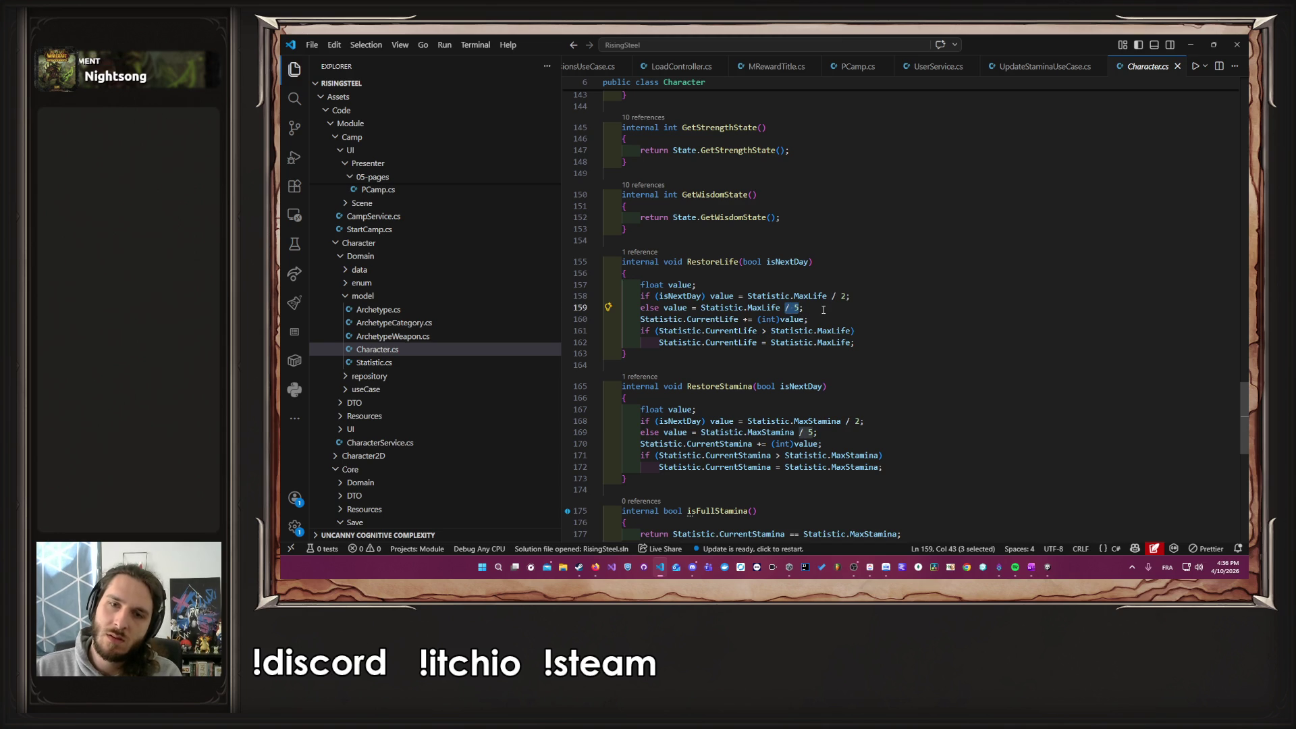
{"action": "key", "text": "BackSpace"}
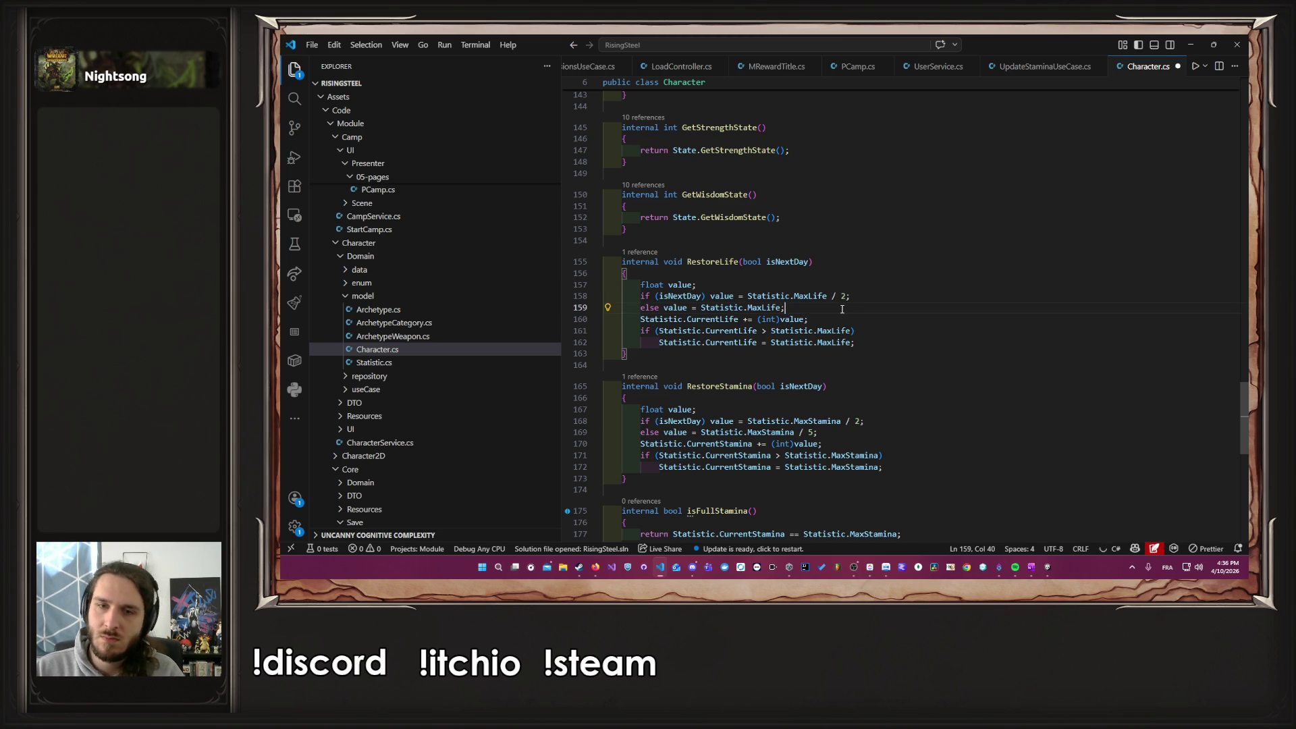
{"action": "key", "text": "ctrl+z"}
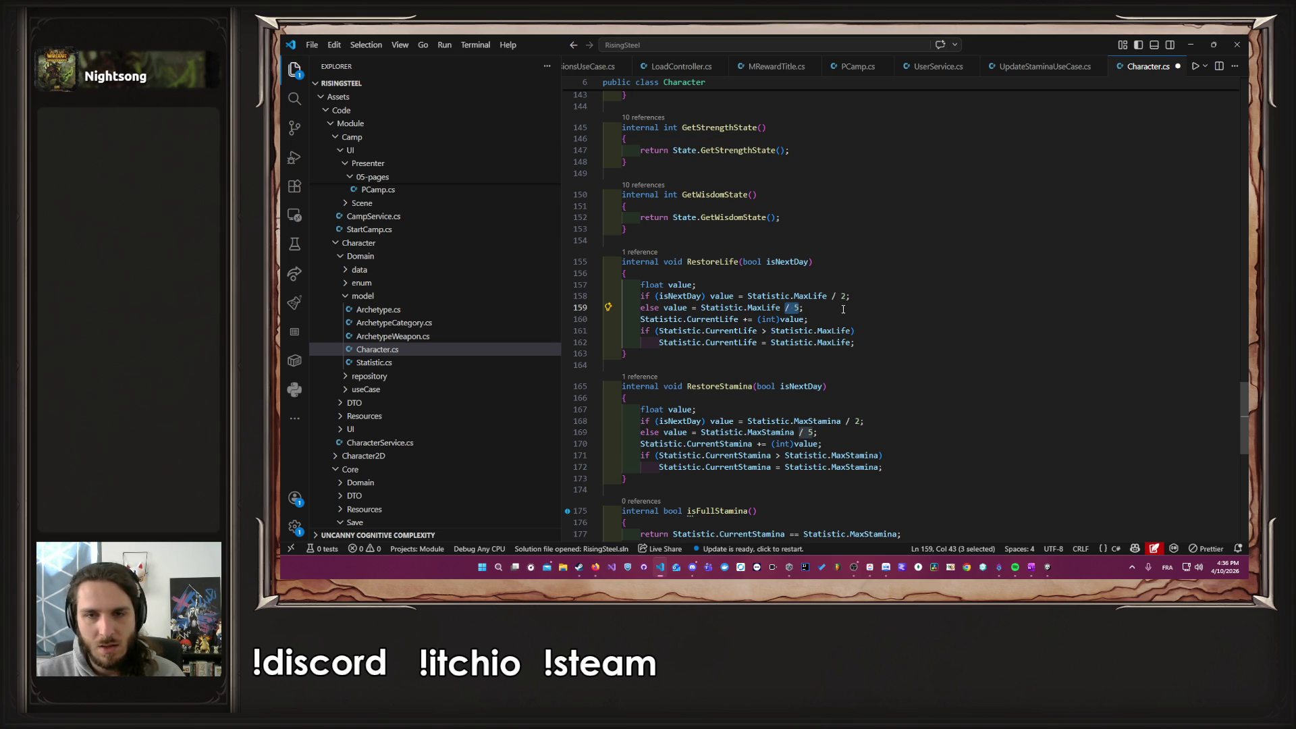
{"action": "key", "text": "BackSpace"}
{"action": "key", "text": "BackSpace"}
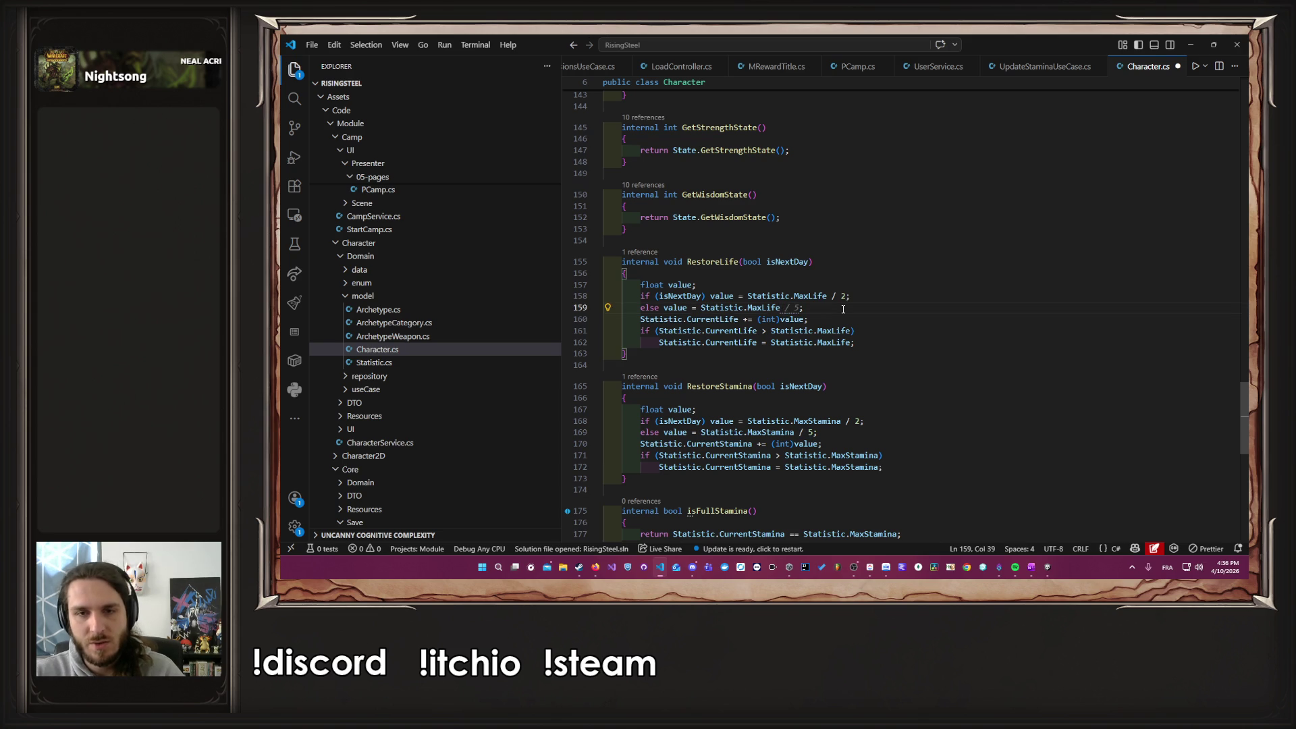
Step: Check the MaxLife cap, then delete the ' / 5' from RestoreStamina's line 169
{"action": "left_click", "coordinate": [848, 297]}
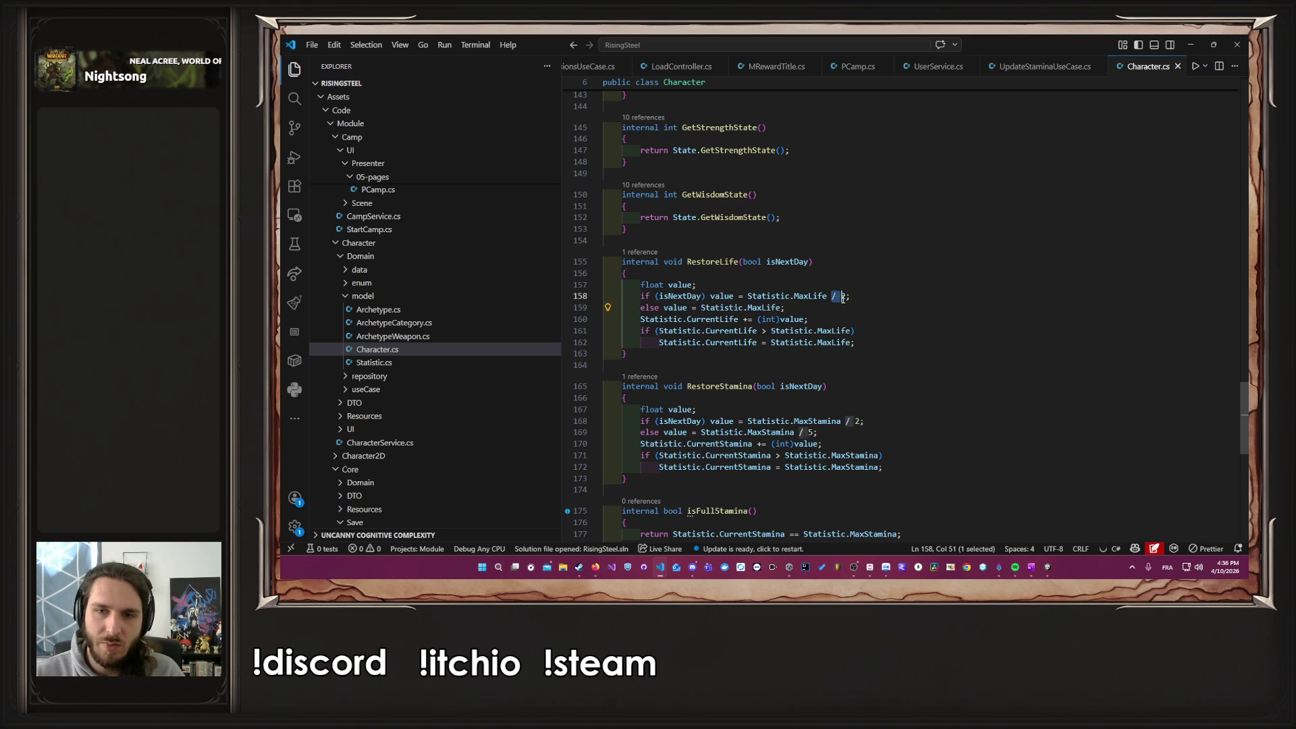
{"action": "double_click", "coordinate": [816, 296]}
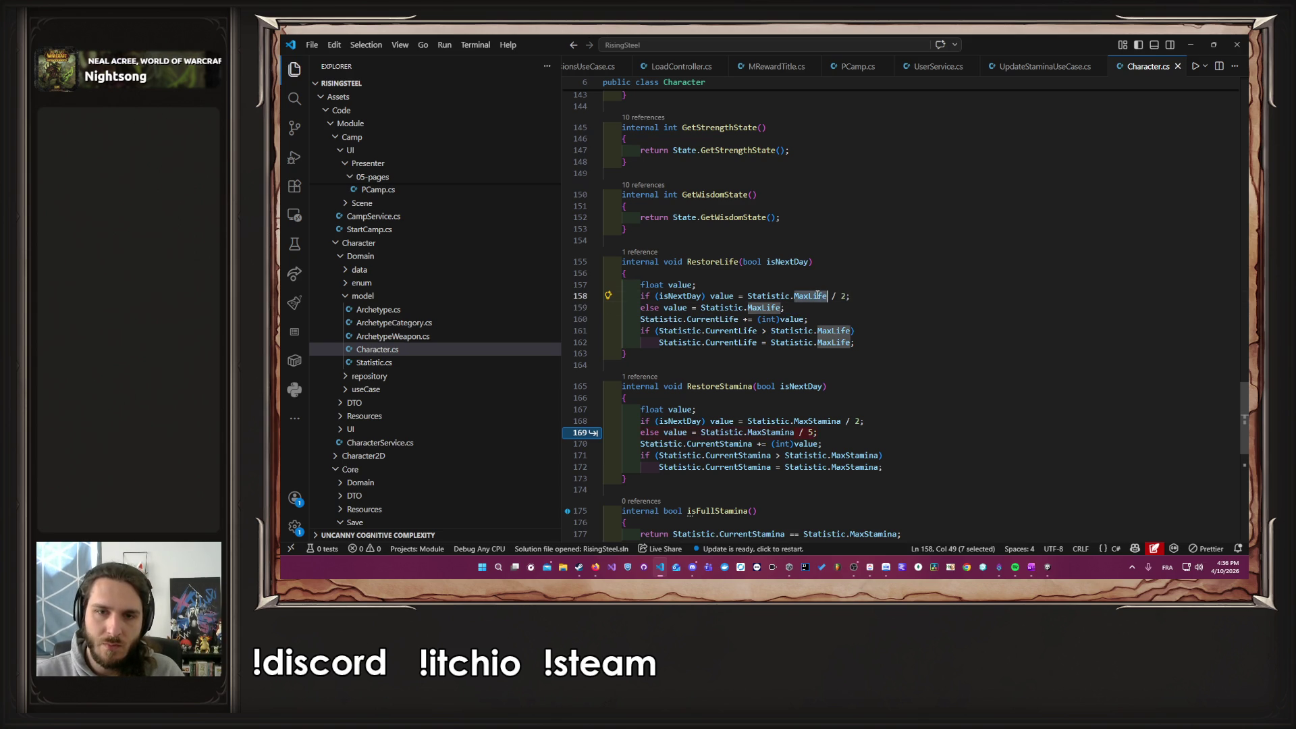
{"action": "left_click", "coordinate": [873, 312]}
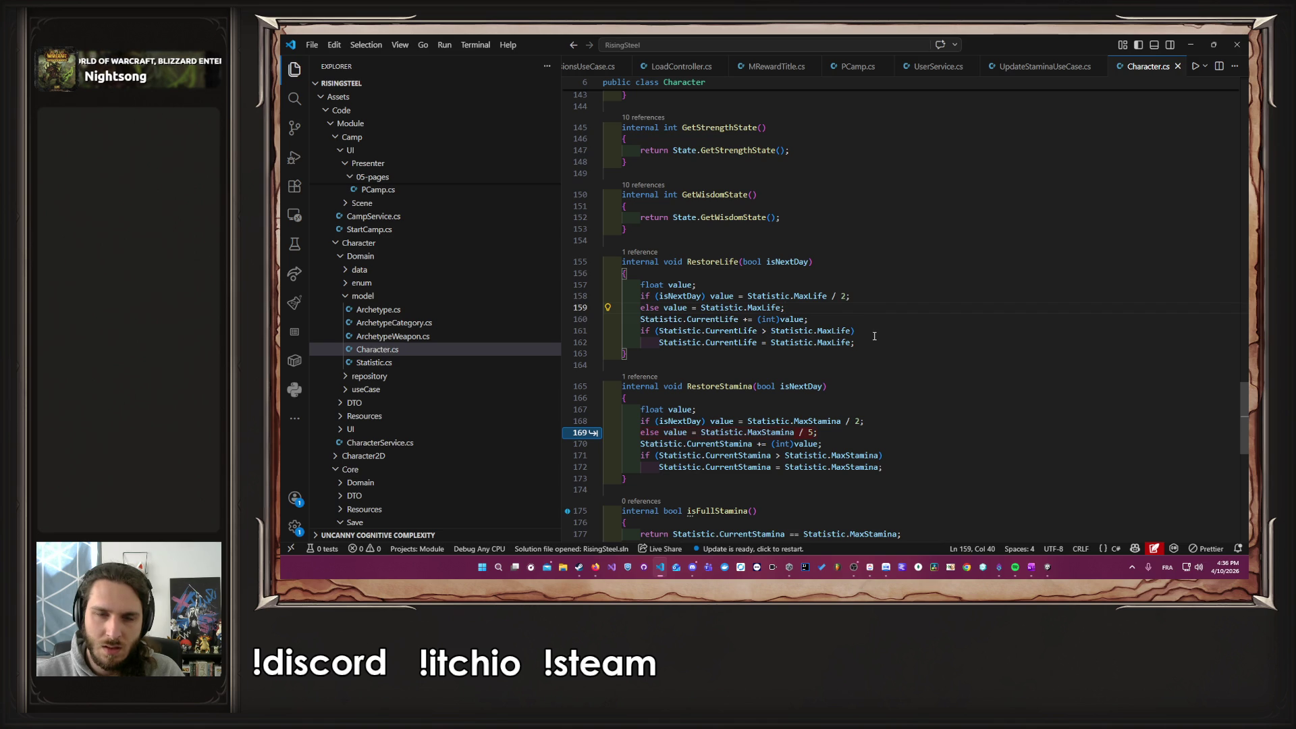
{"action": "left_click", "coordinate": [803, 330]}
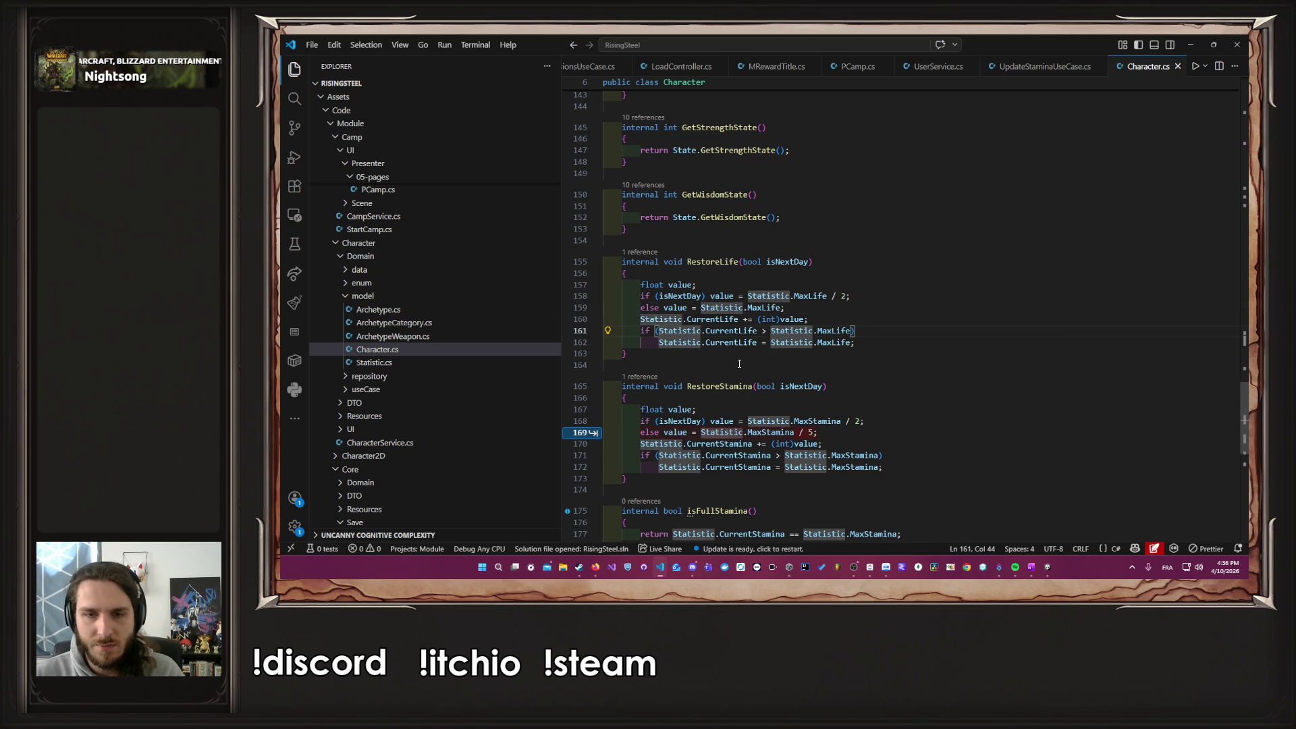
{"action": "left_click", "coordinate": [812, 432]}
{"action": "key", "text": "BackSpace"}
{"action": "key", "text": "BackSpace"}
{"action": "key", "text": "BackSpace"}
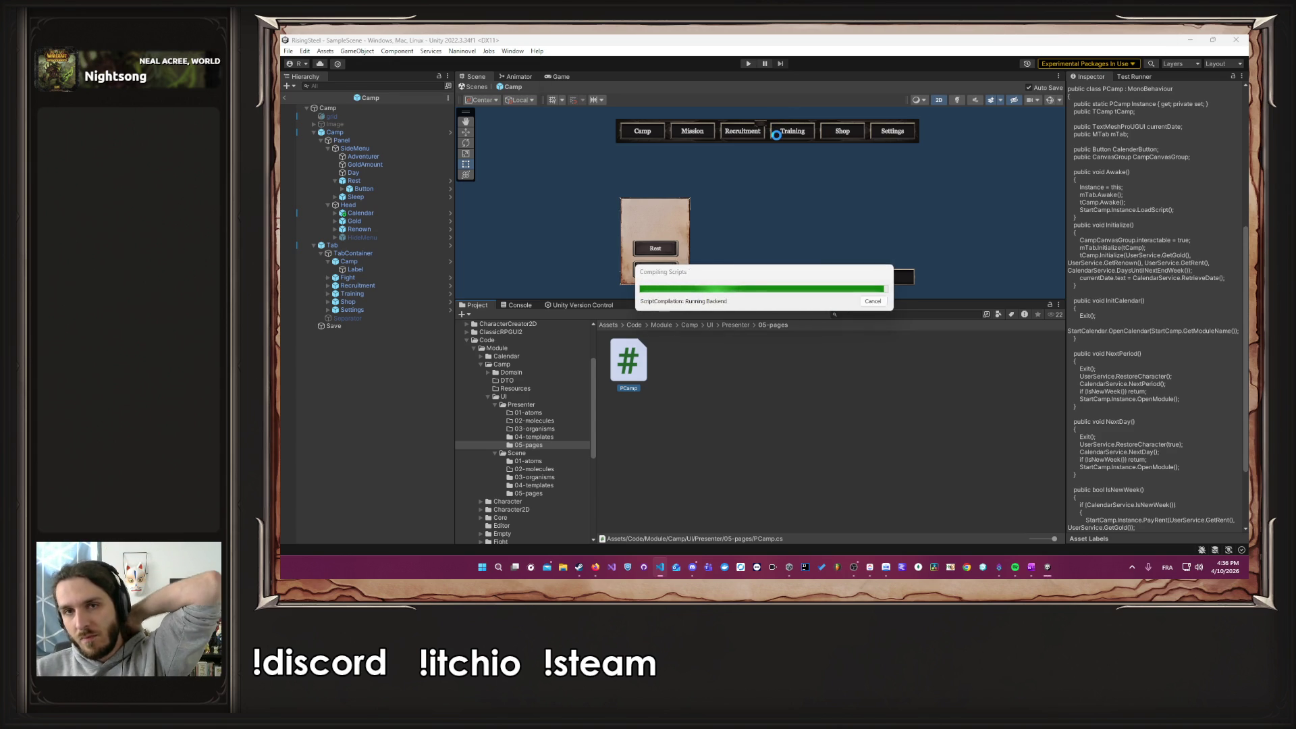
Step: Enter play mode, enlarge the game view and continue the saved game to camp
{"action": "left_click", "coordinate": [747, 65]}
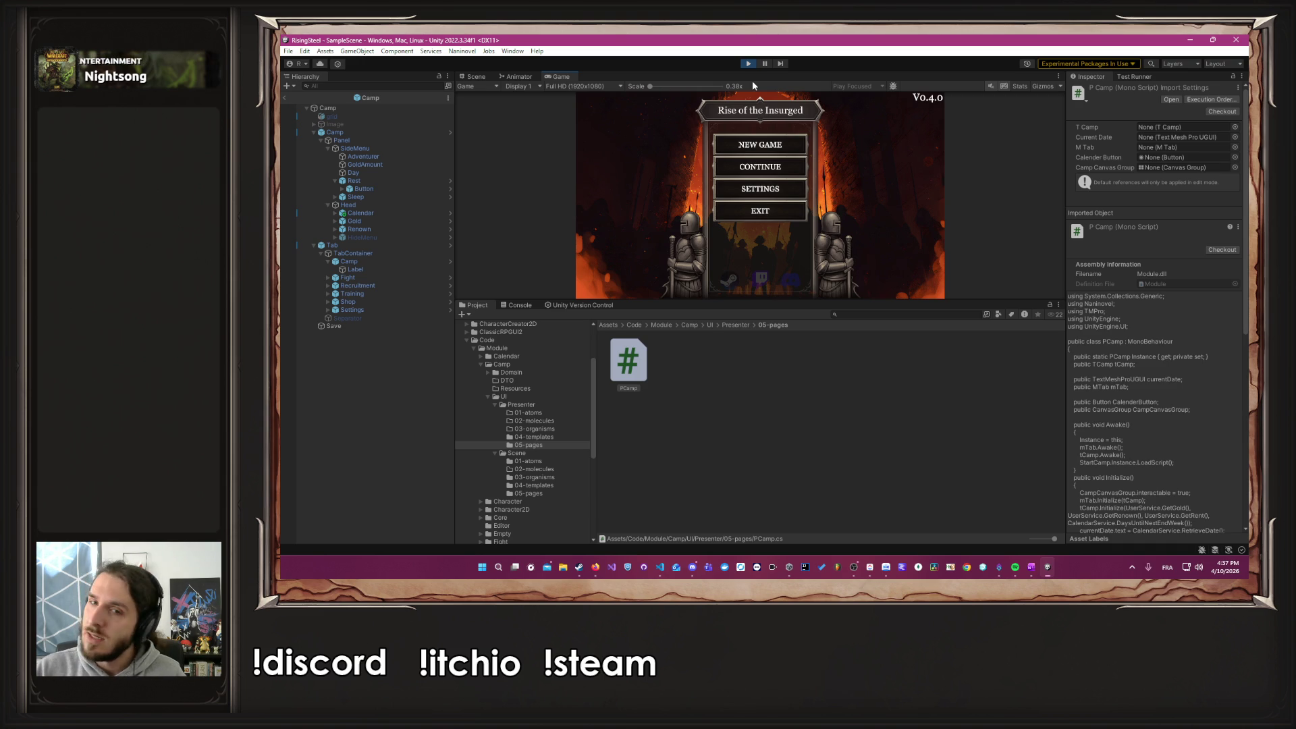
{"action": "left_click_drag", "start_coordinate": [777, 298], "coordinate": [776, 409]}
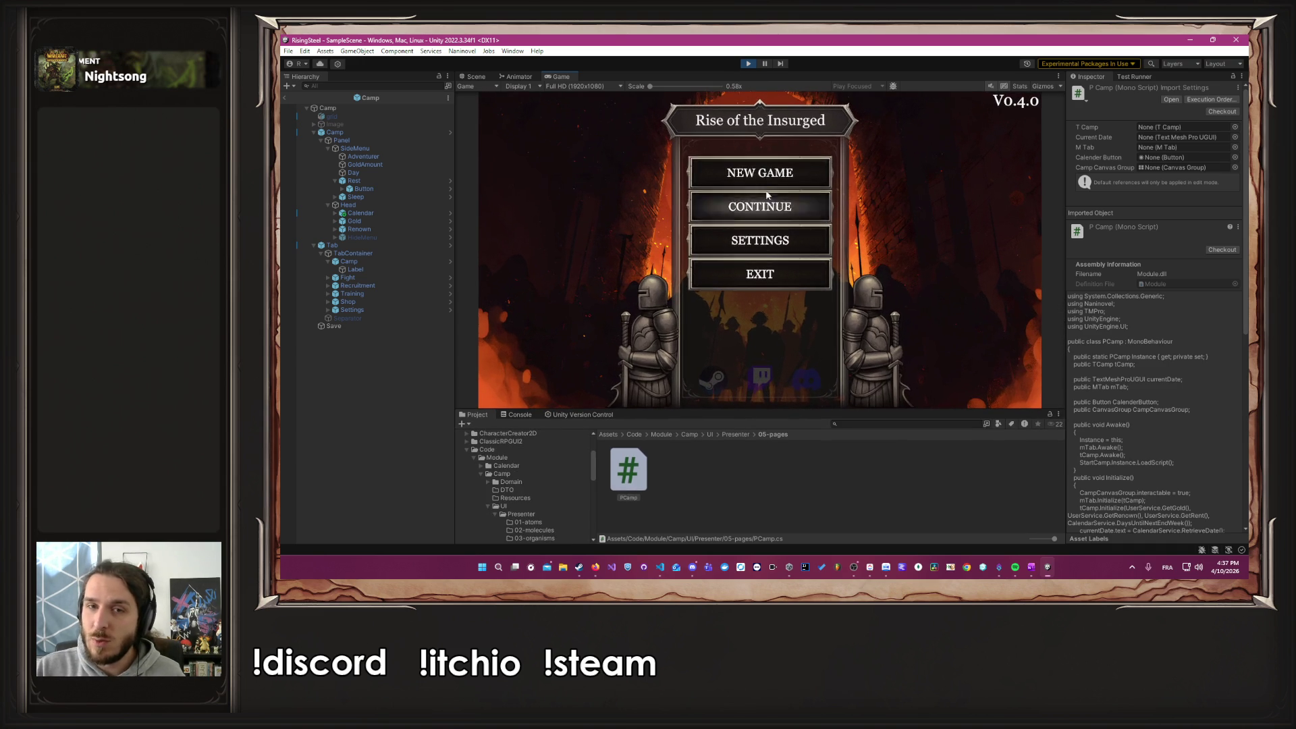
{"action": "left_click", "coordinate": [770, 212]}
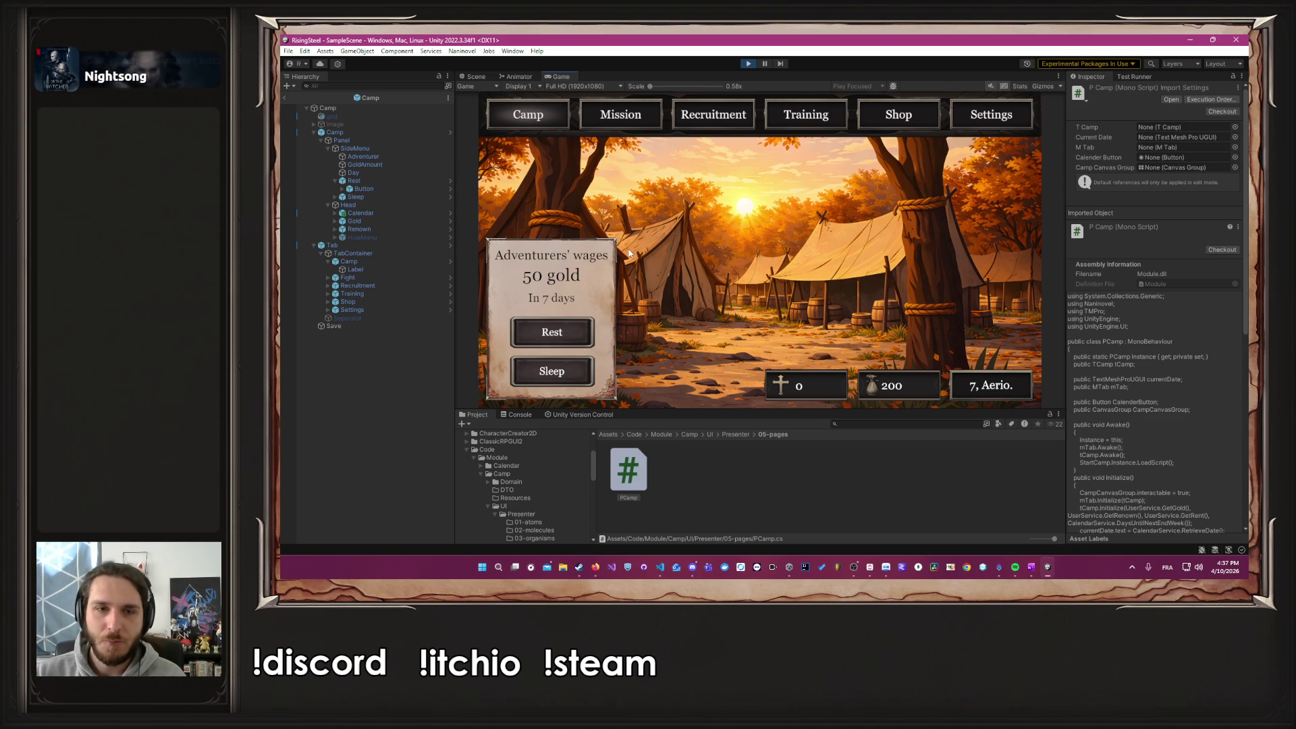
Step: Train Albert's Strength up to 6 and close the training panel
{"action": "left_click", "coordinate": [816, 116]}
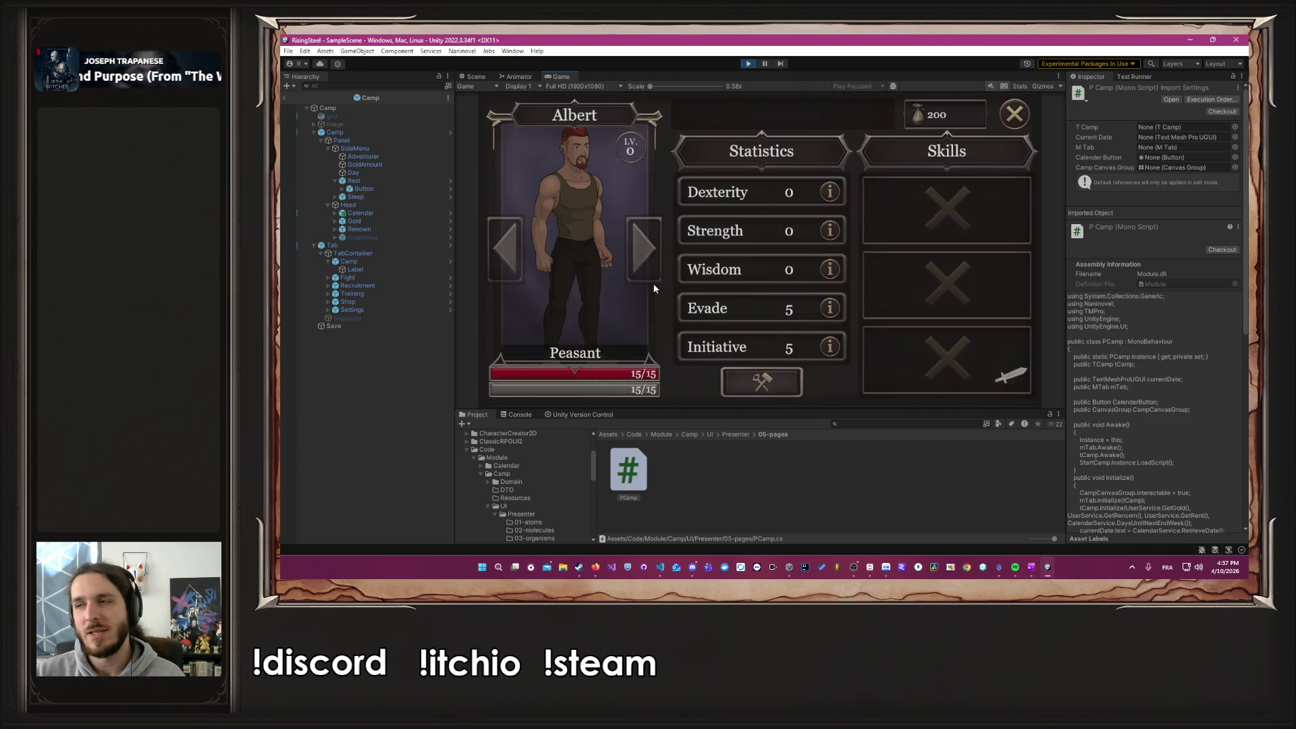
{"action": "left_click", "coordinate": [763, 381]}
{"action": "triple_click", "coordinate": [809, 231]}
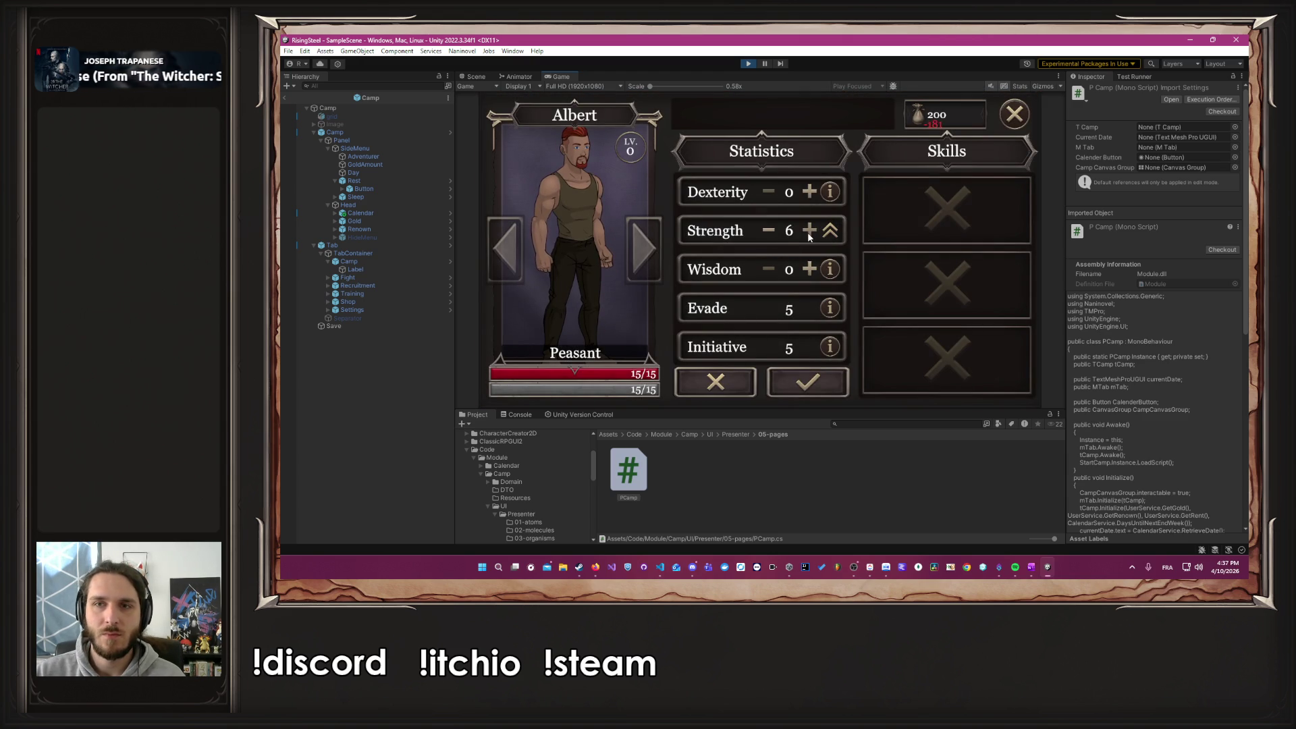
{"action": "left_click", "coordinate": [808, 382]}
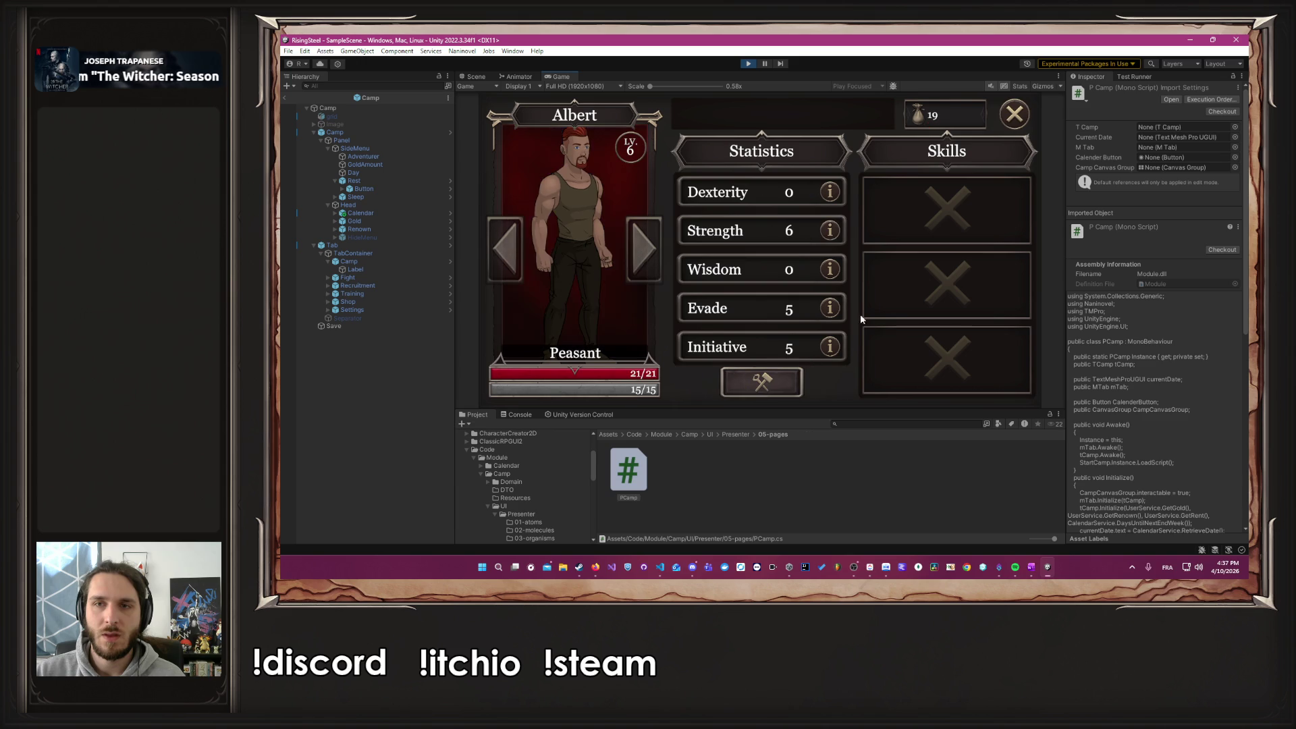
{"action": "left_click", "coordinate": [1009, 118]}
{"action": "left_click", "coordinate": [648, 126]}
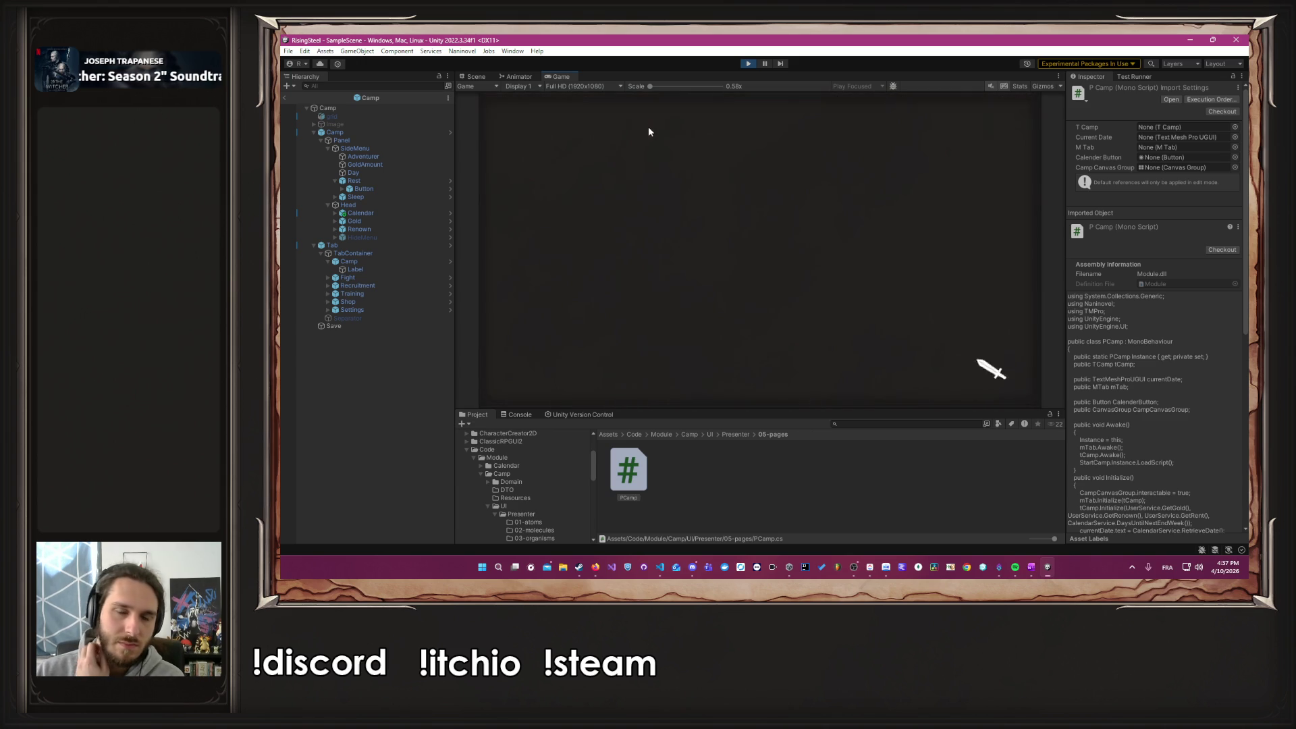
Step: Win the Arena fight by attacking until the opponent falls, then leave the rewards screen
{"action": "left_click", "coordinate": [573, 162]}
{"action": "left_click", "coordinate": [849, 376]}
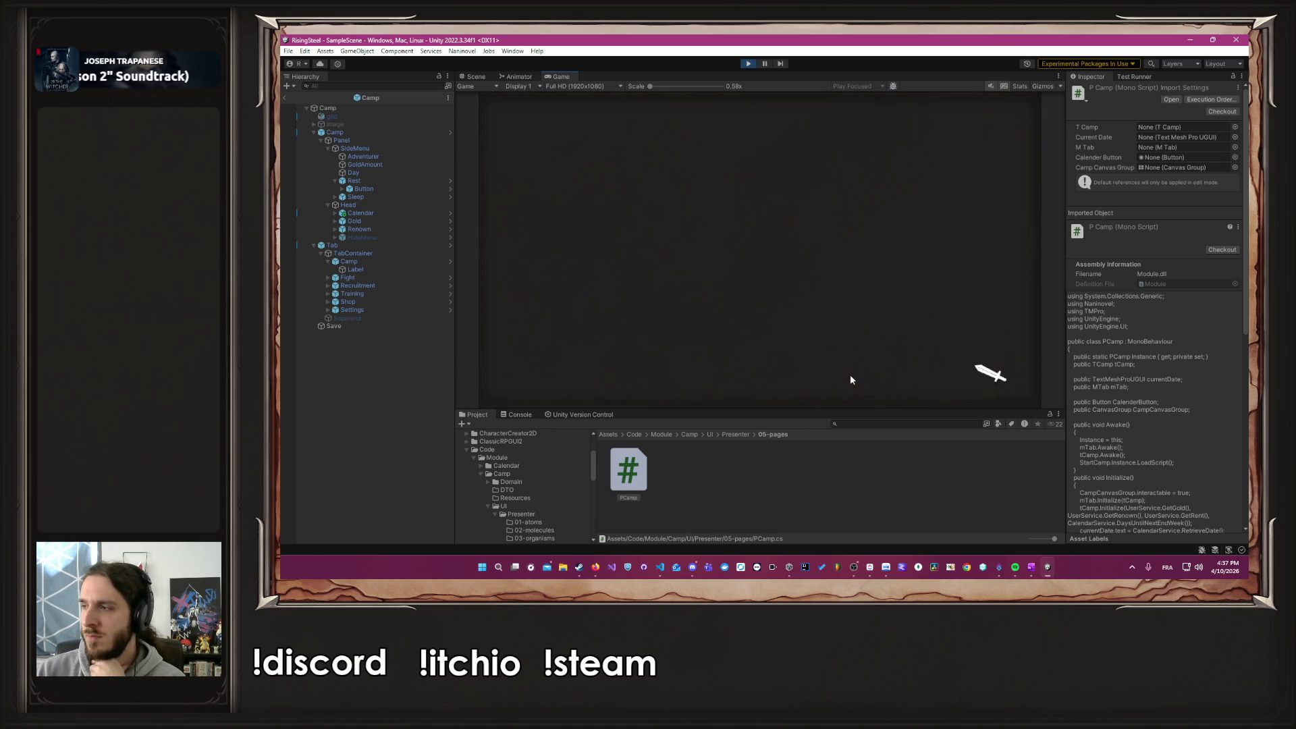
{"action": "left_click", "coordinate": [611, 326]}
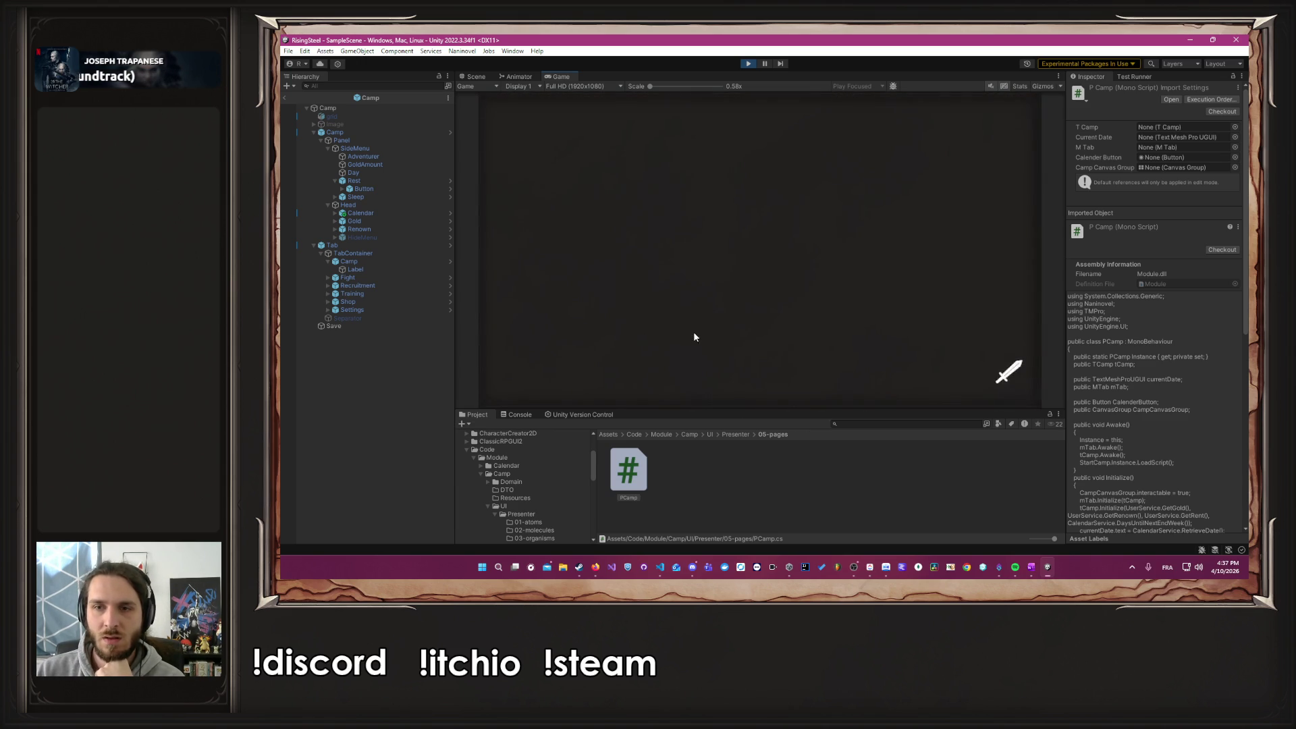
{"action": "left_click", "coordinate": [708, 239]}
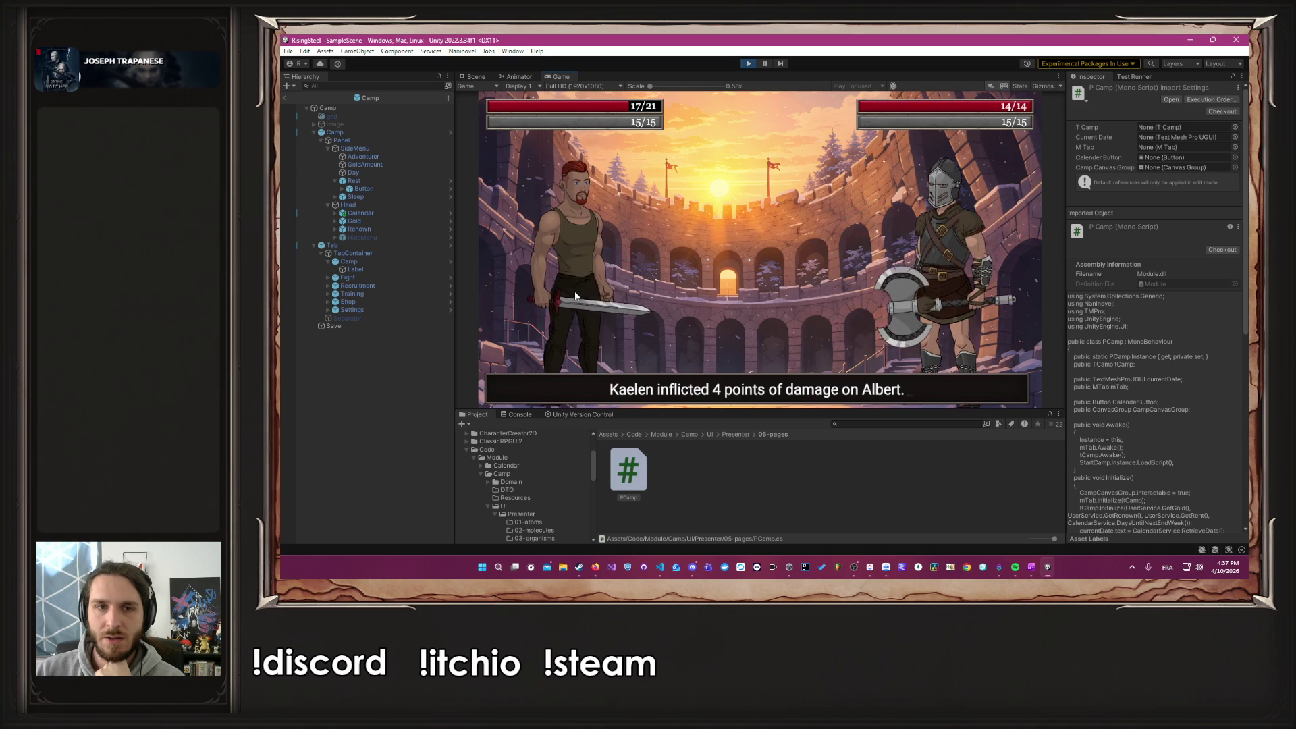
{"action": "left_click", "coordinate": [588, 280]}
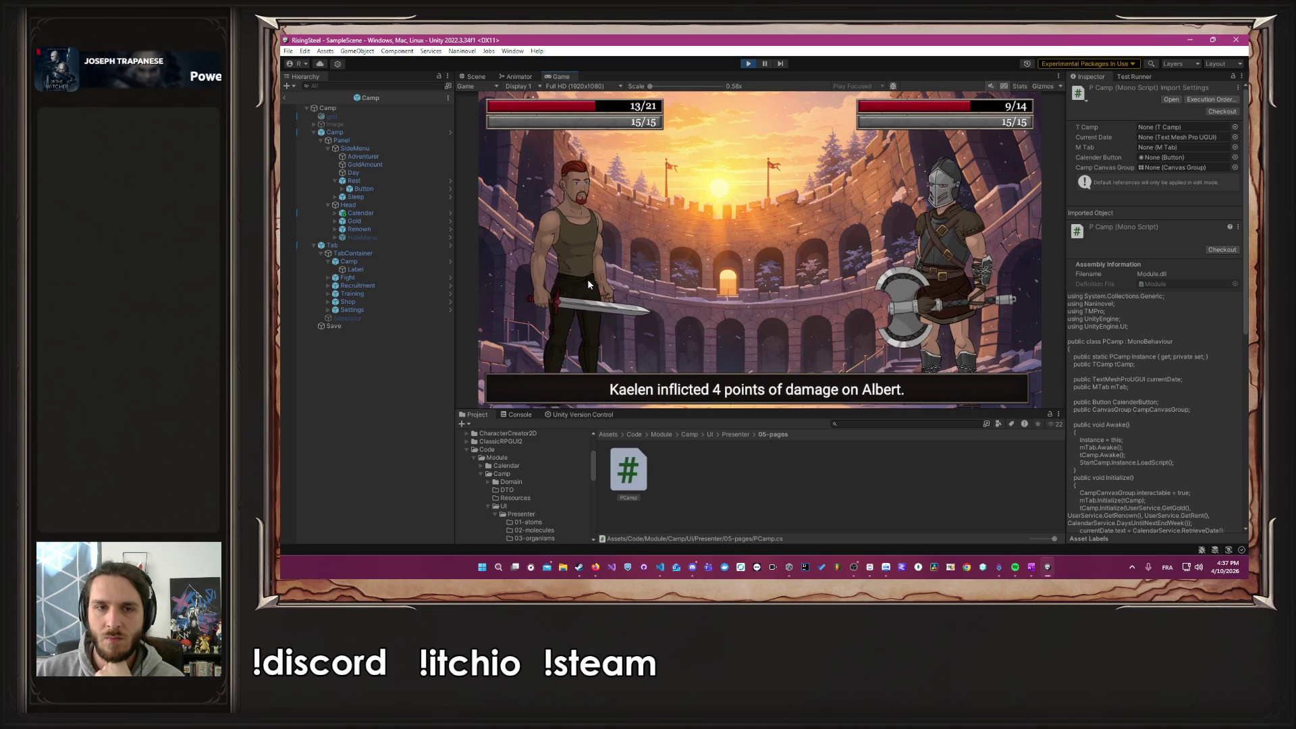
{"action": "left_click", "coordinate": [587, 282]}
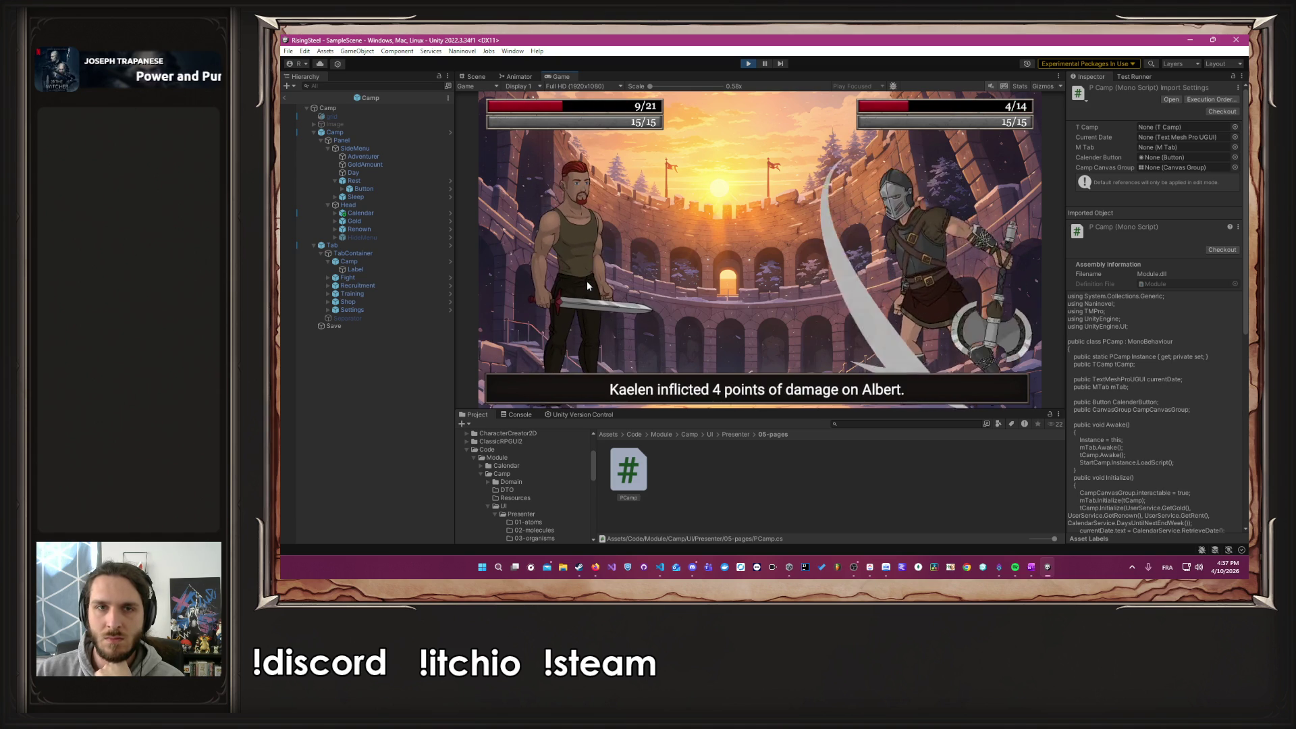
{"action": "left_click", "coordinate": [586, 281]}
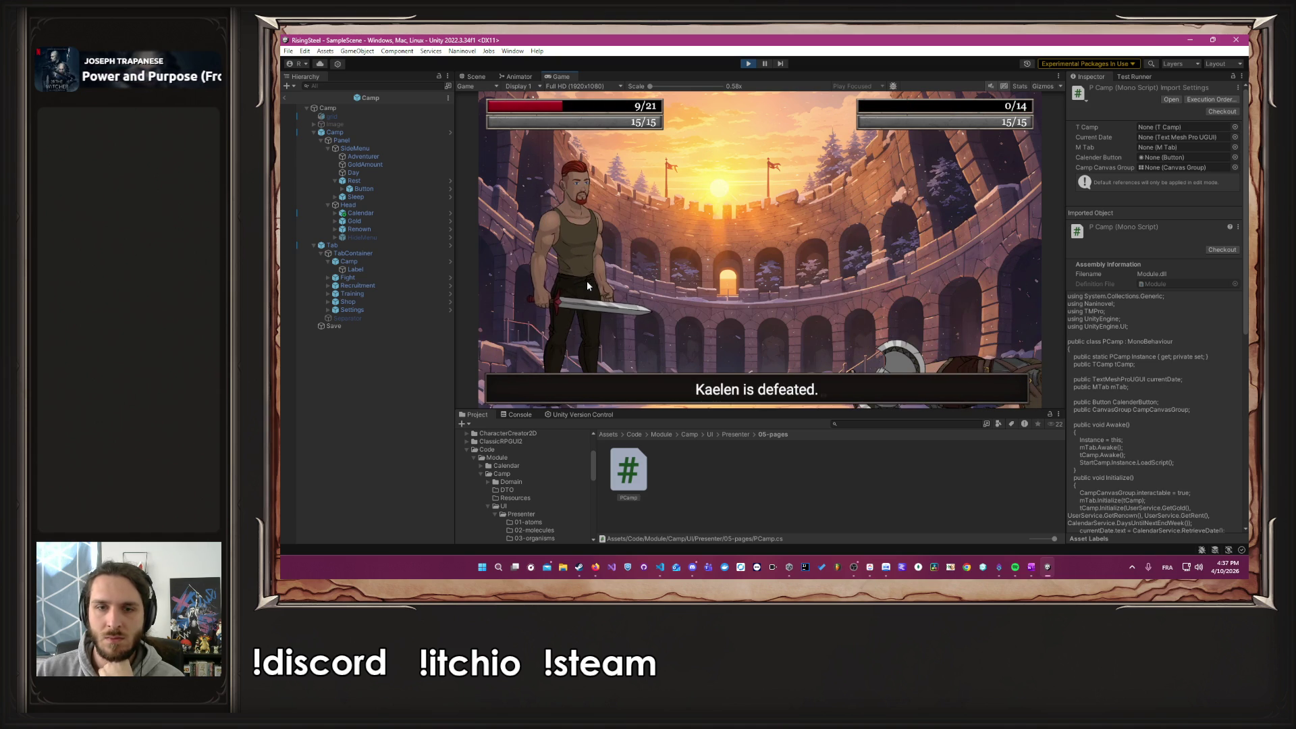
{"action": "left_click", "coordinate": [682, 276]}
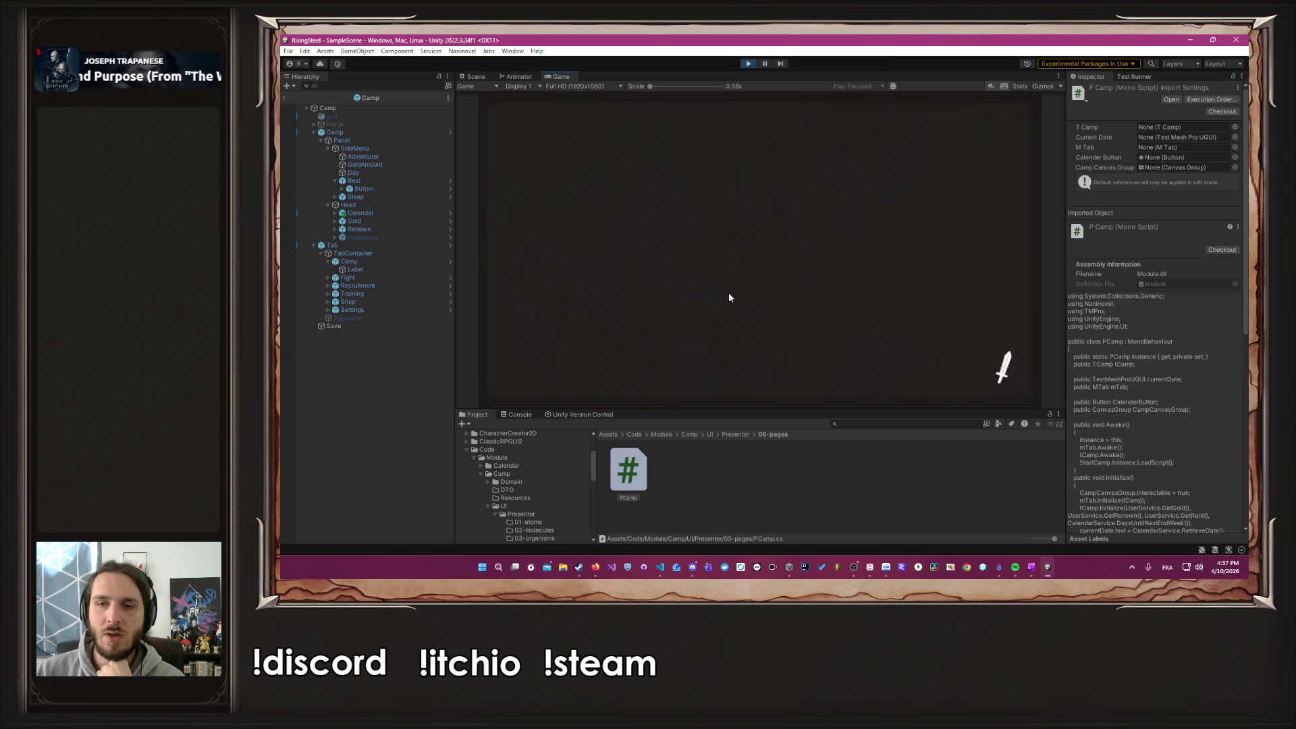
{"action": "left_click", "coordinate": [766, 384]}
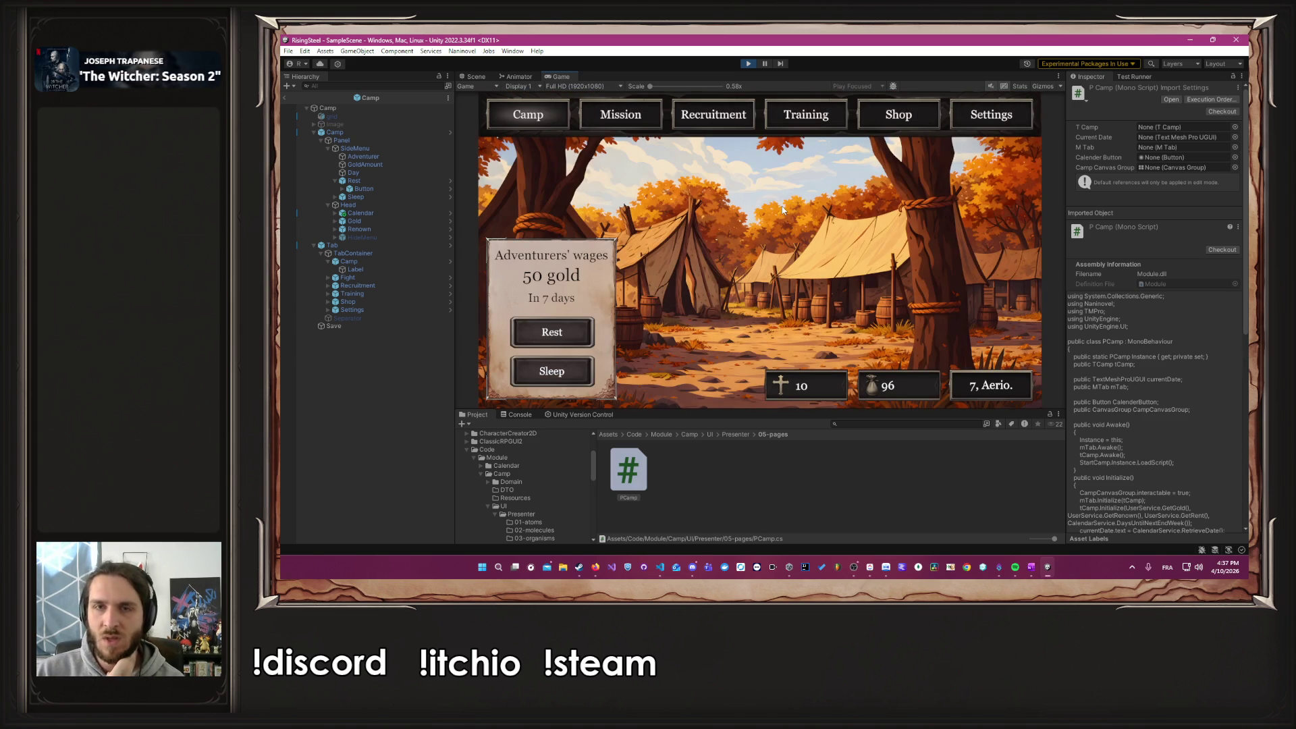
Step: Check life at 9/21, rest at camp, and confirm it is back to 21/21
{"action": "left_click", "coordinate": [799, 121]}
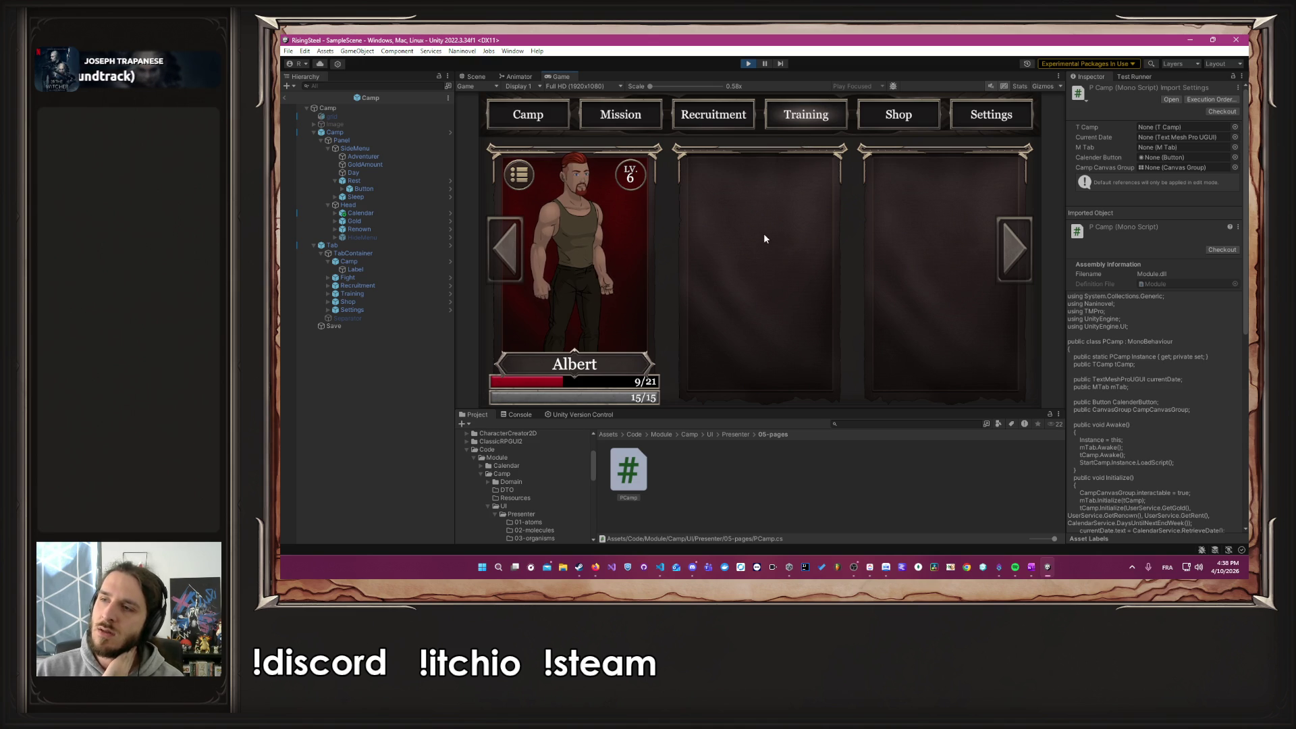
{"action": "left_click", "coordinate": [565, 113]}
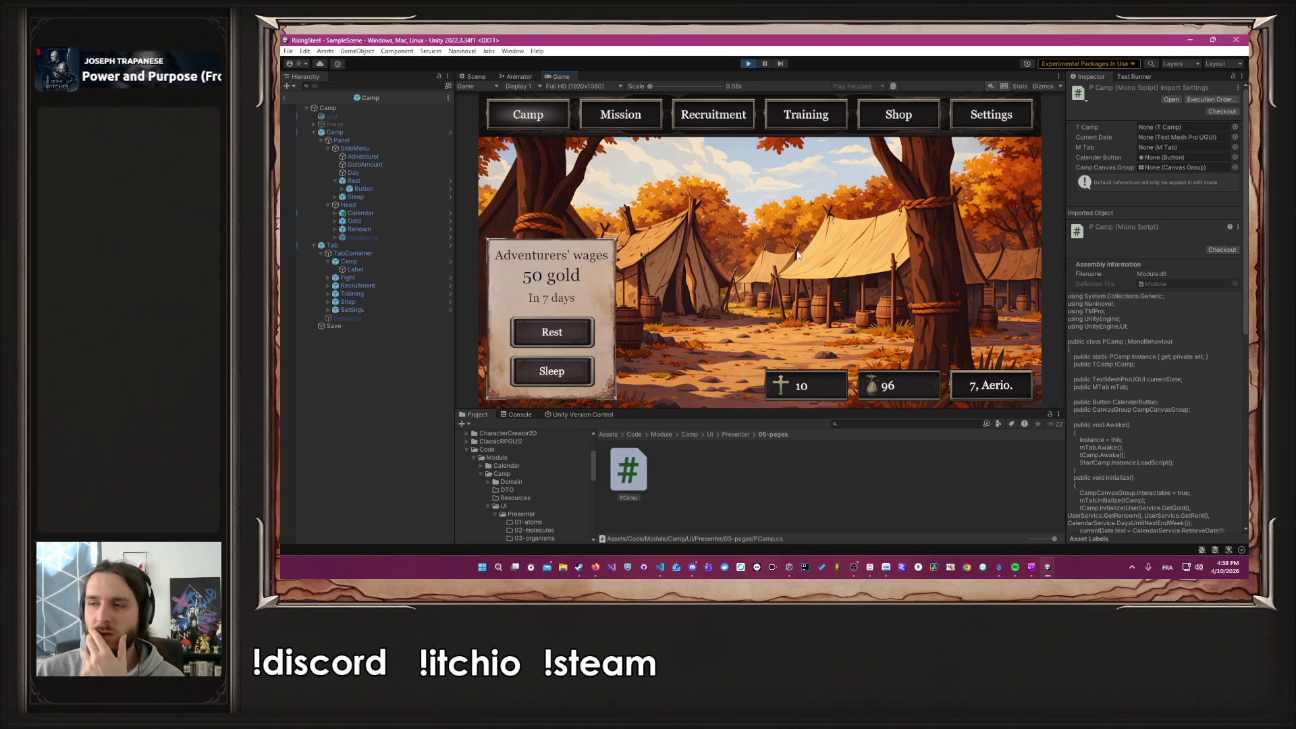
{"action": "left_click", "coordinate": [574, 332]}
{"action": "left_click", "coordinate": [824, 123]}
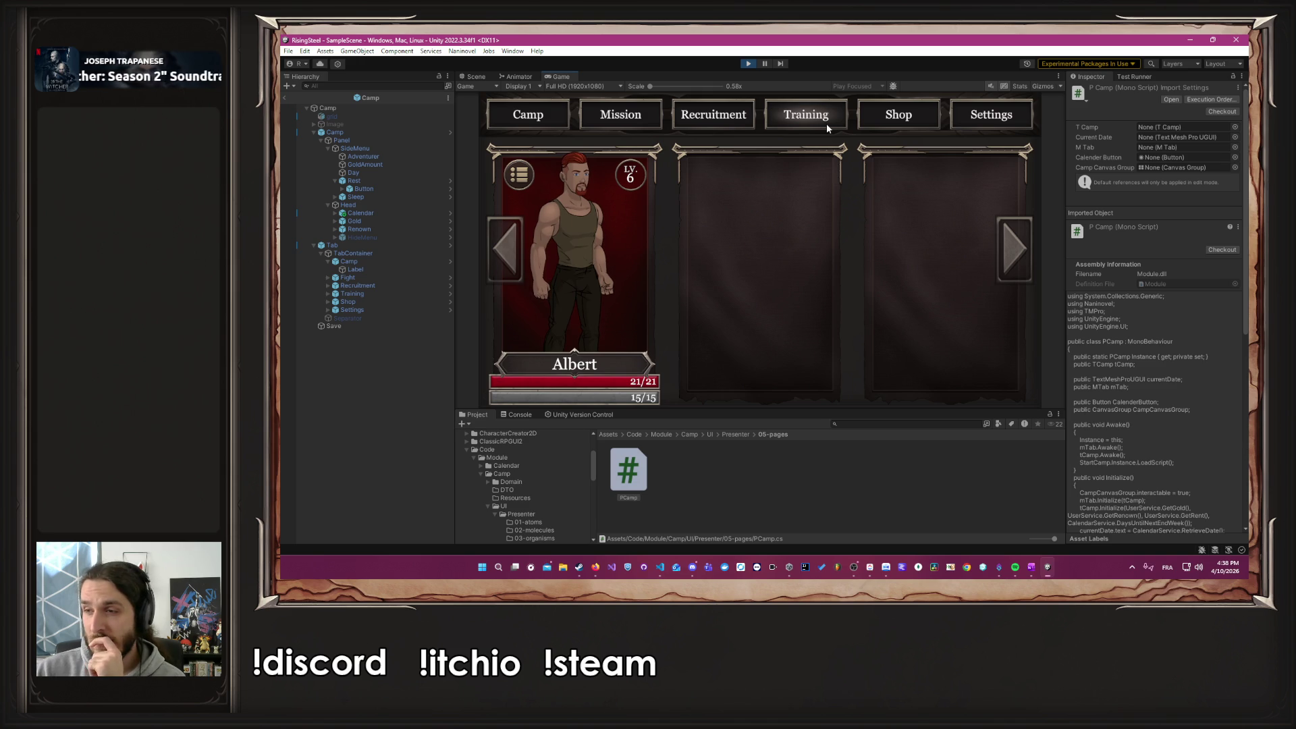
{"action": "left_click", "coordinate": [530, 130]}
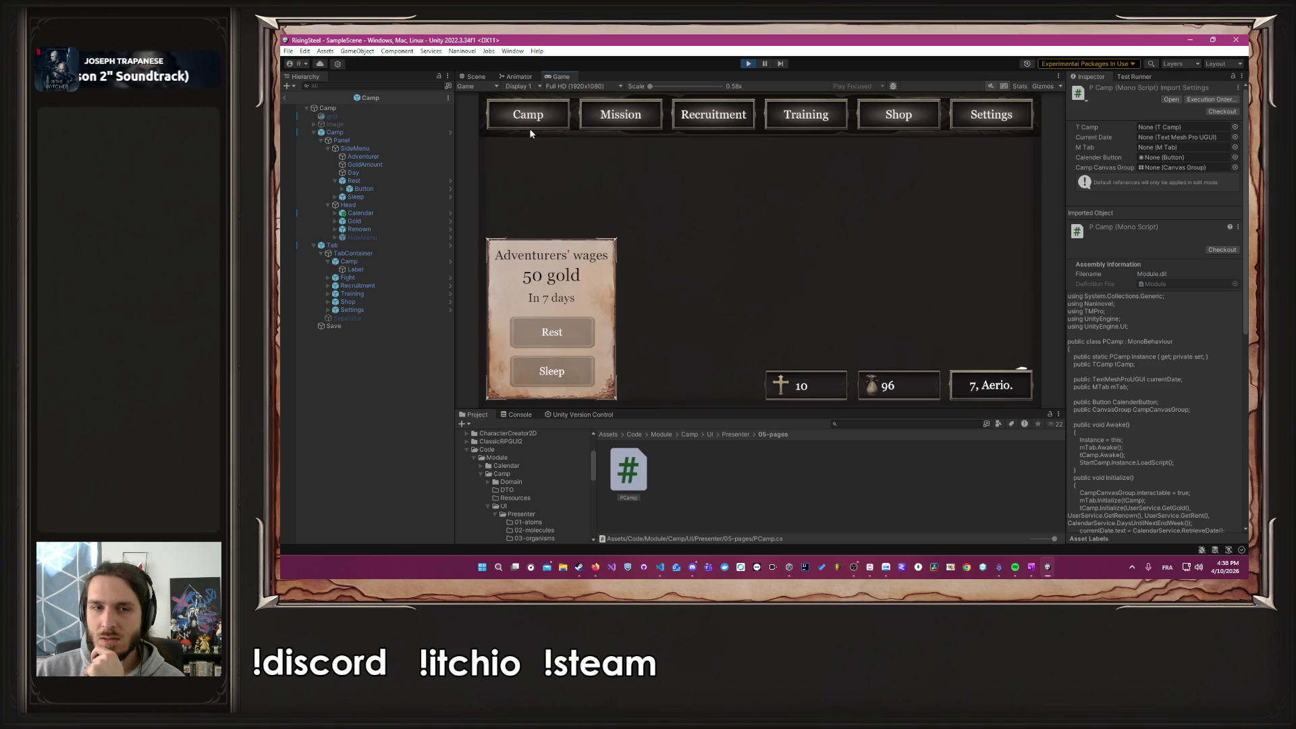
{"action": "key", "text": "alt+Tab"}
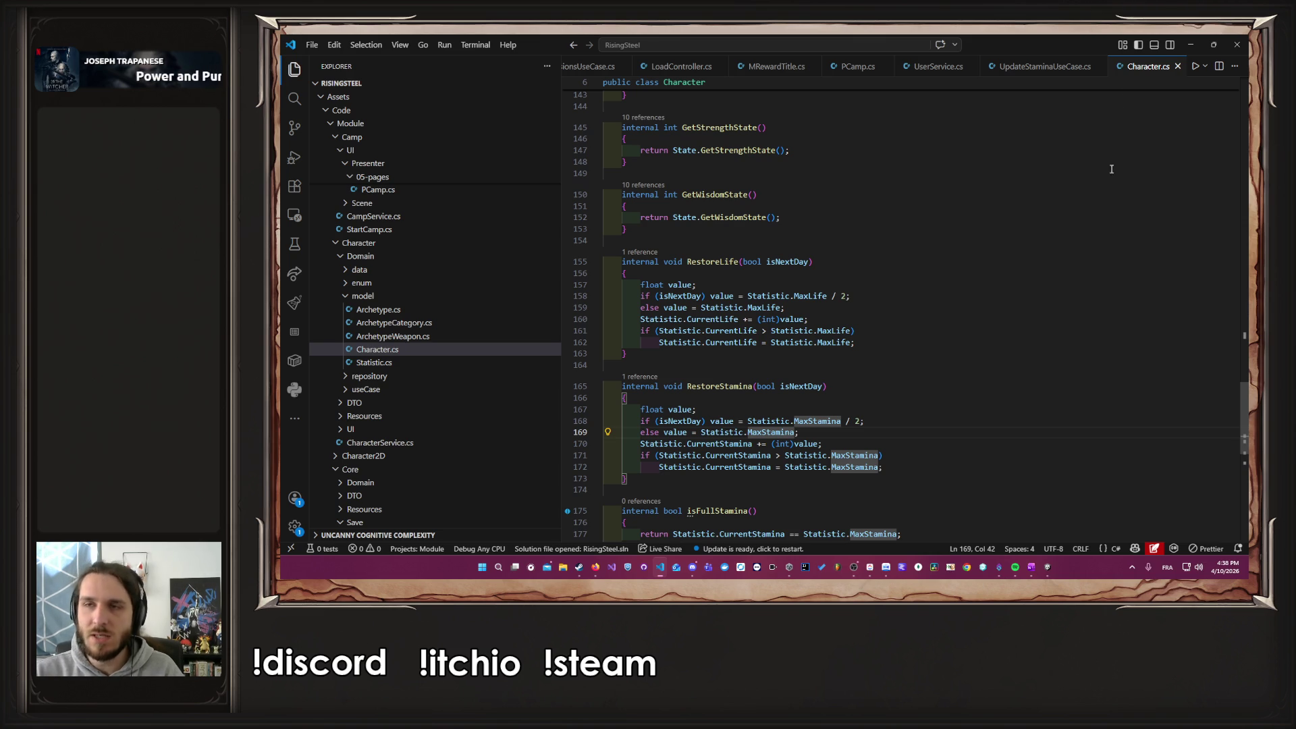
Step: Back in Unity, start the Arena mission and defeat Myrren
{"action": "left_click", "coordinate": [1197, 37]}
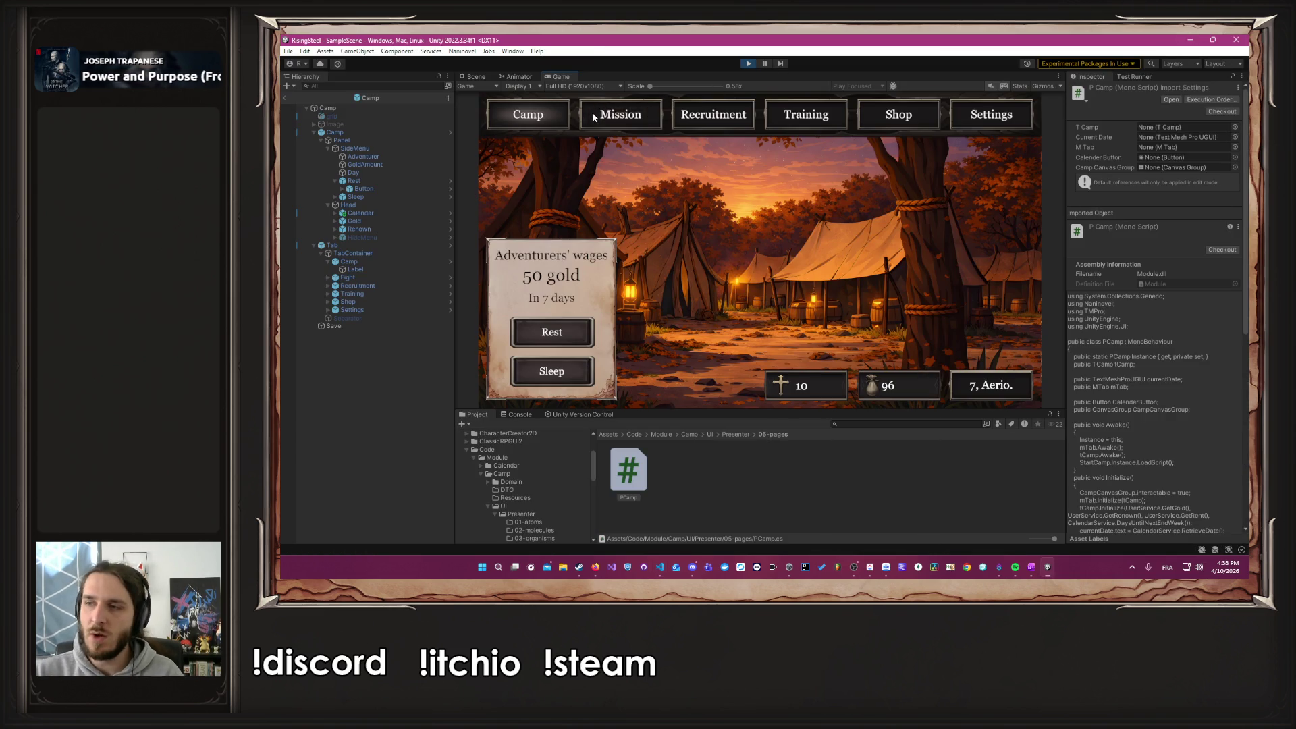
{"action": "left_click", "coordinate": [593, 113]}
{"action": "left_click", "coordinate": [844, 371]}
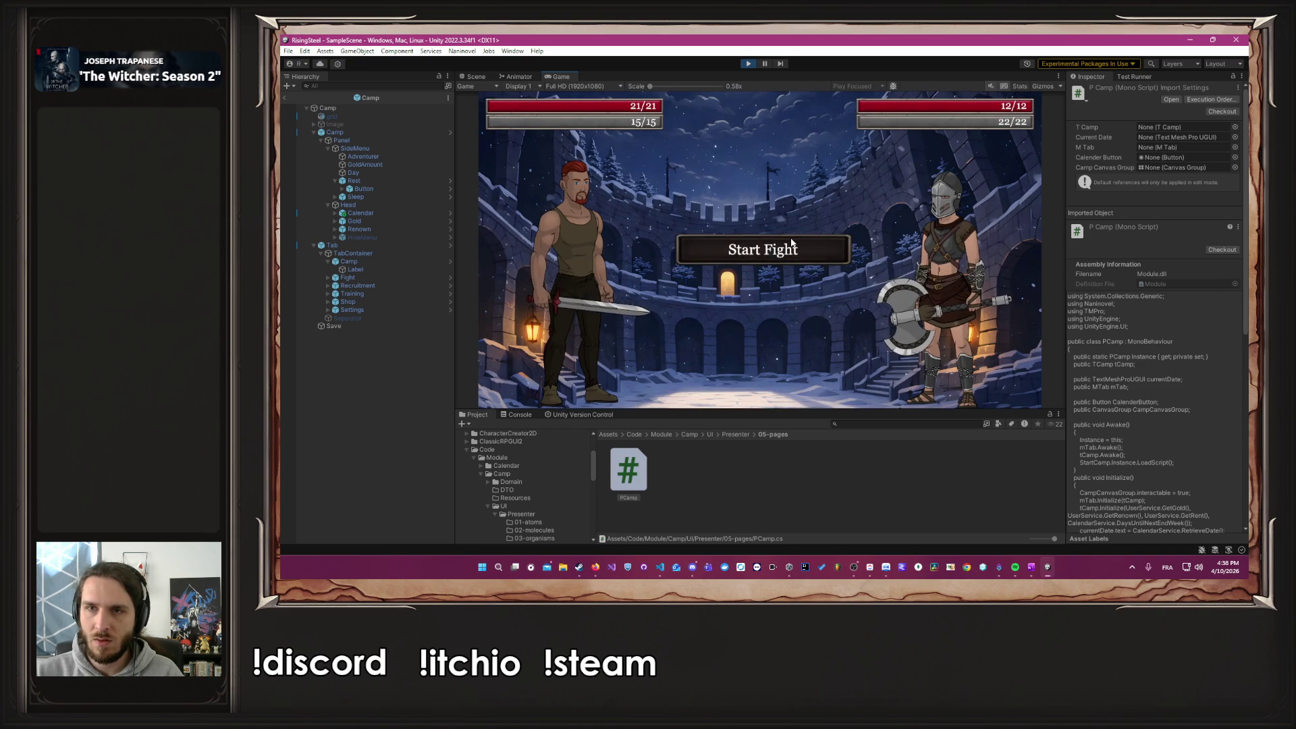
{"action": "left_click", "coordinate": [608, 277]}
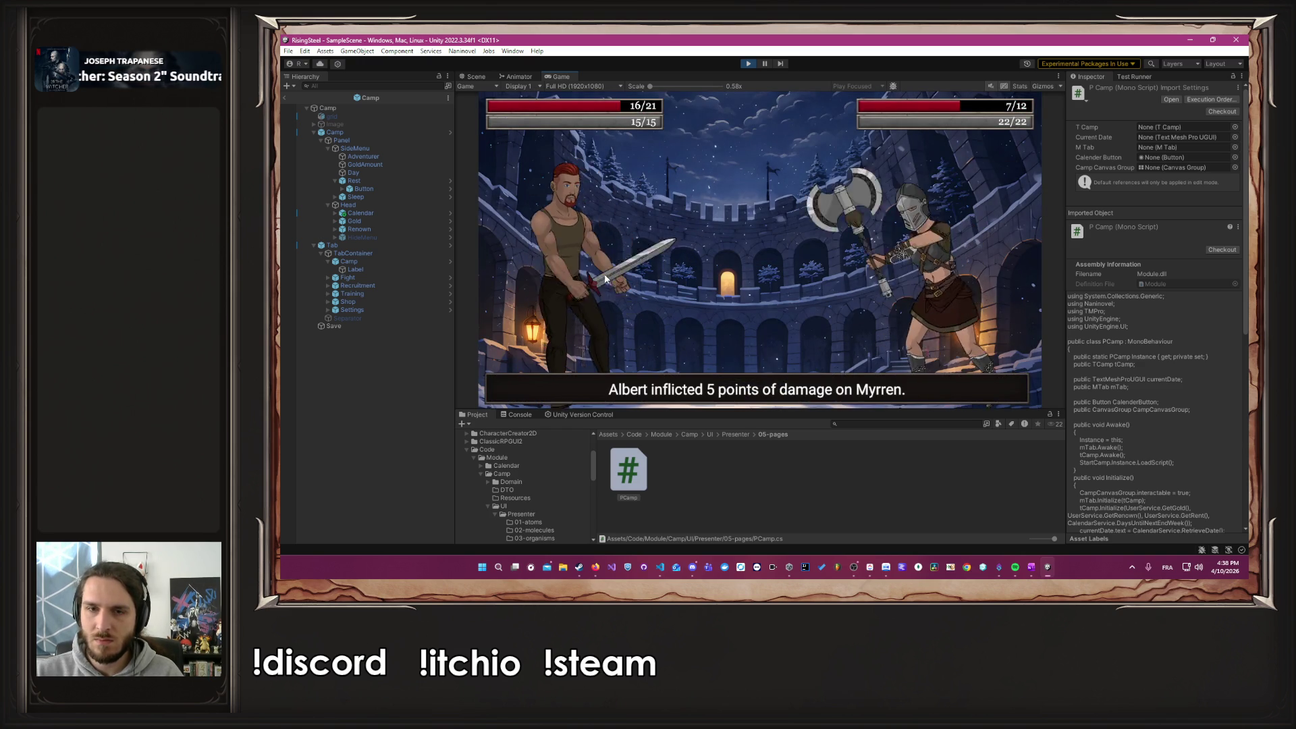
{"action": "left_click", "coordinate": [605, 278]}
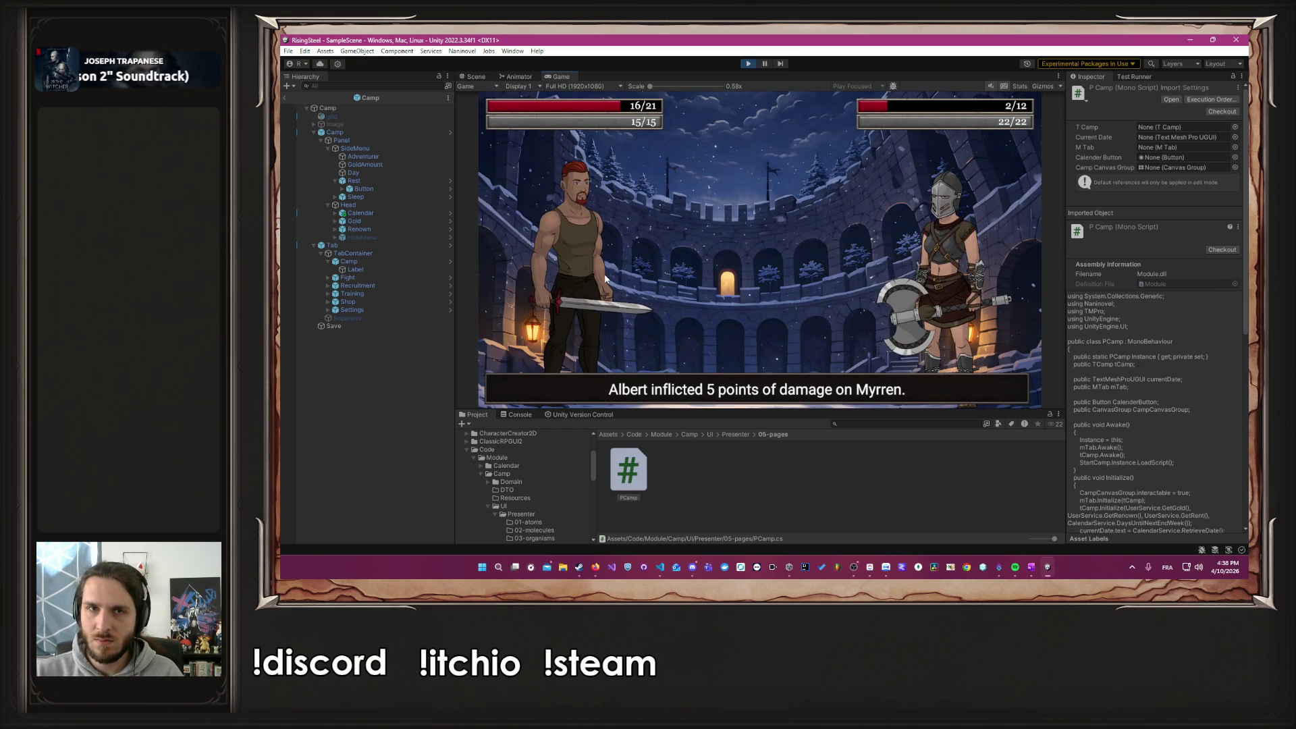
{"action": "left_click", "coordinate": [605, 278]}
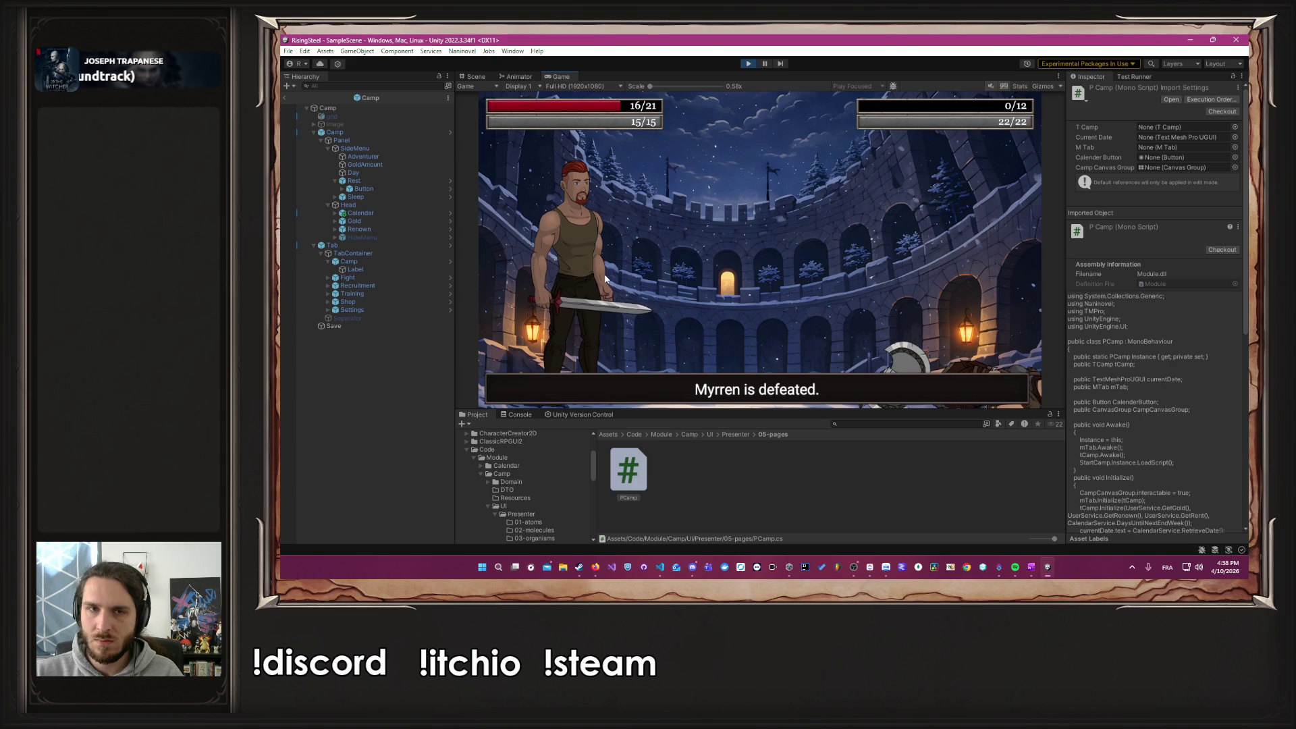
{"action": "left_click", "coordinate": [679, 270]}
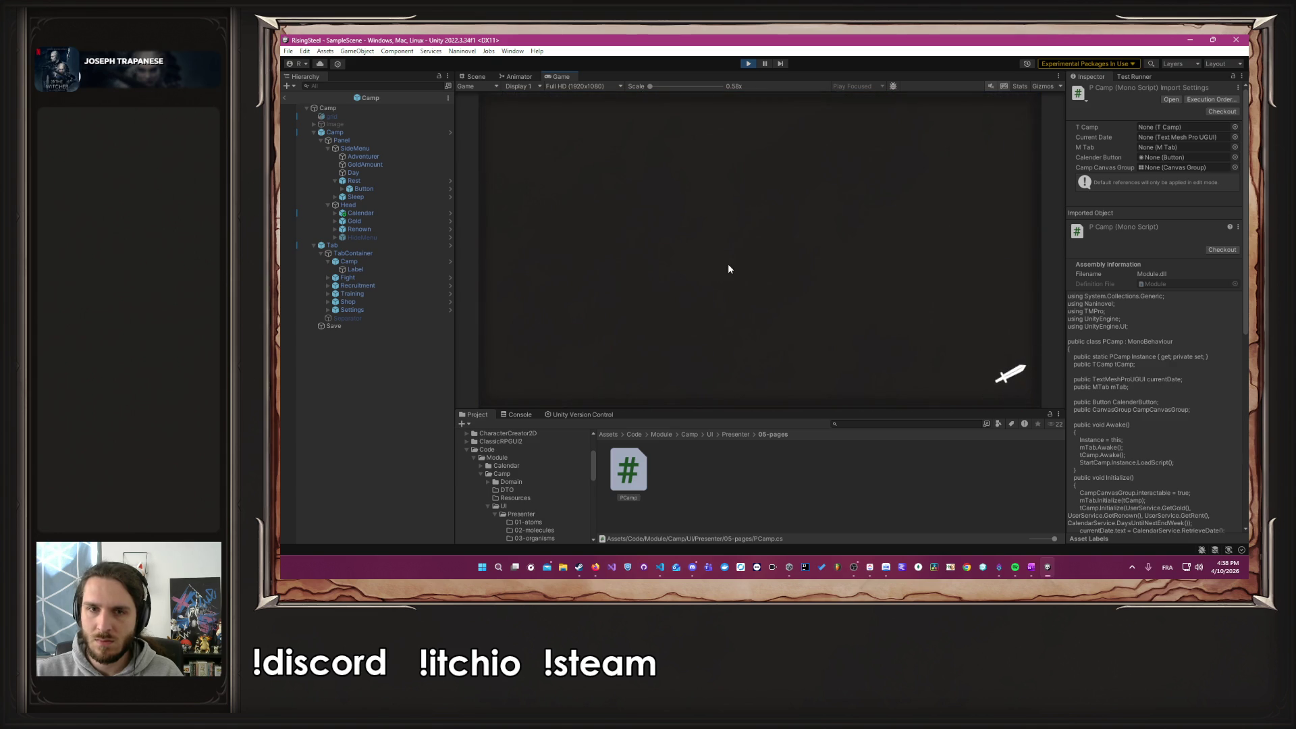
Step: Defeat Finric, finish the battle and dismiss the rewards
{"action": "left_click", "coordinate": [606, 275]}
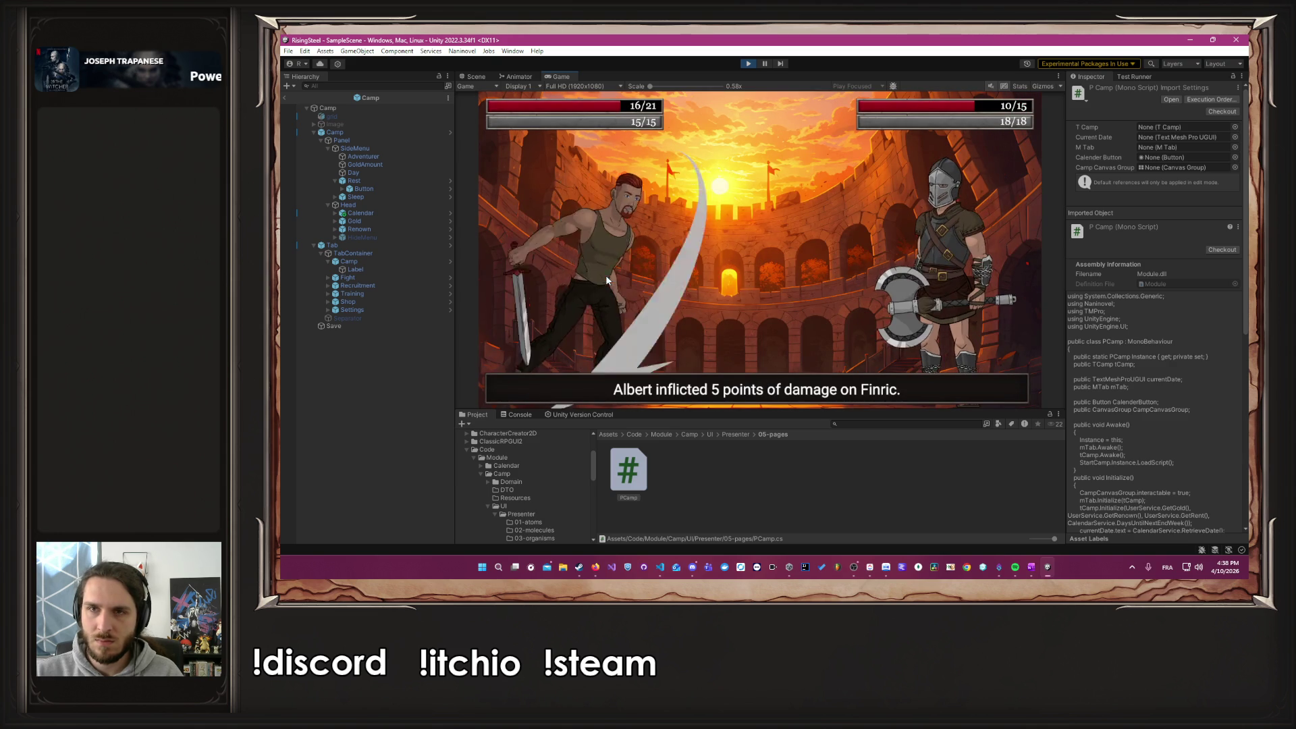
{"action": "left_click", "coordinate": [595, 279]}
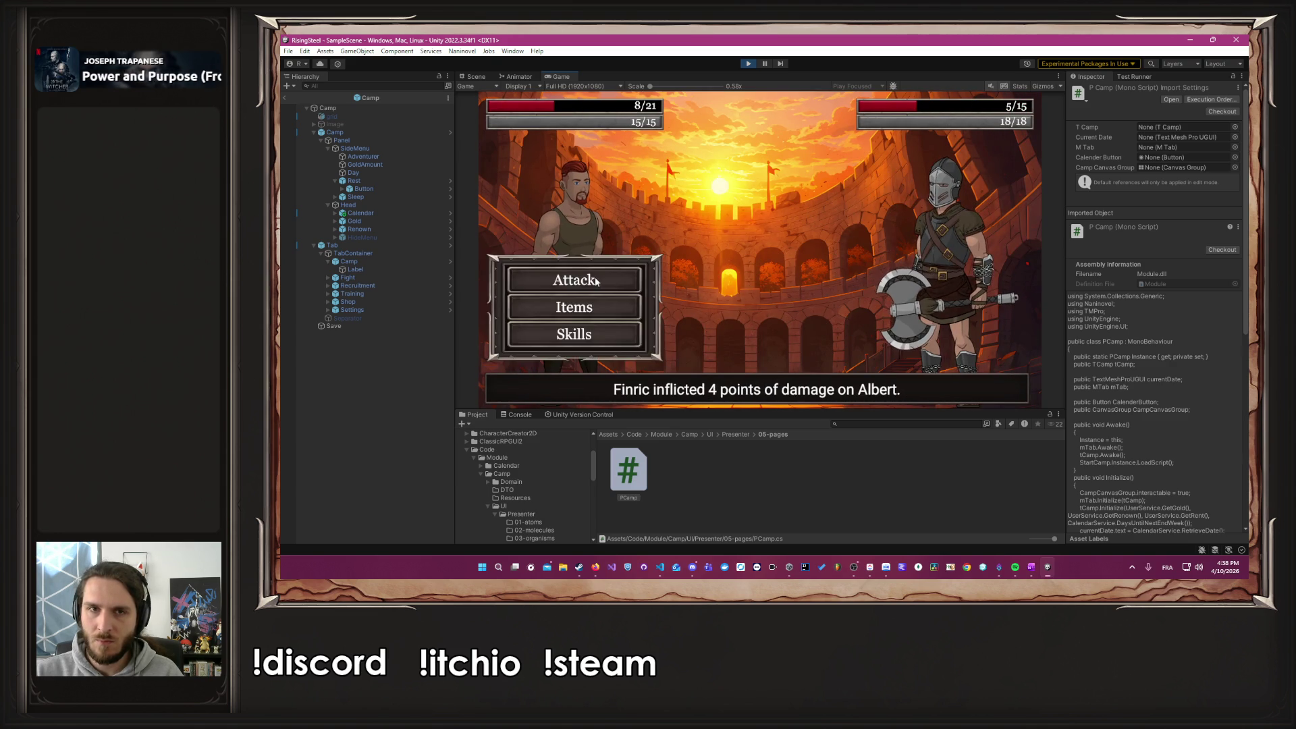
{"action": "left_click", "coordinate": [595, 280]}
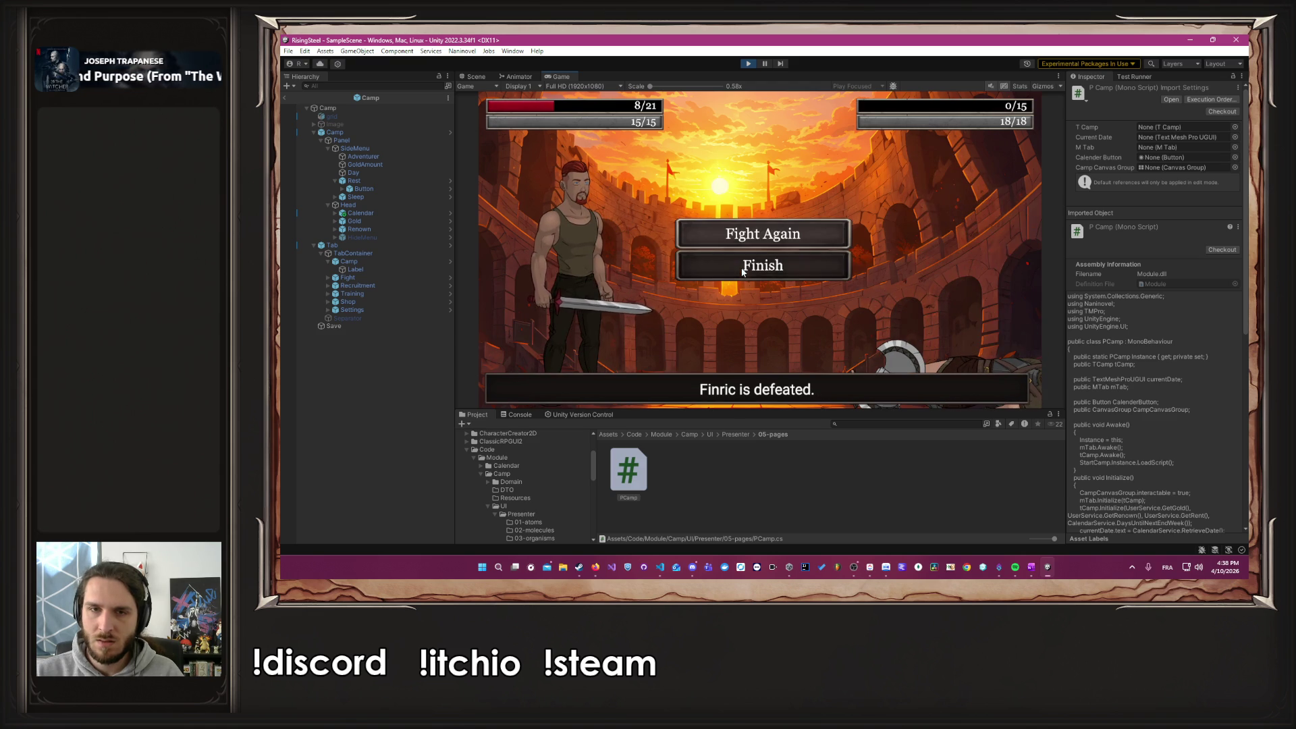
{"action": "left_click", "coordinate": [741, 269]}
{"action": "left_click", "coordinate": [745, 373]}
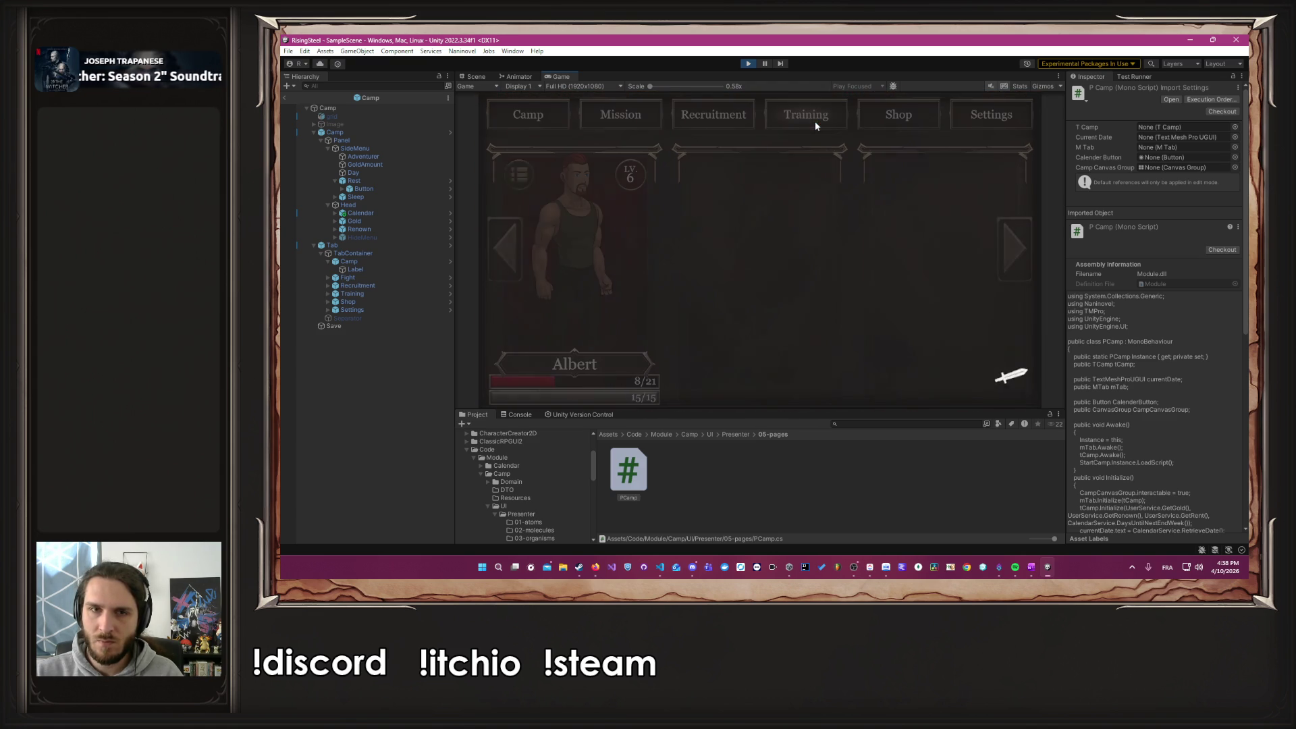
Step: Rest at camp and confirm Albert shows 21/21 life and 15/15 stamina in Training
{"action": "left_click", "coordinate": [546, 115]}
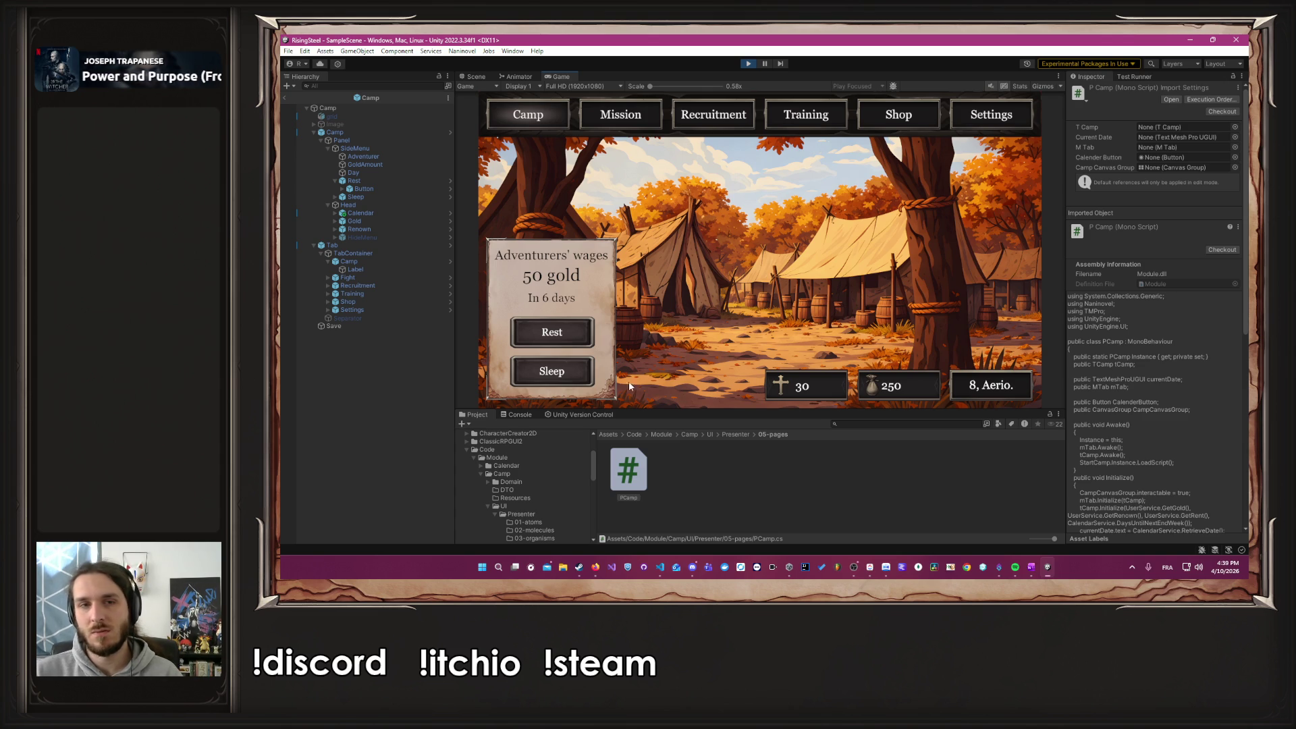
{"action": "left_click", "coordinate": [551, 341]}
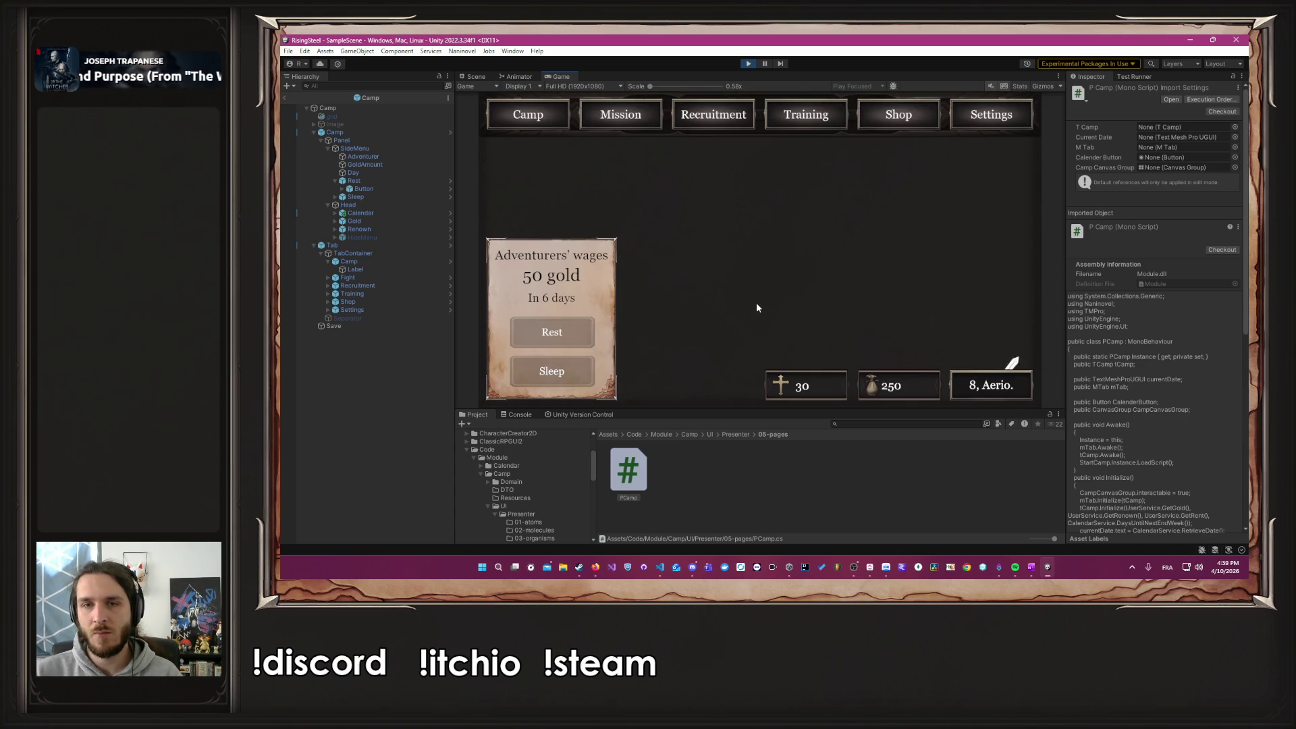
{"action": "left_click", "coordinate": [796, 123]}
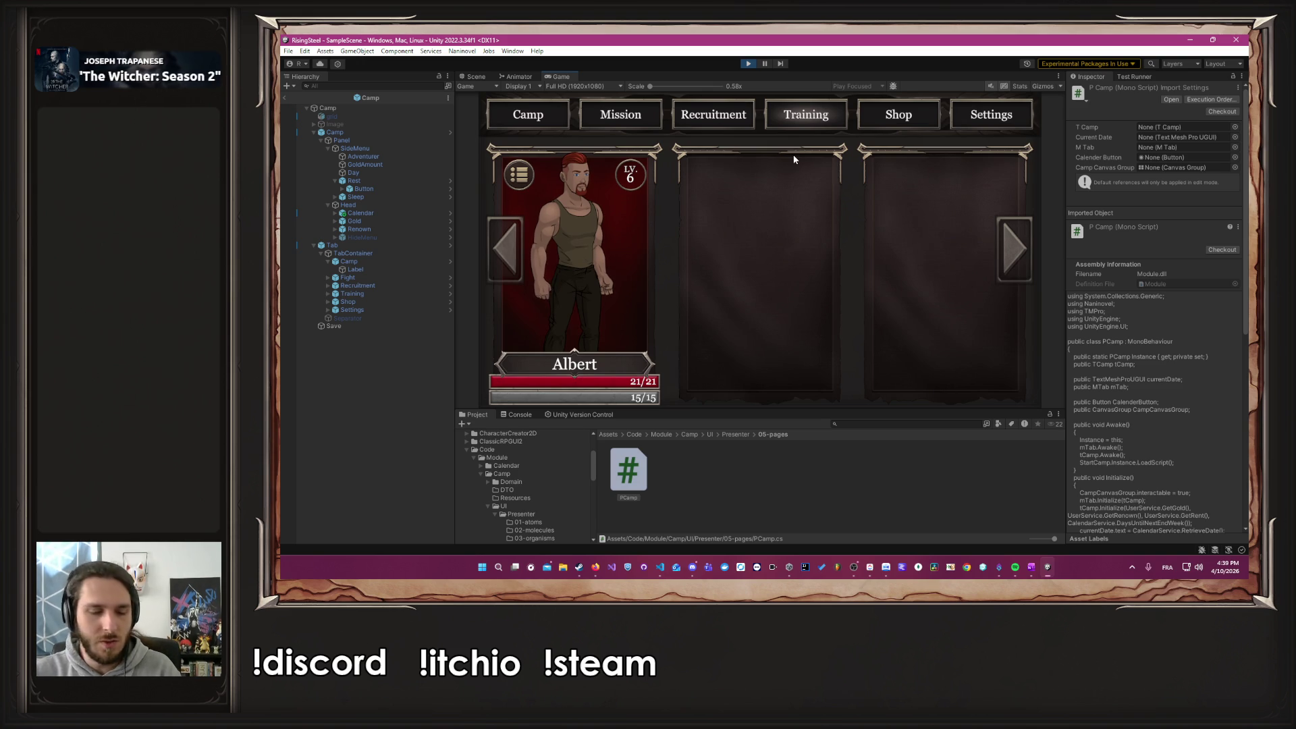
{"action": "key", "text": "alt+Tab"}
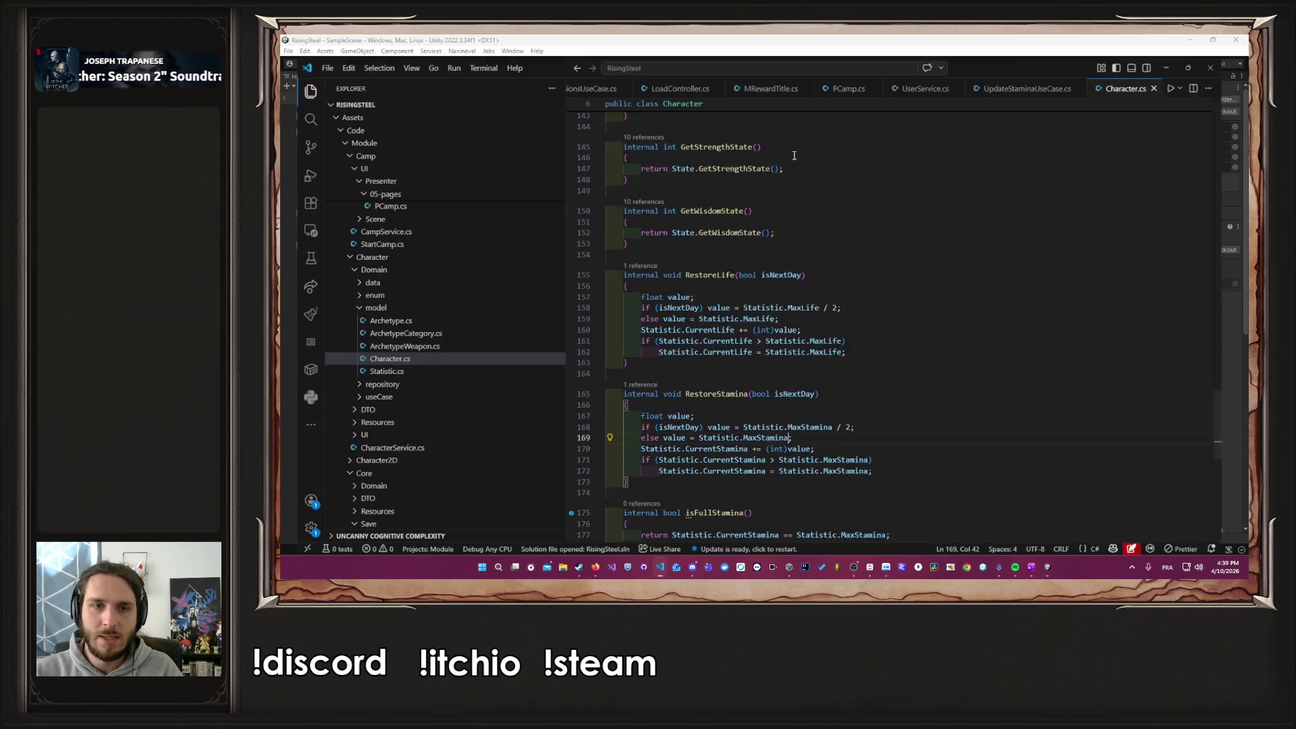
Step: Insert a blank line in RestoreLife directly above the if (isNextDay) check
{"action": "left_click", "coordinate": [926, 411]}
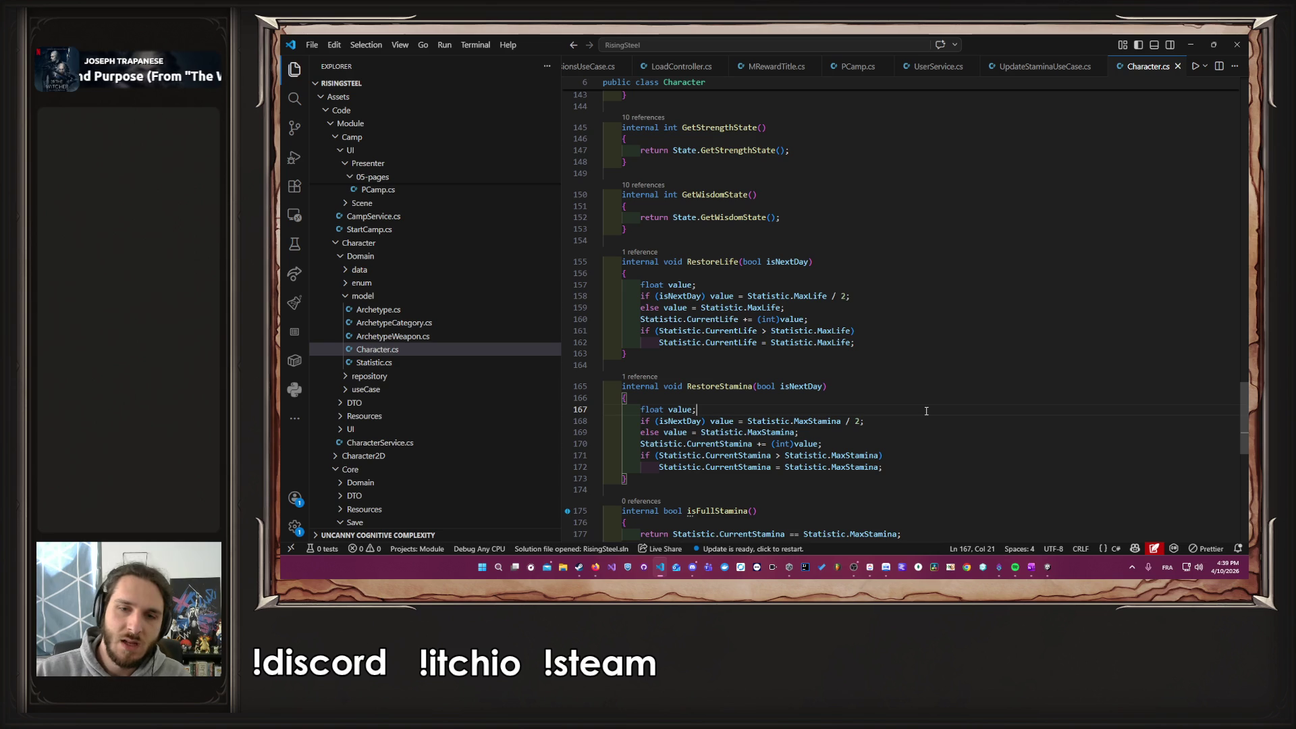
{"action": "key", "text": "Up"}
{"action": "key", "text": "Up"}
{"action": "key", "text": "Up"}
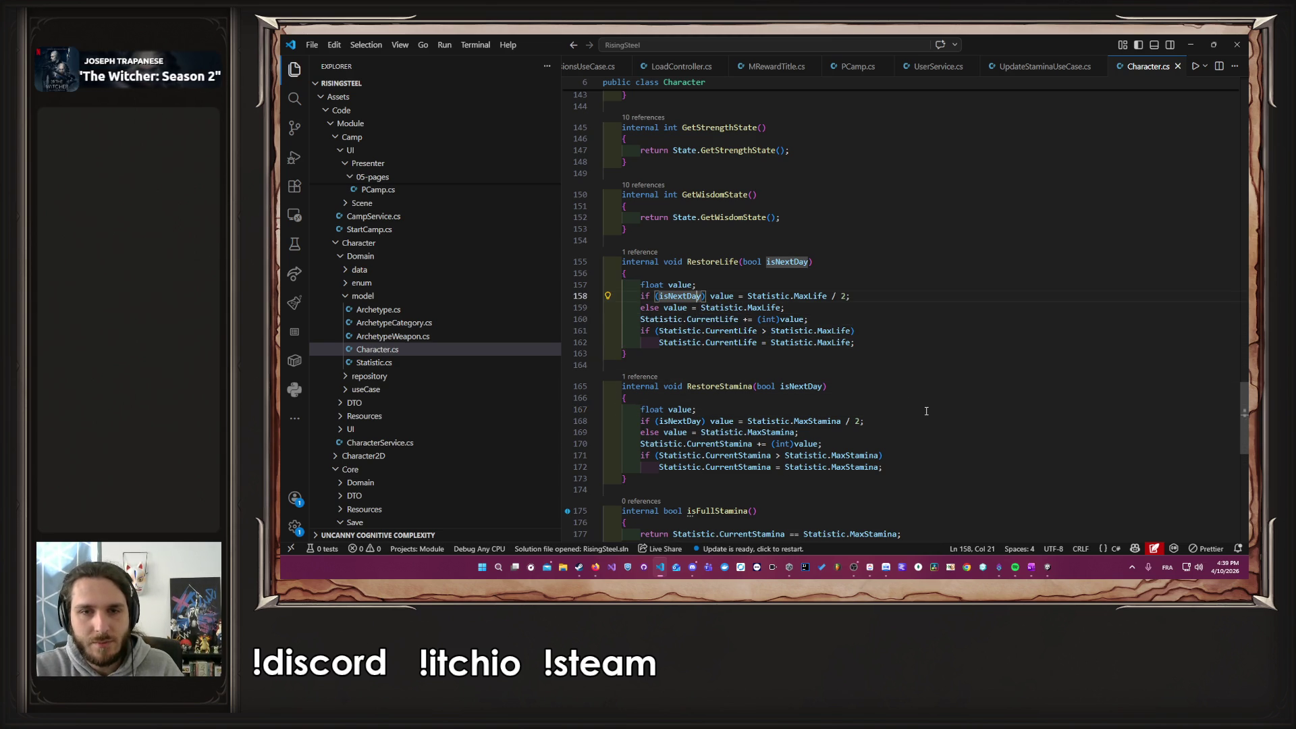
{"action": "key", "text": "Up"}
{"action": "key", "text": "Return"}
Step: Add a Debug.Log at the top of RestoreLife labelled 'Current Life' and 'Max Life'
{"action": "type", "text": "Ded"}
{"action": "key", "text": "BackSpace"}
{"action": "type", "text": "b"}
{"action": "key", "text": "Tab"}
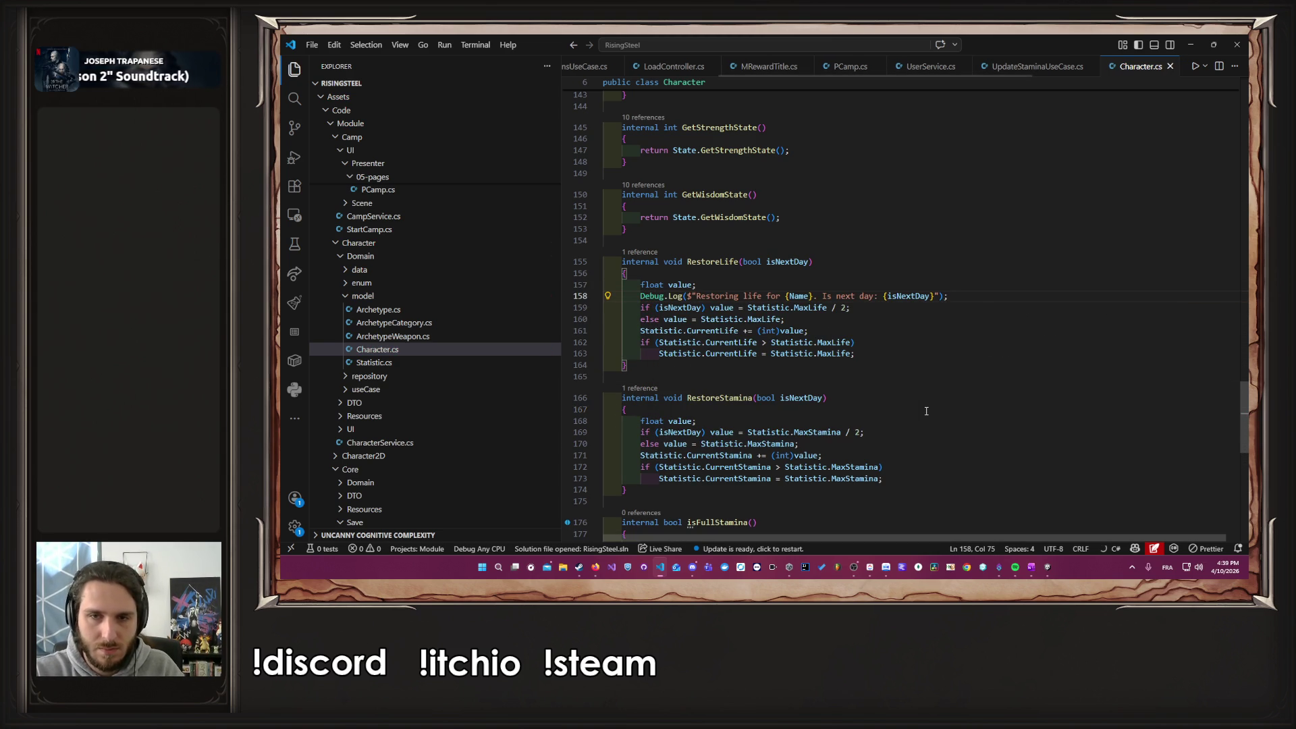
{"action": "key", "text": "ctrl+Left"}
{"action": "key", "text": "ctrl+Left"}
{"action": "key", "text": "ctrl+Left"}
{"action": "key", "text": "ctrl+Left"}
{"action": "key", "text": "ctrl+Left"}
{"action": "key", "text": "ctrl+Left"}
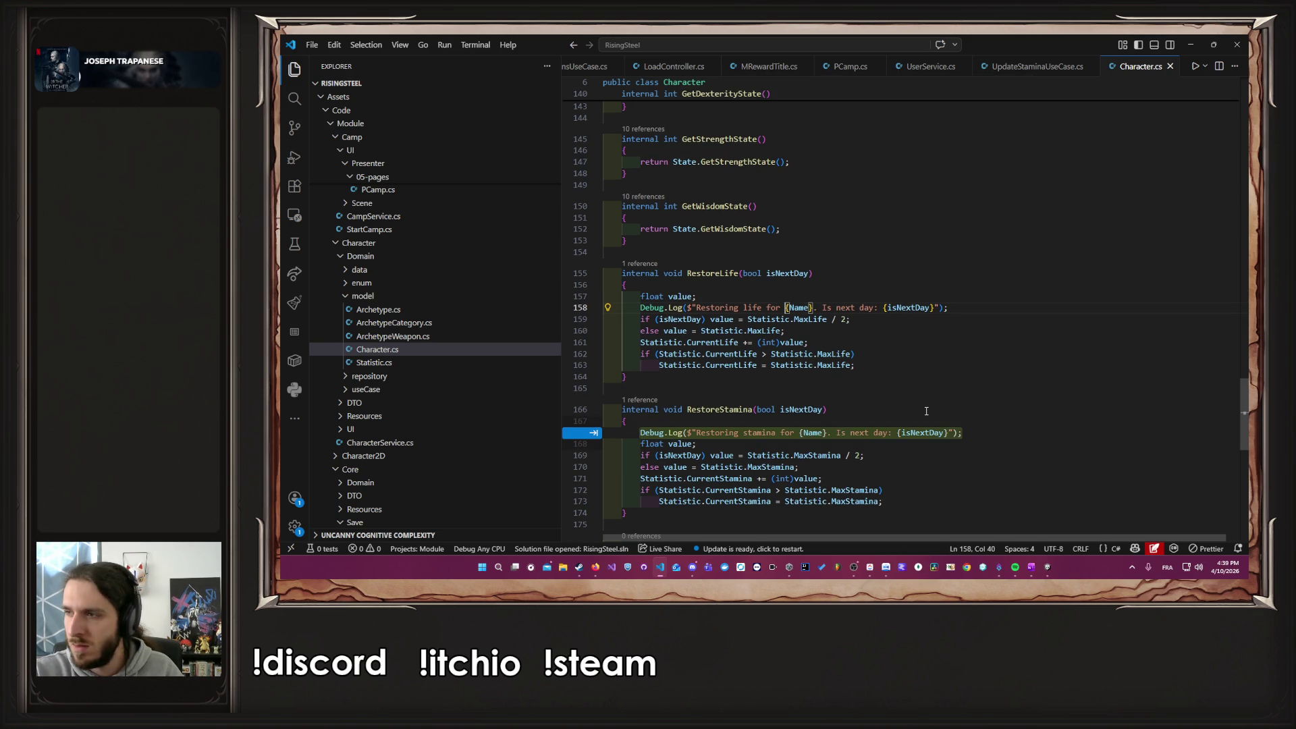
{"action": "key", "text": "Escape"}
{"action": "key", "text": "ctrl+shift+Left"}
{"action": "key", "text": "ctrl+shift+Left"}
{"action": "key", "text": "ctrl+shift+Left"}
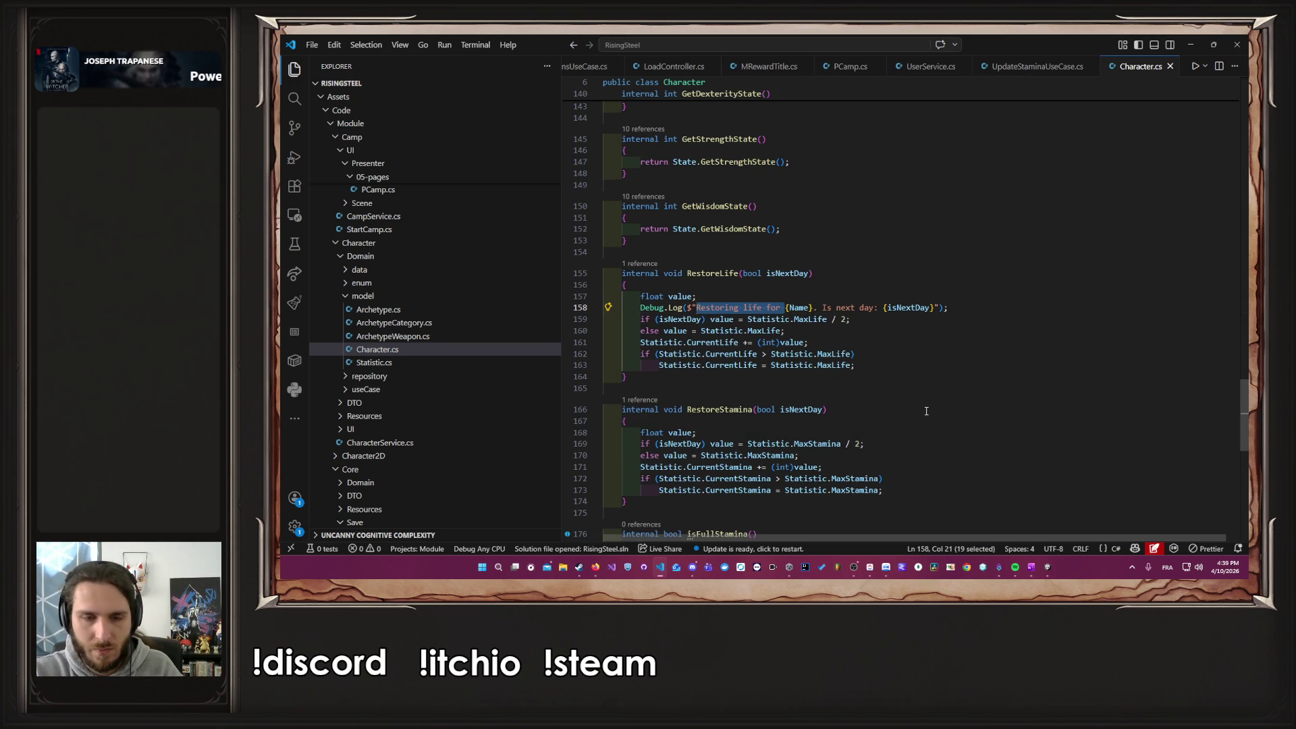
{"action": "type", "text": "Cur"}
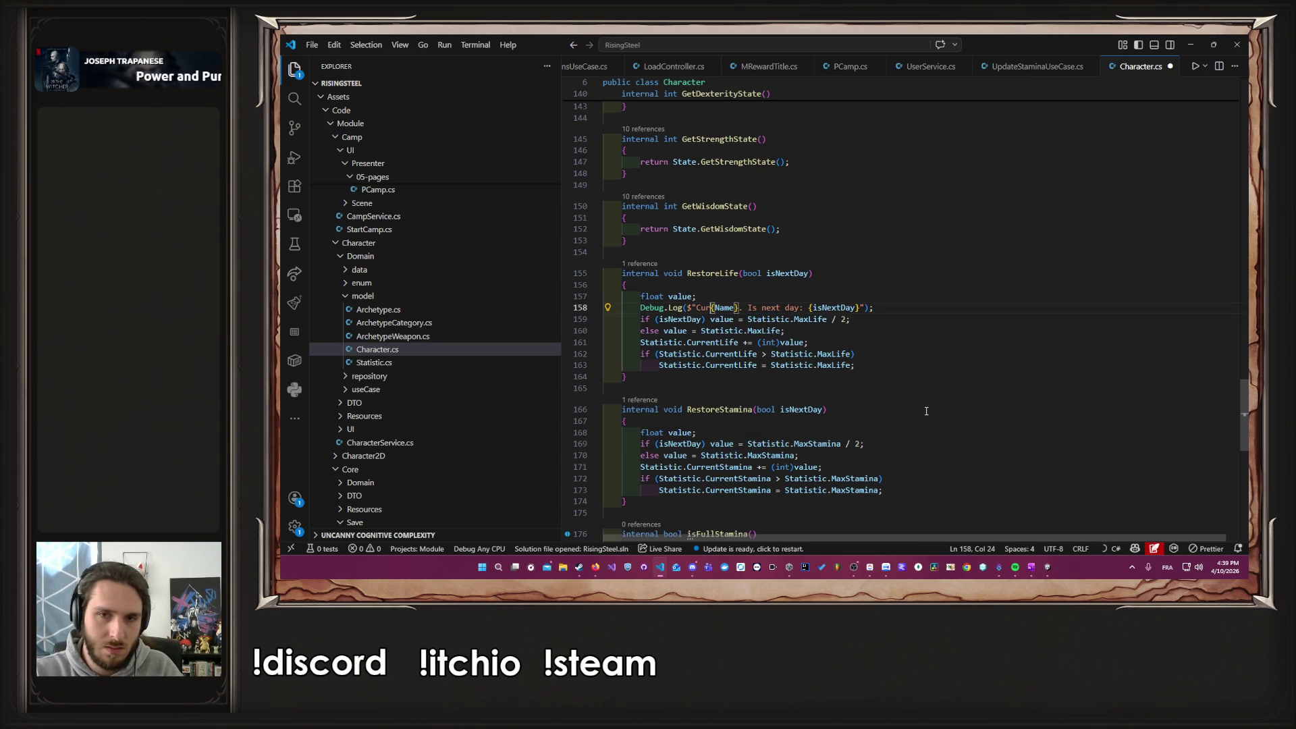
{"action": "type", "text": "rent Life"}
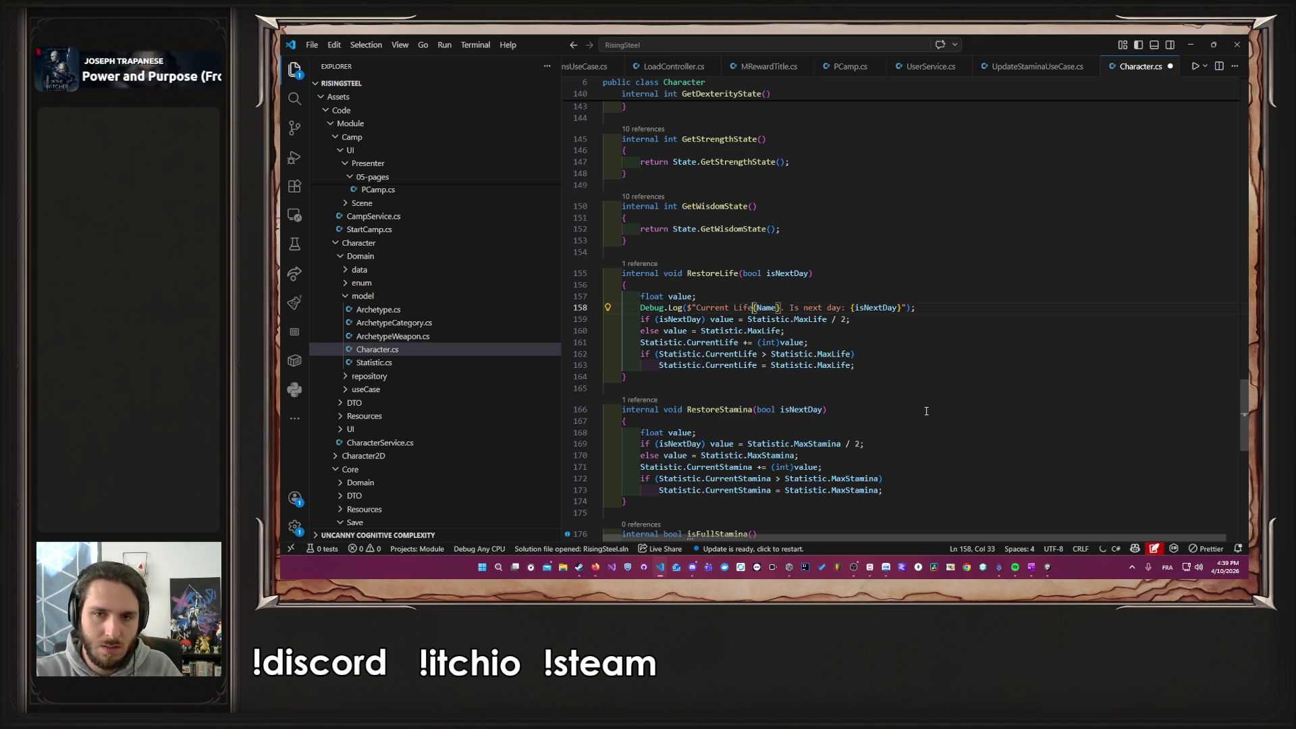
{"action": "key", "text": "Right"}
{"action": "key", "text": "Right"}
{"action": "key", "text": "Right"}
{"action": "key", "text": "ctrl+shift+Right"}
{"action": "key", "text": "ctrl+shift+Right"}
{"action": "key", "text": "ctrl+shift+Right"}
{"action": "type", "text": "Max Li"}
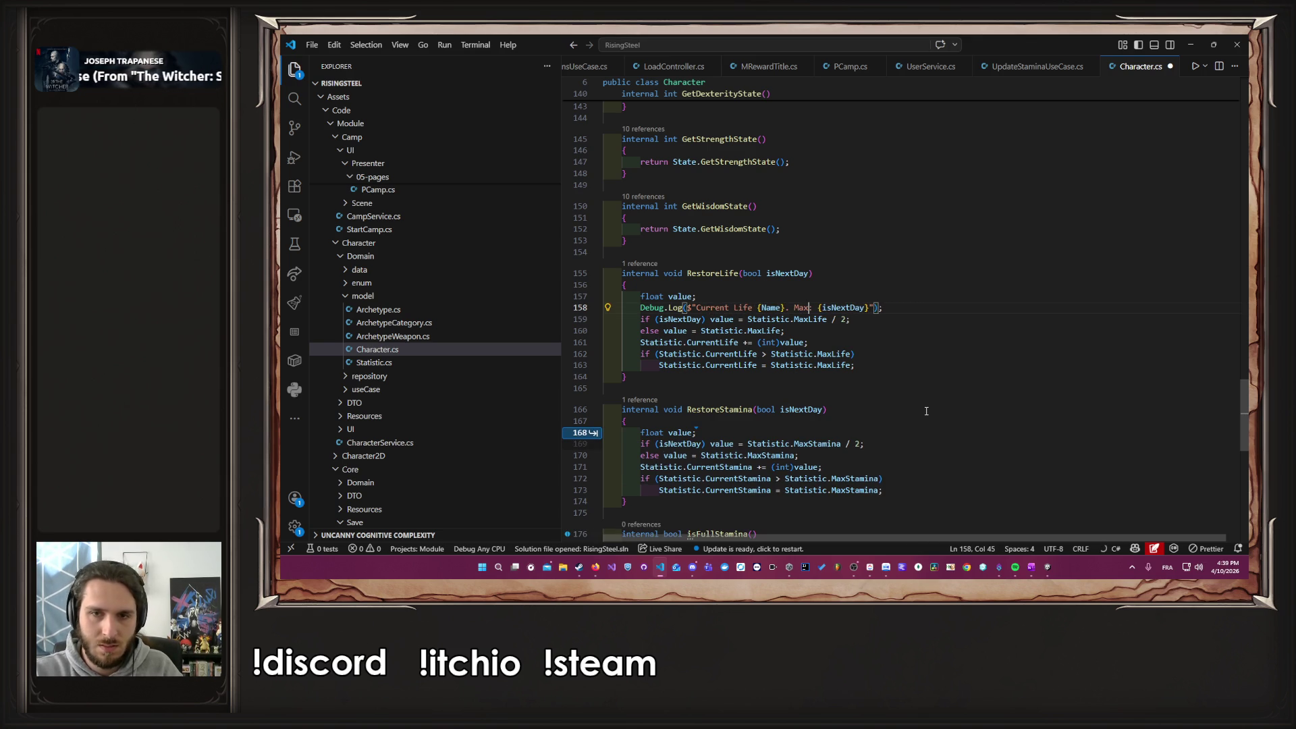
{"action": "type", "text": "fe"}
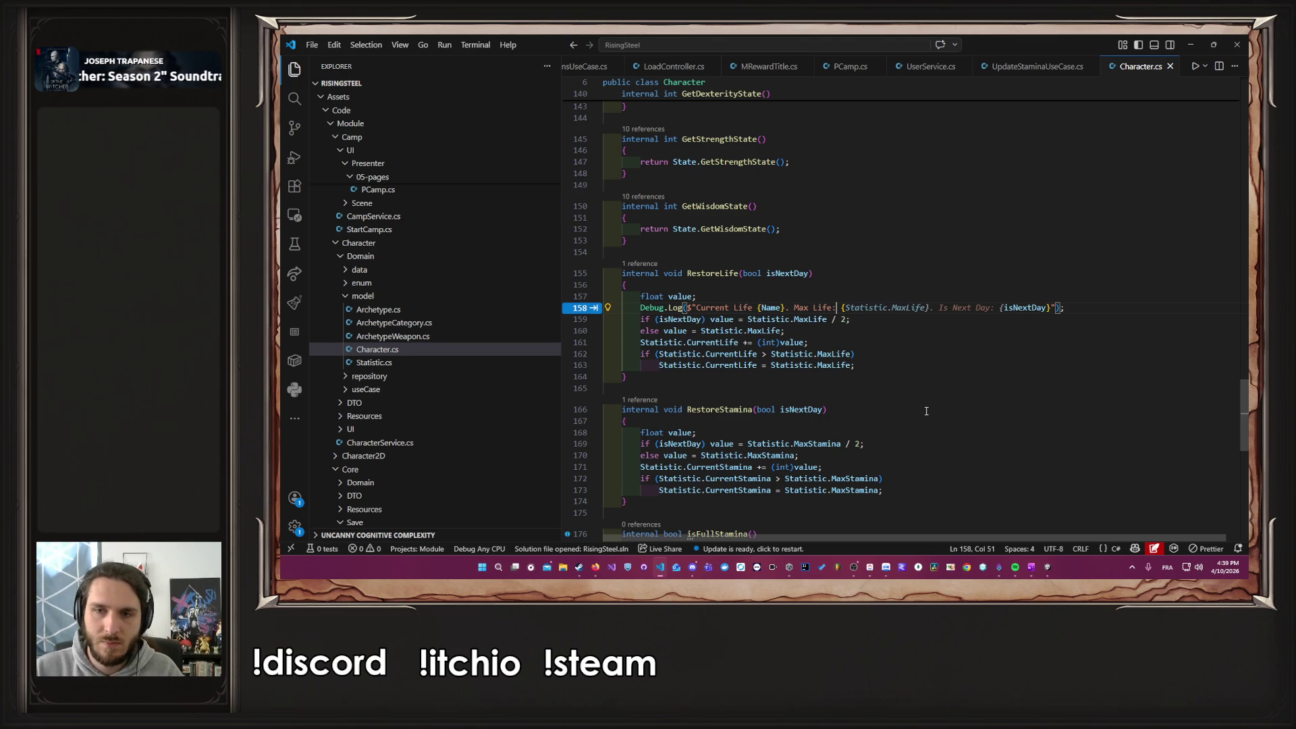
{"action": "key", "text": "Tab"}
Step: Drop the Is Next Day part and print Statistic.CurrentLife instead of Name
{"action": "left_click_drag", "start_coordinate": [926, 308], "coordinate": [1060, 306]}
{"action": "key", "text": "BackSpace"}
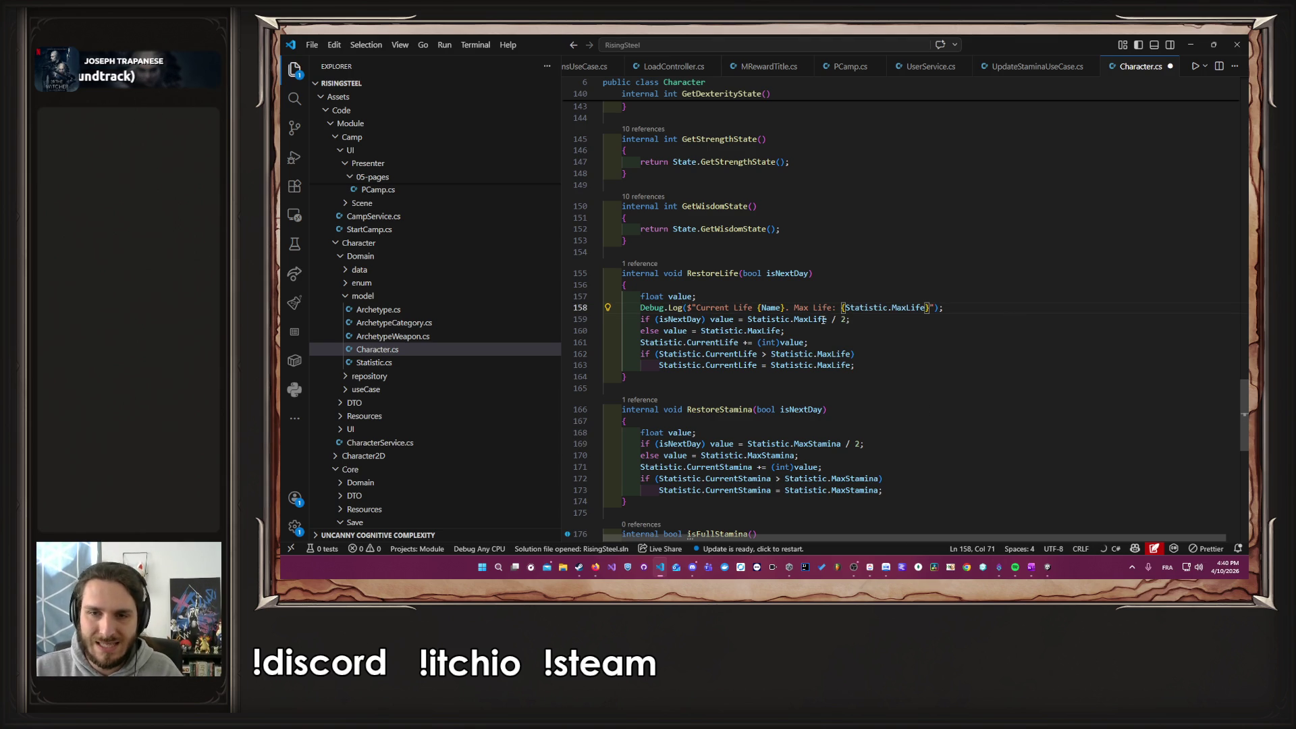
{"action": "double_click", "coordinate": [866, 307]}
{"action": "key", "text": "ctrl+c"}
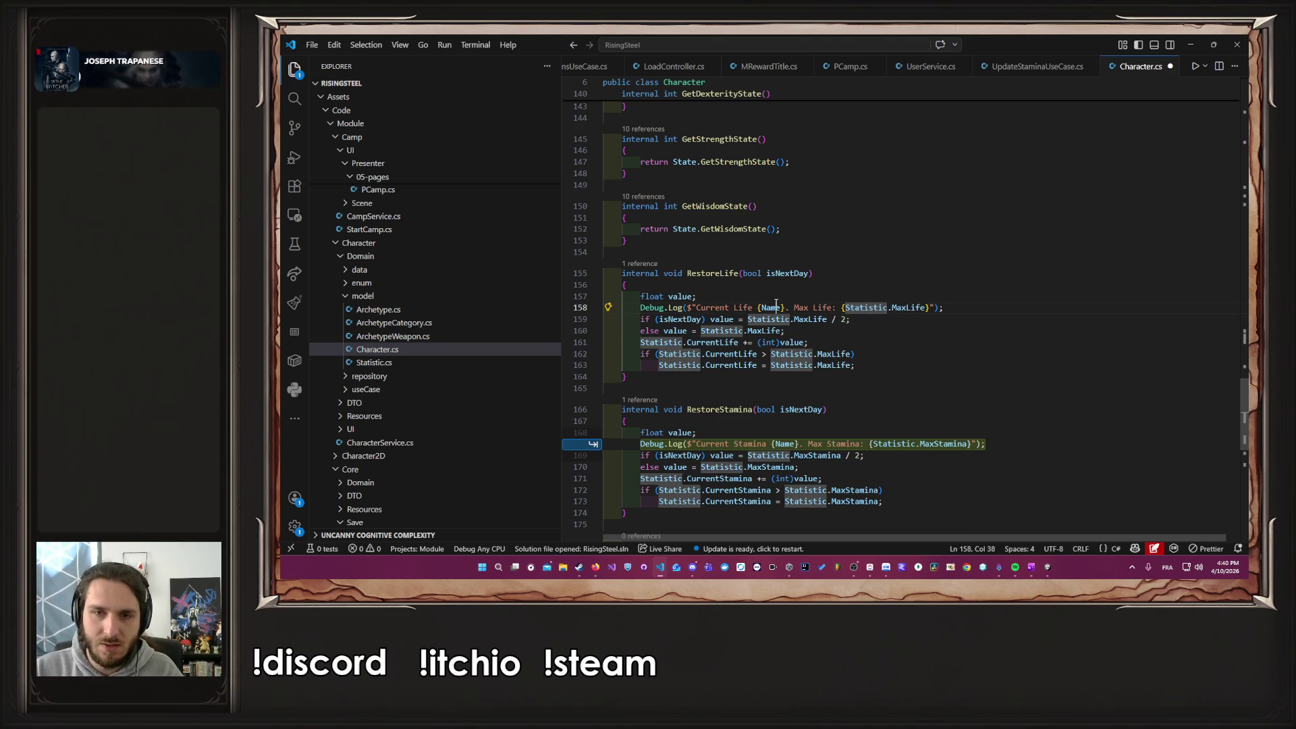
{"action": "double_click", "coordinate": [772, 308]}
{"action": "key", "text": "ctrl+v"}
{"action": "type", "text": ".CurrentLife"}
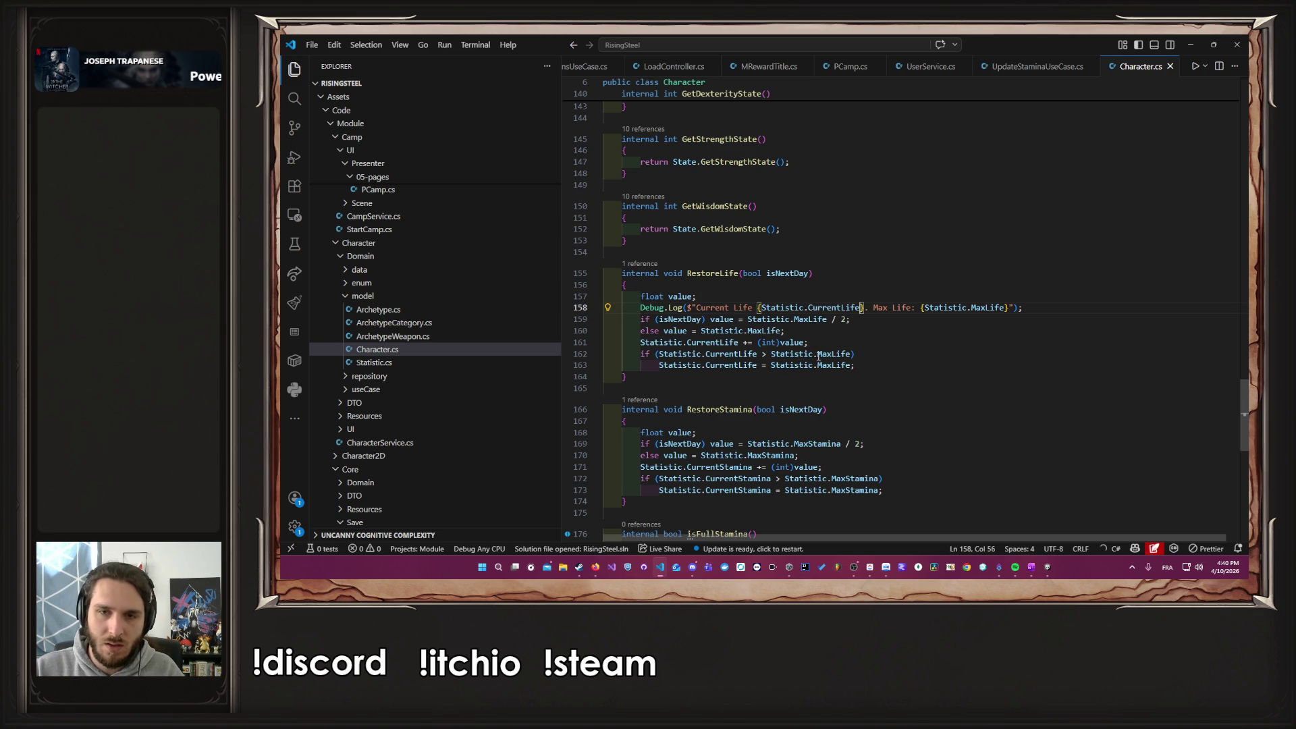
Step: Duplicate the log below the else line as a 'value' log, then save Character.cs
{"action": "left_click", "coordinate": [924, 331]}
{"action": "left_click", "coordinate": [848, 307]}
{"action": "key", "text": "shift+alt+Down"}
{"action": "key", "text": "alt+Down"}
{"action": "key", "text": "alt+Down"}
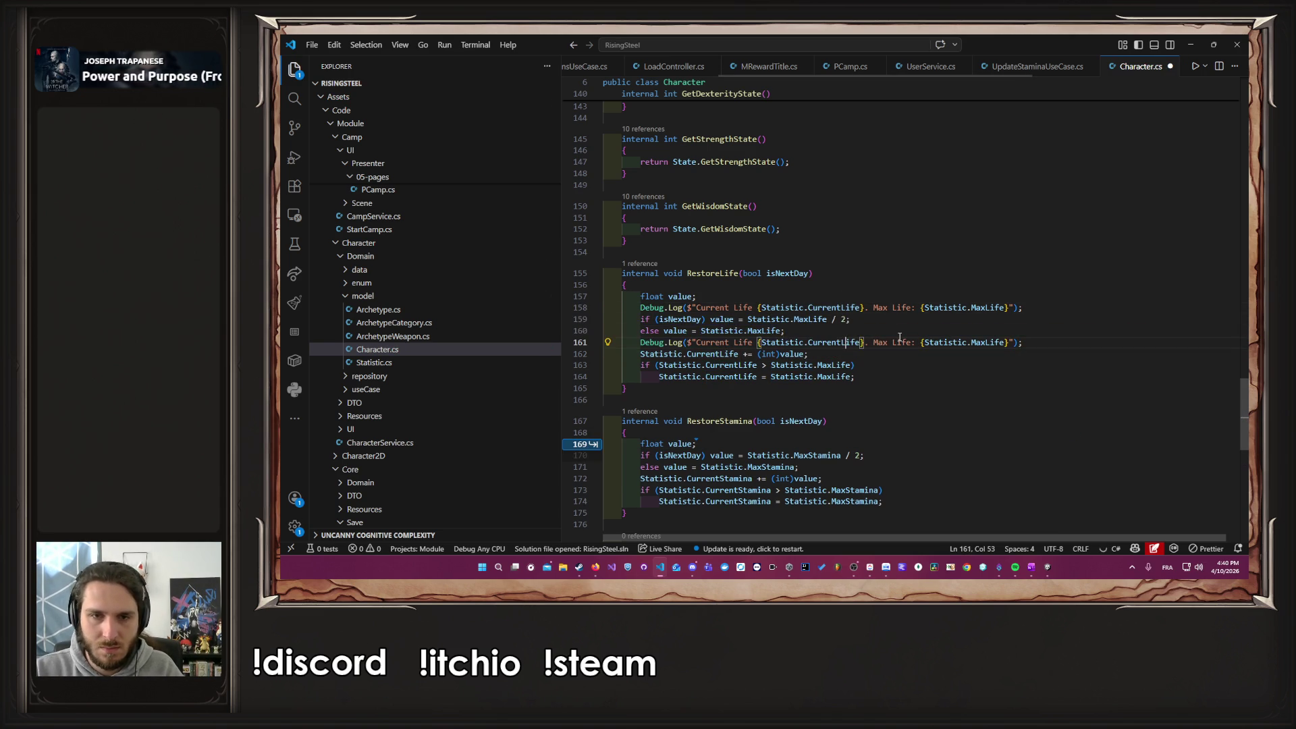
{"action": "key", "text": "ctrl+Left"}
{"action": "key", "text": "ctrl+Left"}
{"action": "key", "text": "ctrl+Left"}
{"action": "key", "text": "ctrl+shift+Left"}
{"action": "key", "text": "ctrl+shift+Left"}
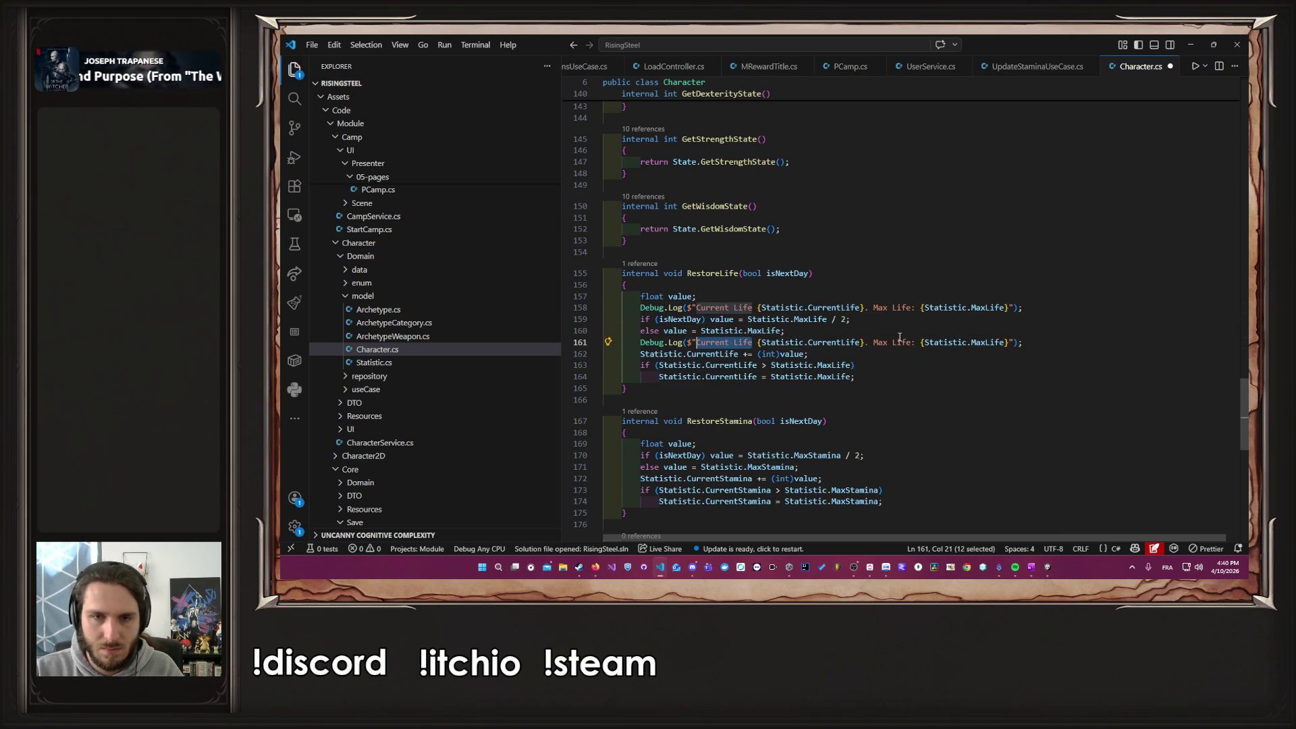
{"action": "type", "text": "val"}
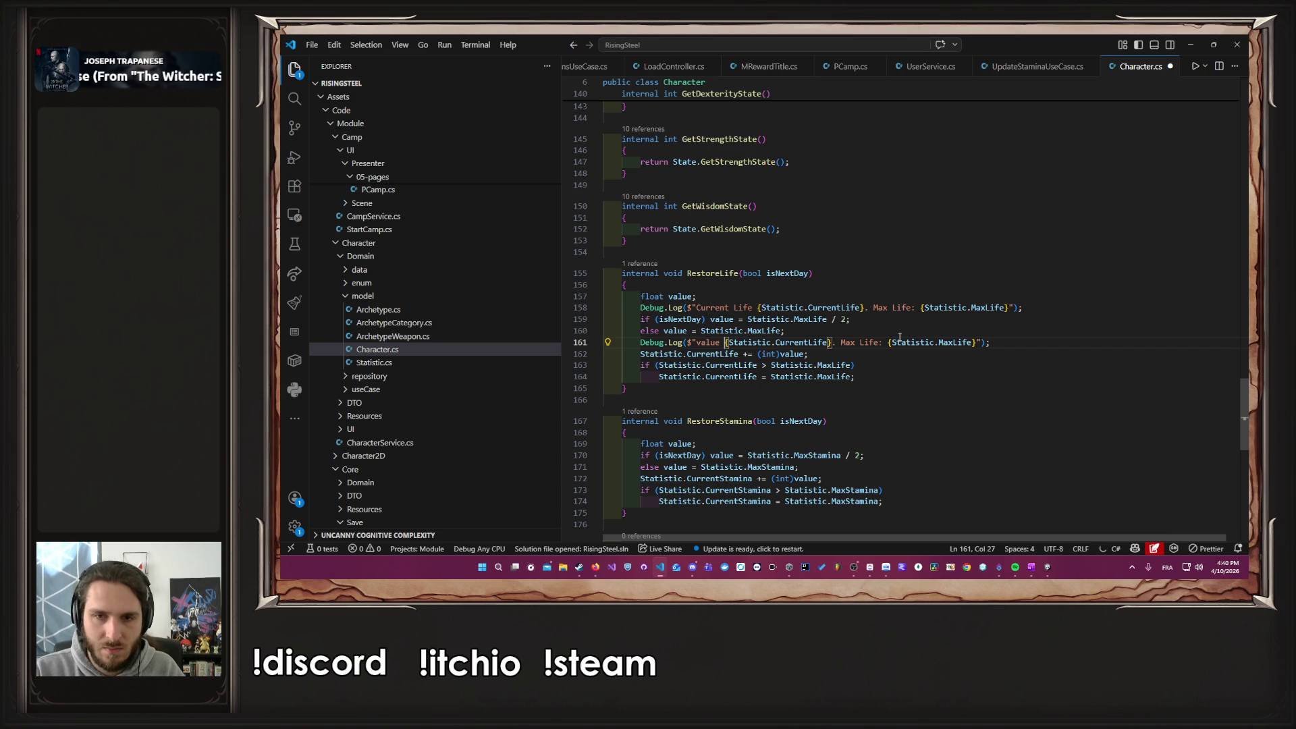
{"action": "key", "text": "ctrl+shift+Right"}
{"action": "key", "text": "Tab"}
{"action": "key", "text": "ctrl+shift+Right"}
{"action": "key", "text": "ctrl+shift+Right"}
{"action": "key", "text": "ctrl+shift+Right"}
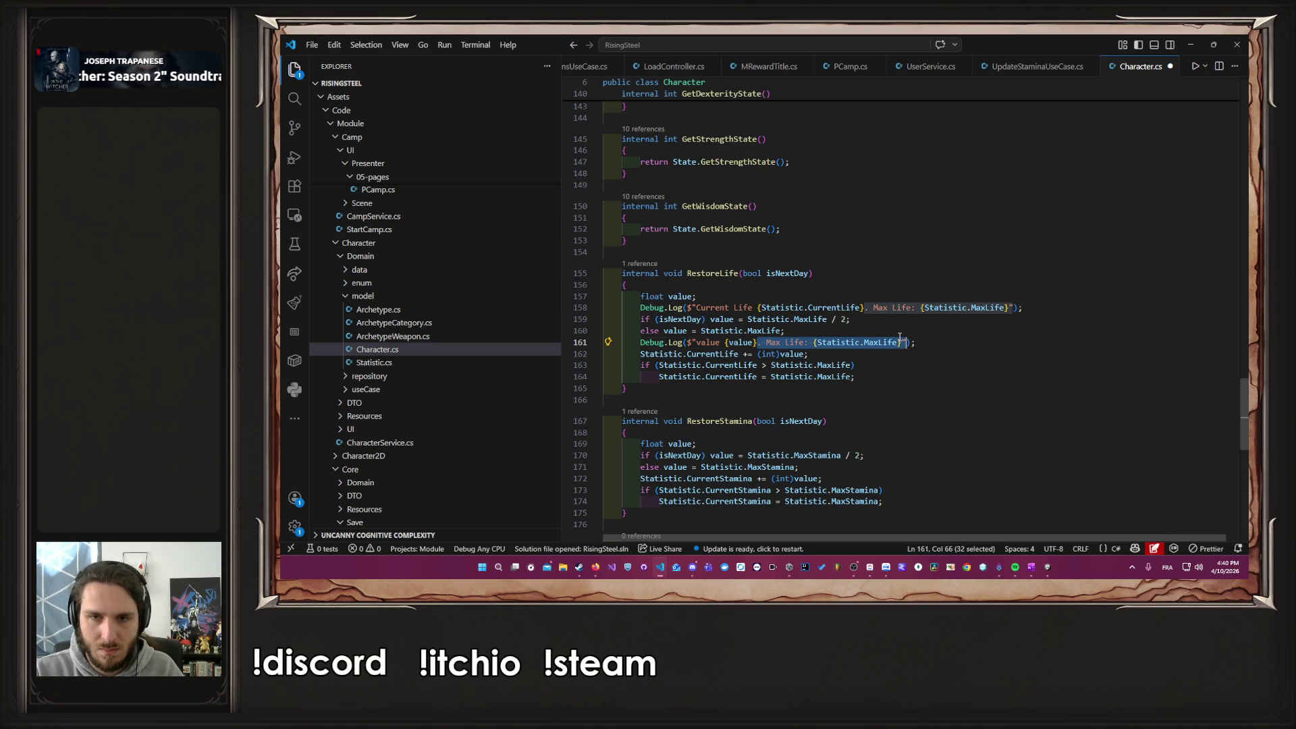
{"action": "key", "text": "BackSpace"}
{"action": "key", "text": "ctrl+s"}
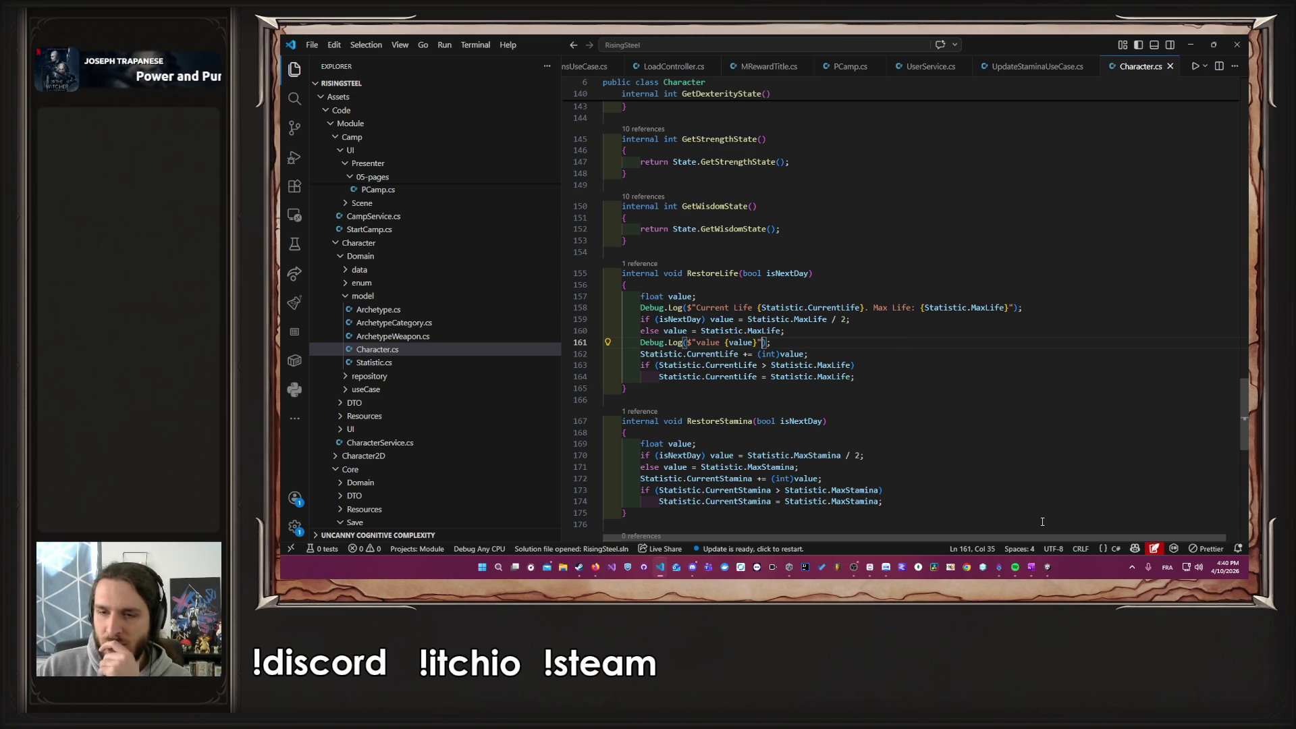
{"action": "left_click", "coordinate": [1048, 567]}
Step: Restart Play mode and continue the saved game to the camp
{"action": "left_click", "coordinate": [747, 63]}
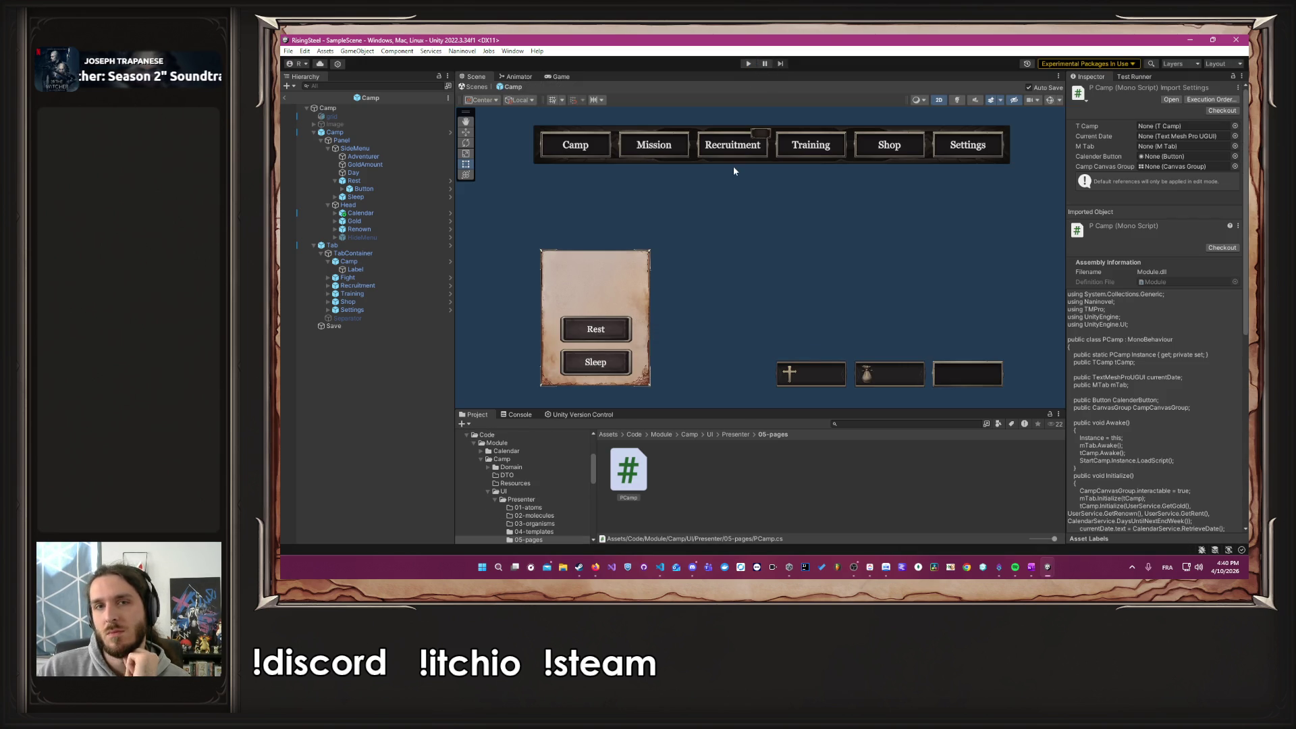
{"action": "left_click", "coordinate": [747, 64]}
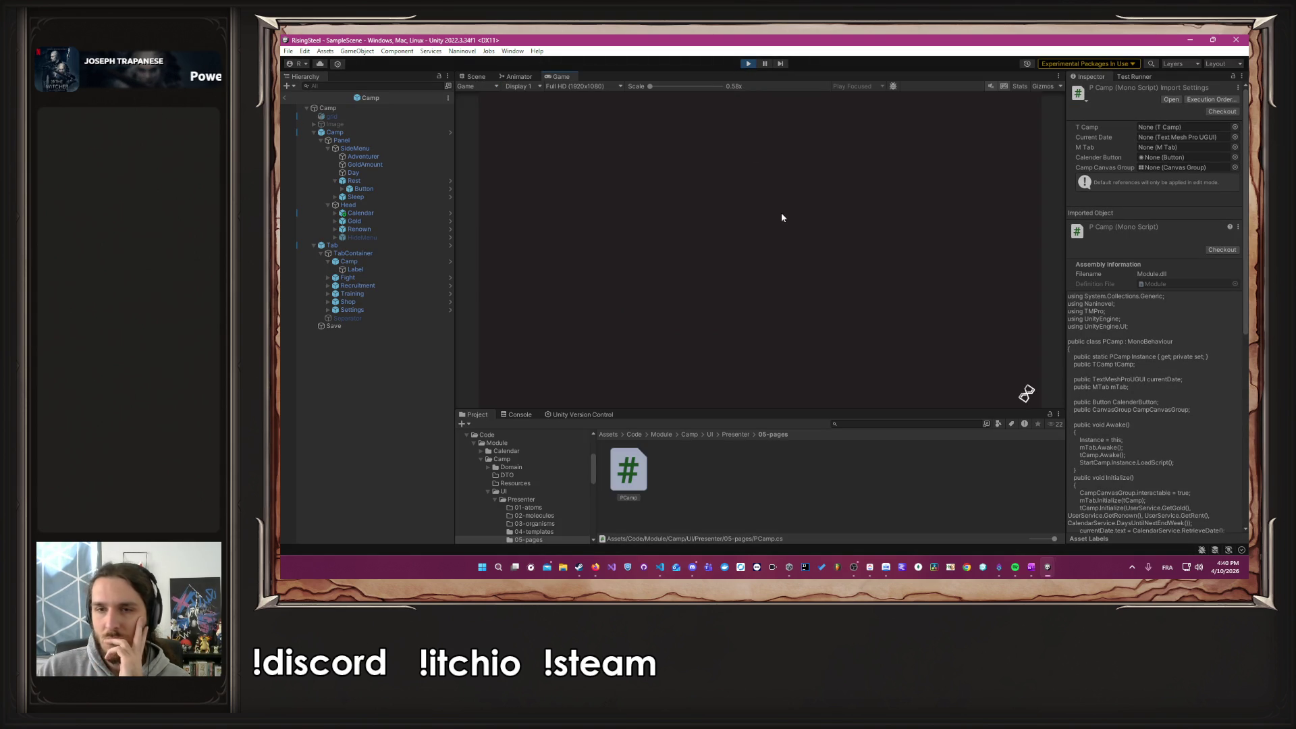
{"action": "left_click", "coordinate": [724, 209]}
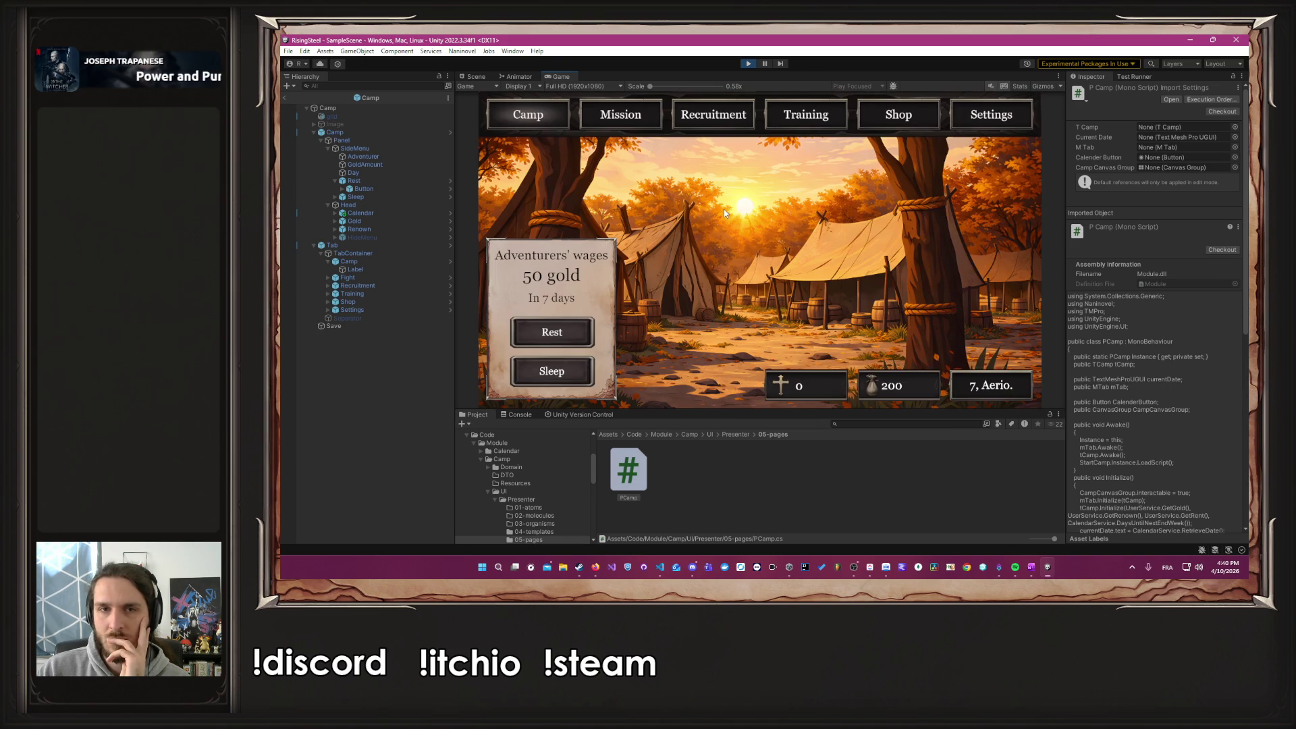
Step: Raise Albert's Strength from 0 to 5 on the training page
{"action": "left_click", "coordinate": [814, 119]}
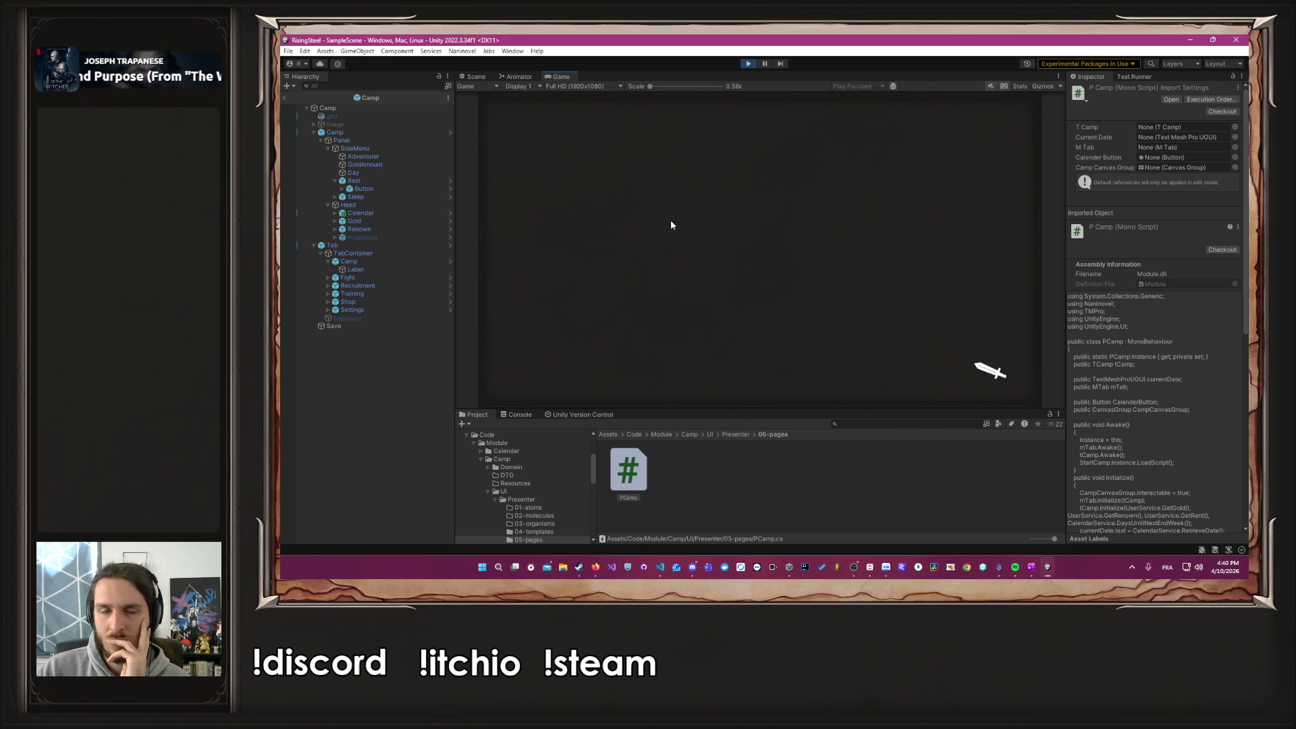
{"action": "left_click", "coordinate": [589, 238]}
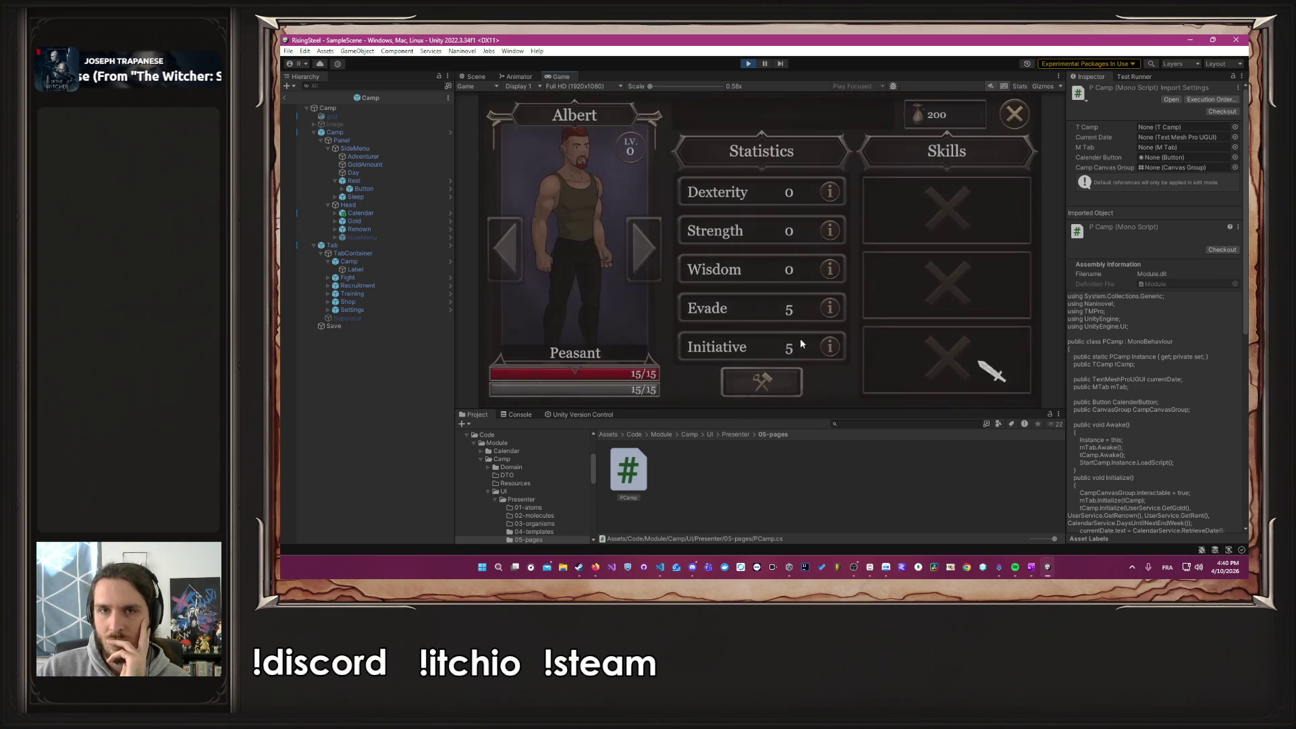
{"action": "left_click", "coordinate": [776, 382]}
{"action": "left_click", "coordinate": [805, 239]}
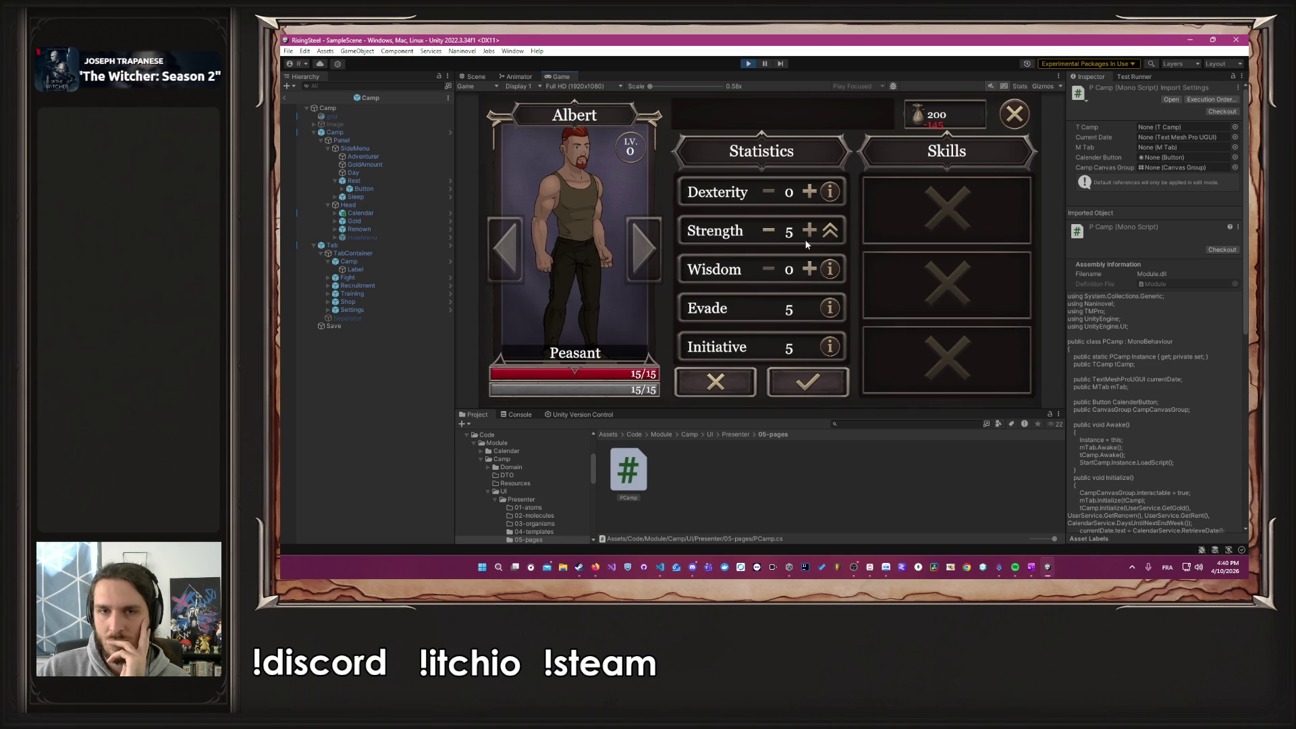
{"action": "left_click", "coordinate": [807, 382]}
{"action": "left_click", "coordinate": [1014, 113]}
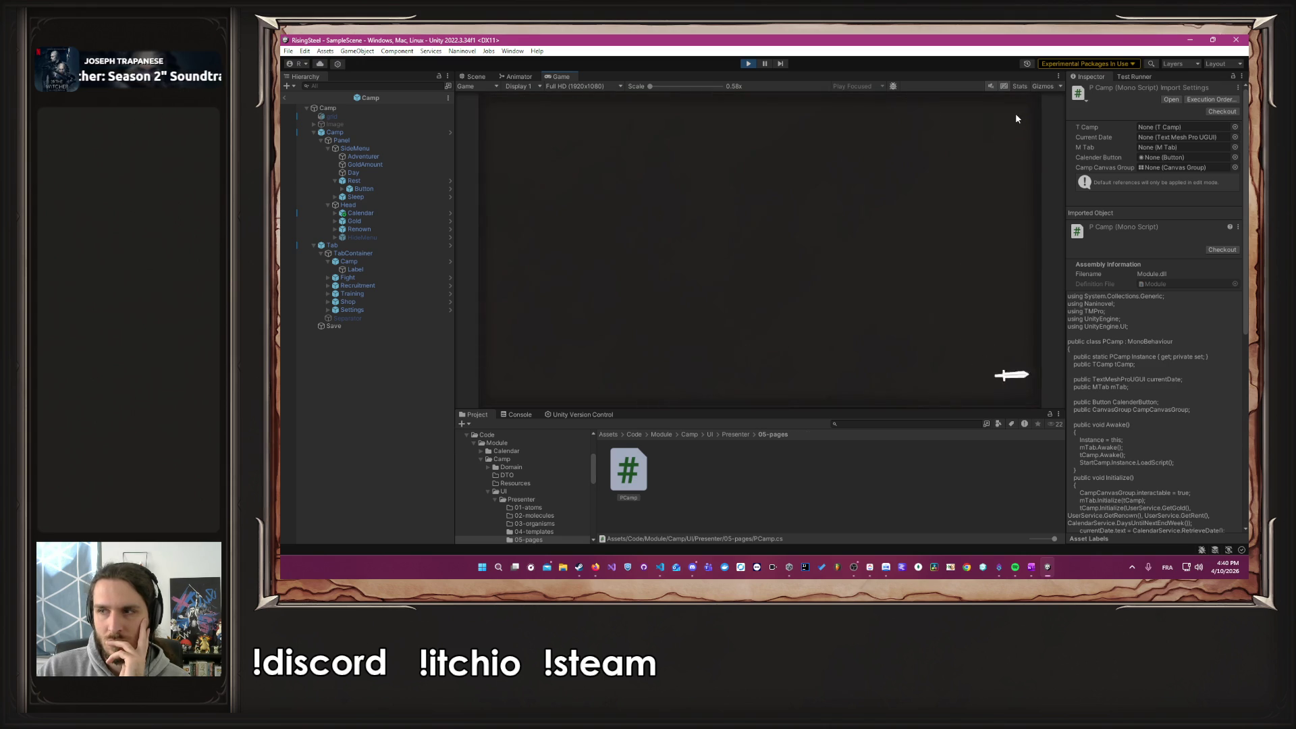
Step: Win the Arena mission against Kaelen and collect the Prestige rewards
{"action": "left_click", "coordinate": [614, 108]}
{"action": "left_click", "coordinate": [594, 172]}
{"action": "left_click", "coordinate": [865, 376]}
{"action": "left_click", "coordinate": [566, 286]}
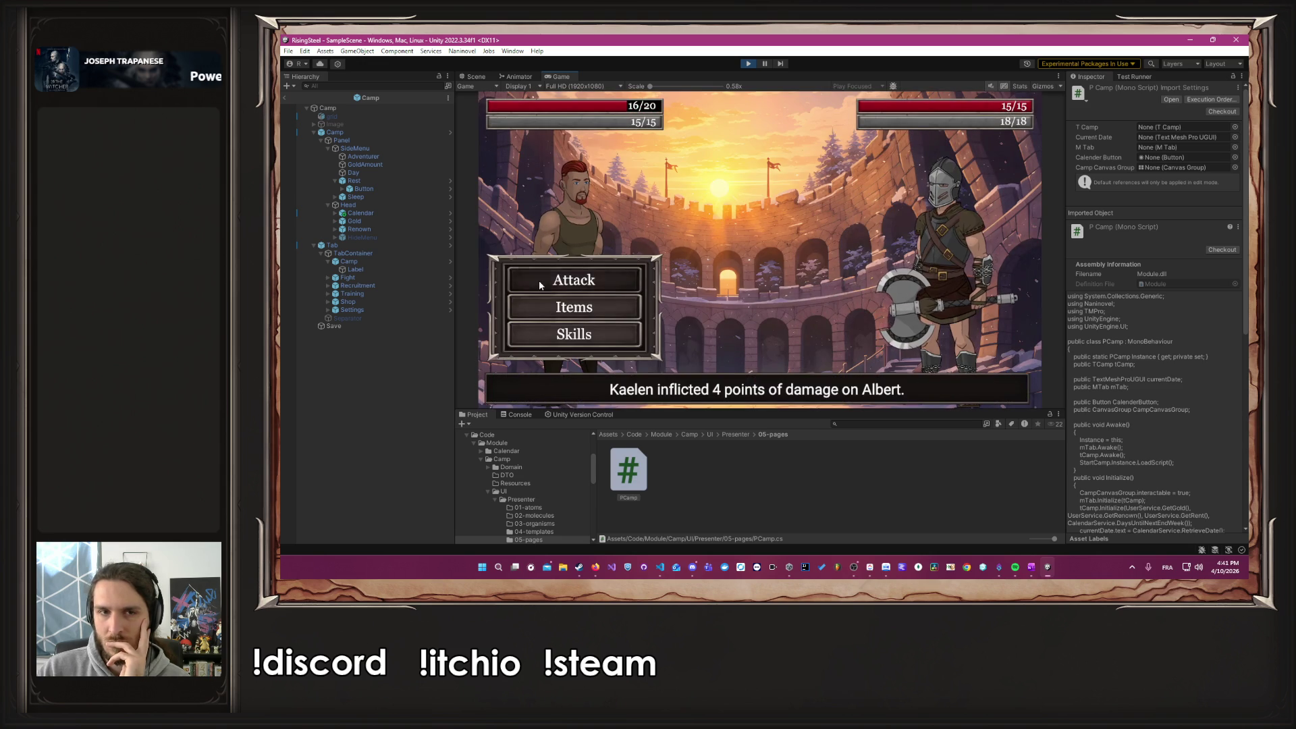
{"action": "left_click", "coordinate": [539, 279]}
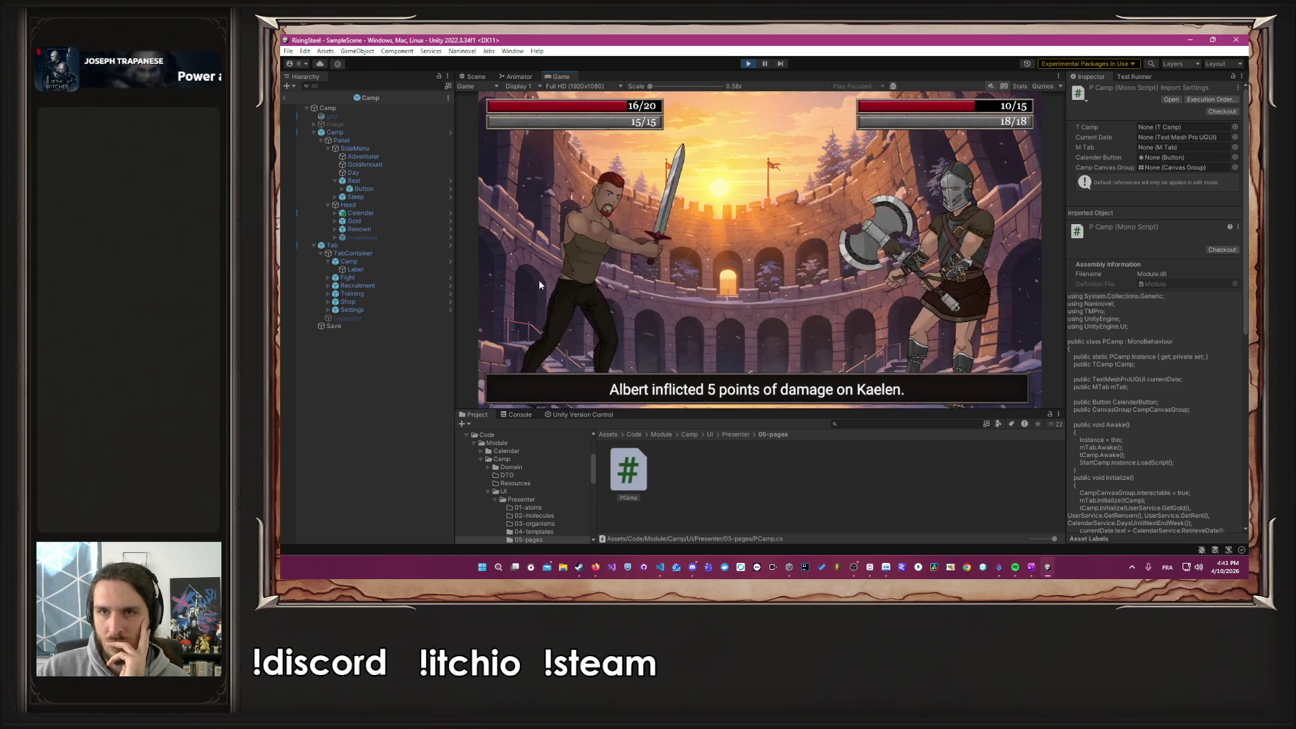
{"action": "left_click", "coordinate": [594, 286]}
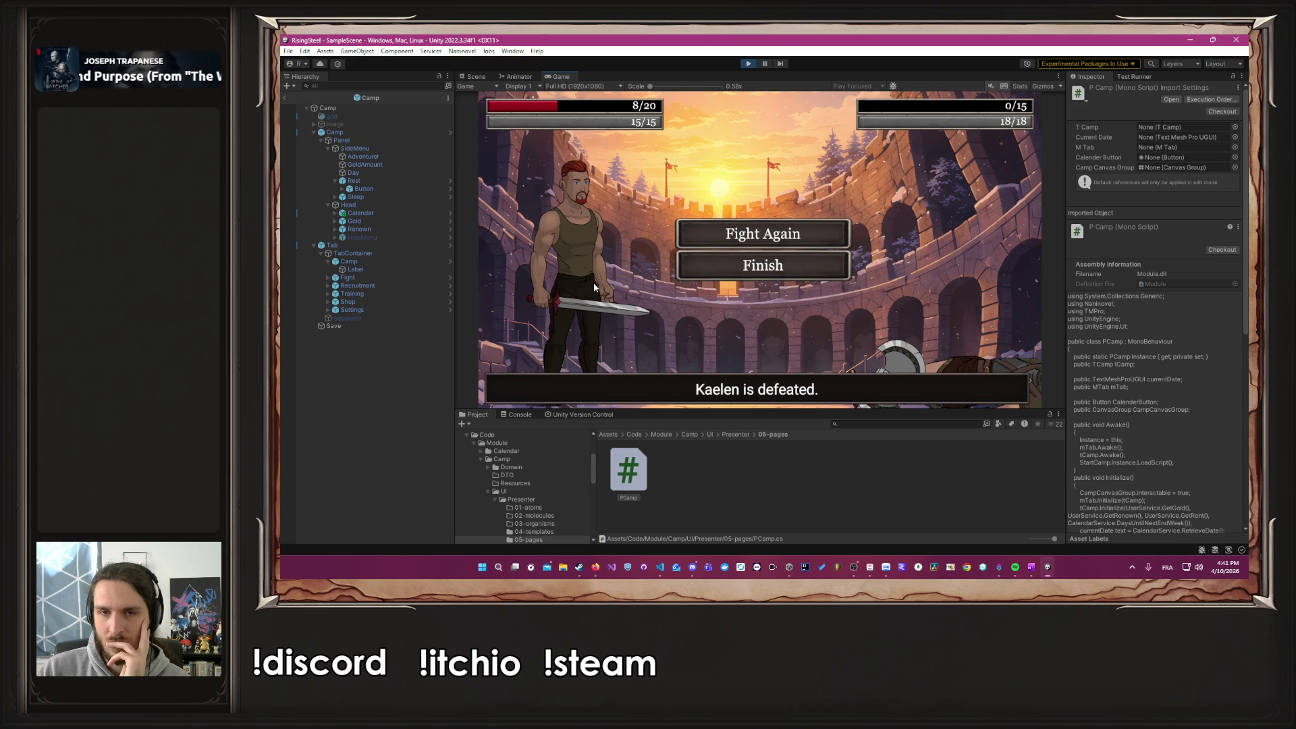
{"action": "left_click", "coordinate": [765, 274]}
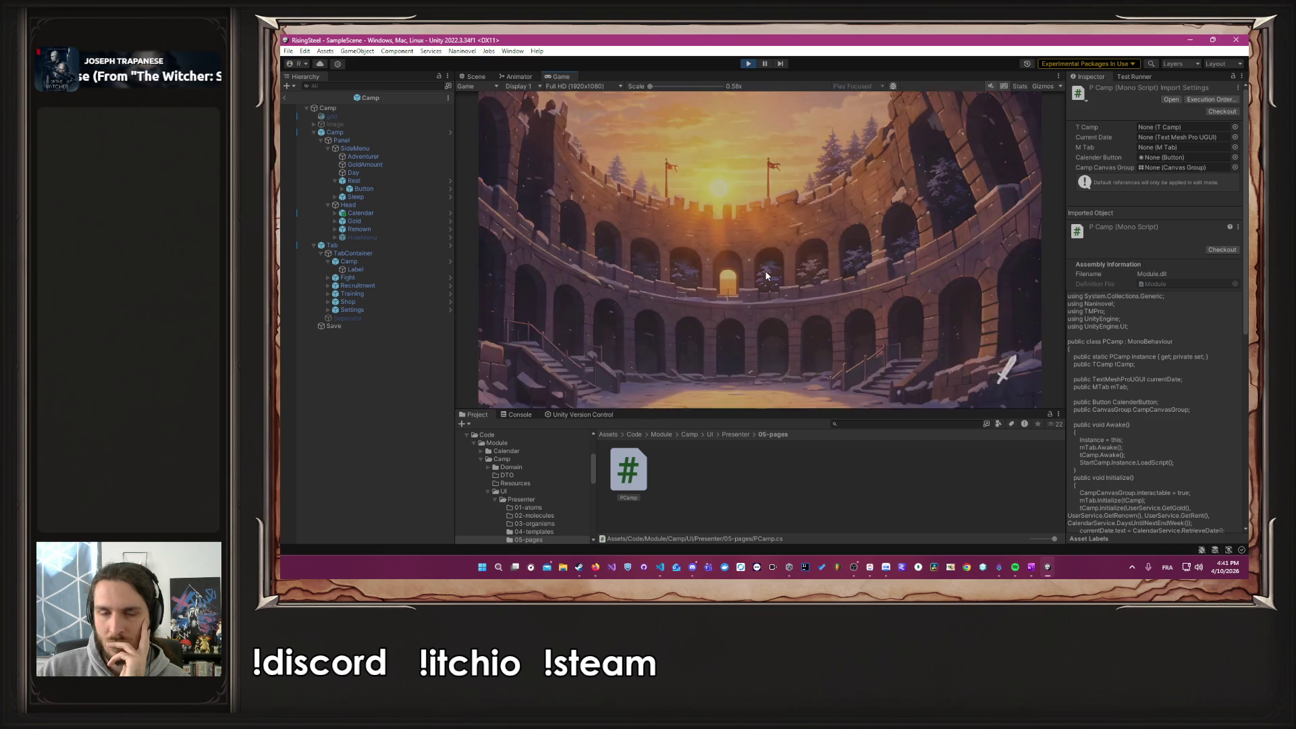
{"action": "left_click", "coordinate": [757, 381]}
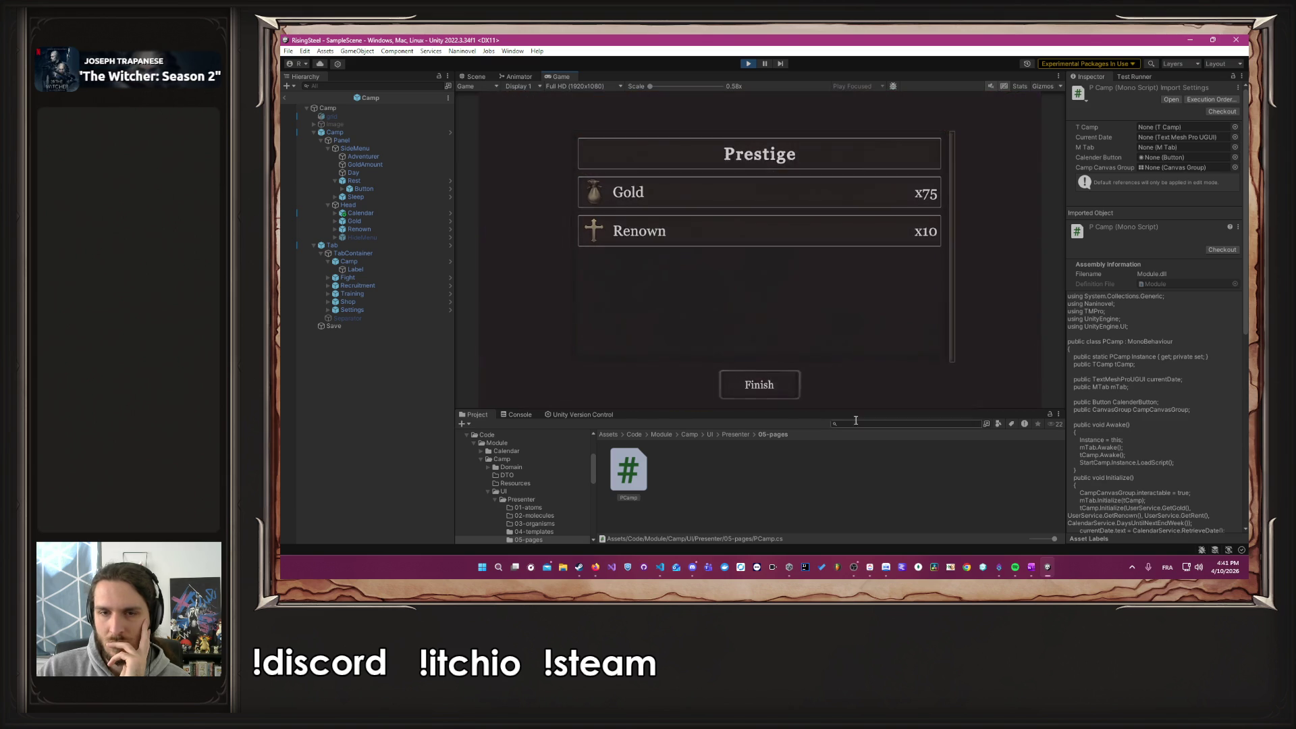
Step: Rest at camp and check the console log showing life 8, max 20, value 20
{"action": "left_click_drag", "start_coordinate": [853, 409], "coordinate": [852, 363]}
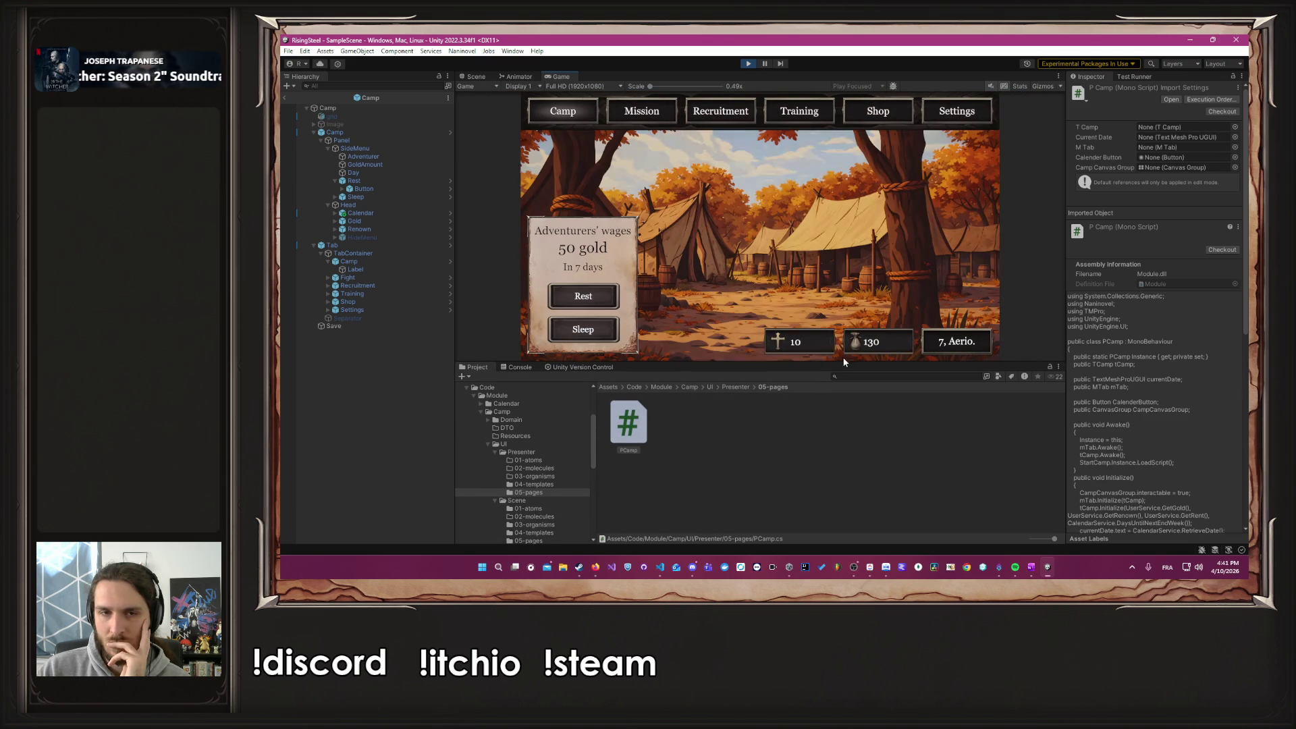
{"action": "left_click", "coordinate": [607, 301]}
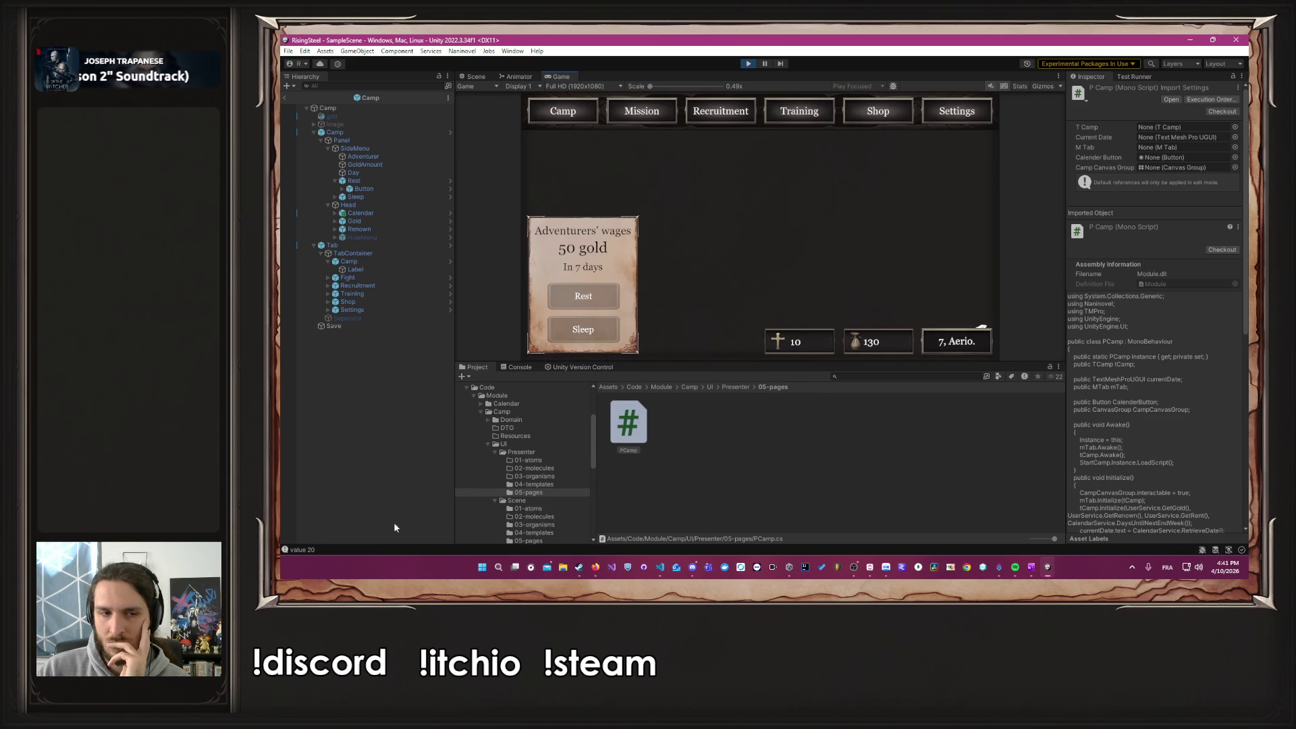
{"action": "left_click", "coordinate": [317, 549]}
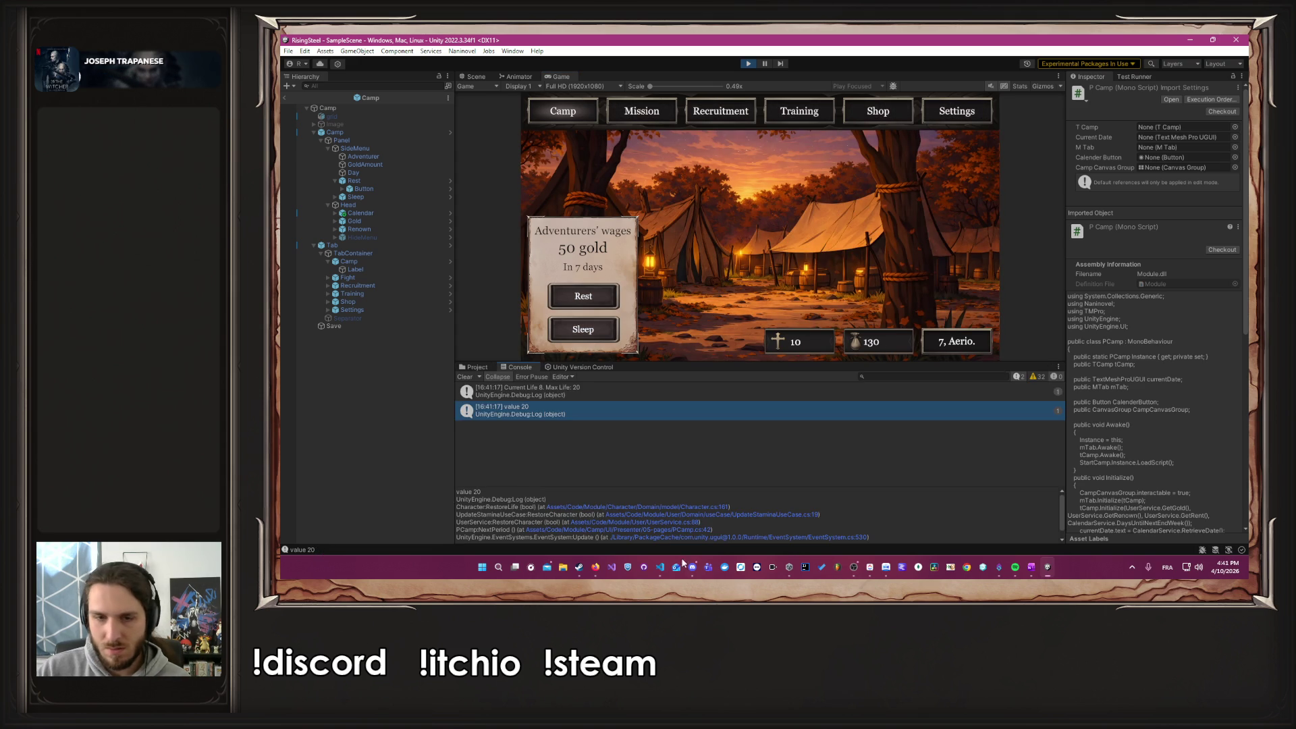
Step: Inspect RestoreLife in Character.cs and highlight every use of isNextDay
{"action": "left_click", "coordinate": [662, 567]}
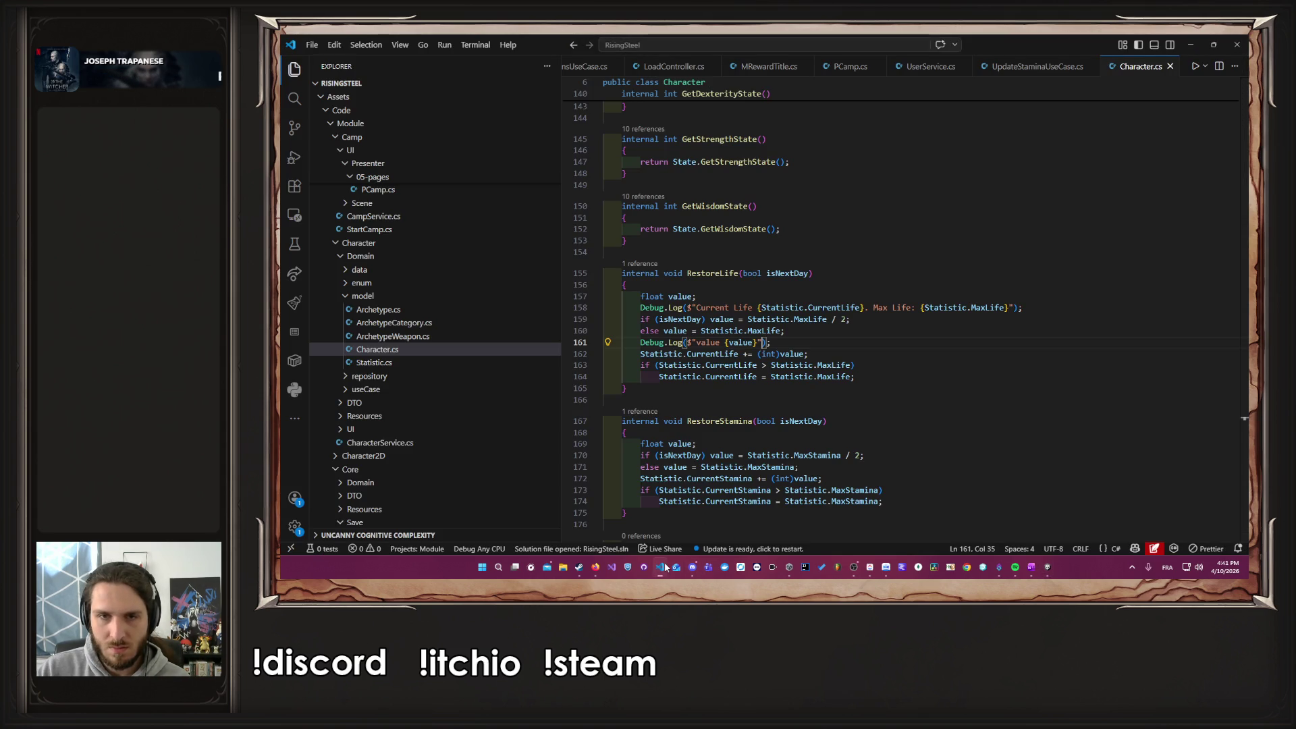
{"action": "left_click", "coordinate": [714, 319]}
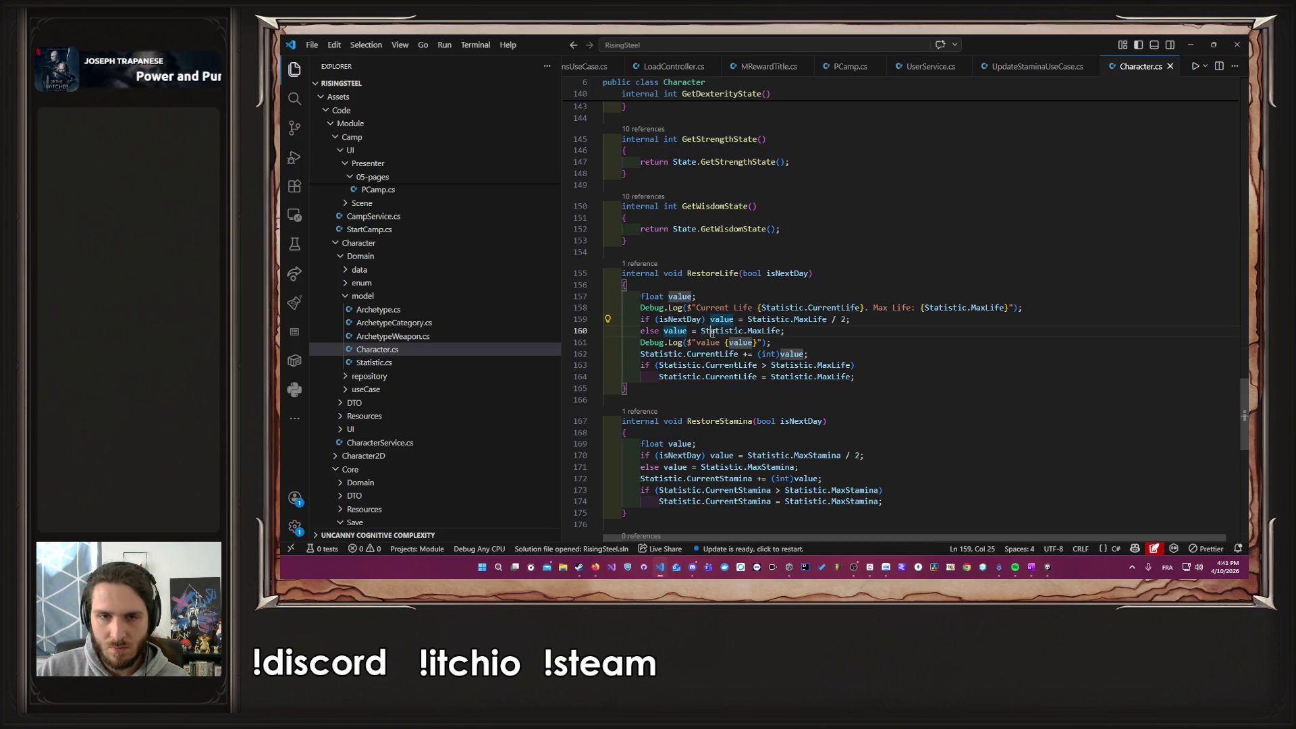
{"action": "double_click", "coordinate": [699, 320]}
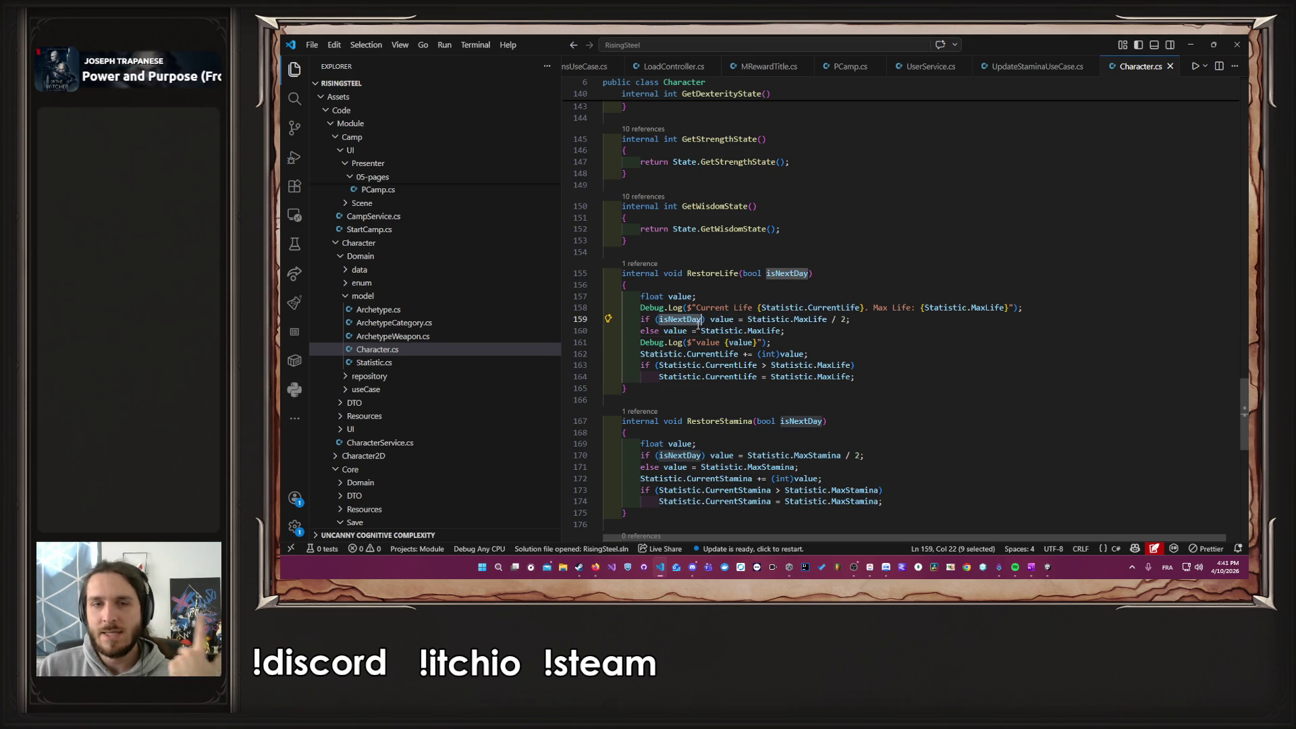
Step: Compare the Unity console's logged values against the RestoreLife code
{"action": "key", "text": "alt+Tab"}
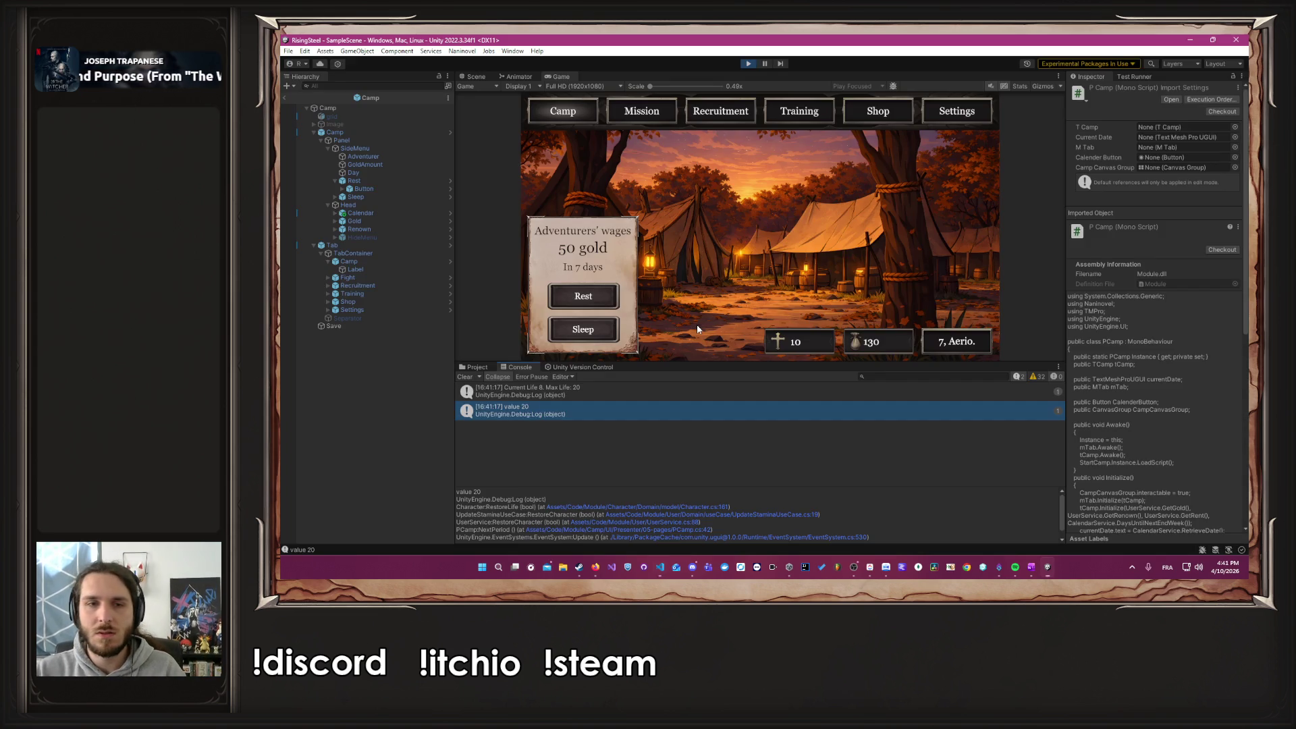
{"action": "key", "text": "alt+Tab"}
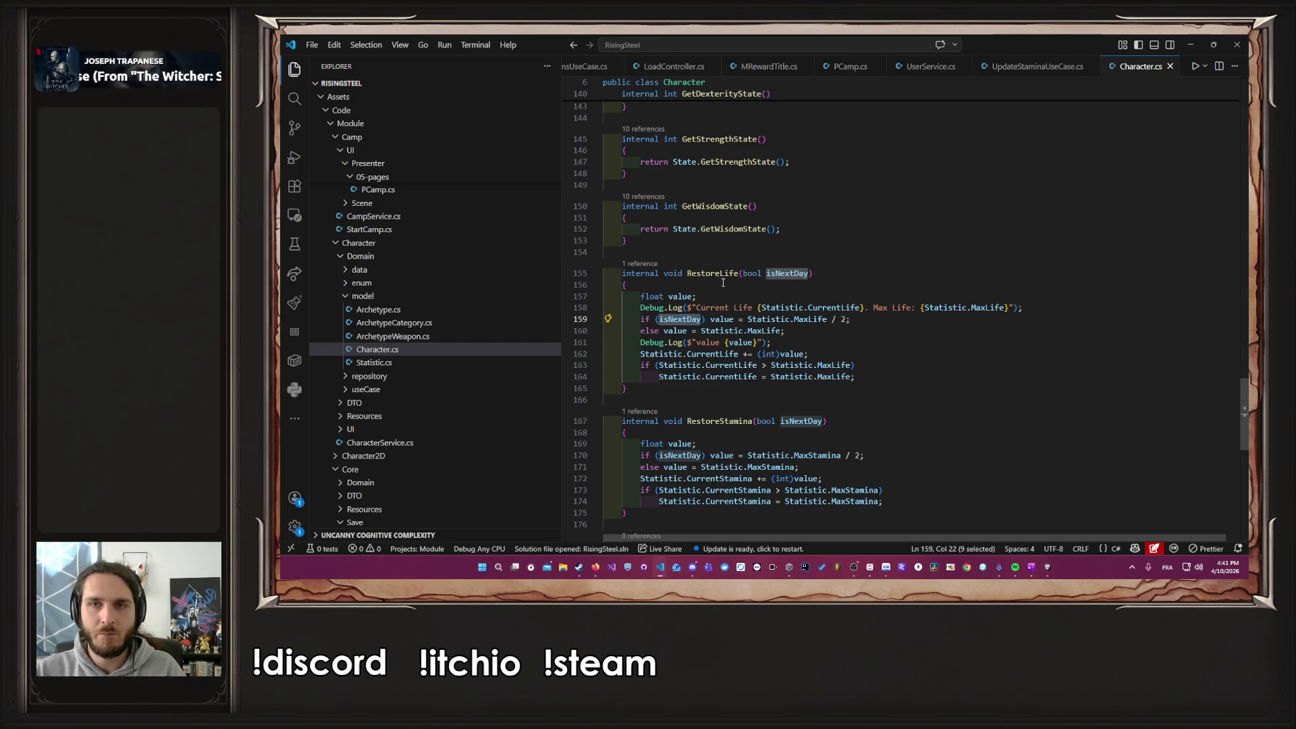
{"action": "left_click", "coordinate": [663, 562]}
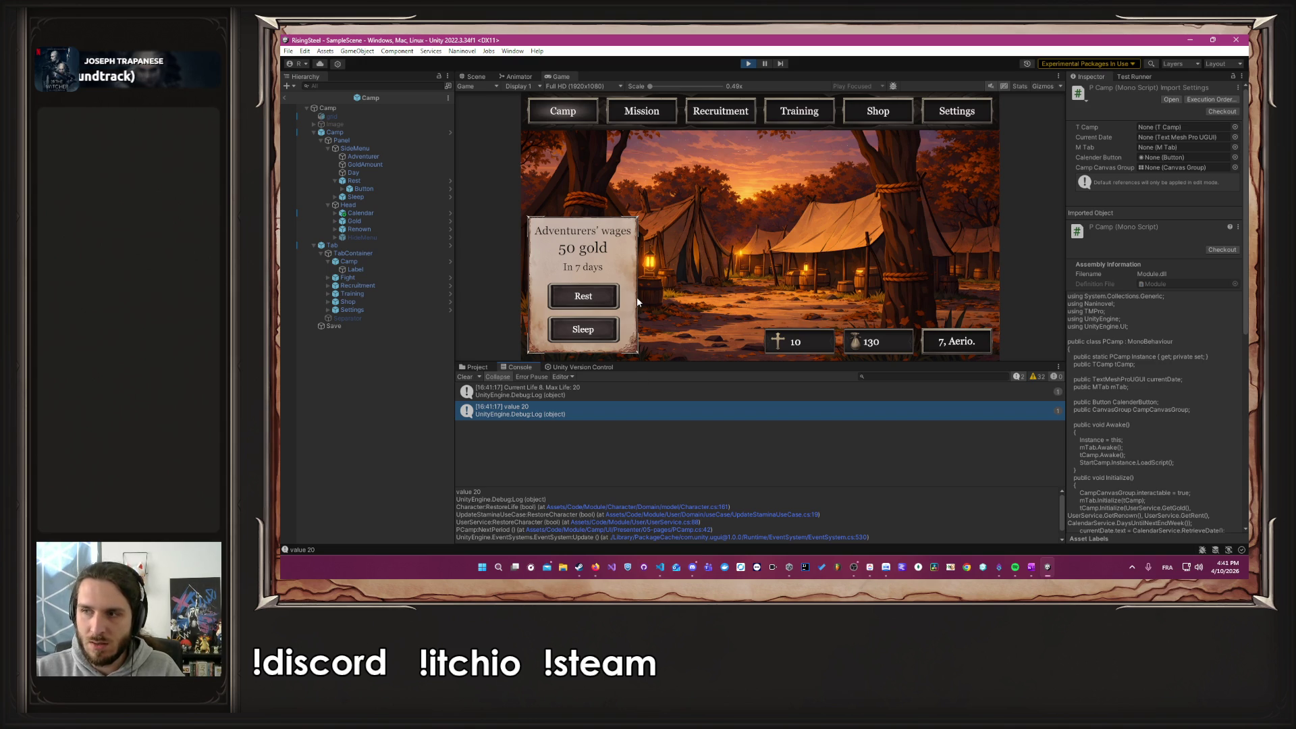
{"action": "key", "text": "alt+Tab"}
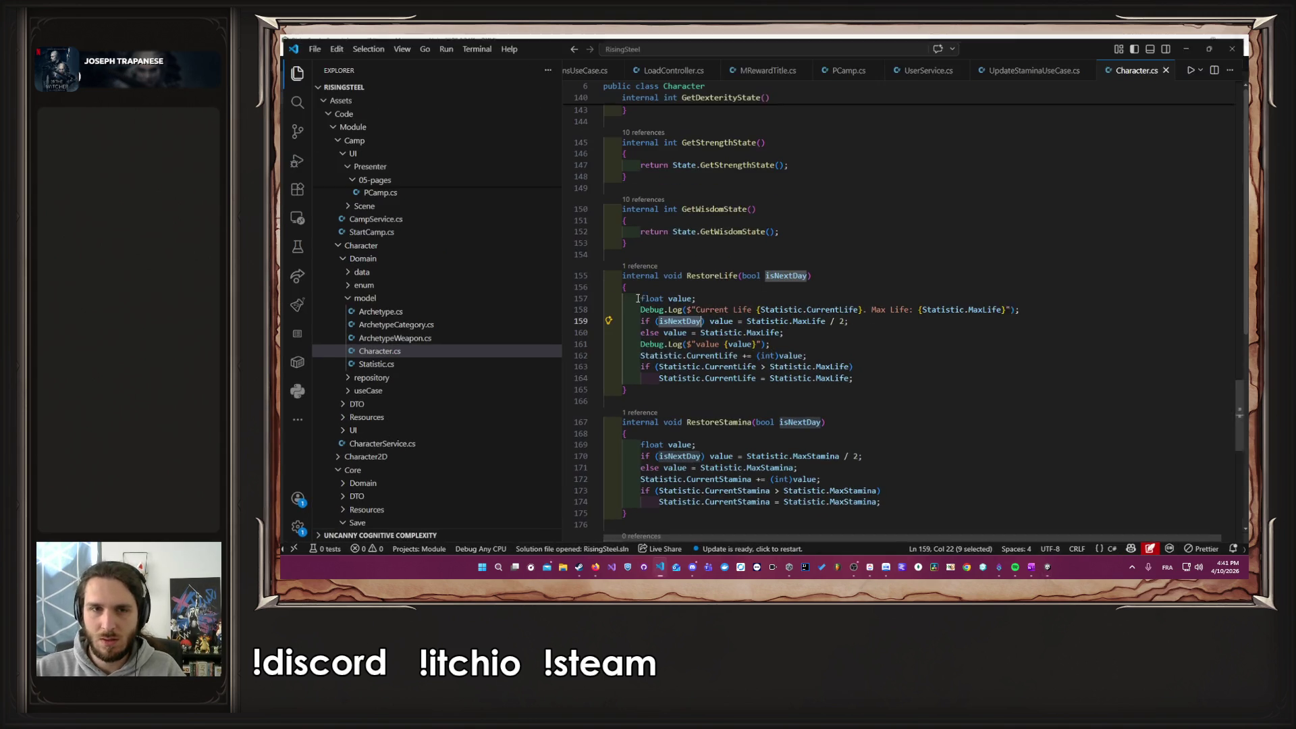
{"action": "left_click", "coordinate": [931, 67]}
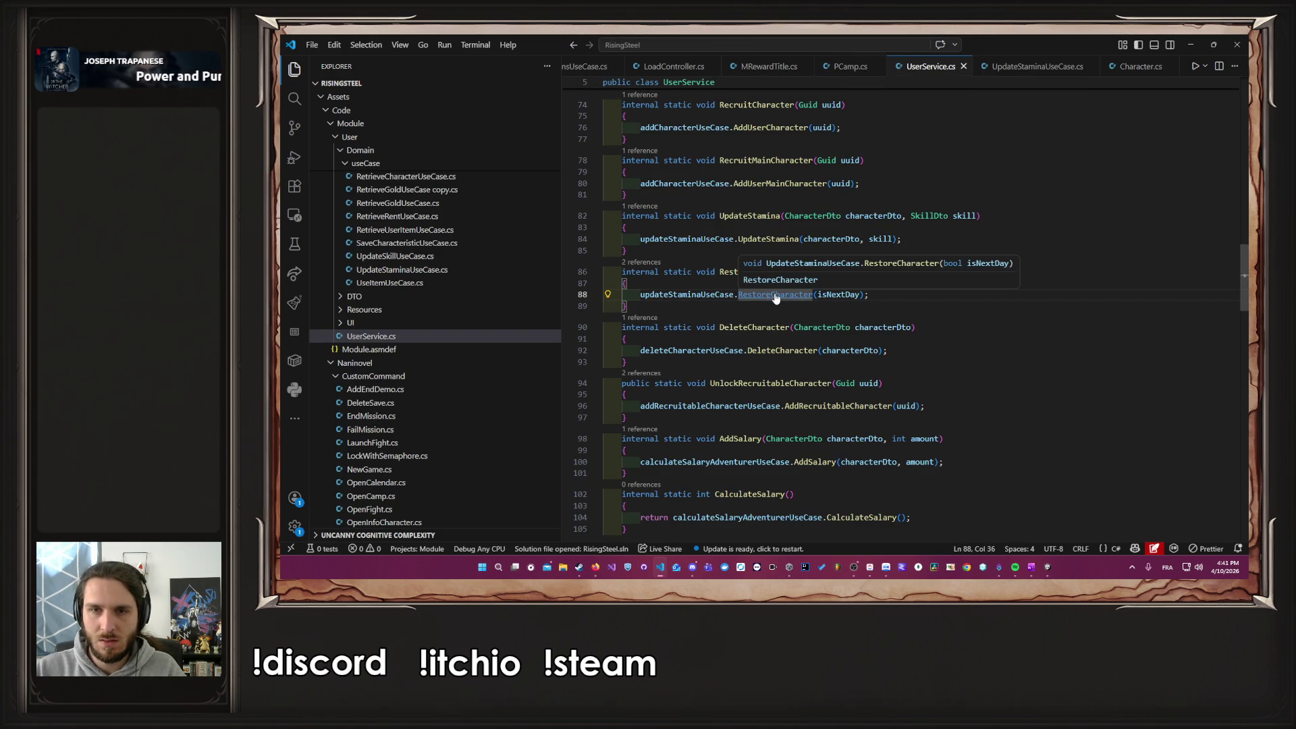
{"action": "left_click", "coordinate": [849, 67]}
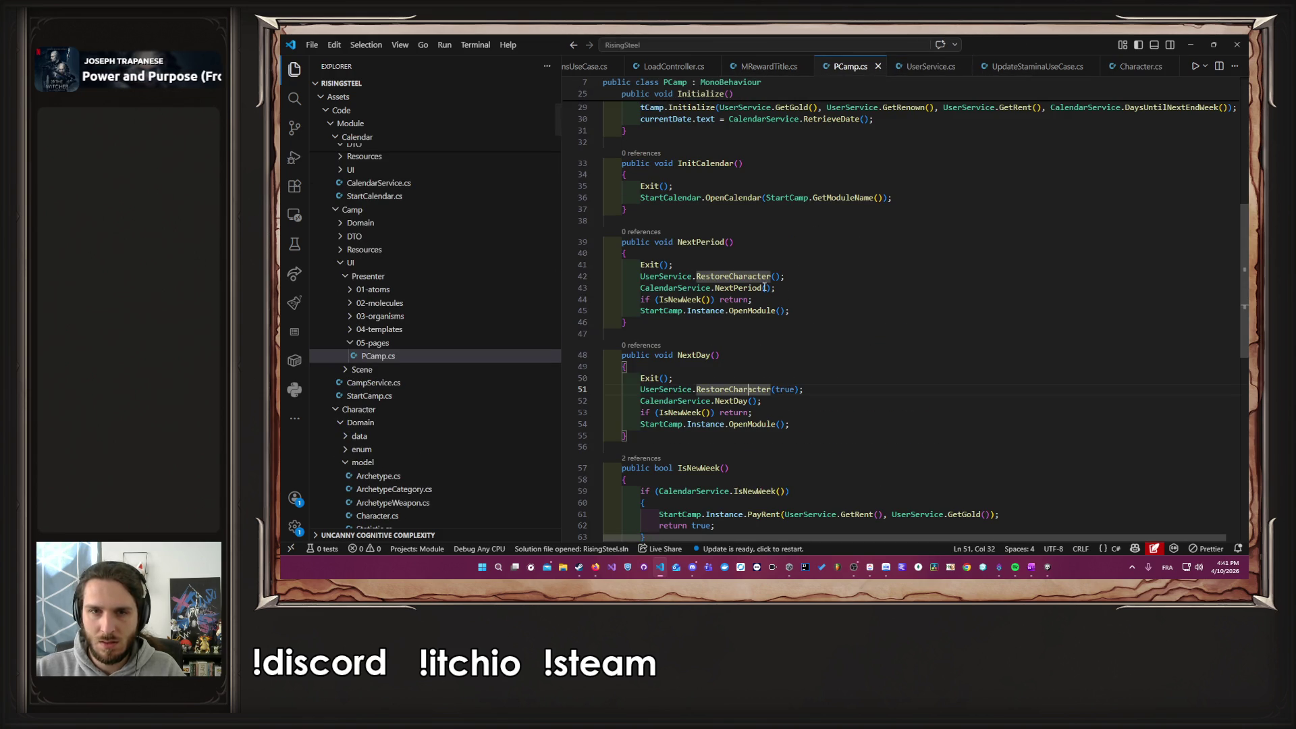
{"action": "left_click", "coordinate": [742, 388], "text": "ctrl"}
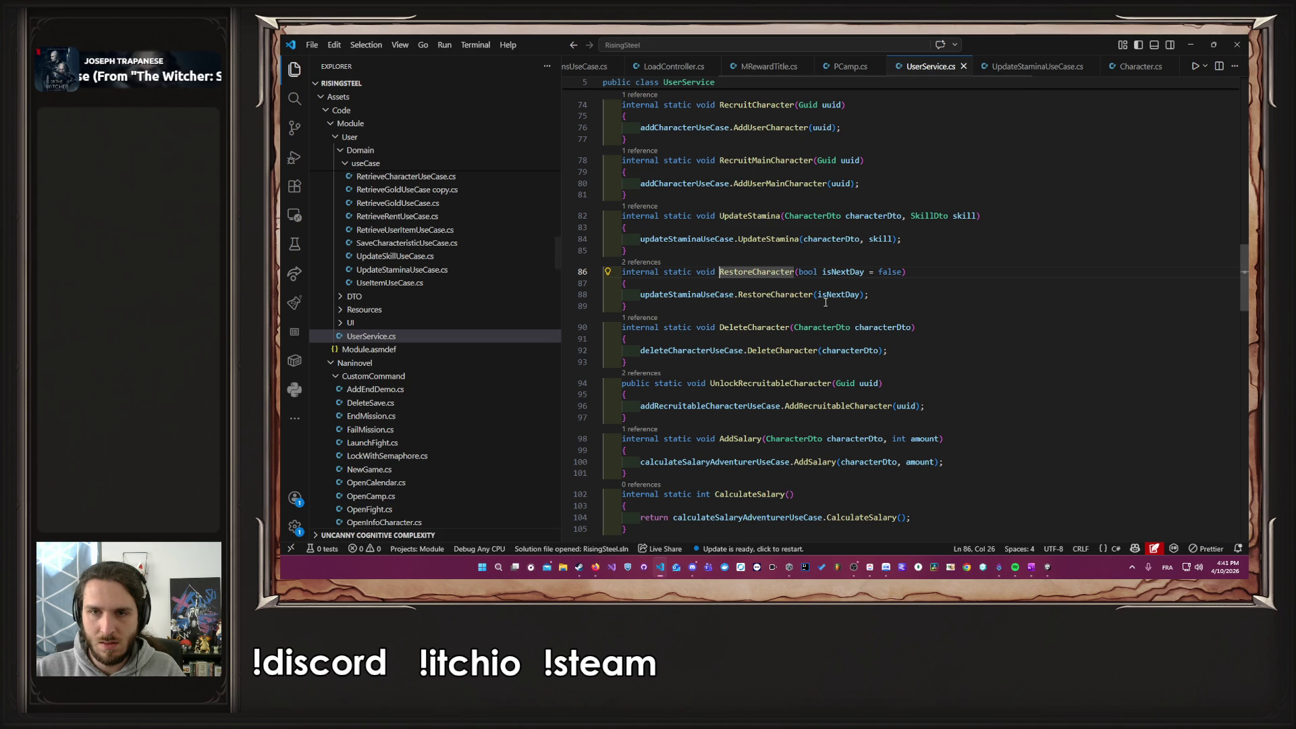
{"action": "left_click", "coordinate": [766, 294], "text": "ctrl"}
{"action": "left_click", "coordinate": [877, 283]}
{"action": "left_click", "coordinate": [947, 292], "text": "ctrl"}
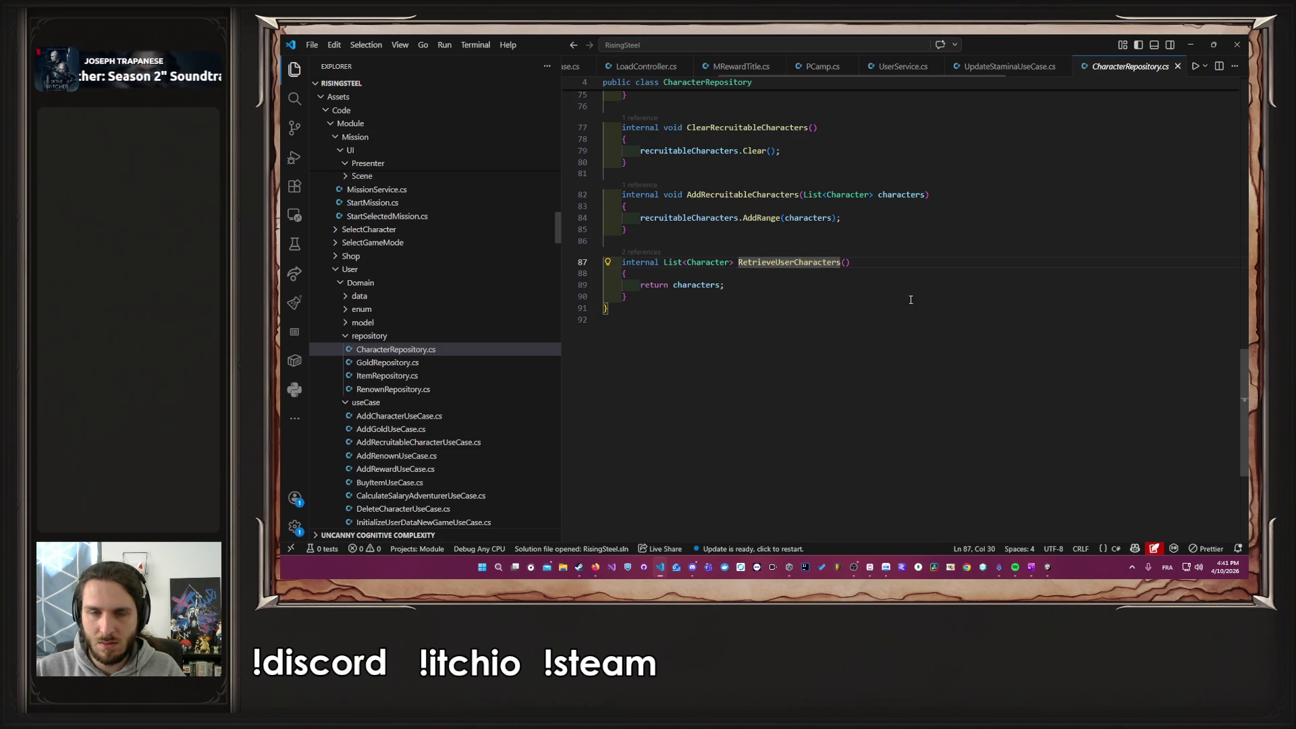
{"action": "key", "text": "alt+Left"}
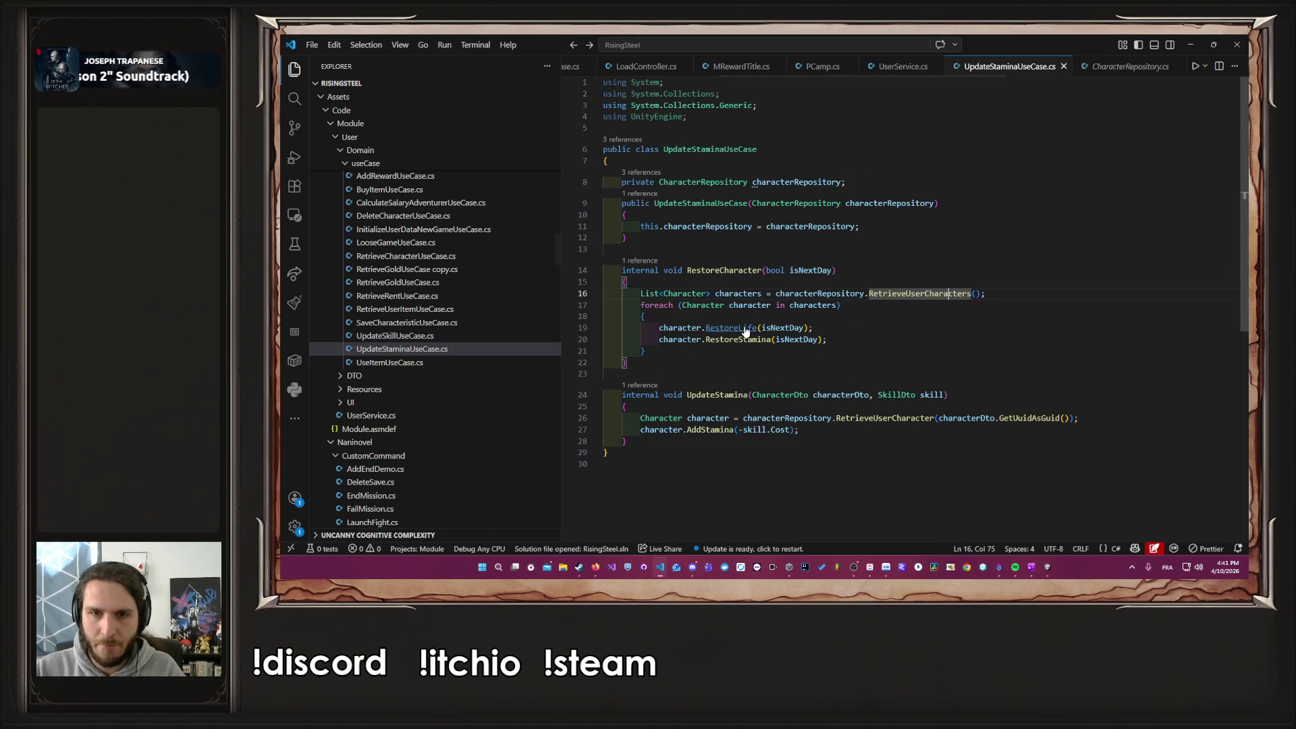
{"action": "left_click", "coordinate": [742, 328], "text": "ctrl"}
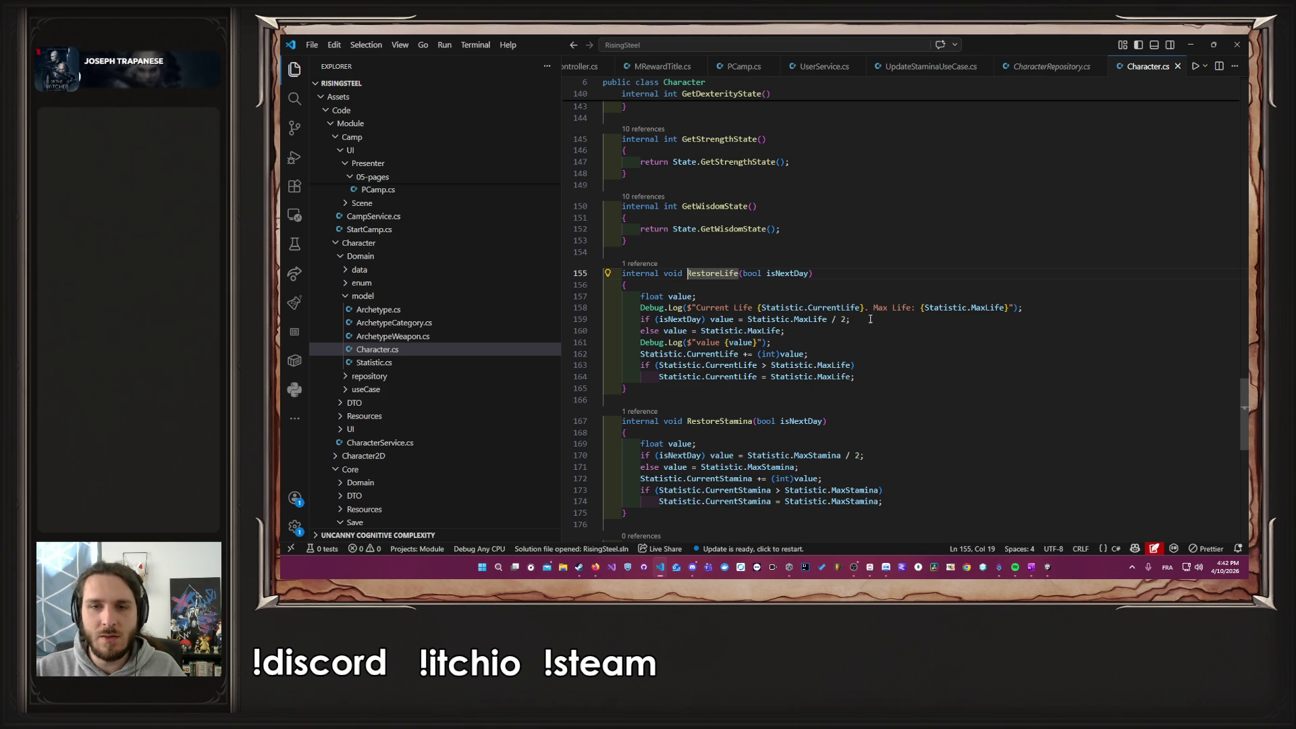
{"action": "left_click", "coordinate": [783, 330]}
Step: In RestoreLife, halve life only in the else branch and delete the Debug.Log lines
{"action": "type", "text": "/2"}
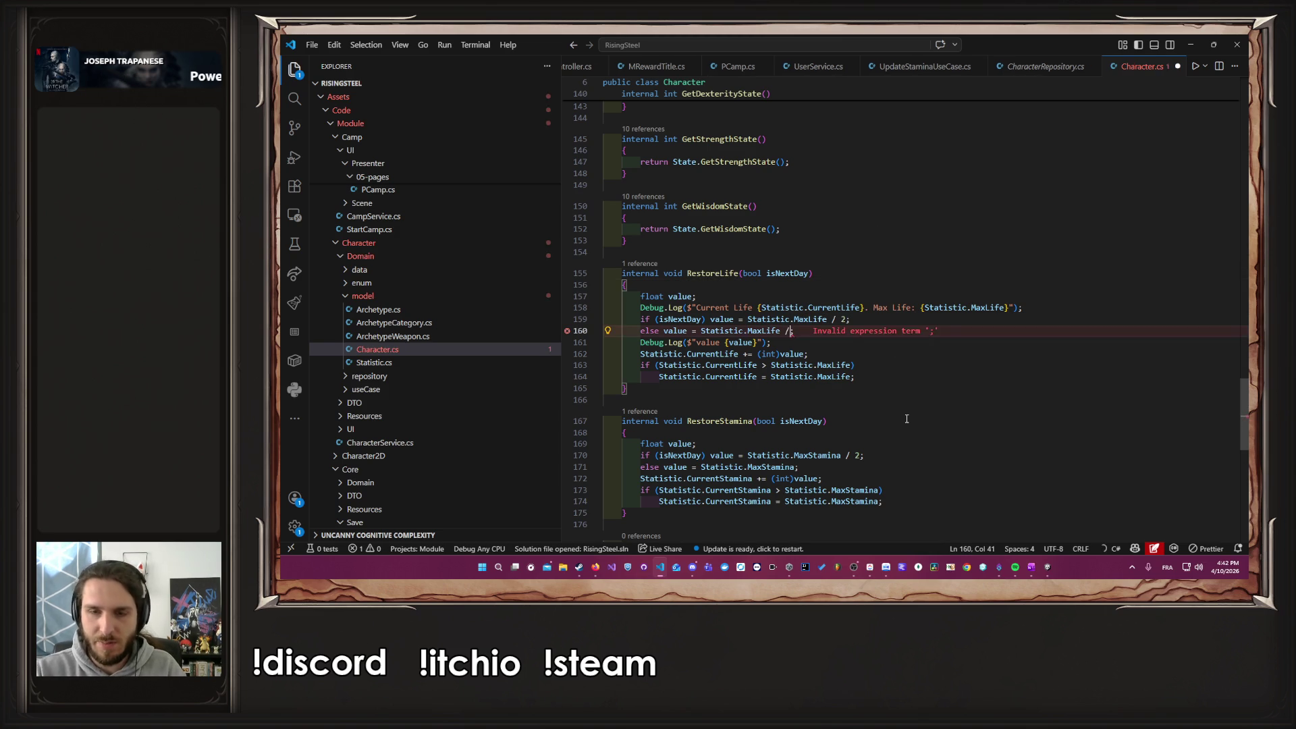
{"action": "key", "text": "Up"}
{"action": "key", "text": "ctrl+Right"}
{"action": "key", "text": "ctrl+Right"}
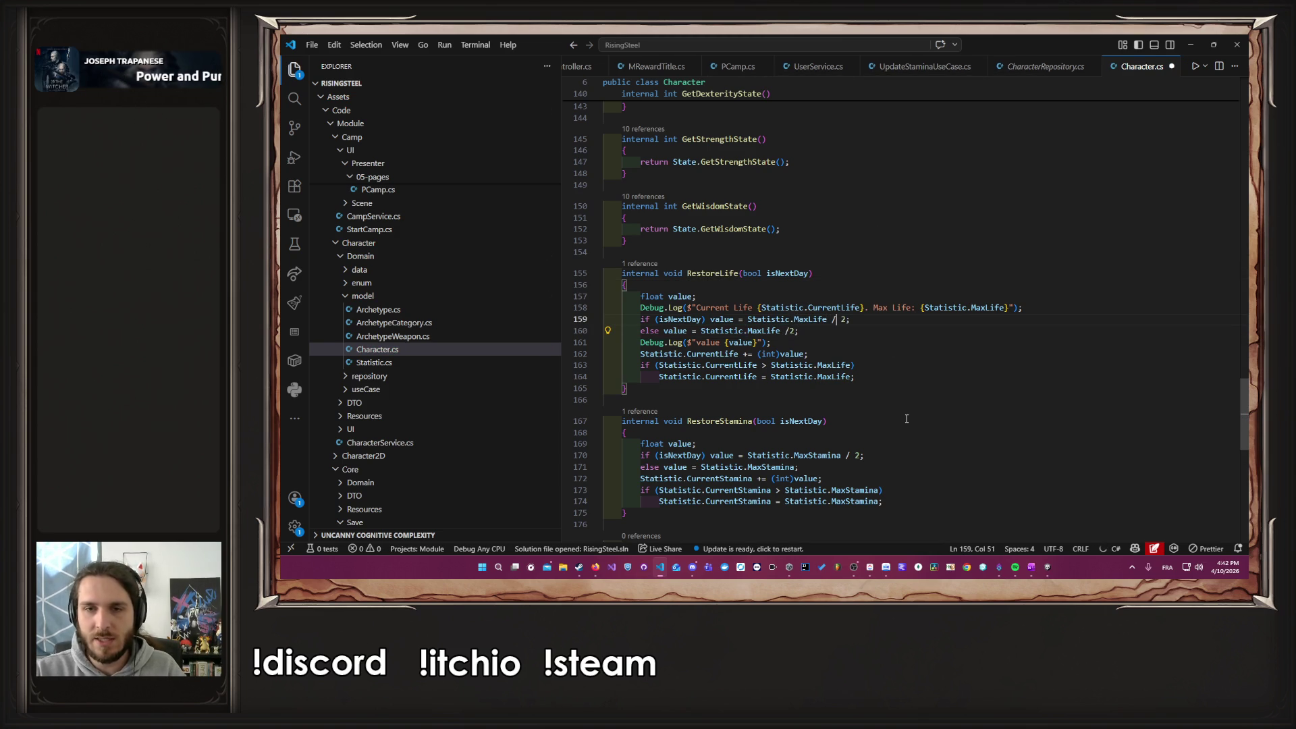
{"action": "key", "text": "shift+Left"}
{"action": "key", "text": "shift+Left"}
{"action": "key", "text": "shift+Left"}
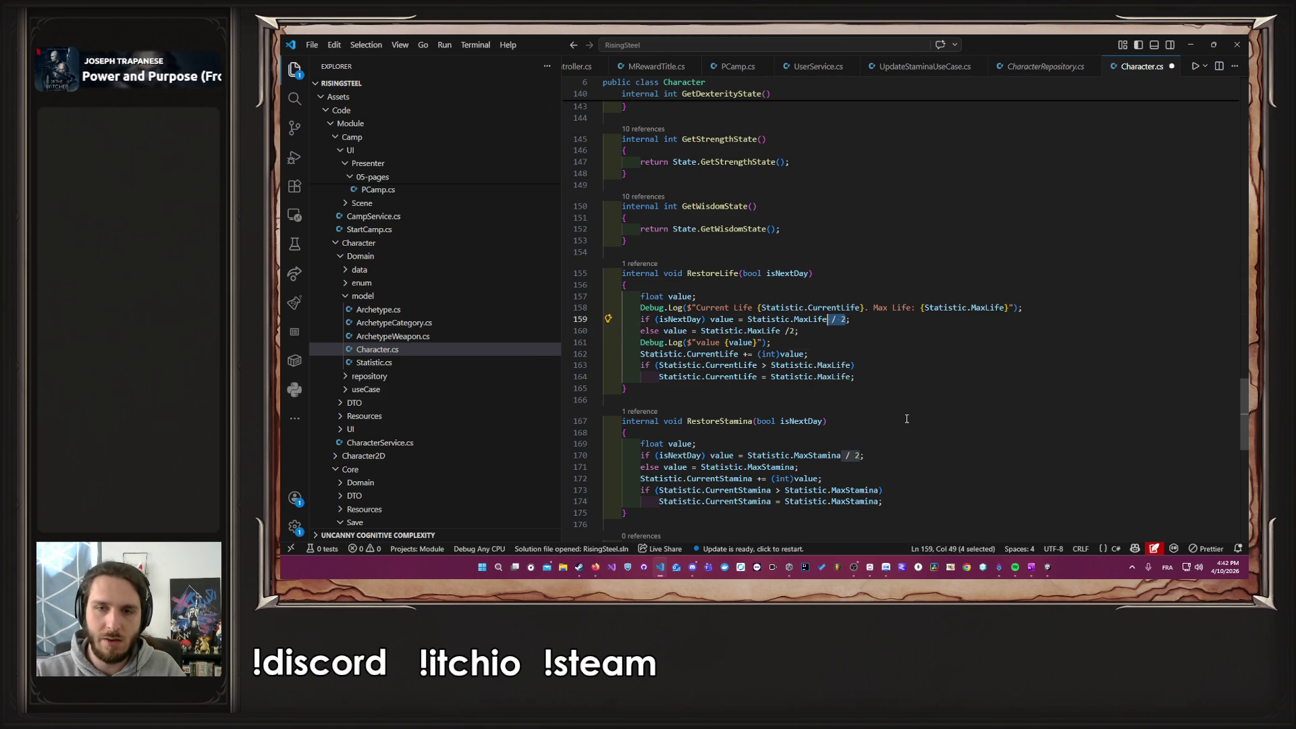
{"action": "key", "text": "BackSpace"}
{"action": "key", "text": "Up"}
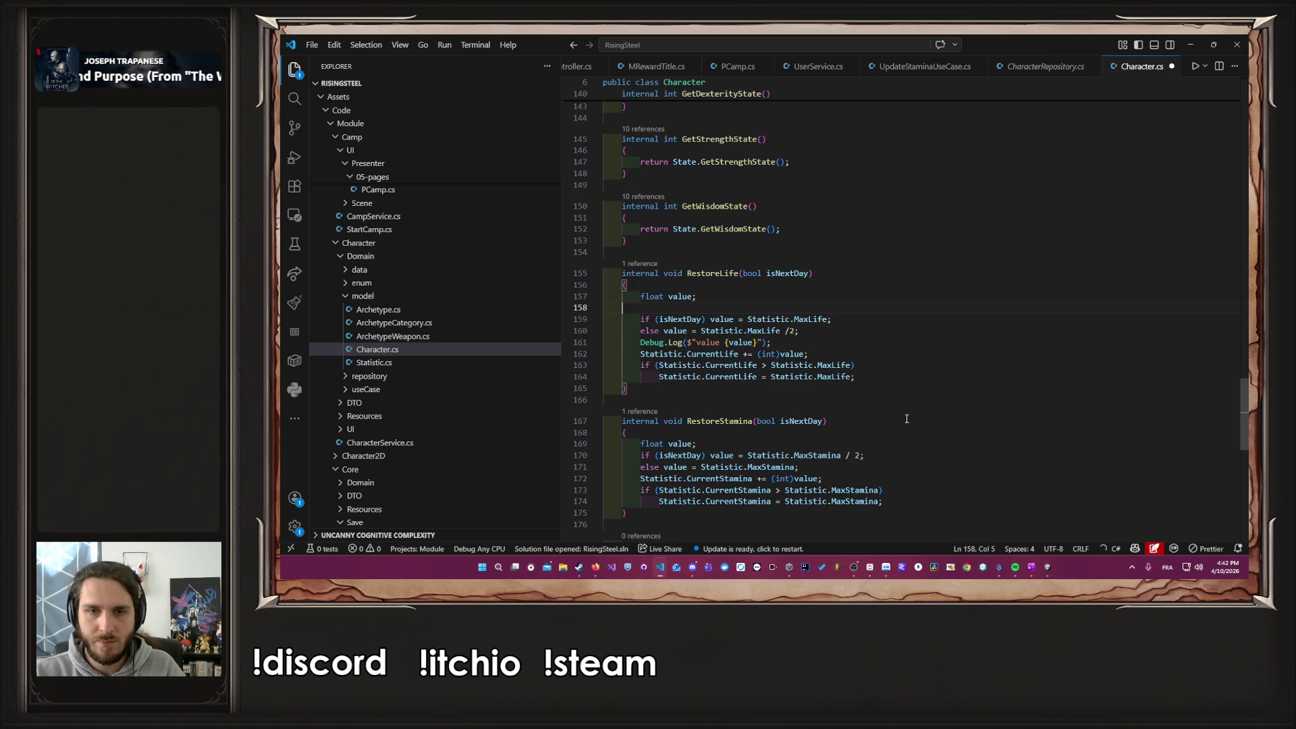
{"action": "key", "text": "ctrl+shift+k"}
{"action": "key", "text": "Down"}
{"action": "key", "text": "Down"}
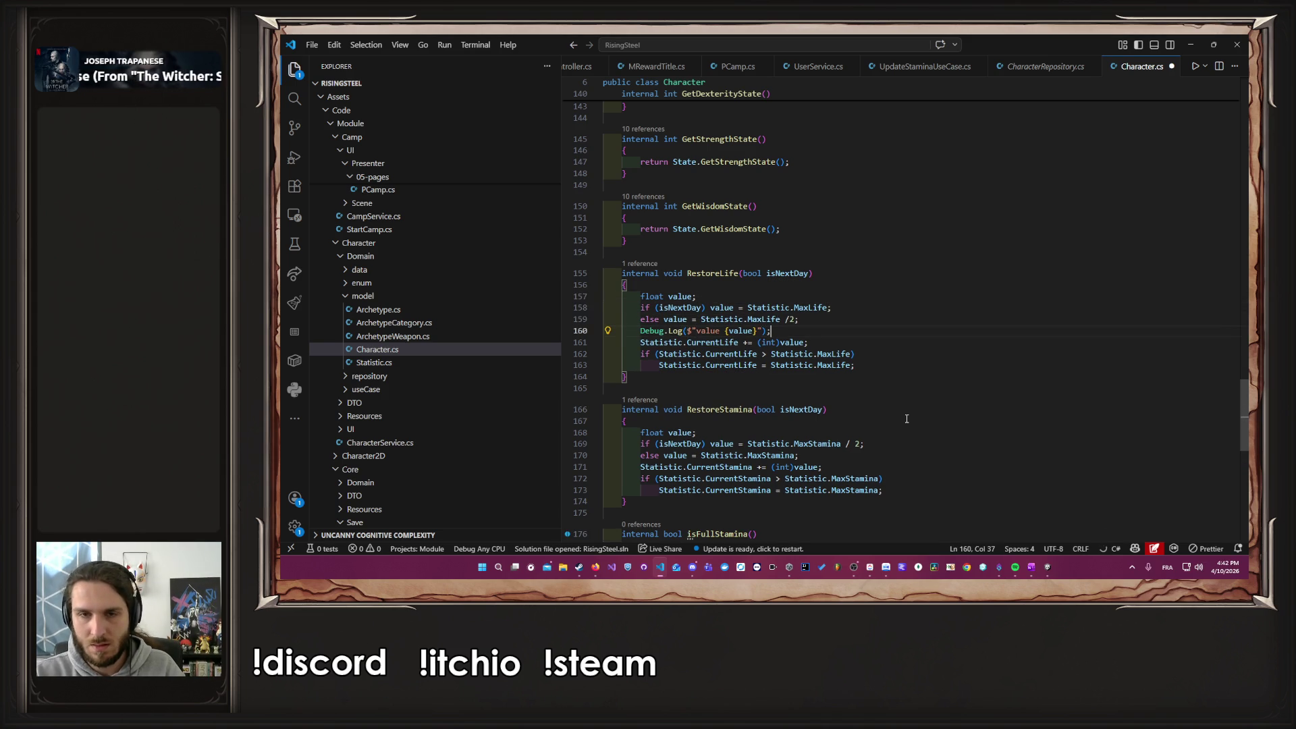
{"action": "key", "text": "shift+Home"}
{"action": "key", "text": "BackSpace"}
{"action": "key", "text": "BackSpace"}
{"action": "key", "text": "BackSpace"}
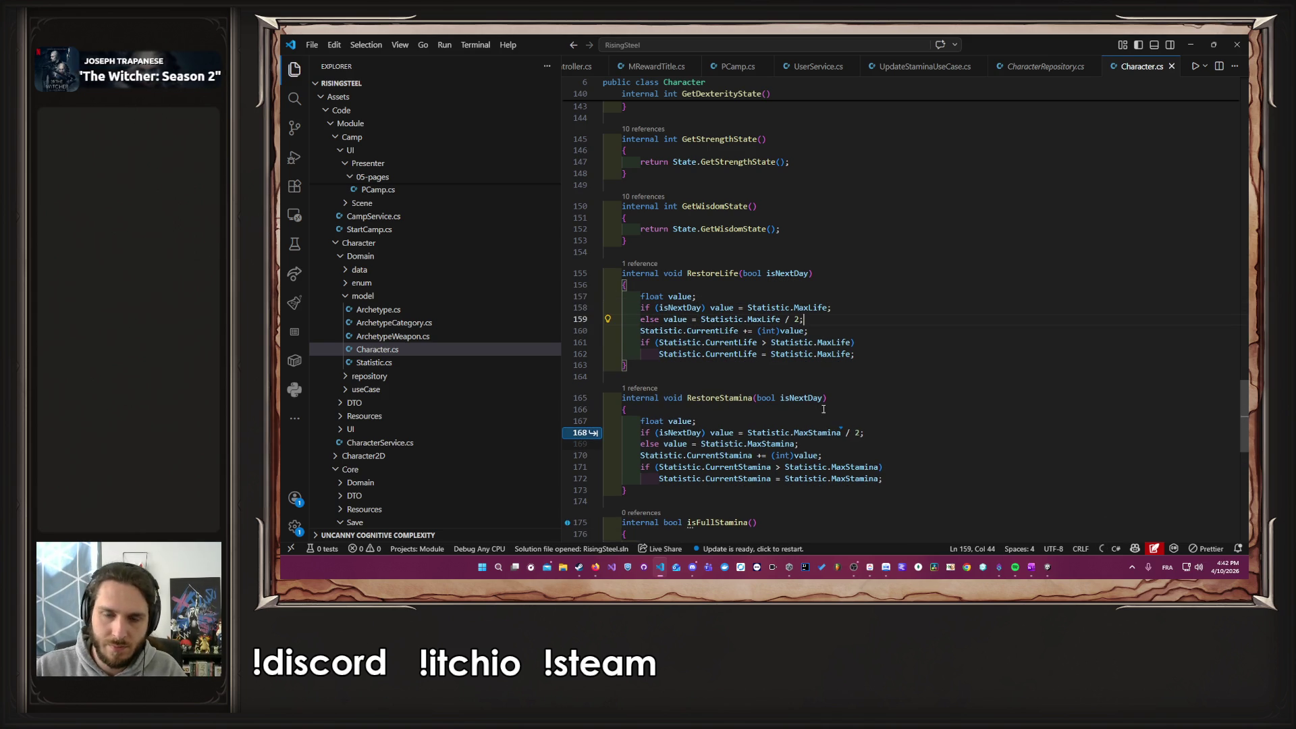
Step: In RestoreStamina, move '/ 2' to the else branch, then recompile in Unity
{"action": "left_click", "coordinate": [843, 433]}
{"action": "key", "text": "shift+End"}
{"action": "key", "text": "Delete"}
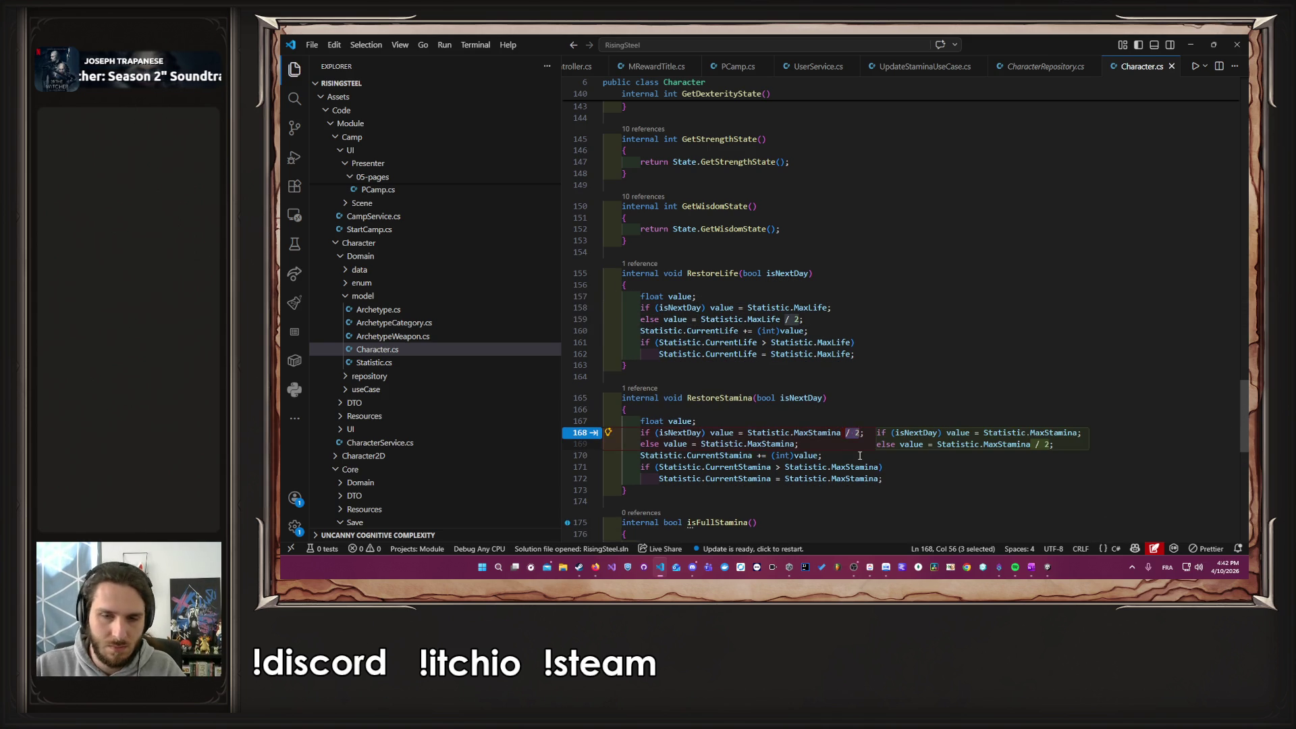
{"action": "type", "text": ";"}
{"action": "key", "text": "Down"}
{"action": "key", "text": "Left"}
{"action": "type", "text": "/ 2"}
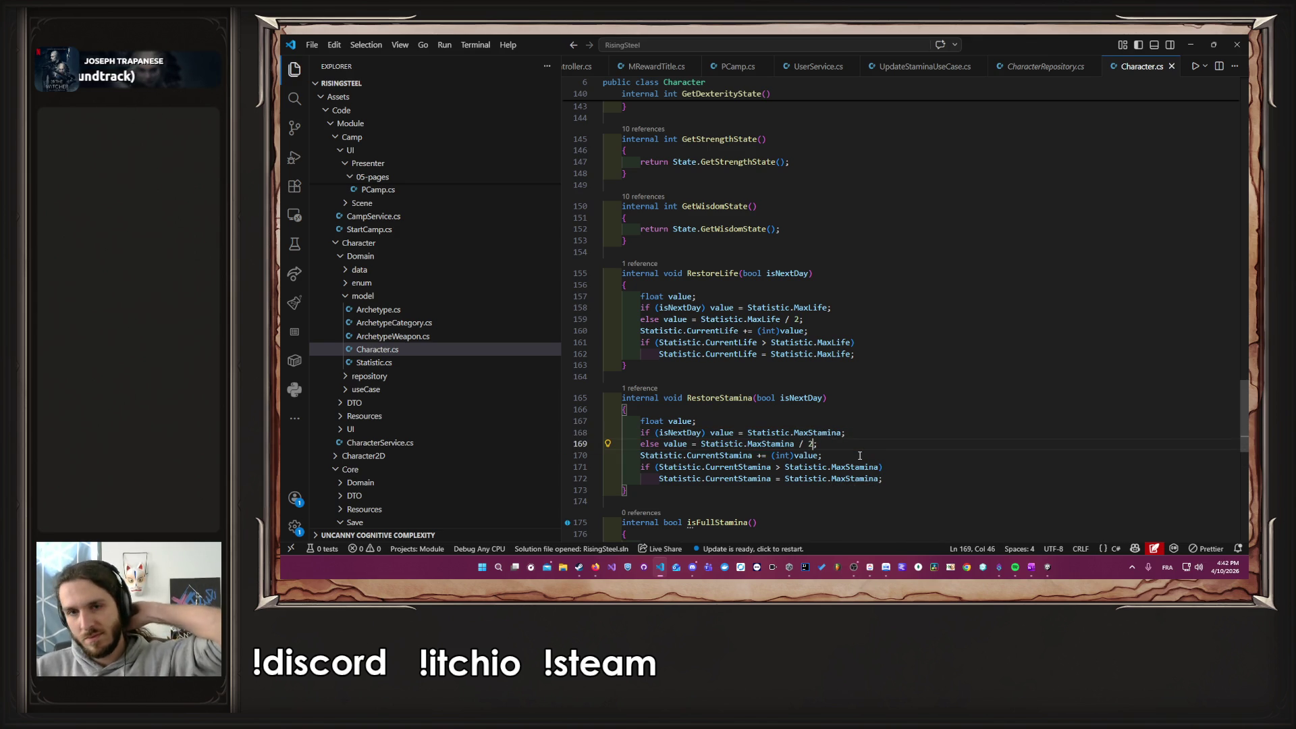
{"action": "left_click", "coordinate": [1190, 44]}
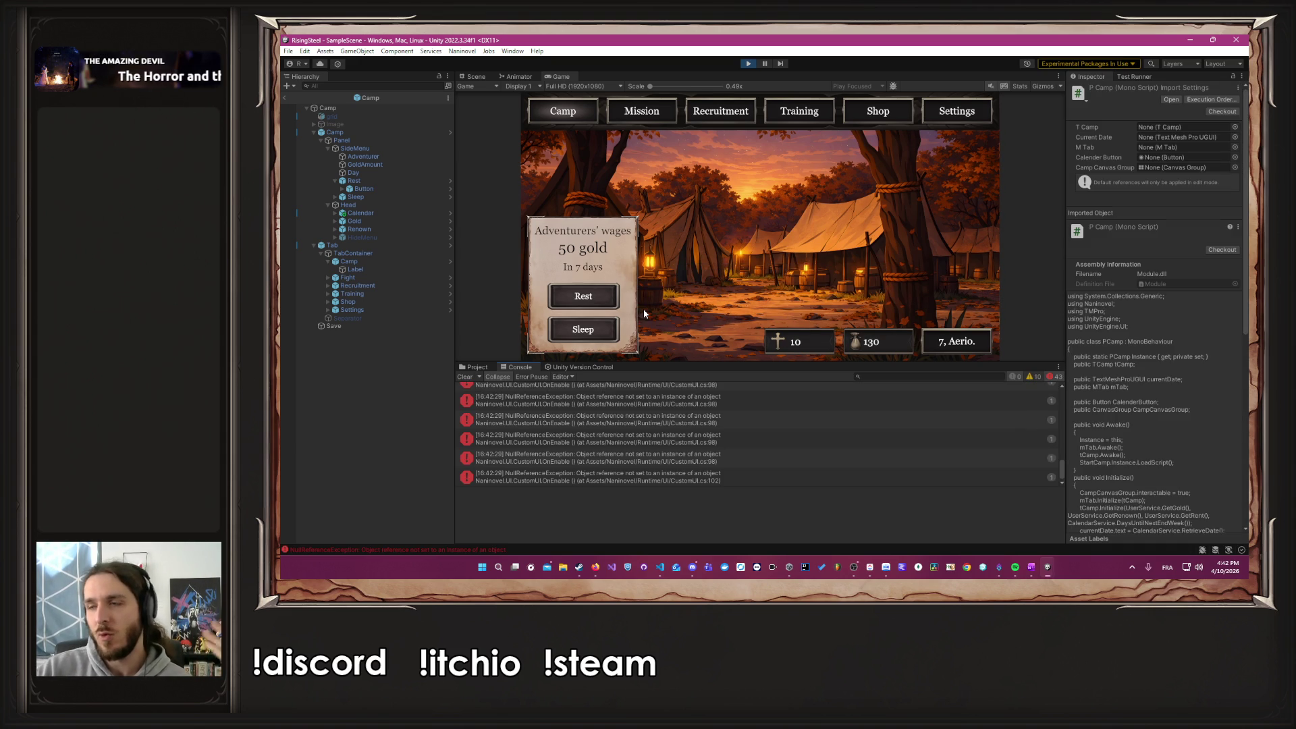
Step: Clear the console errors, exit Play mode, and bring up the ClickUp board
{"action": "left_click", "coordinate": [465, 378]}
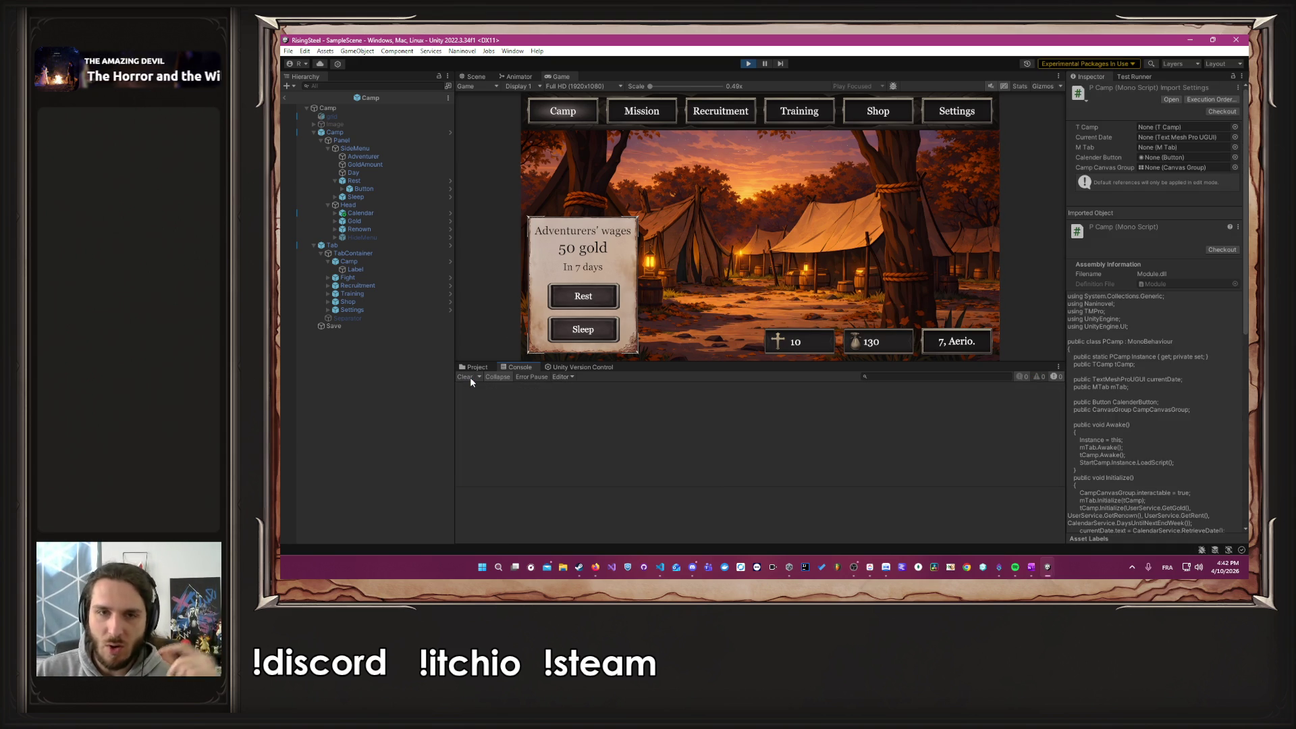
{"action": "left_click", "coordinate": [748, 63]}
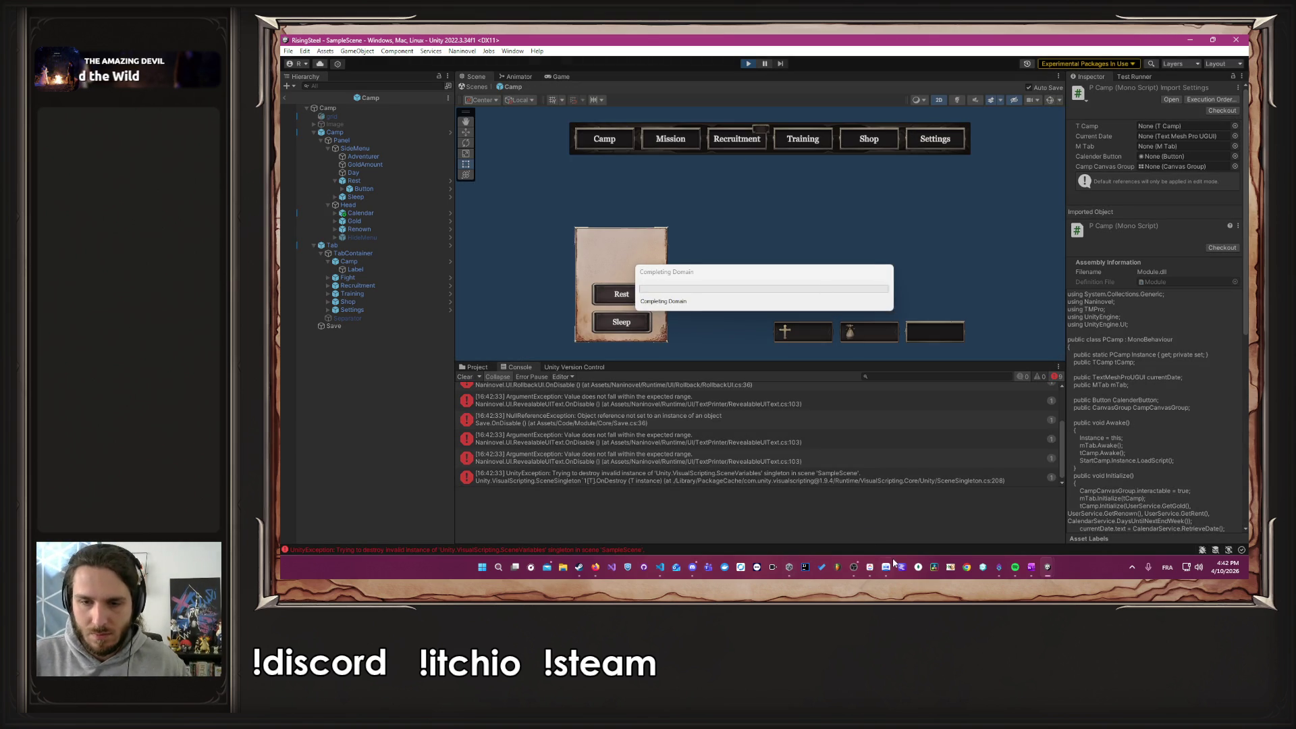
{"action": "left_click", "coordinate": [872, 567]}
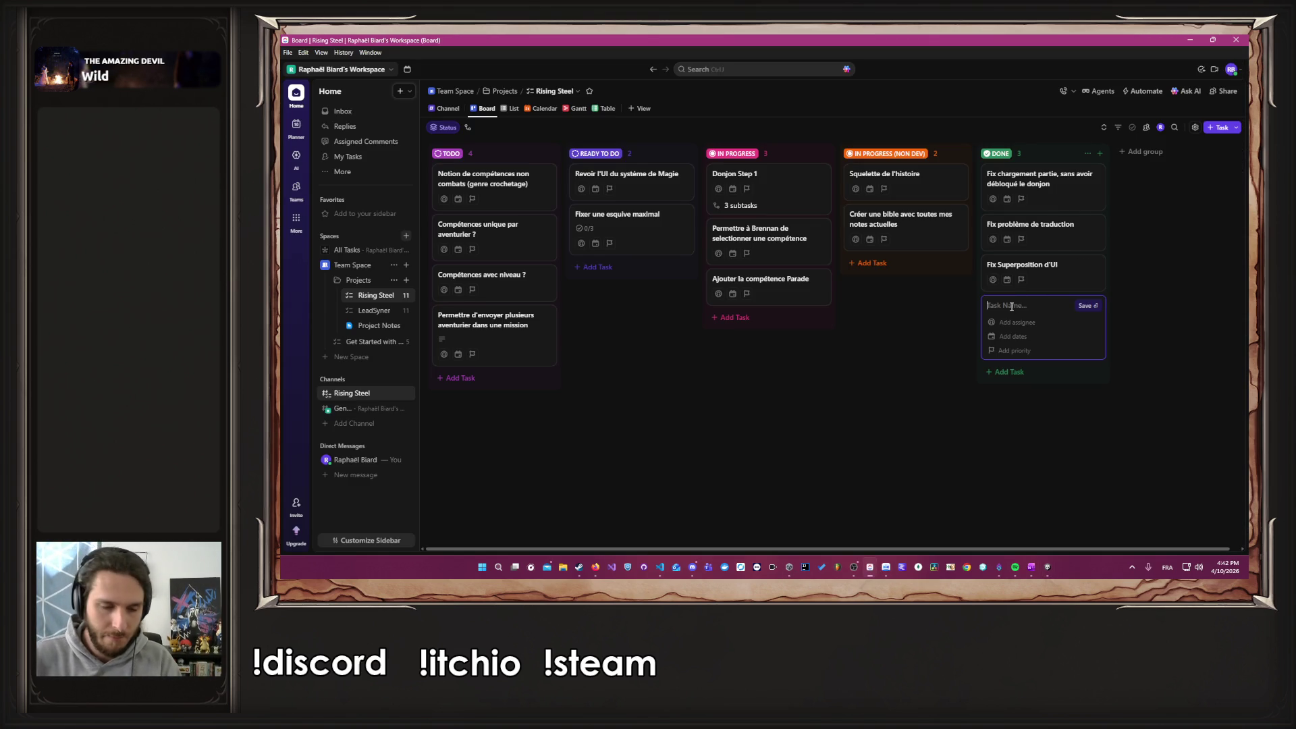
Step: Add an 'équilibrage repos camp' task to the Done column and return to Unity
{"action": "type", "text": "équilibrage repos camp"}
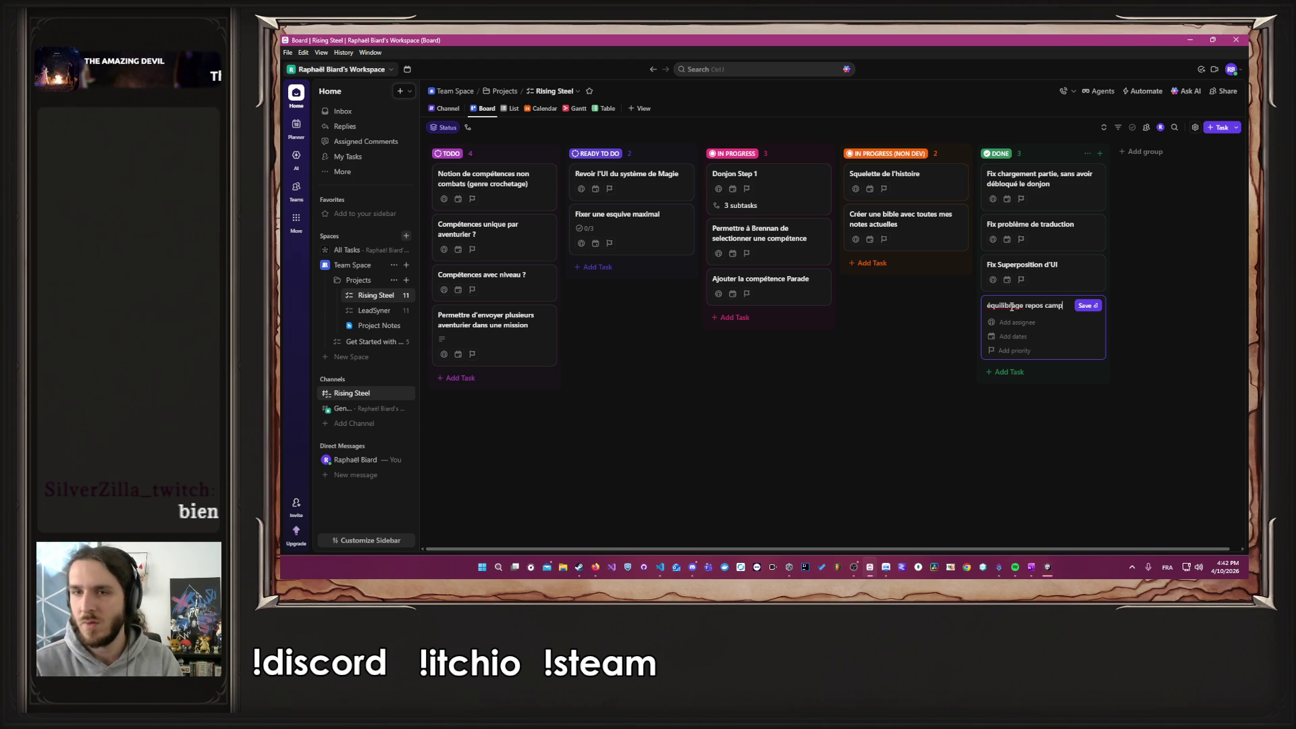
{"action": "key", "text": "Return"}
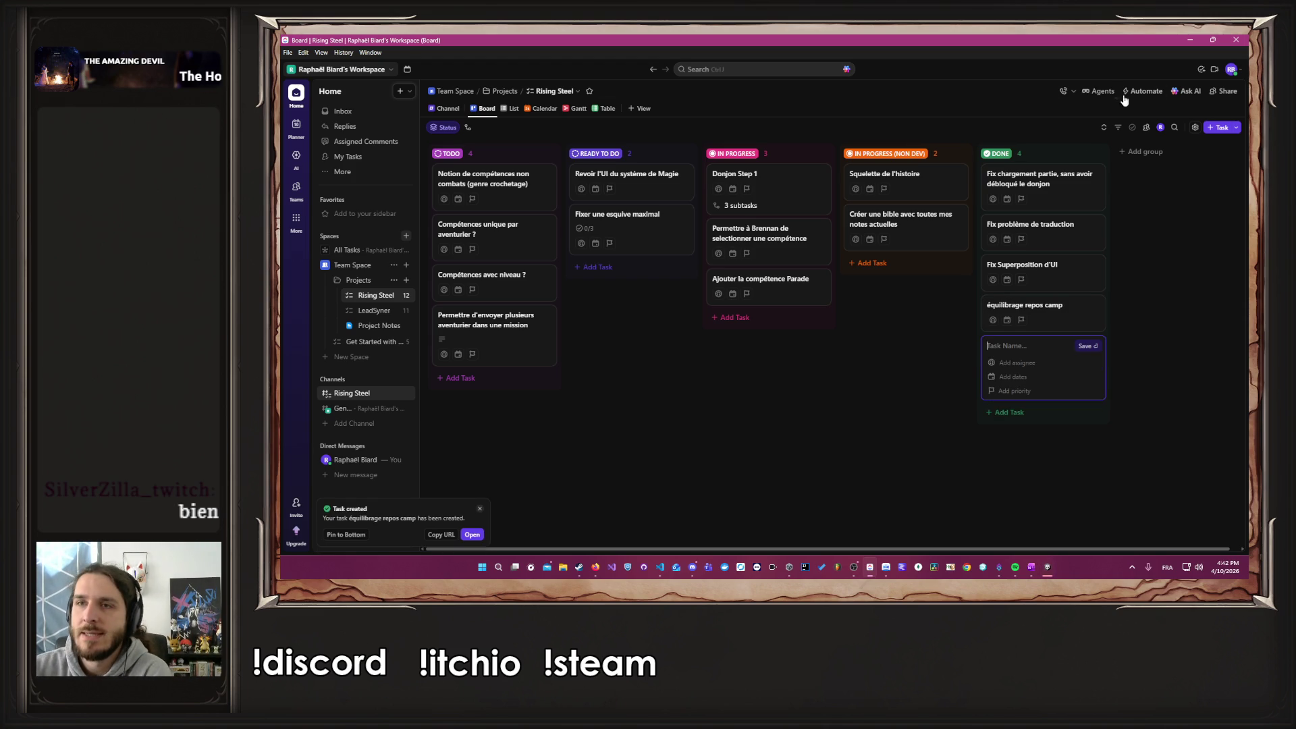
{"action": "left_click", "coordinate": [1190, 41]}
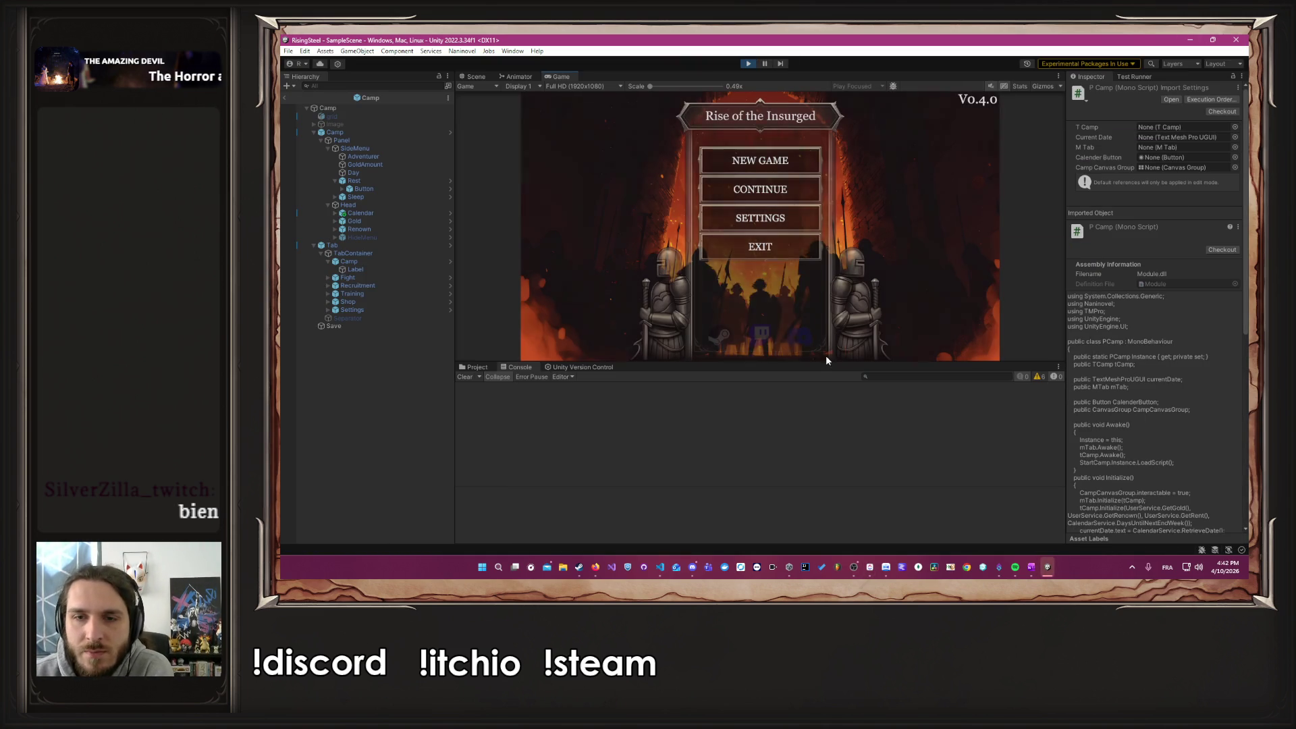
Step: Enlarge the Game view, continue the save, and raise Albert's Strength from 4 to 5
{"action": "left_click_drag", "start_coordinate": [826, 363], "coordinate": [826, 469]}
{"action": "left_click", "coordinate": [782, 233]}
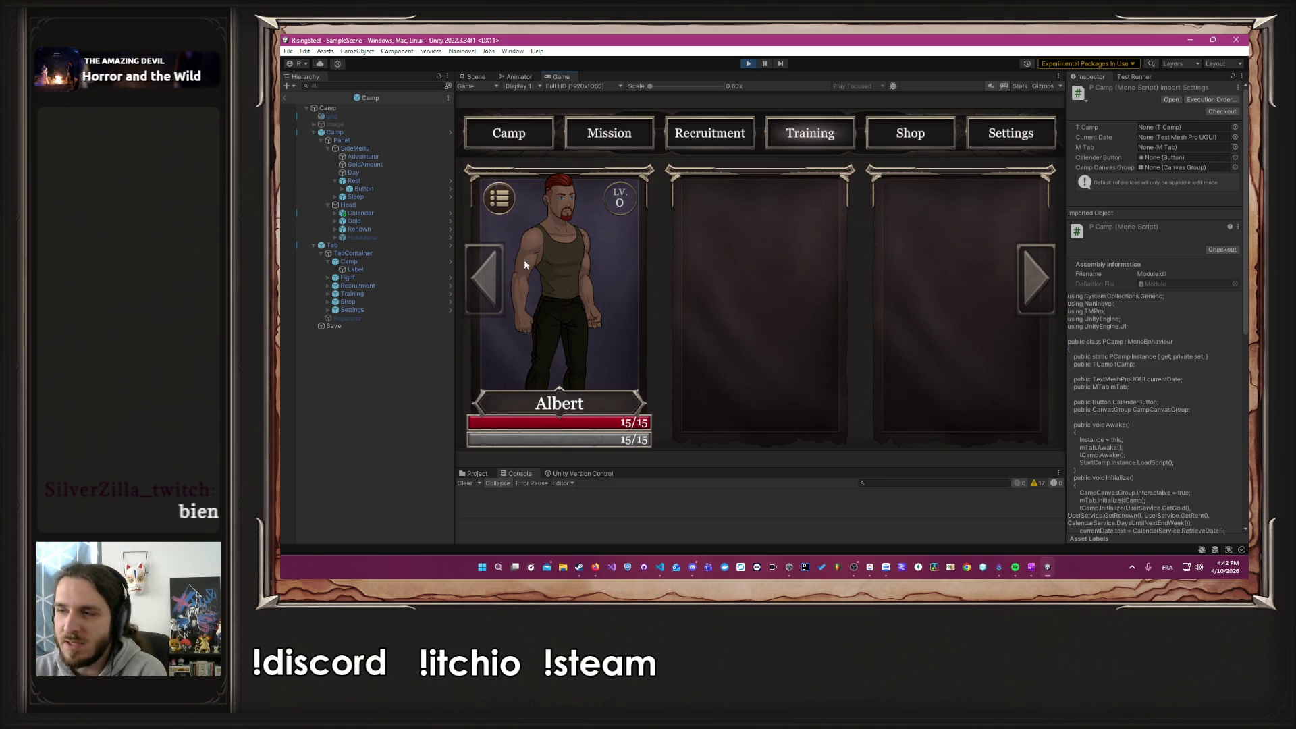
{"action": "left_click", "coordinate": [547, 297]}
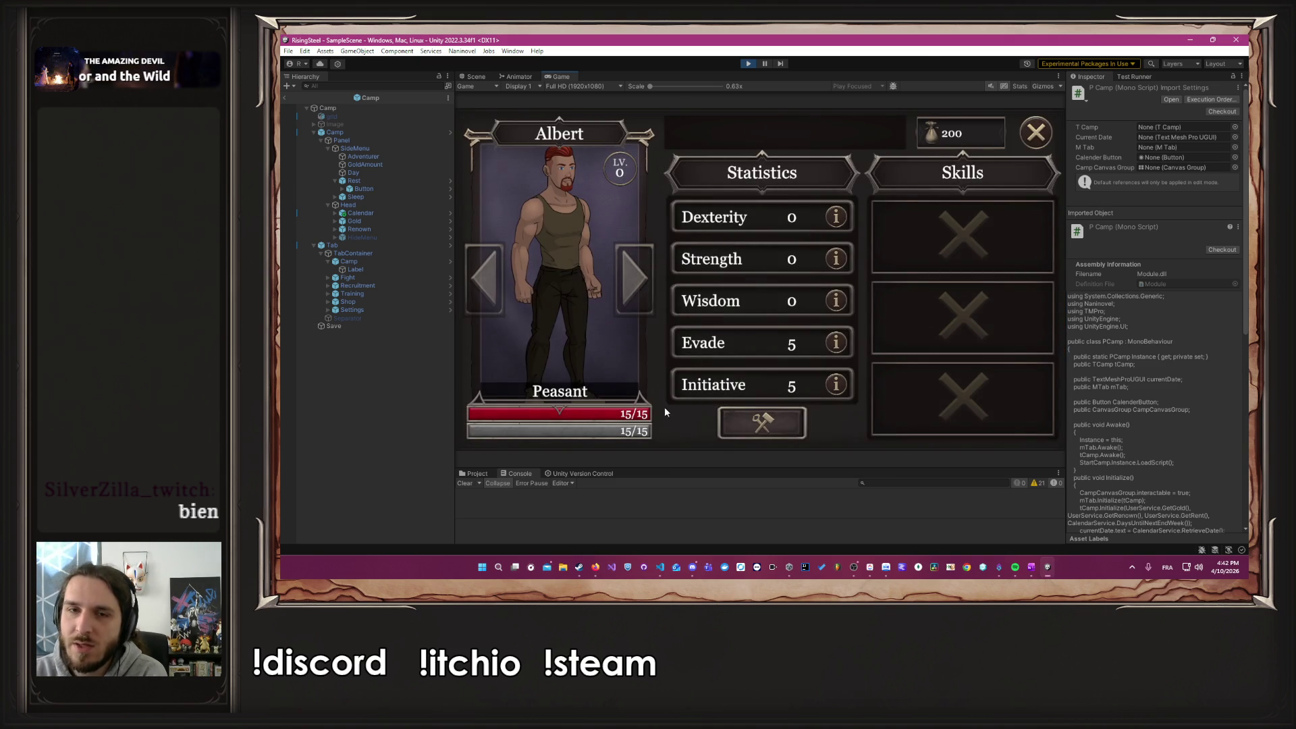
{"action": "left_click", "coordinate": [761, 423]}
{"action": "left_click", "coordinate": [813, 257]}
{"action": "left_click", "coordinate": [813, 257]}
{"action": "left_click", "coordinate": [814, 257]}
{"action": "left_click", "coordinate": [814, 257]}
{"action": "left_click", "coordinate": [815, 257]}
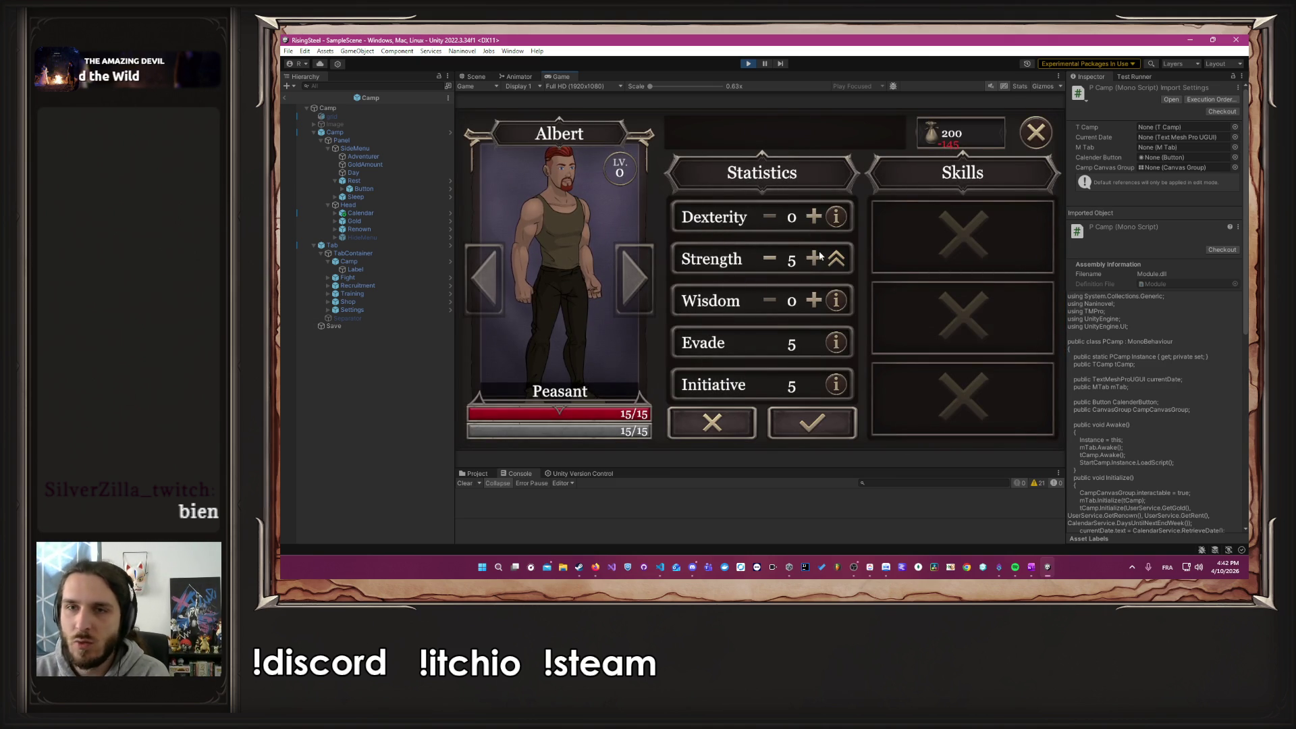
{"action": "left_click", "coordinate": [817, 421]}
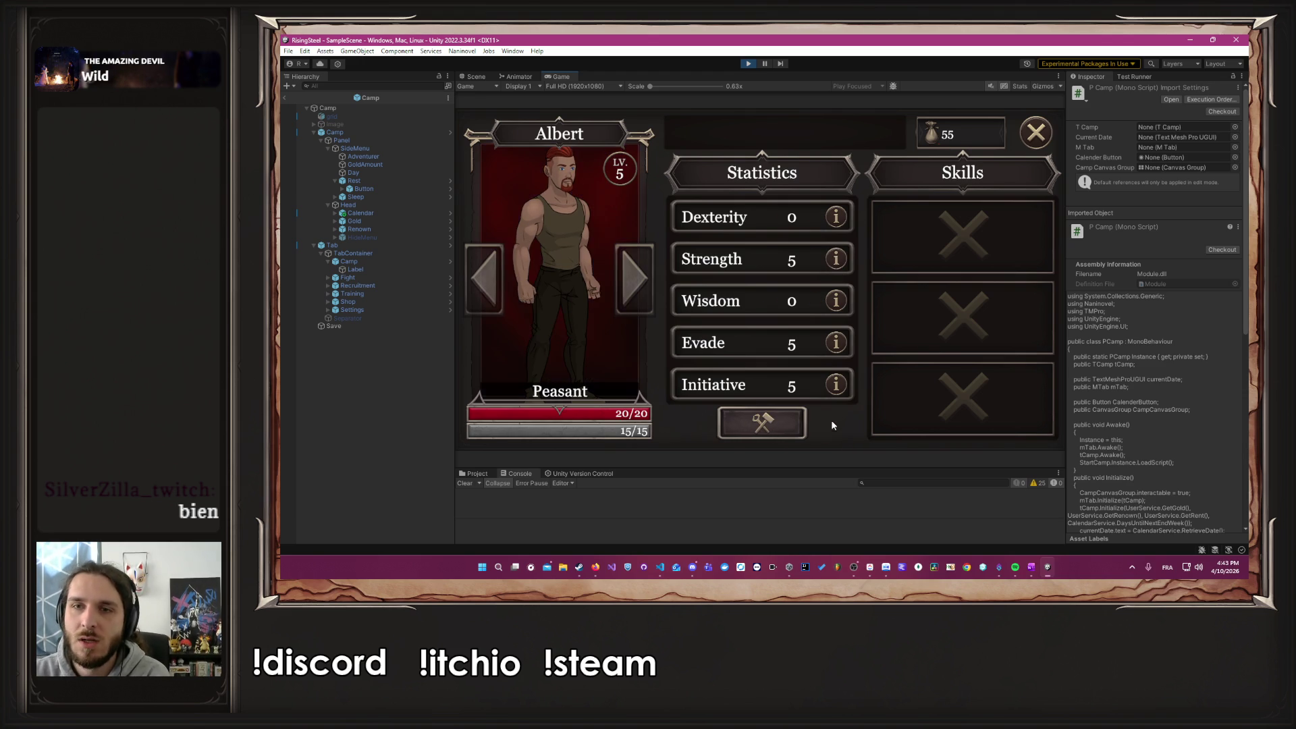
{"action": "left_click", "coordinate": [1043, 135]}
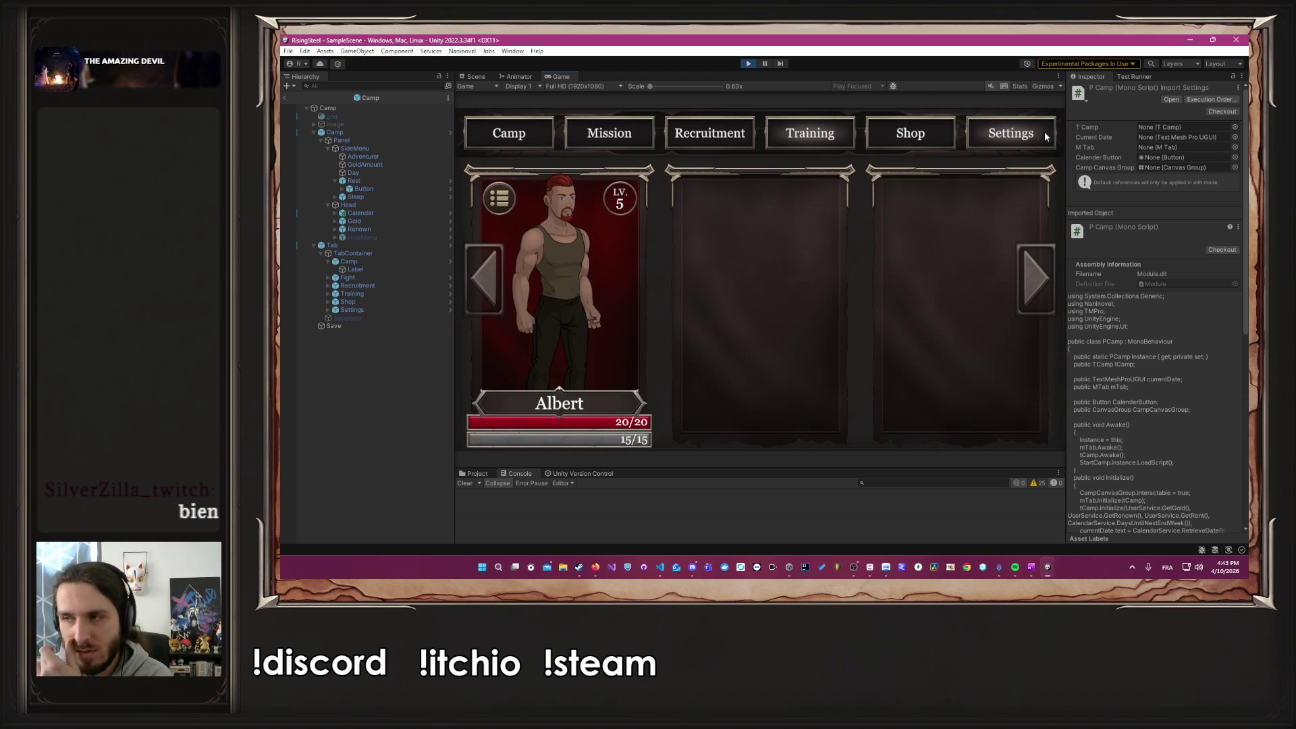
Step: Win the Arena mission against Fayrel and collect the 75 gold and 10 renown
{"action": "left_click", "coordinate": [647, 128]}
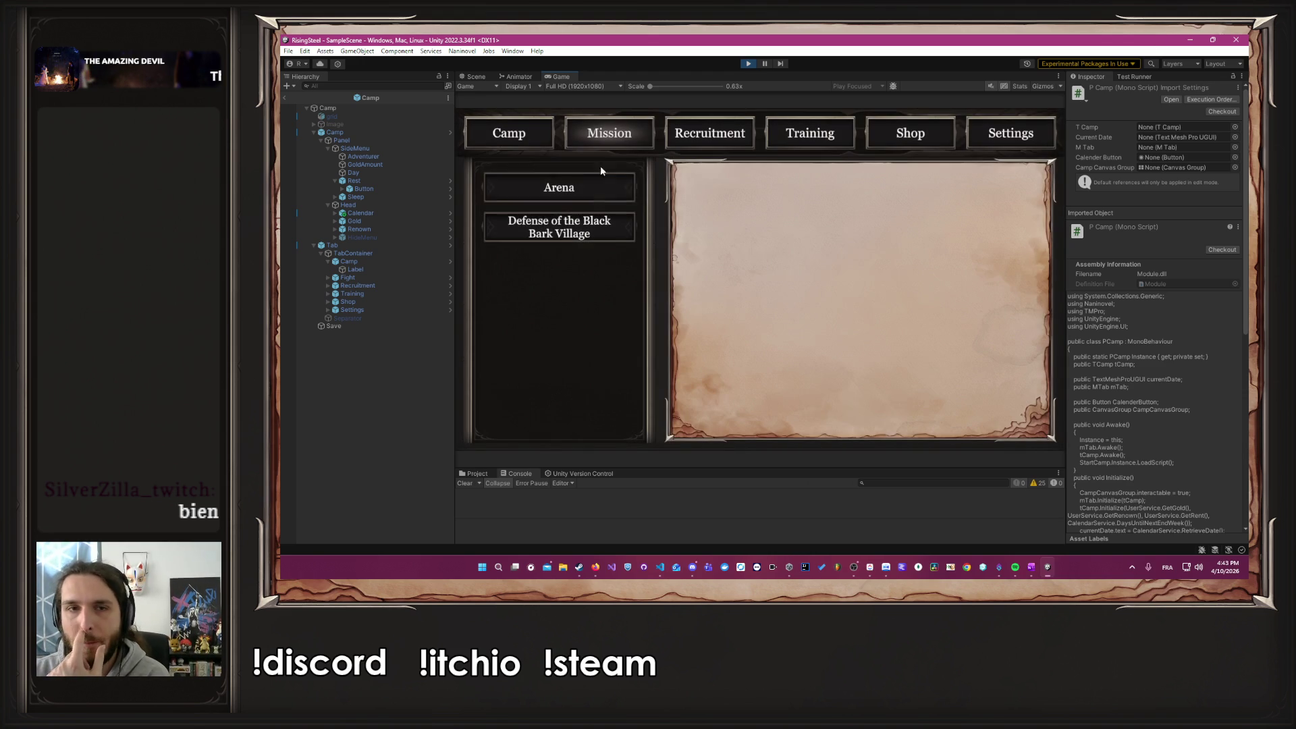
{"action": "left_click", "coordinate": [869, 414]}
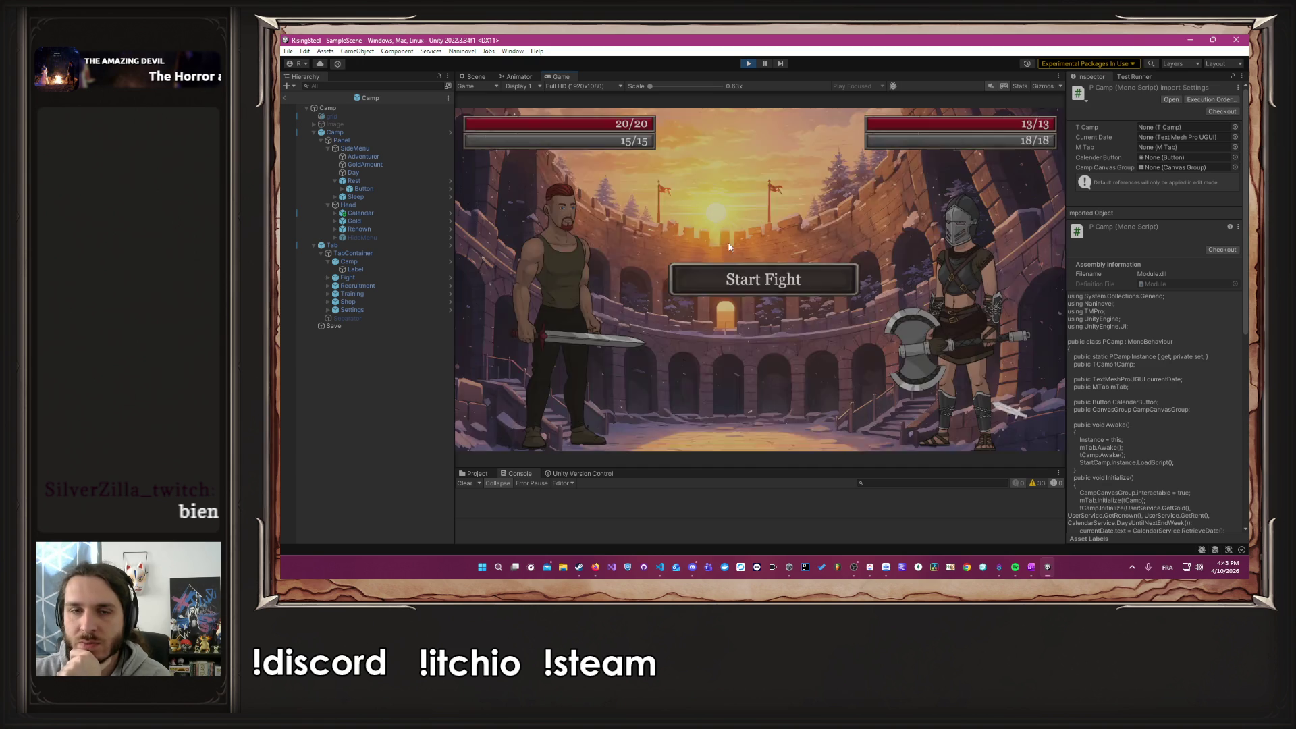
{"action": "left_click", "coordinate": [572, 311]}
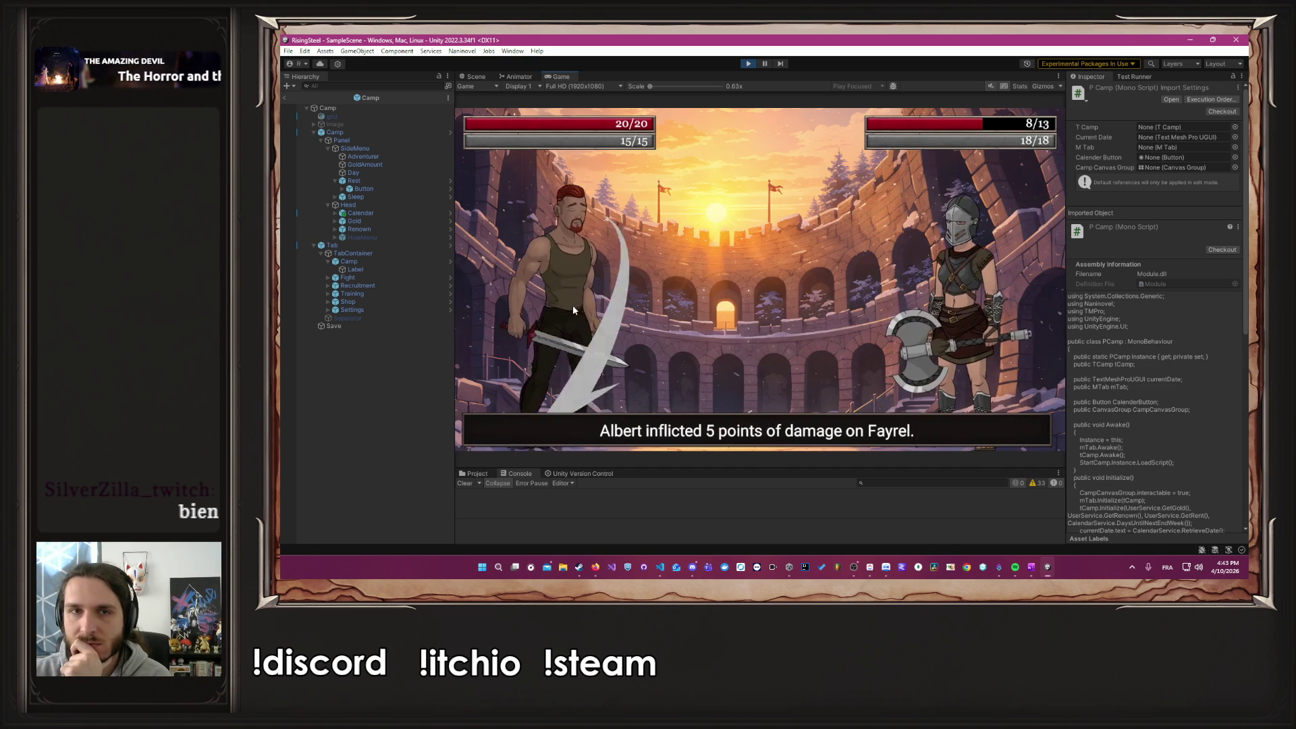
{"action": "left_click", "coordinate": [589, 323]}
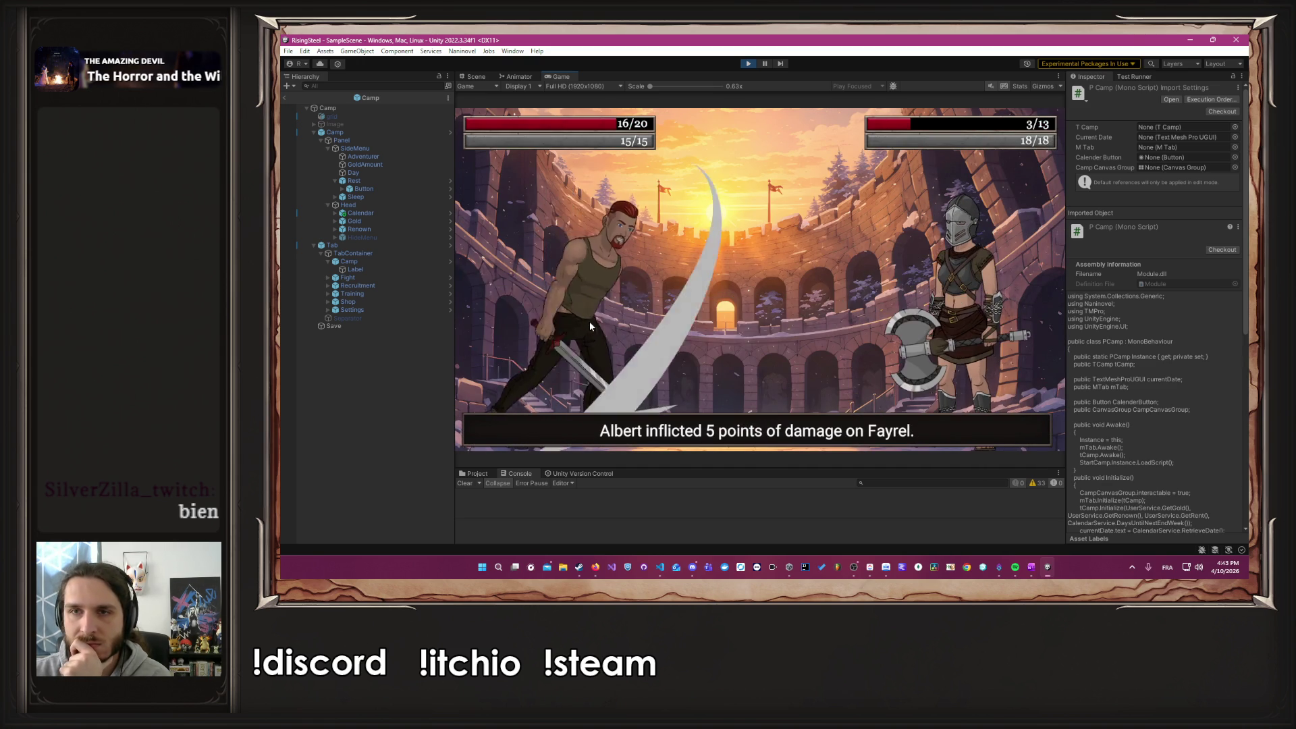
{"action": "left_click", "coordinate": [597, 316]}
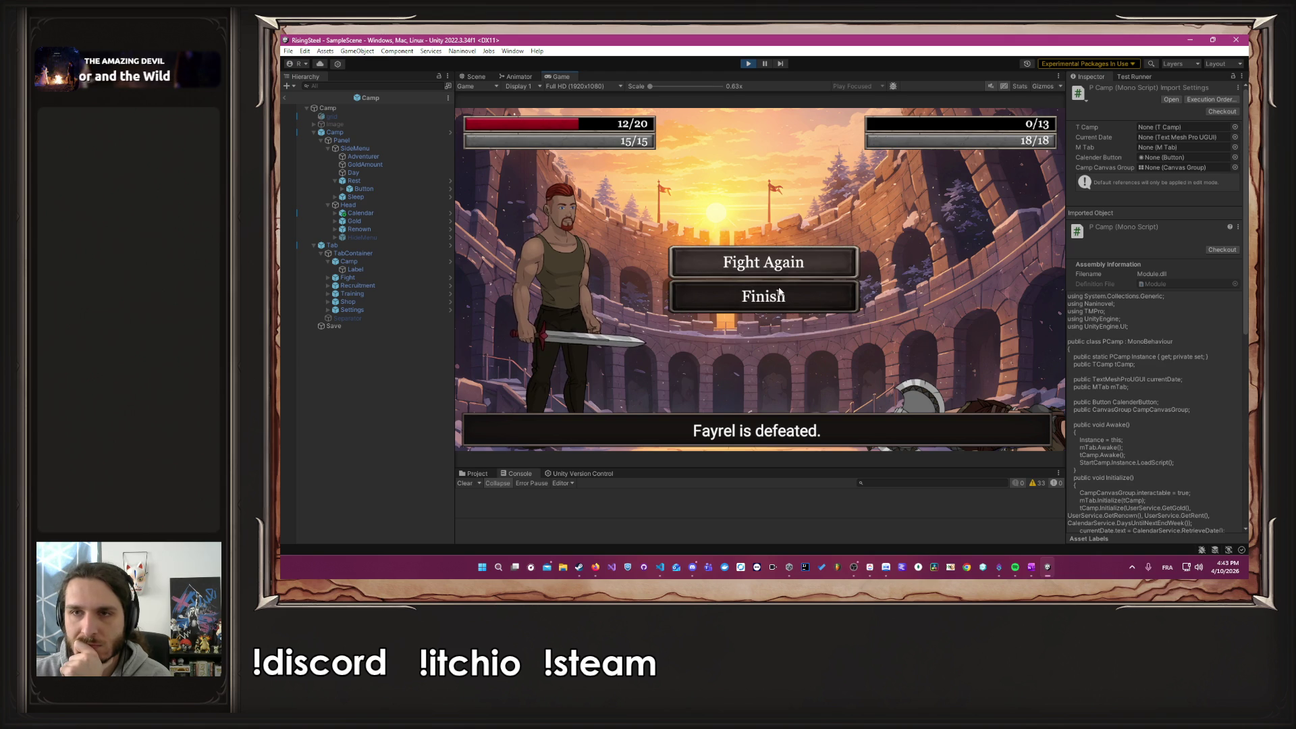
{"action": "left_click", "coordinate": [769, 299]}
{"action": "left_click", "coordinate": [769, 299]}
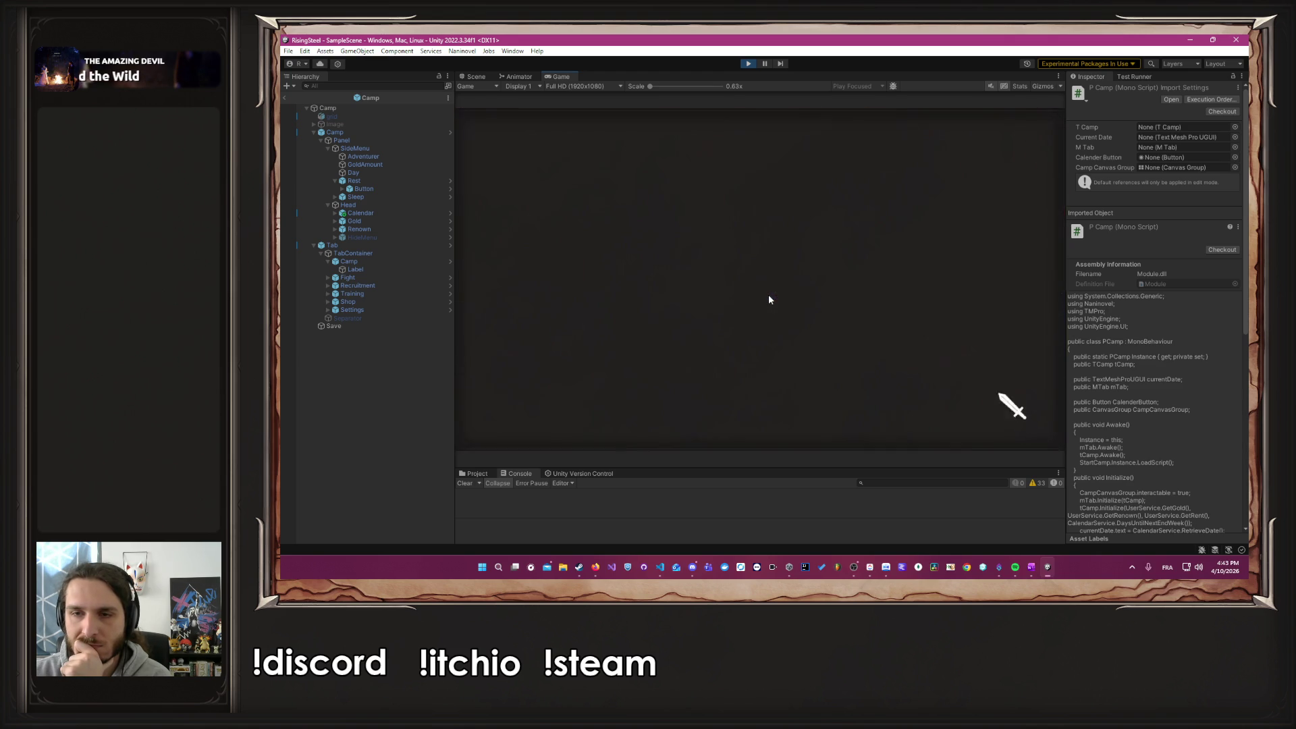
{"action": "left_click", "coordinate": [787, 423]}
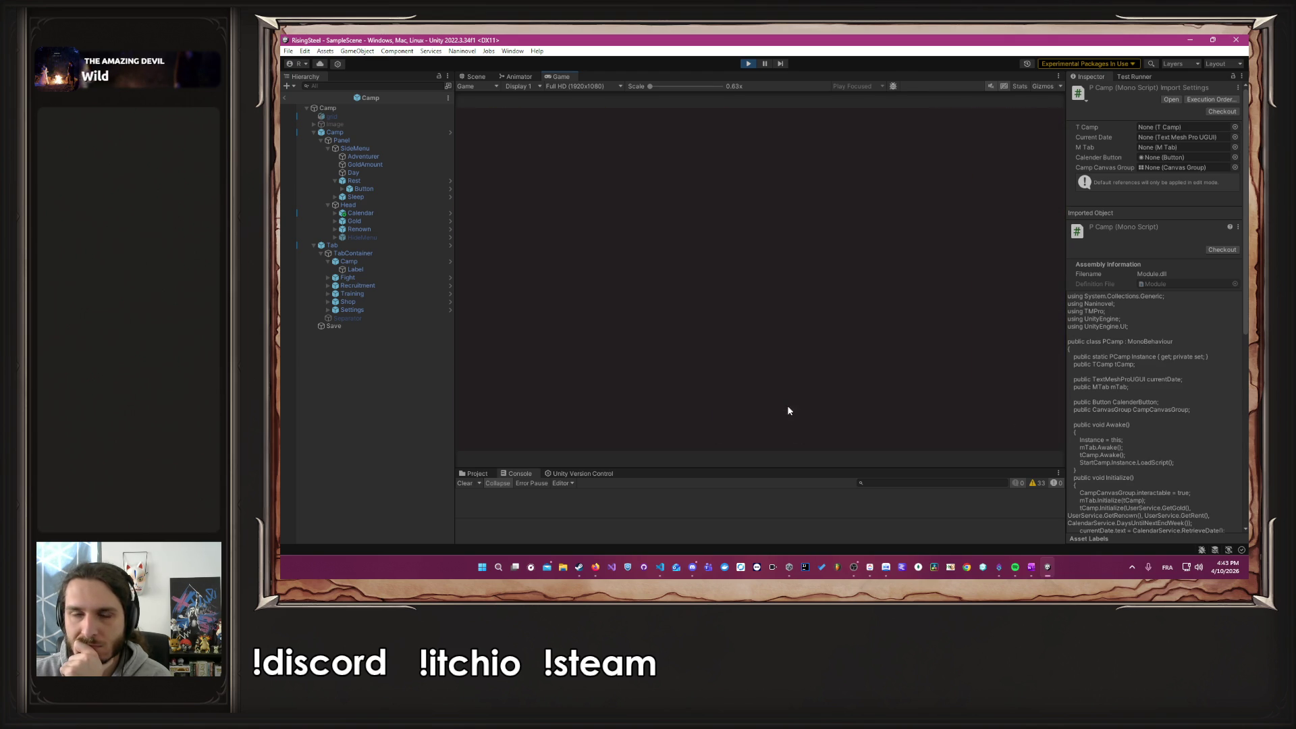
Step: Beat Khalar in the Arena, collect rewards, and confirm Albert at 2/20 life before returning to camp
{"action": "left_click", "coordinate": [807, 135]}
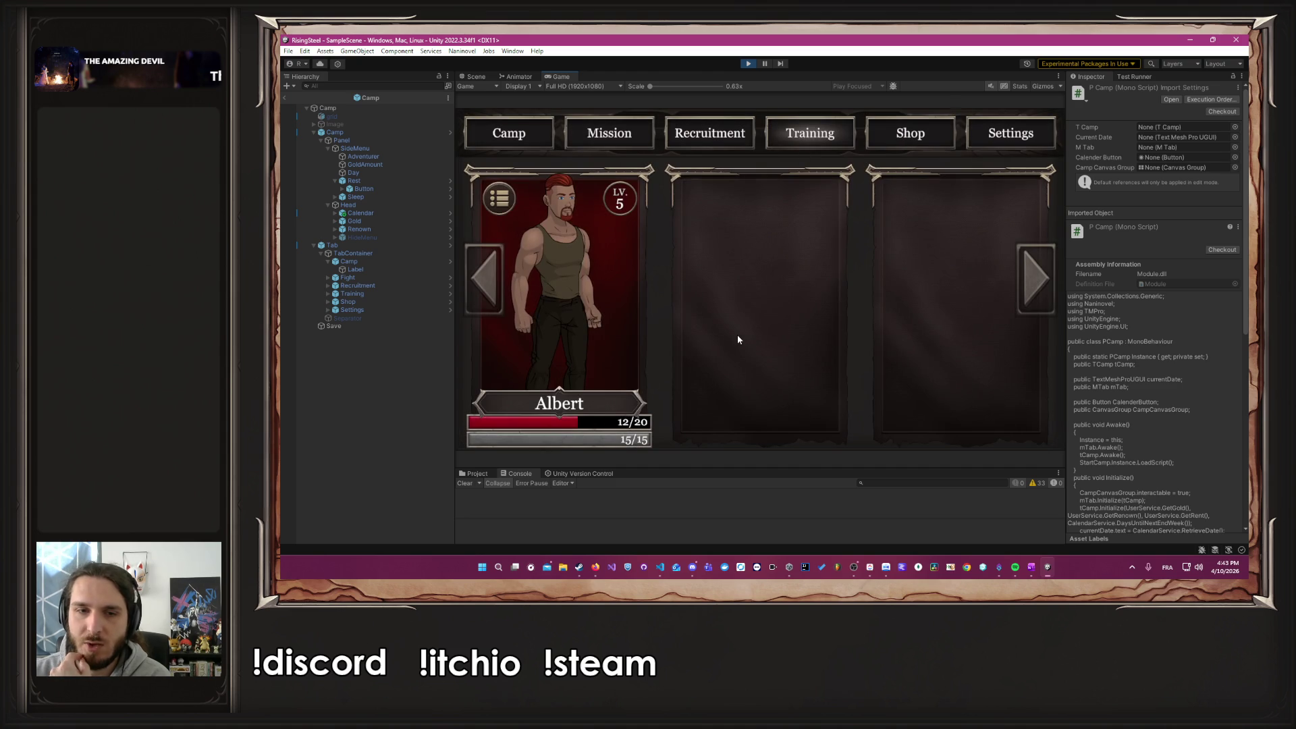
{"action": "left_click", "coordinate": [625, 132]}
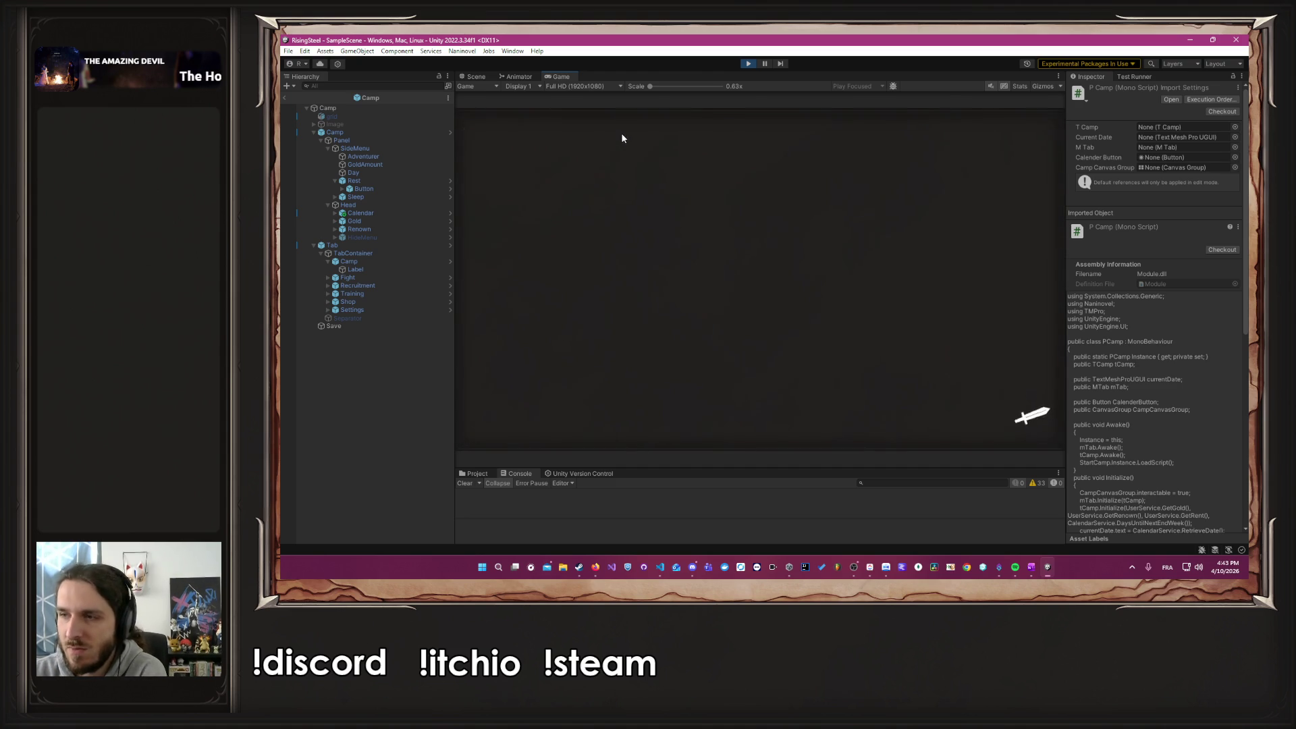
{"action": "left_click", "coordinate": [835, 400]}
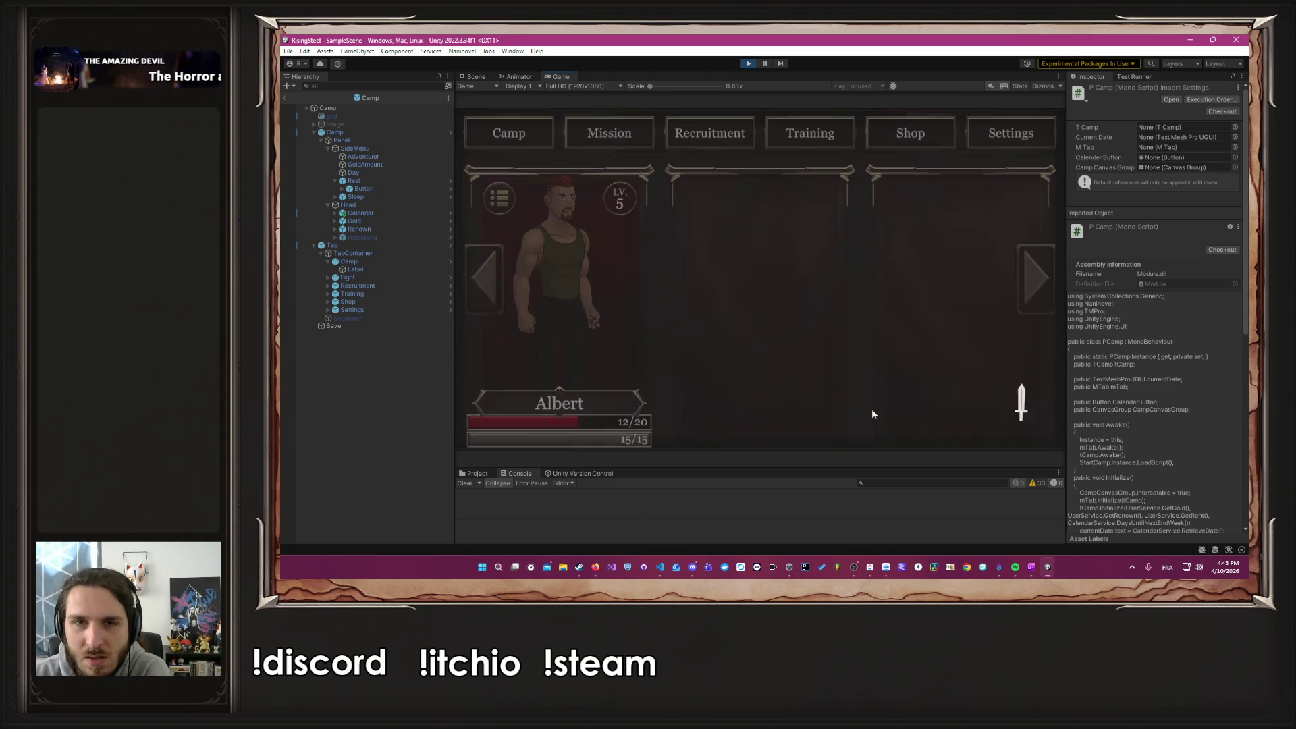
{"action": "left_click", "coordinate": [628, 294]}
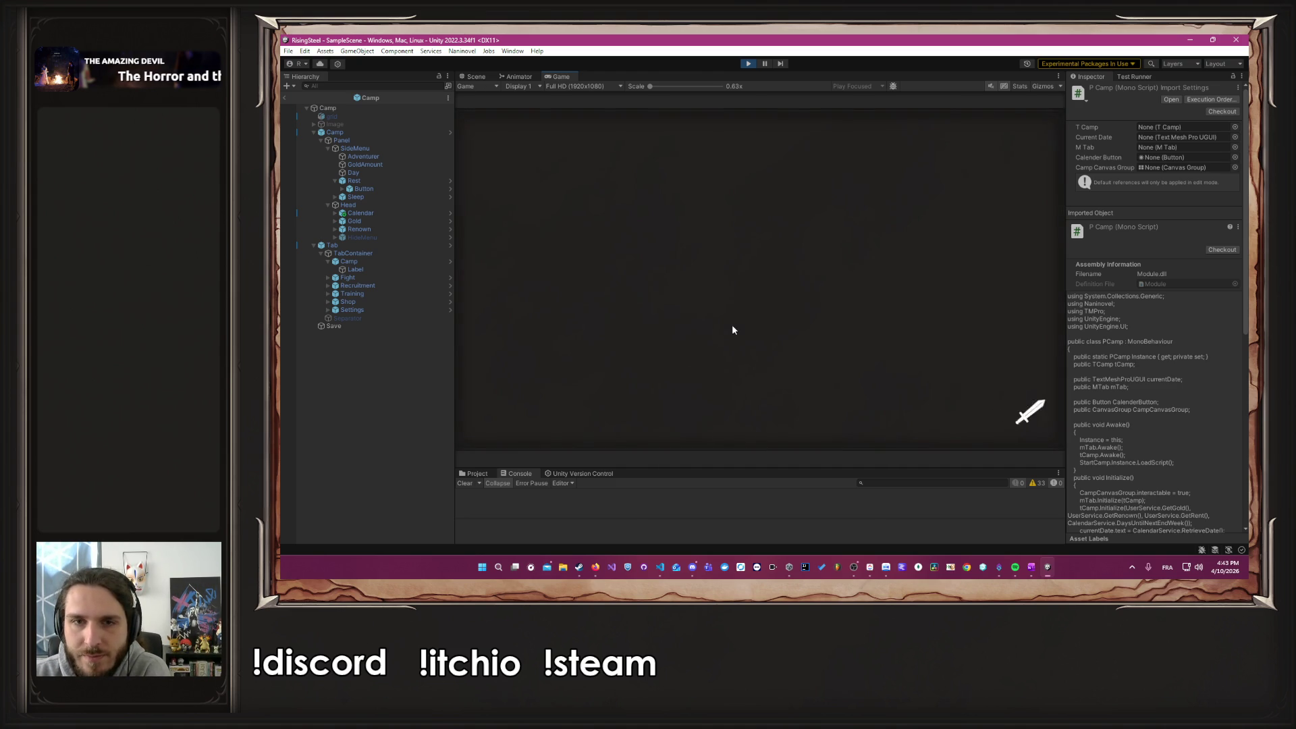
{"action": "left_click", "coordinate": [610, 315]}
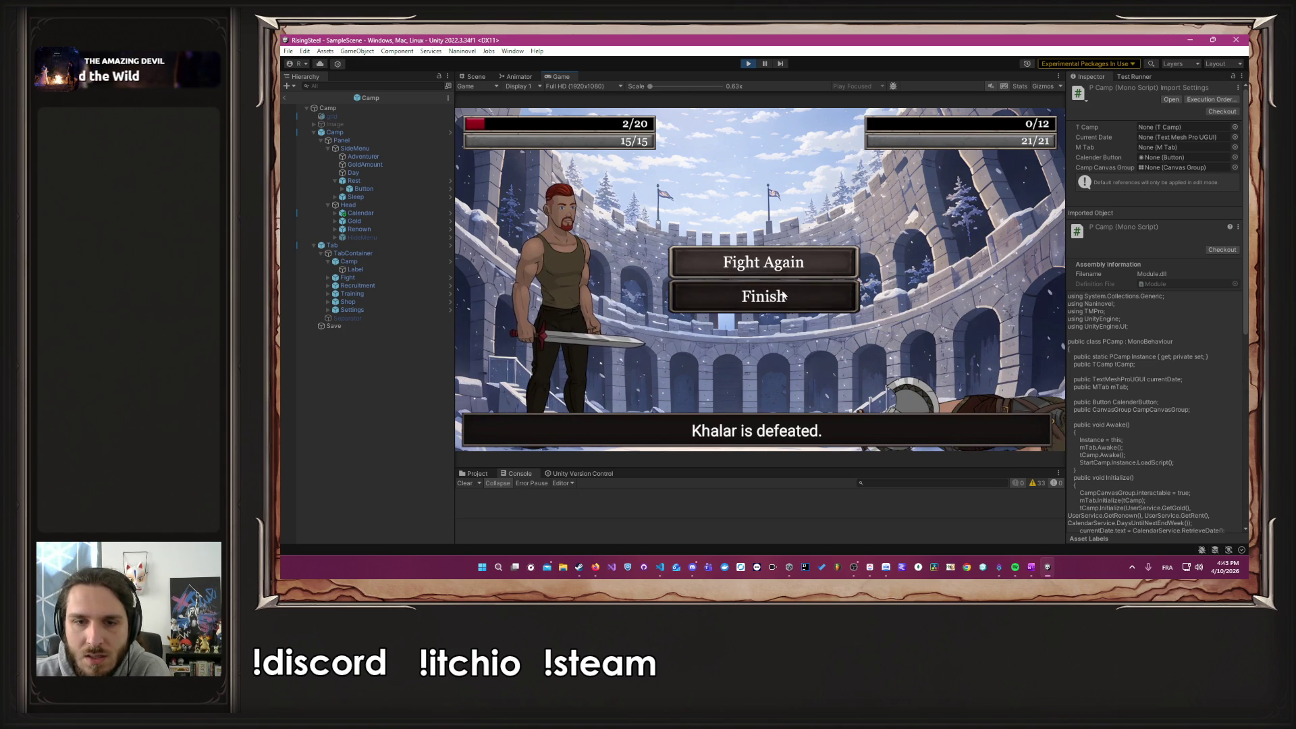
{"action": "left_click", "coordinate": [771, 301]}
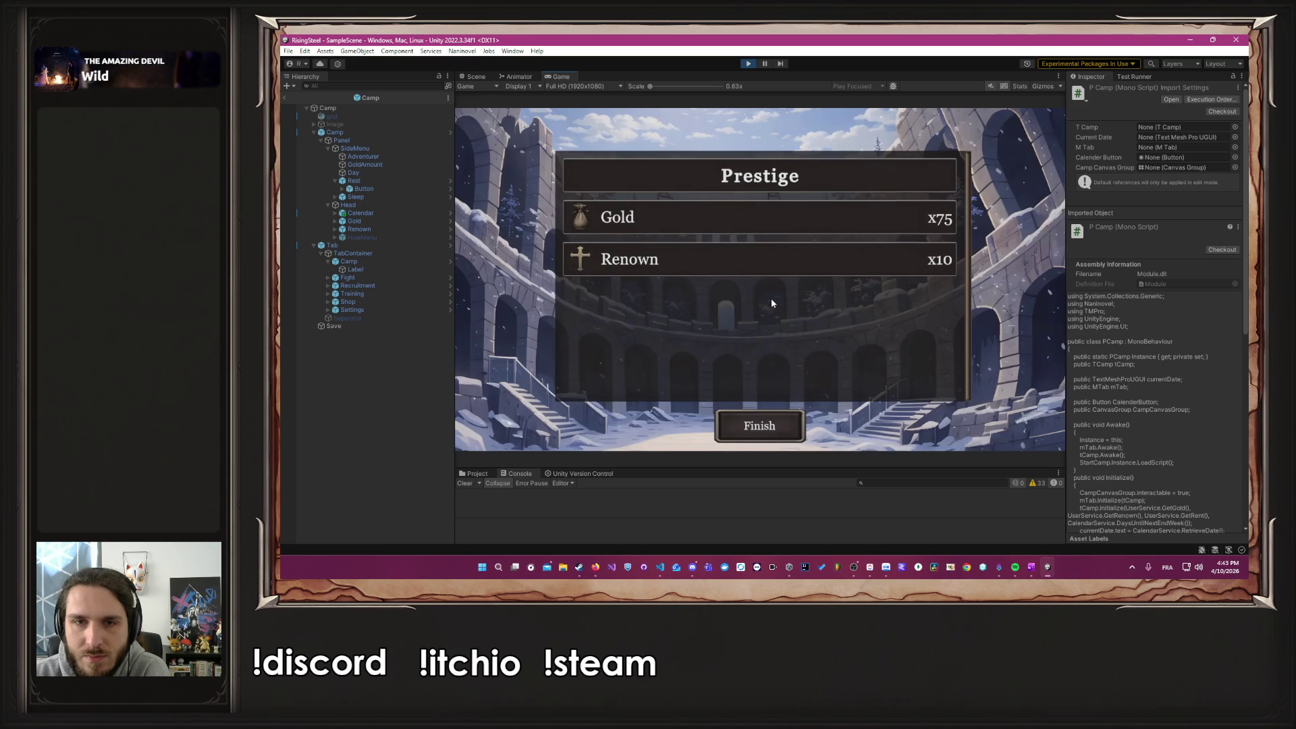
{"action": "left_click", "coordinate": [759, 427]}
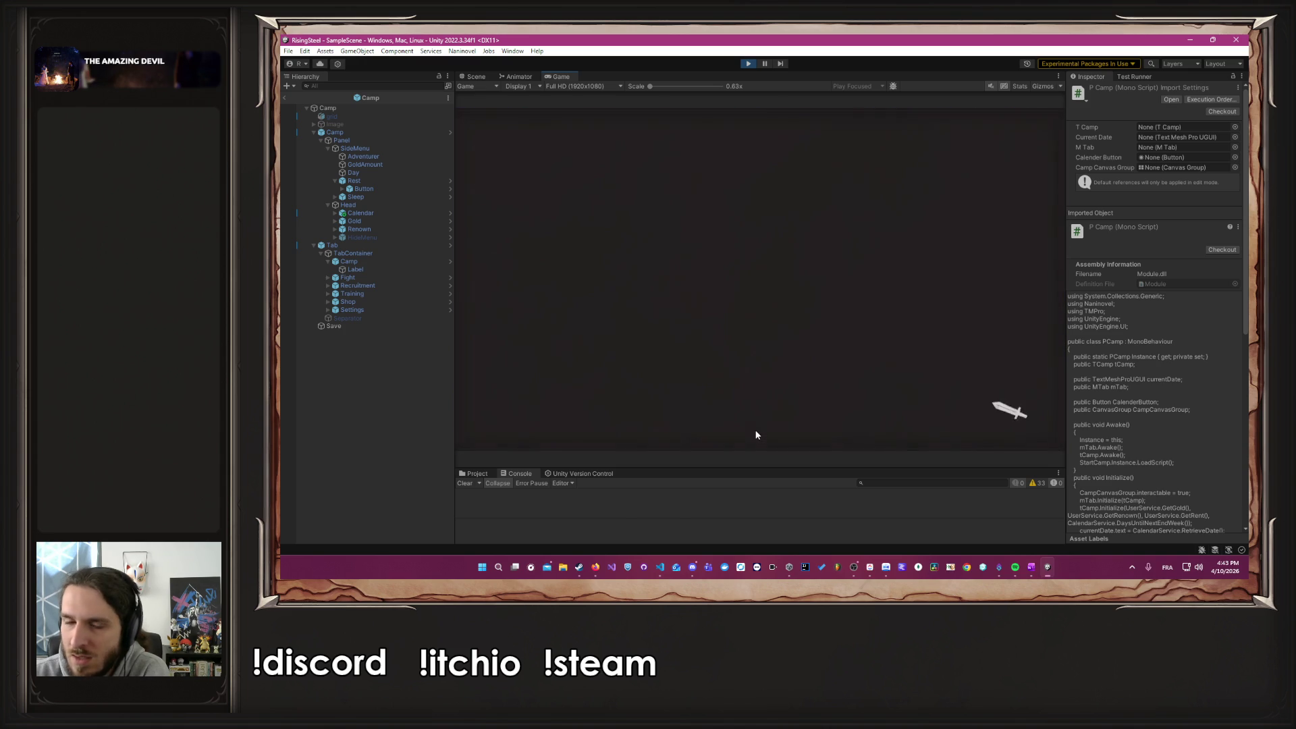
{"action": "left_click", "coordinate": [820, 129]}
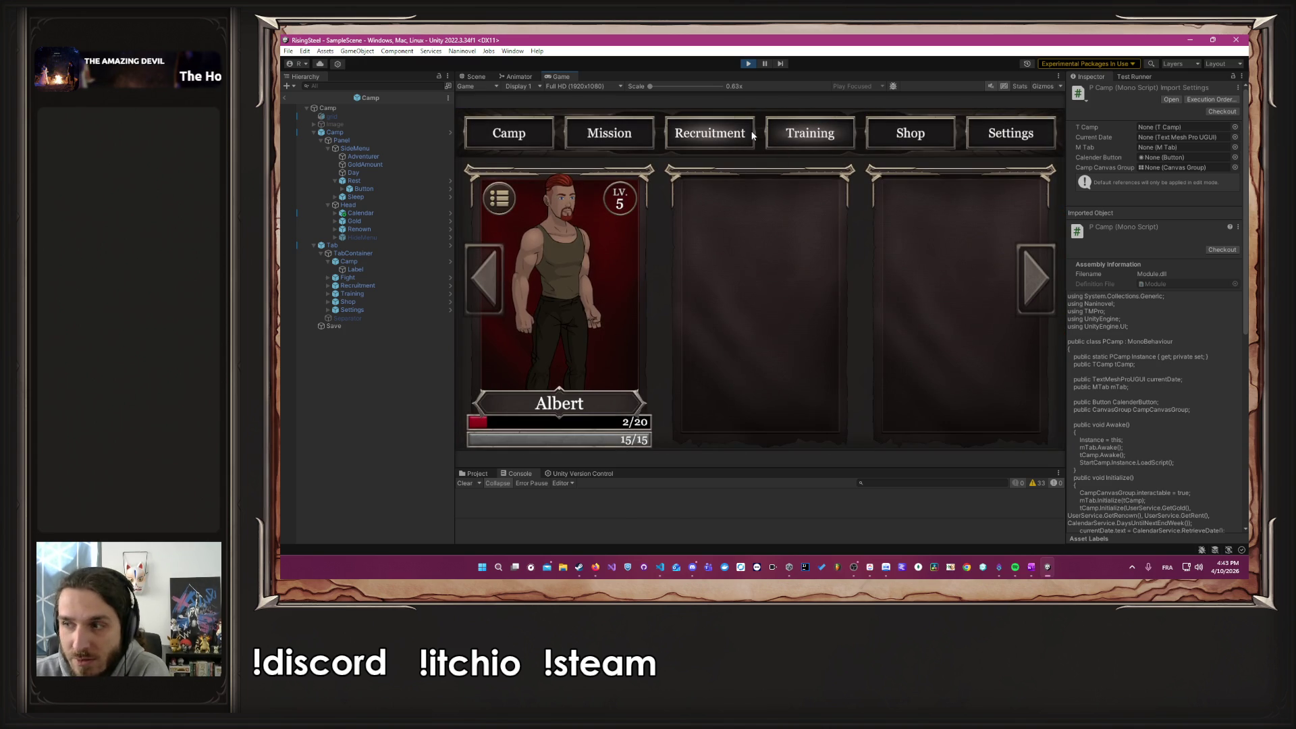
{"action": "left_click", "coordinate": [526, 138]}
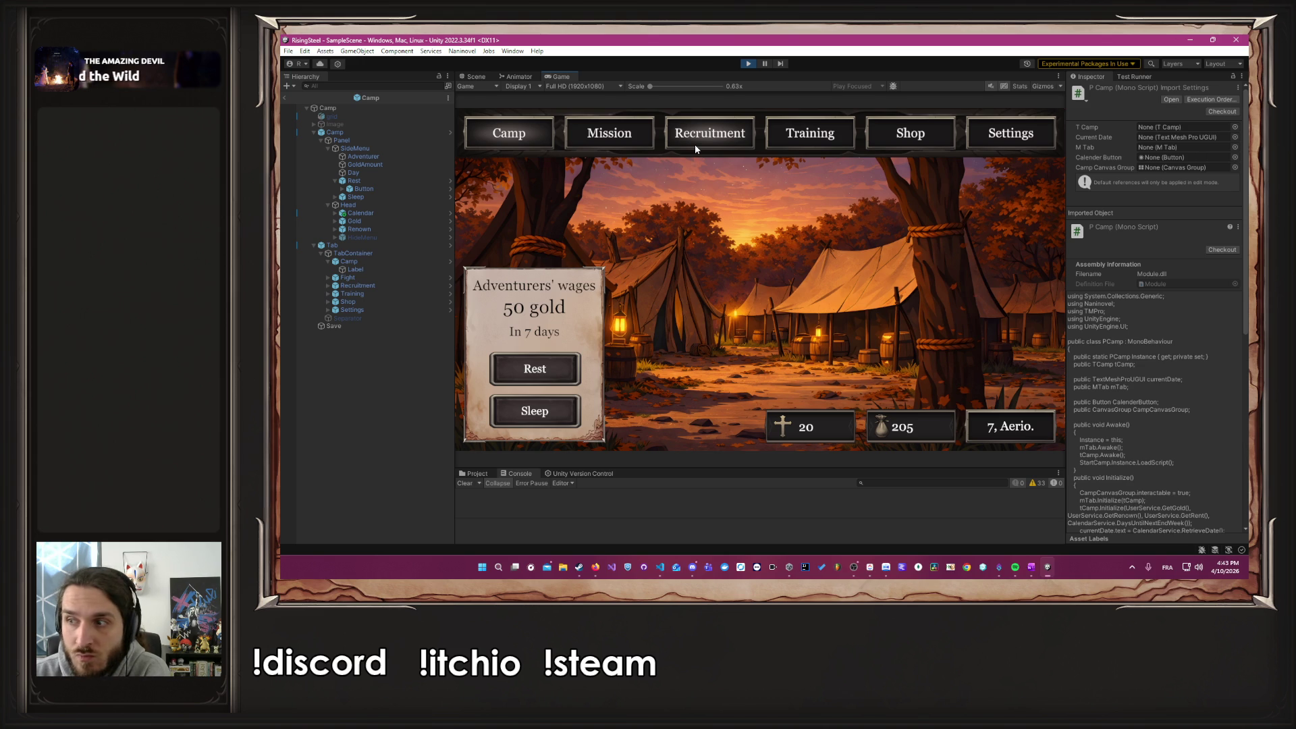
Step: Rest at camp to reach day 8, confirm Albert at 12/20 life, then return to Character.cs
{"action": "left_click", "coordinate": [512, 364]}
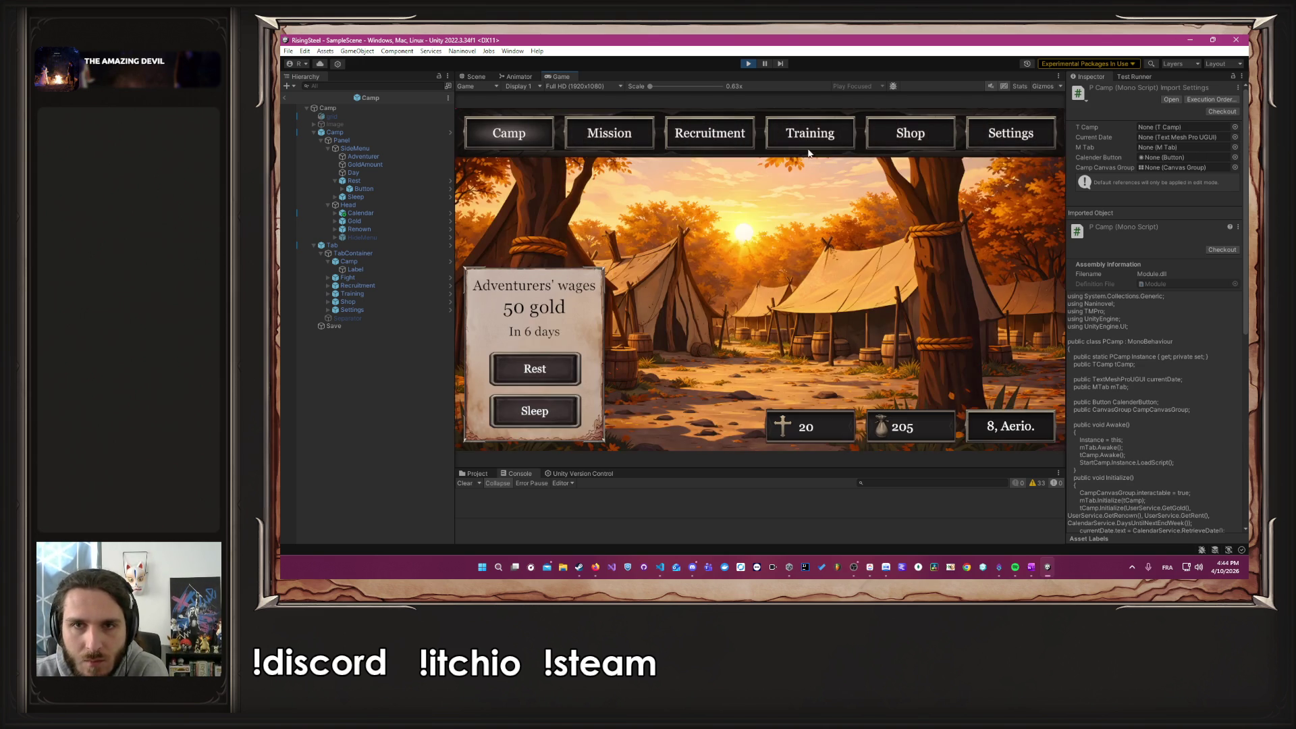
{"action": "left_click", "coordinate": [809, 147]}
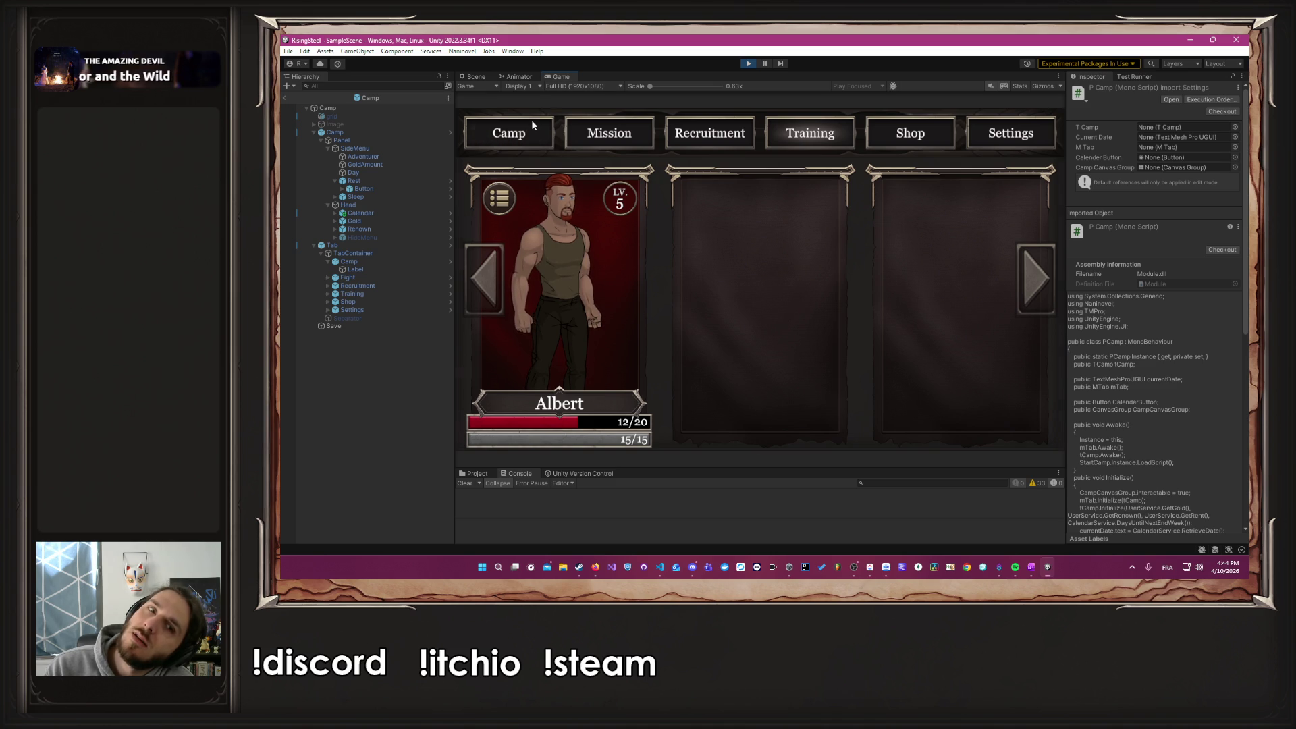
{"action": "left_click", "coordinate": [533, 123]}
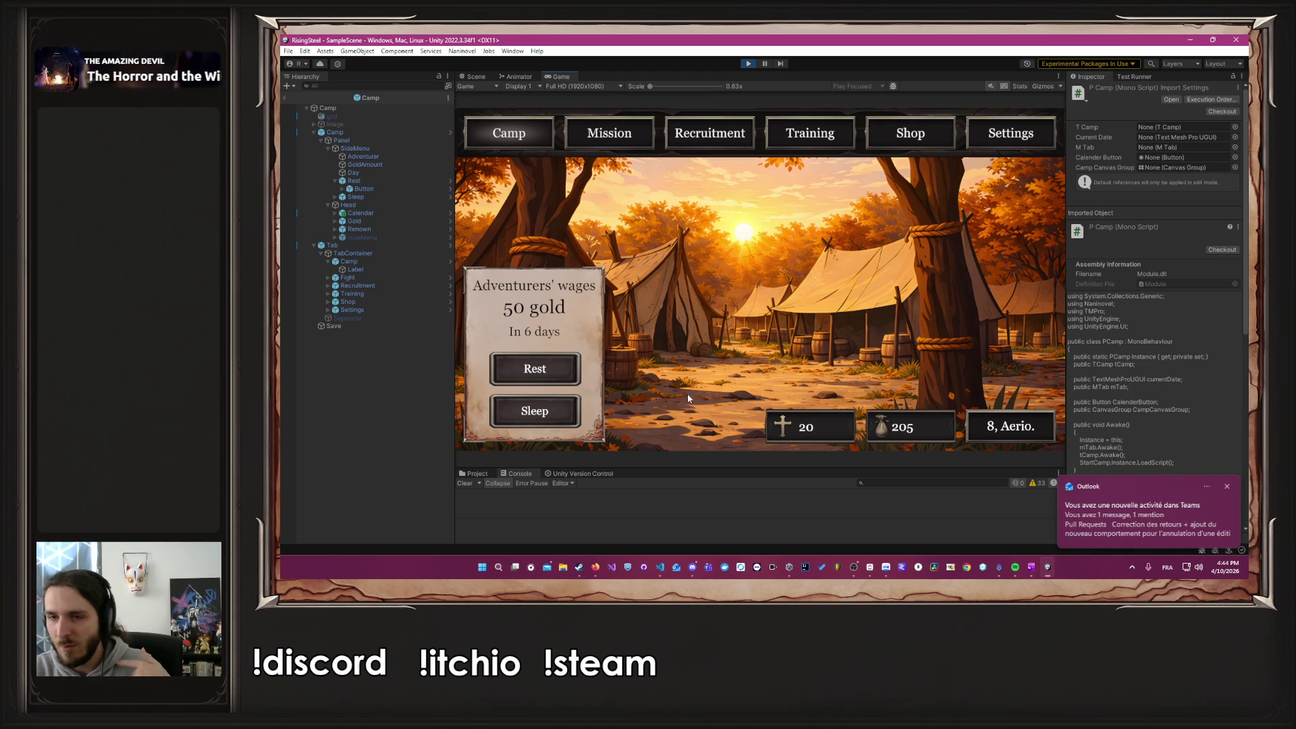
{"action": "left_click", "coordinate": [1227, 486]}
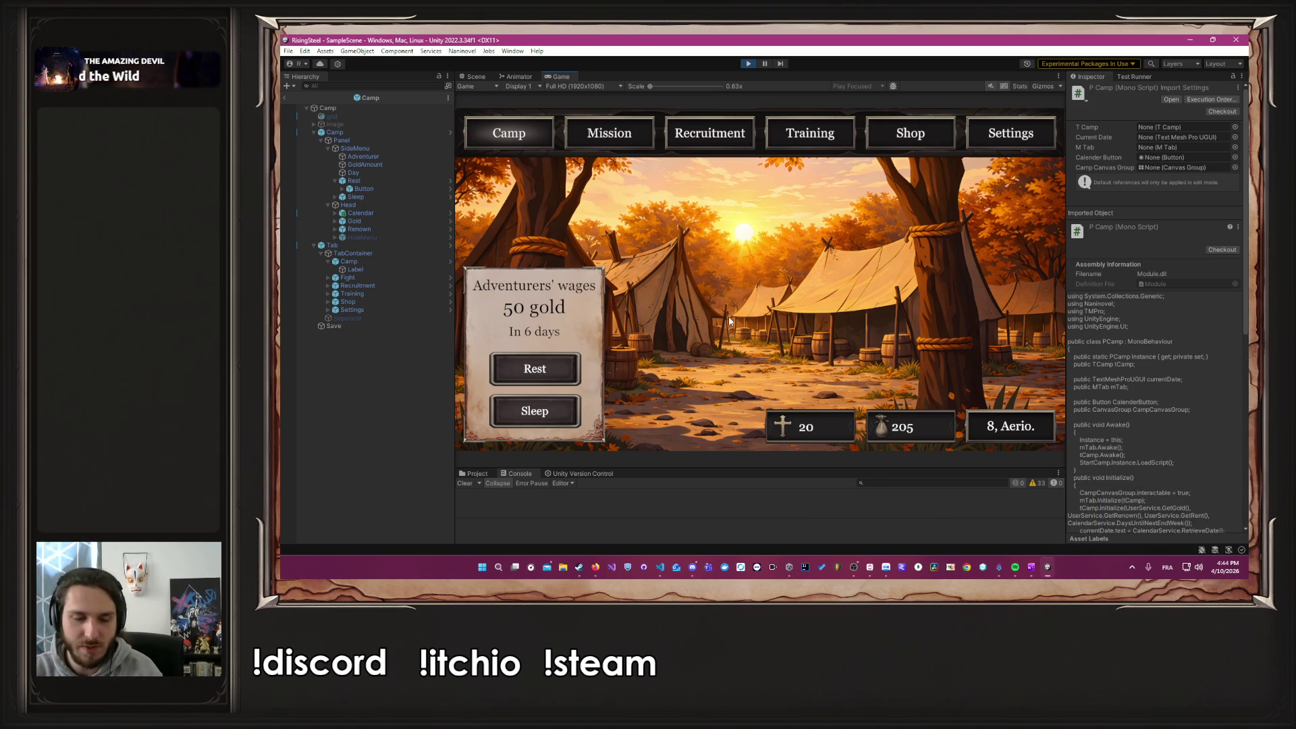
{"action": "key", "text": "alt+Tab"}
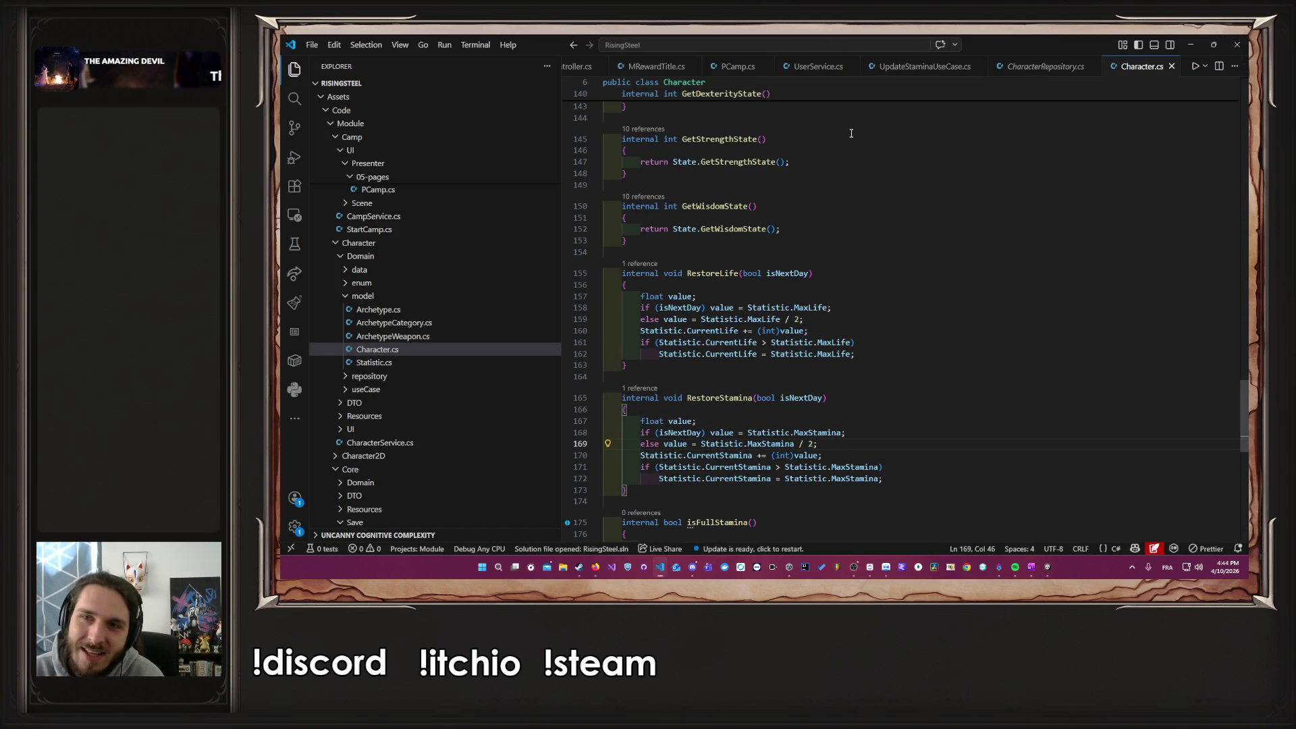
Step: In PCamp.cs, move the period and day advance above the character restore calls
{"action": "left_click", "coordinate": [1032, 64]}
{"action": "left_click", "coordinate": [881, 67]}
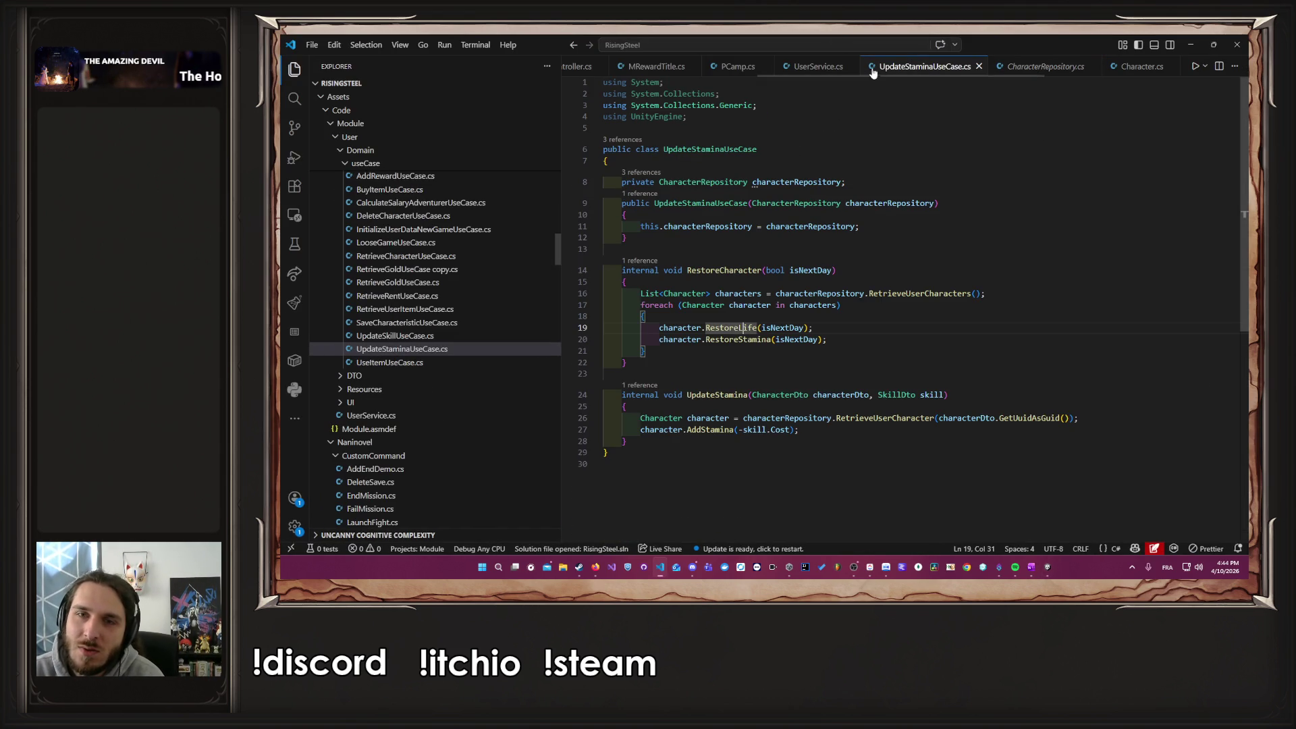
{"action": "left_click", "coordinate": [815, 67]}
{"action": "left_click", "coordinate": [921, 67]}
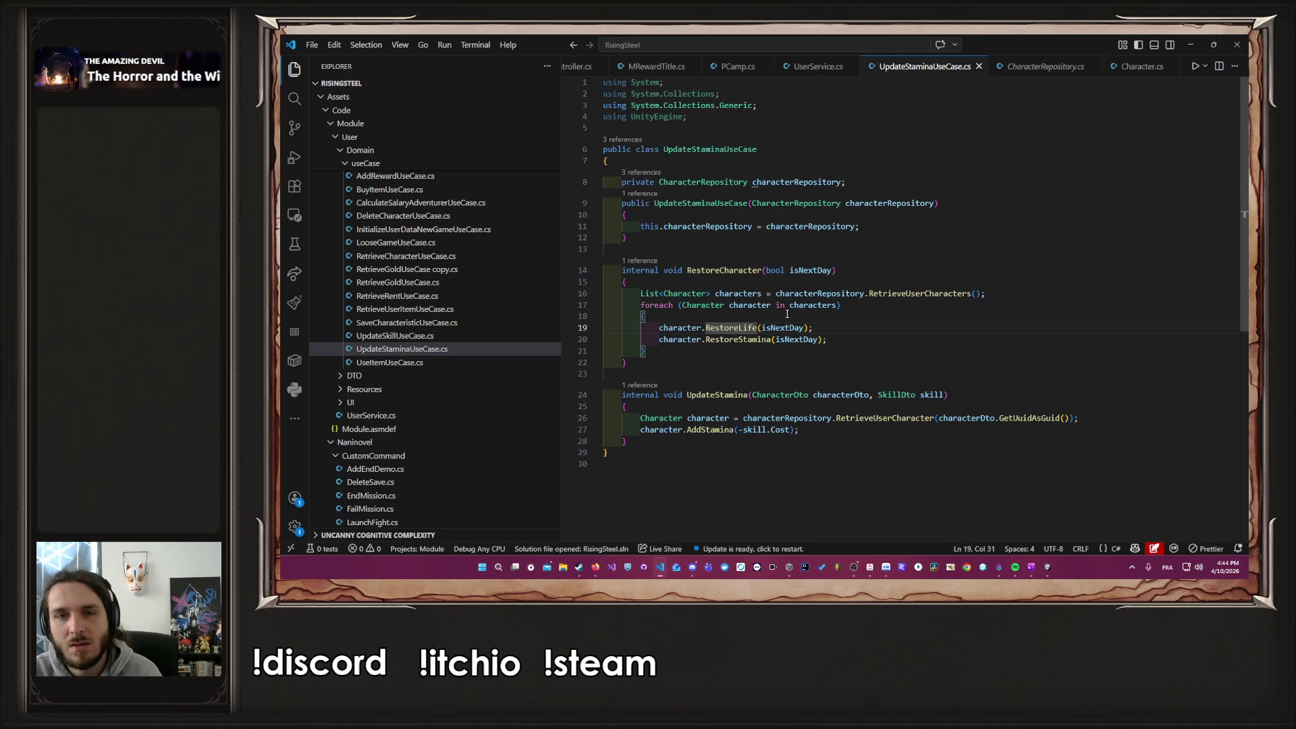
{"action": "left_click", "coordinate": [814, 66]}
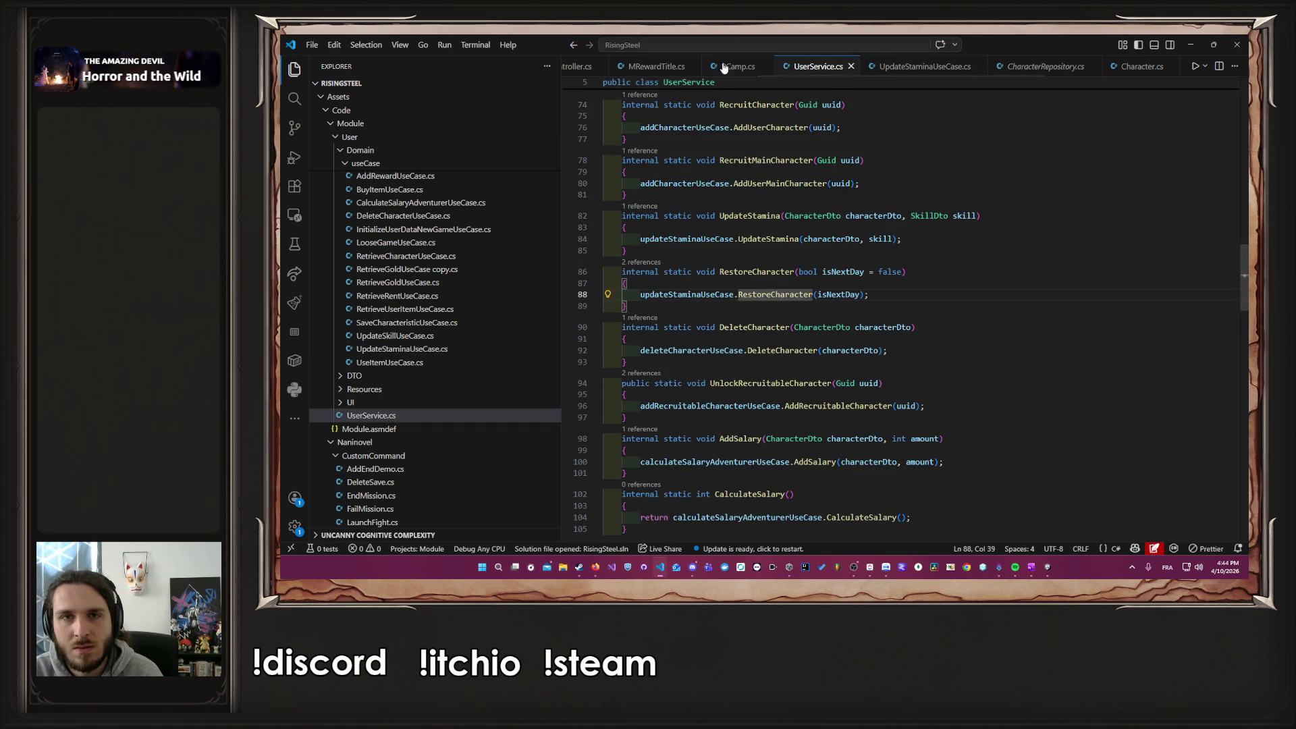
{"action": "left_click", "coordinate": [736, 66]}
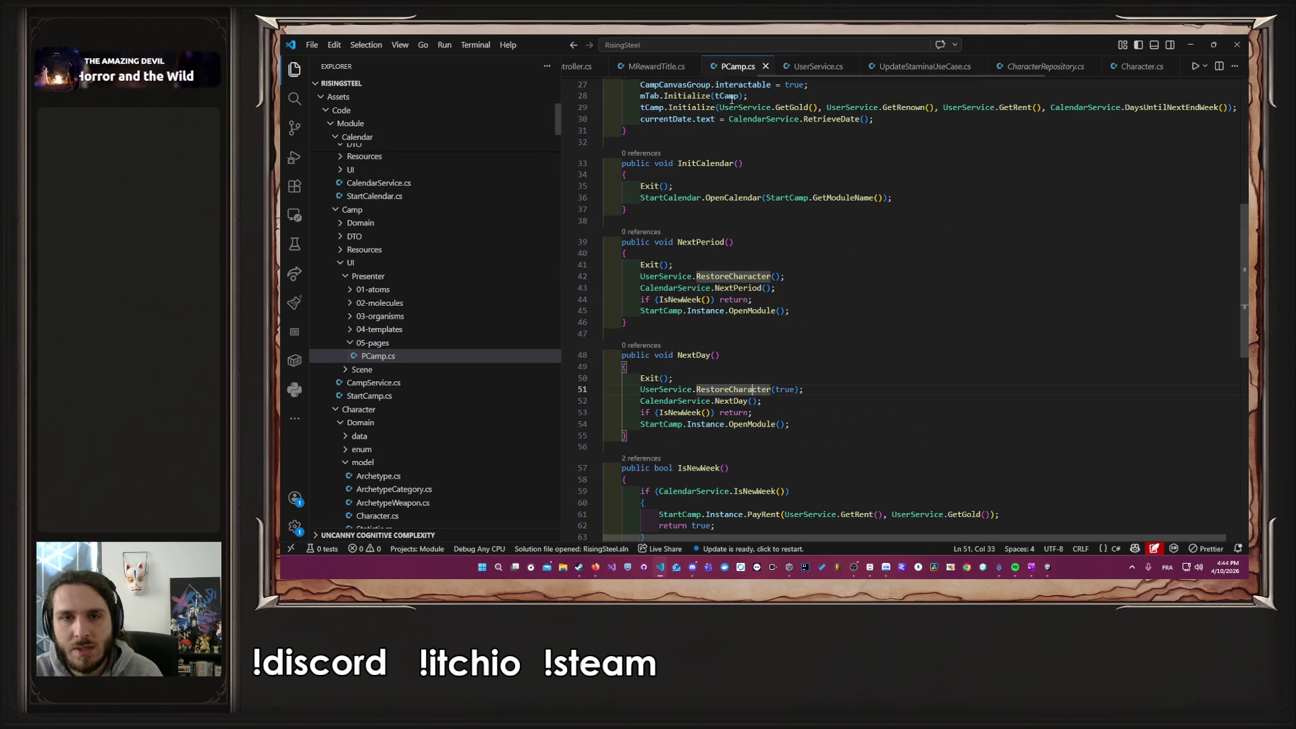
{"action": "left_click", "coordinate": [800, 288]}
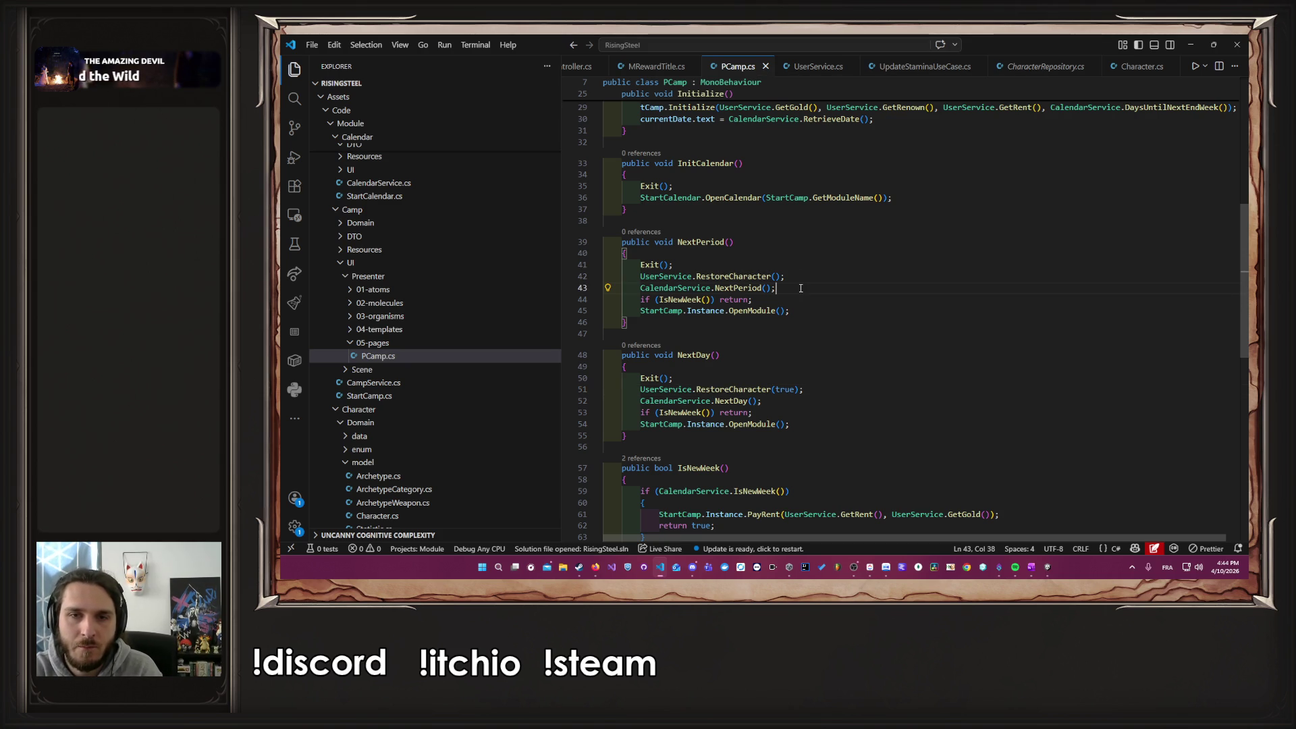
{"action": "key", "text": "alt+Up"}
{"action": "key", "text": "Down"}
{"action": "key", "text": "Down"}
{"action": "key", "text": "Down"}
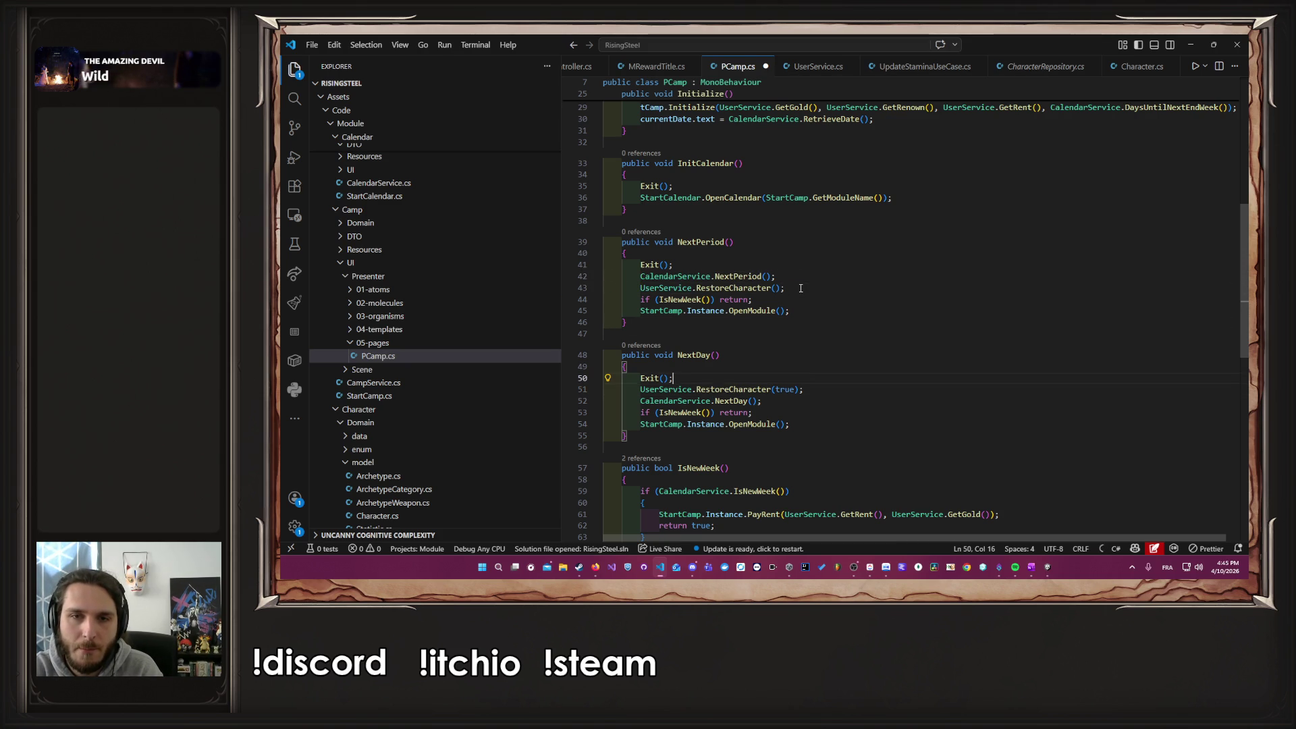
{"action": "key", "text": "alt+Up"}
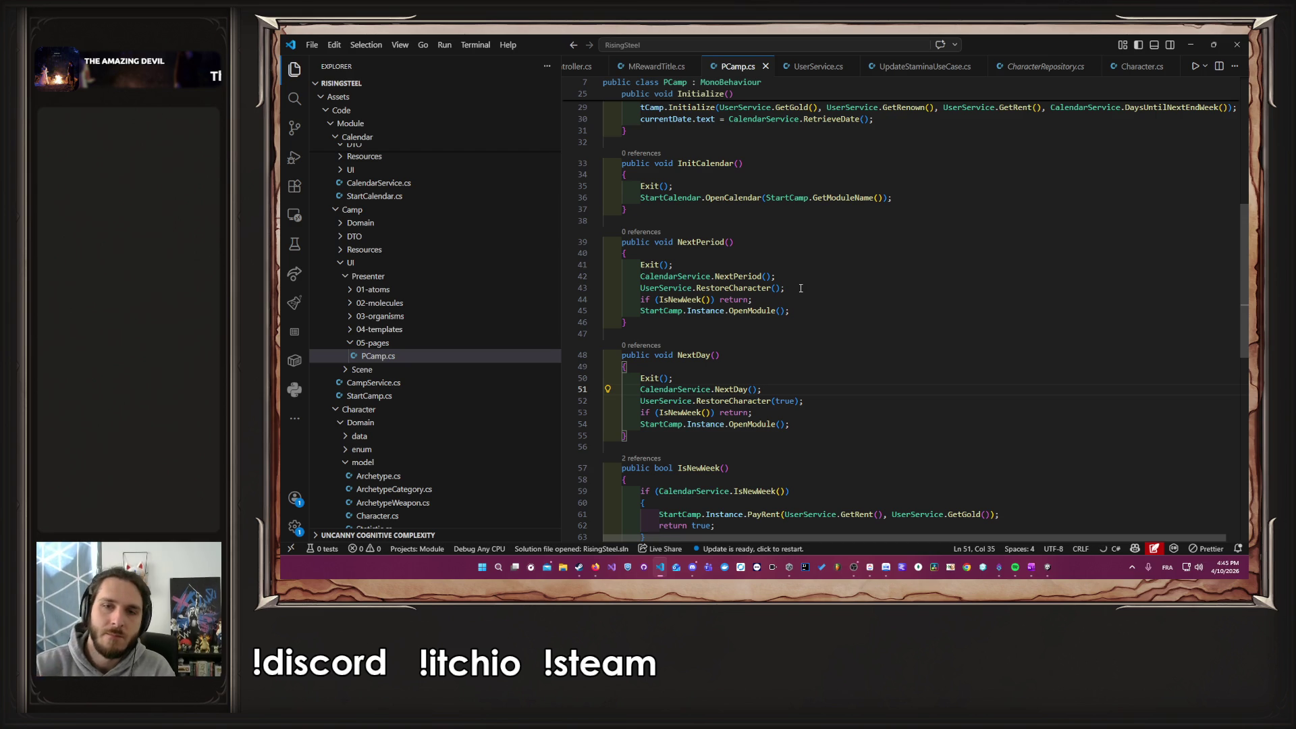
Step: Remove the isNextDay parameter from RestoreCharacter in UserService and UpdateStaminaUseCase
{"action": "double_click", "coordinate": [788, 401]}
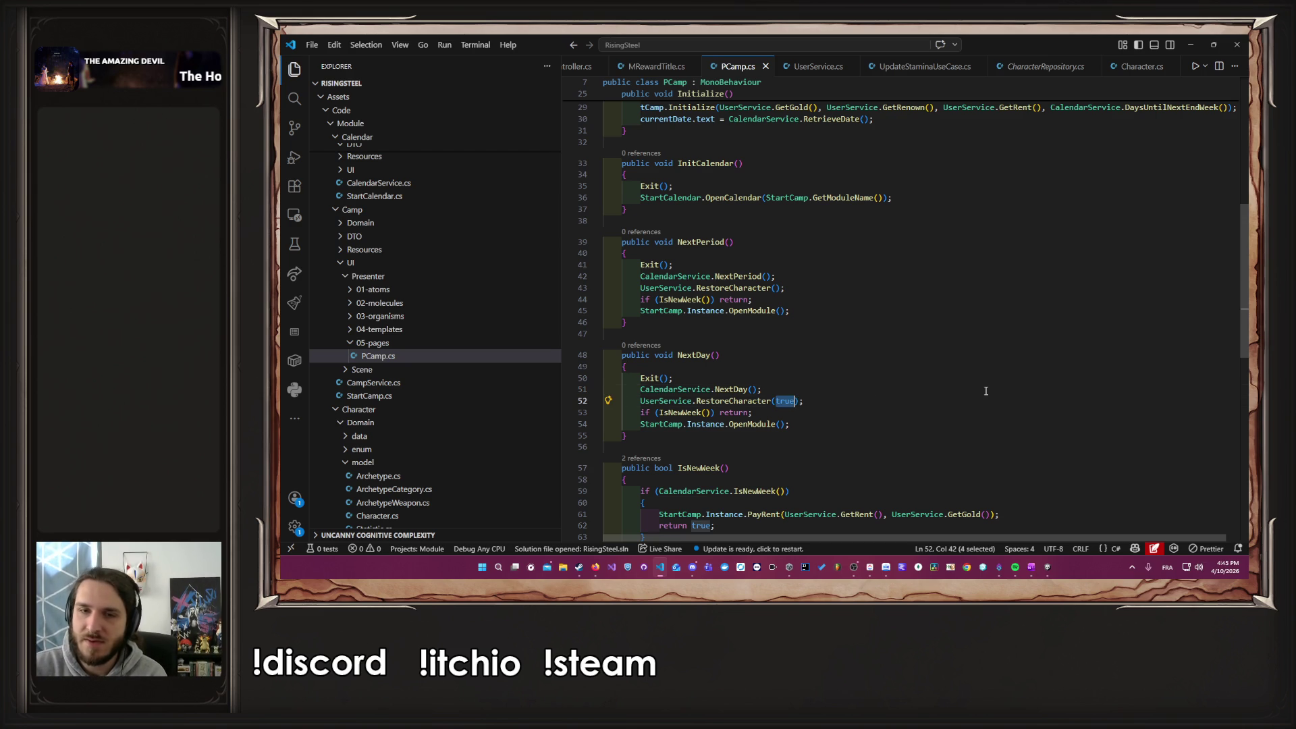
{"action": "left_click", "coordinate": [725, 404], "text": "ctrl"}
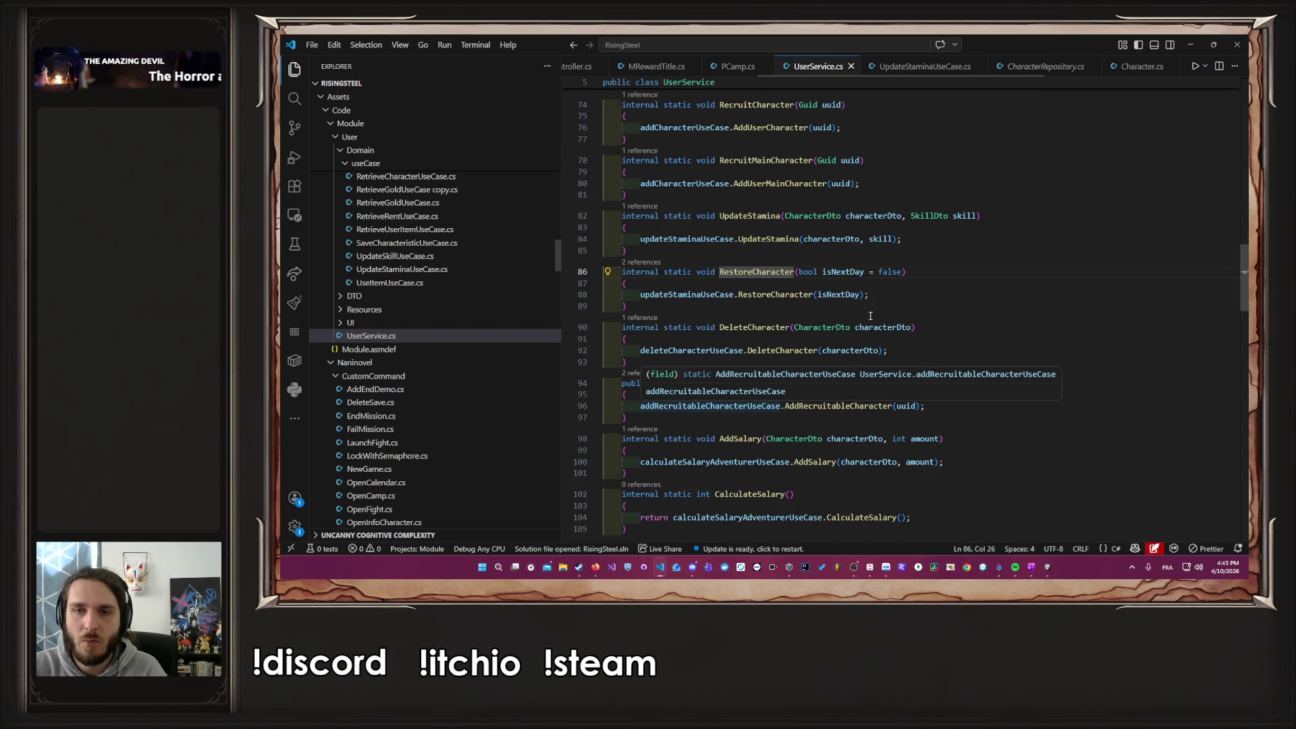
{"action": "left_click_drag", "start_coordinate": [904, 272], "coordinate": [798, 272]}
{"action": "key", "text": "BackSpace"}
{"action": "left_click", "coordinate": [808, 298], "text": "ctrl"}
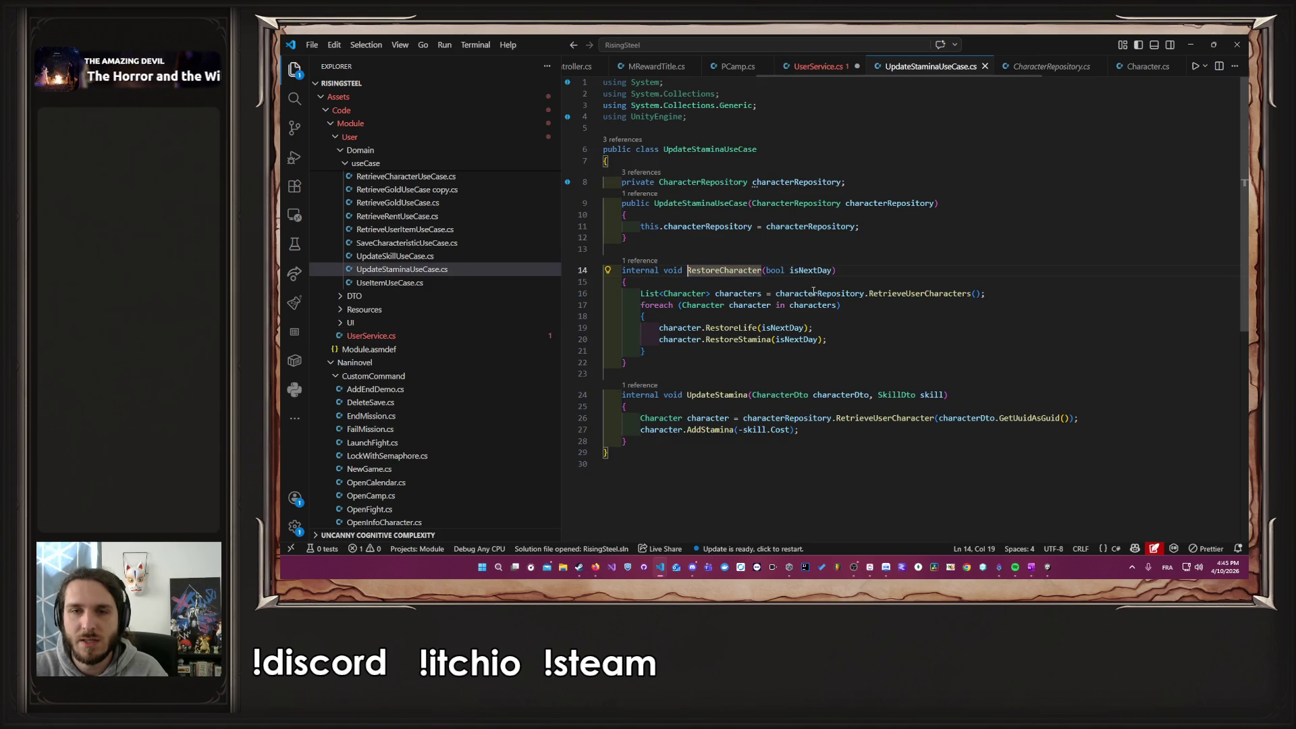
{"action": "left_click_drag", "start_coordinate": [834, 271], "coordinate": [765, 271]}
{"action": "key", "text": "BackSpace"}
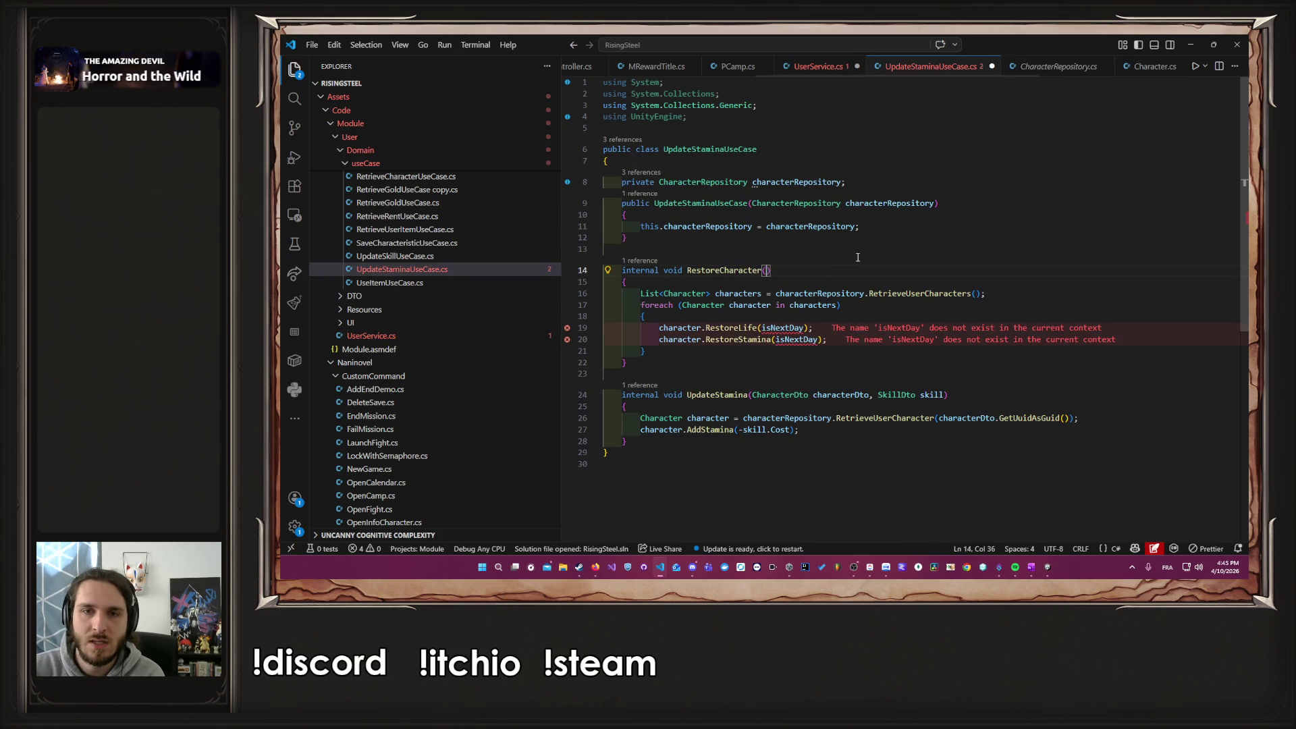
Step: Add 'bool isNextDay = ' as RestoreCharacter's first line, leaving the value blank
{"action": "left_click", "coordinate": [861, 260]}
{"action": "key", "text": "Down"}
{"action": "key", "text": "Down"}
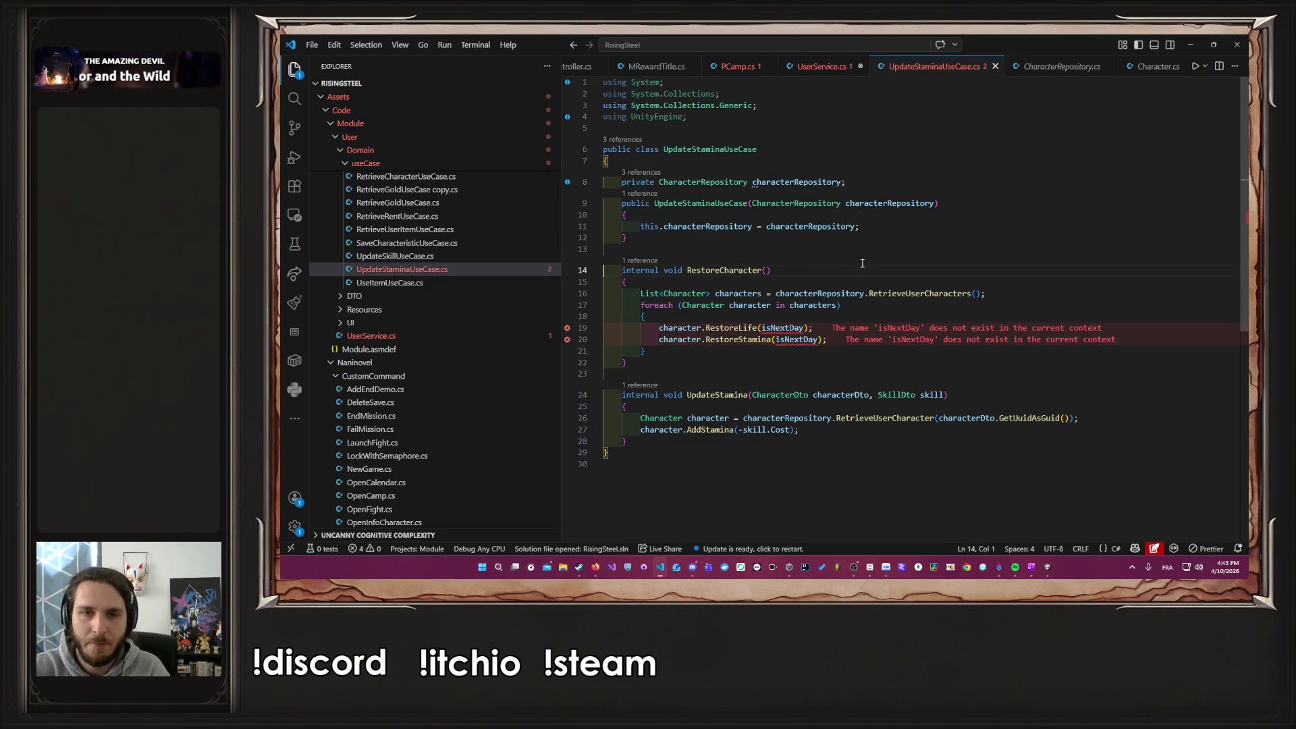
{"action": "key", "text": "Return"}
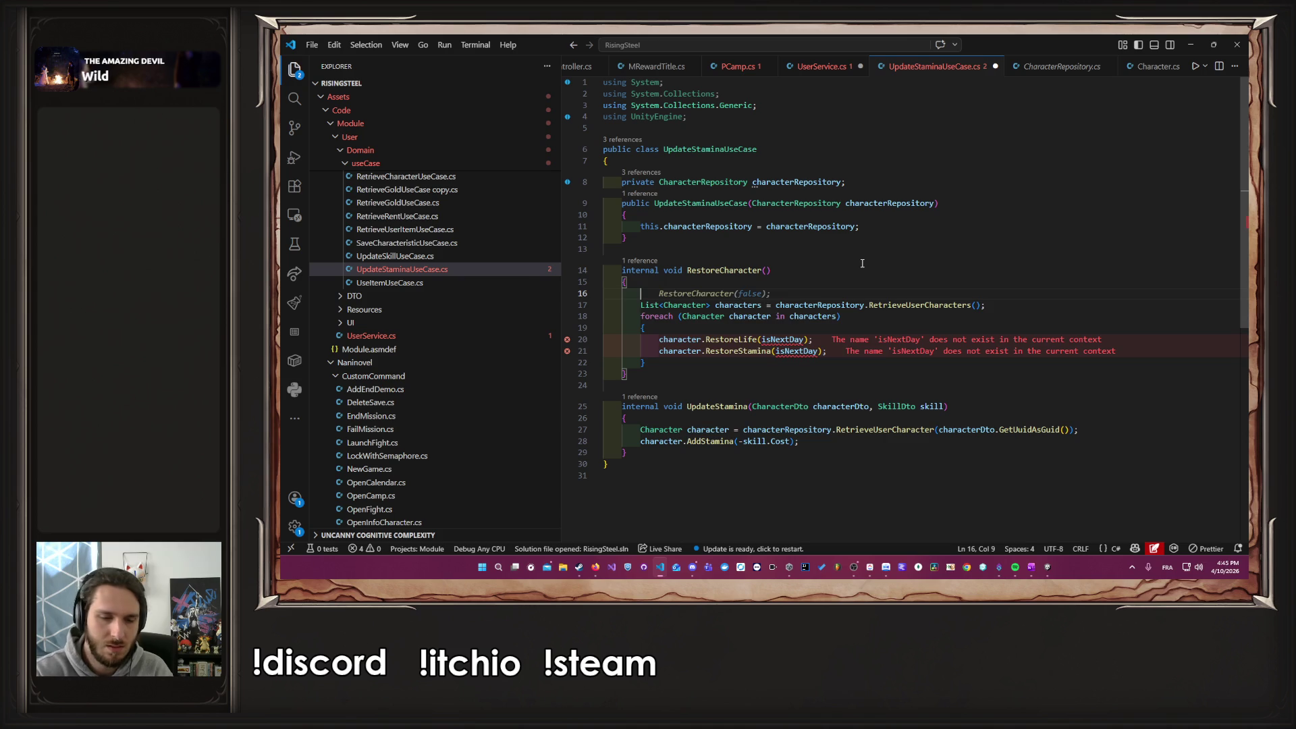
{"action": "type", "text": "isNext"}
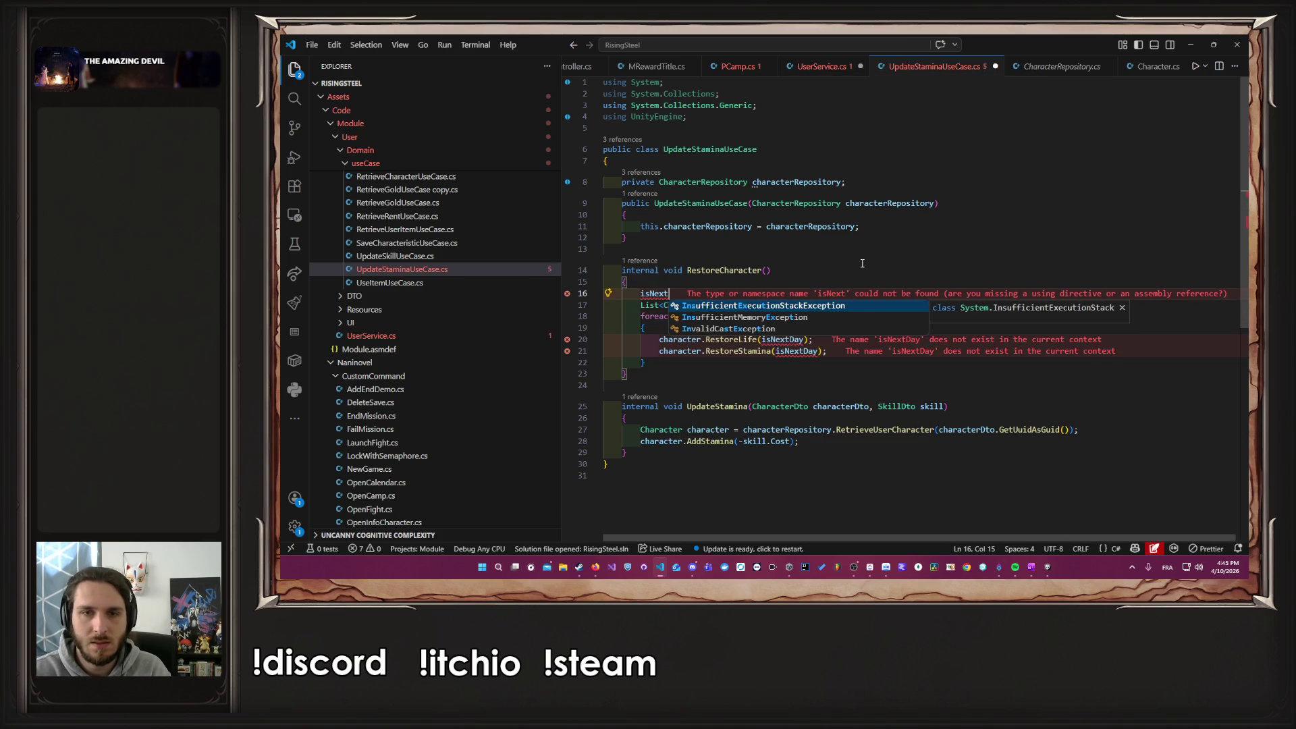
{"action": "type", "text": "Day = false;"}
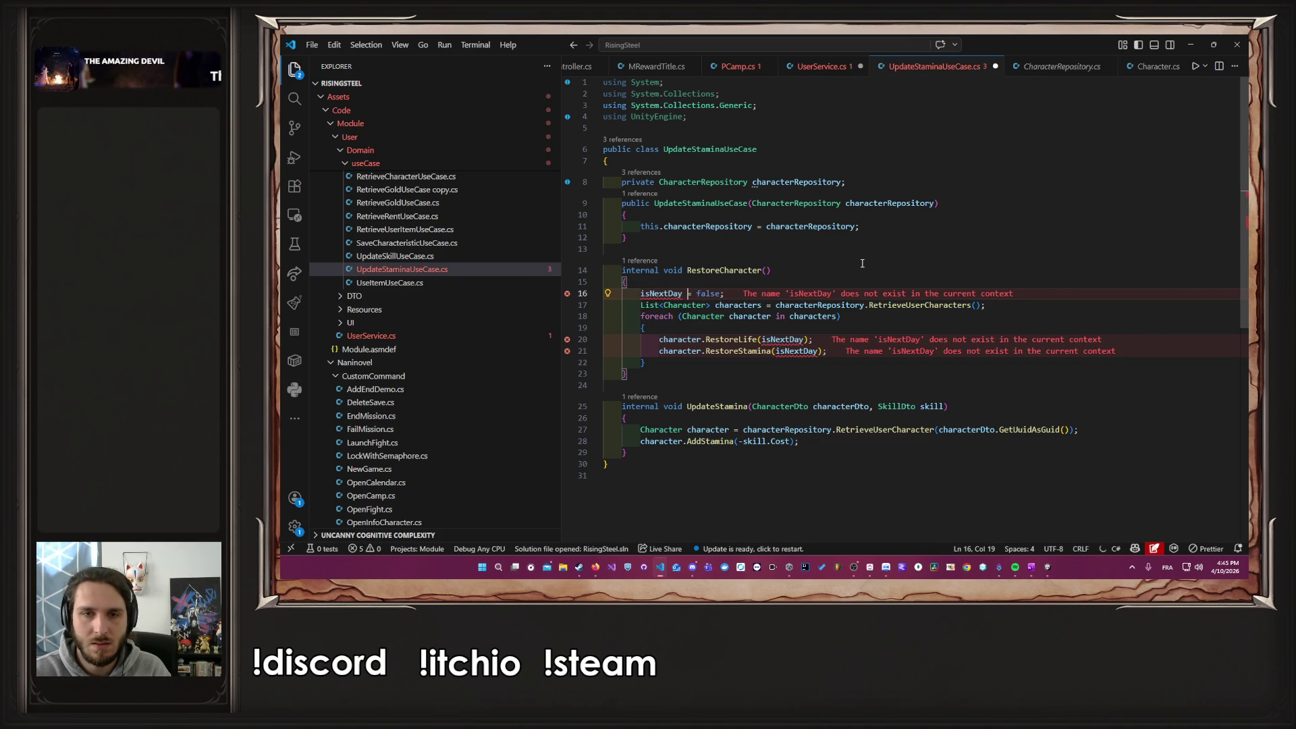
{"action": "type", "text": "bool"}
{"action": "key", "text": "ctrl+Right"}
{"action": "key", "text": "ctrl+Right"}
{"action": "key", "text": "ctrl+Right"}
{"action": "key", "text": "ctrl+shift+Left"}
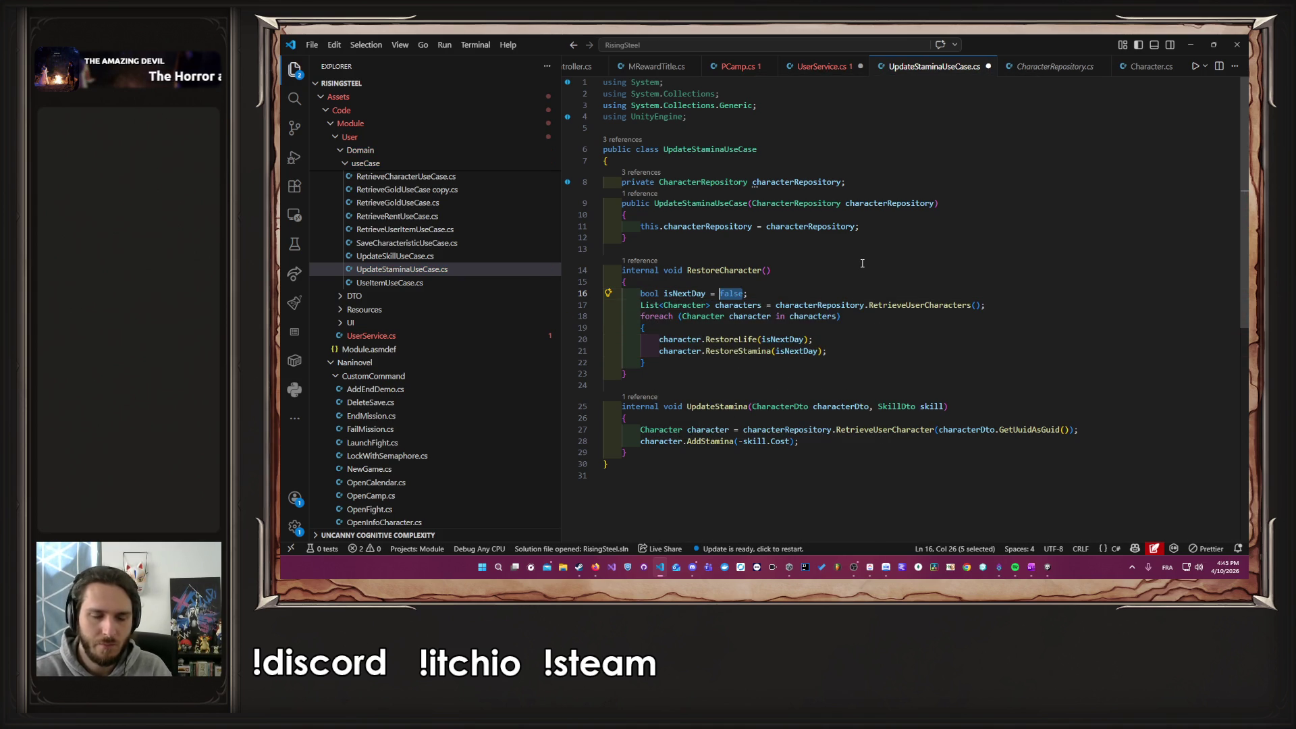
{"action": "key", "text": "BackSpace"}
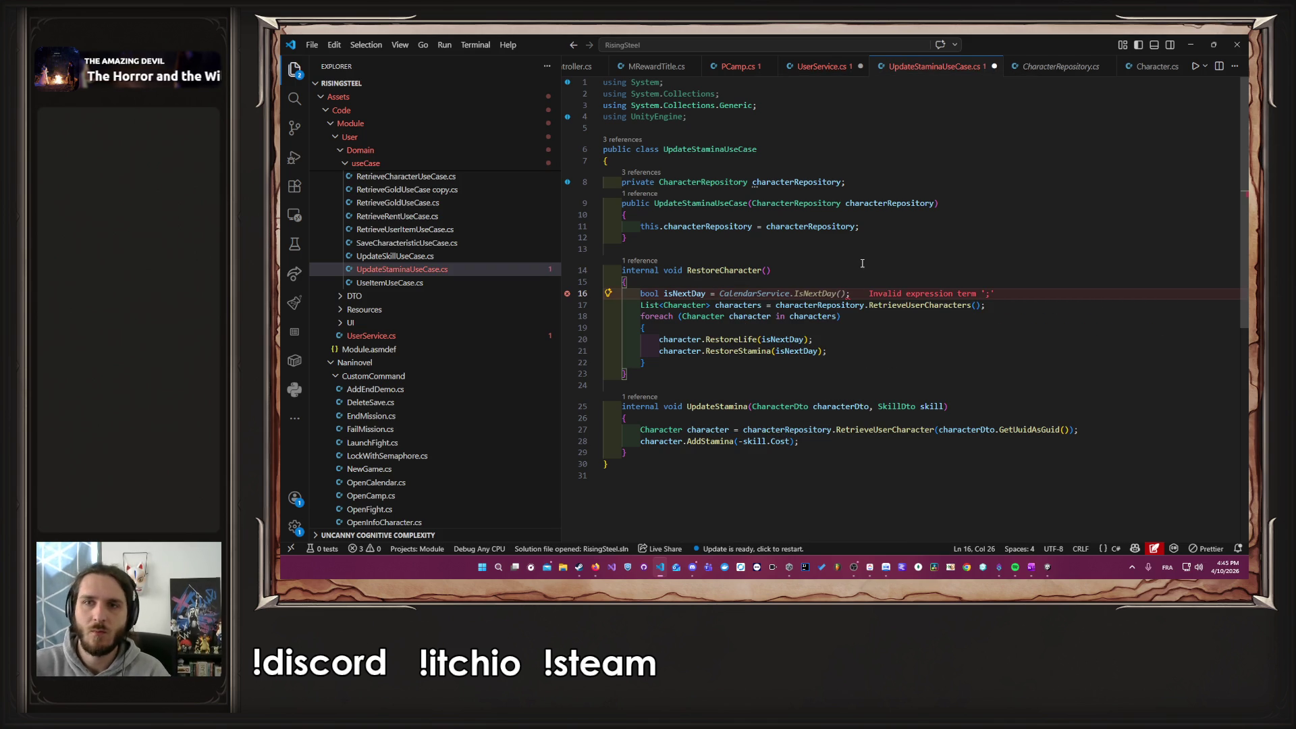
Step: In PCamp.cs, drop the true argument and pass CalendarService.RetrieveCalendar() into NextPeriod's RestoreCharacter call
{"action": "left_click", "coordinate": [738, 66]}
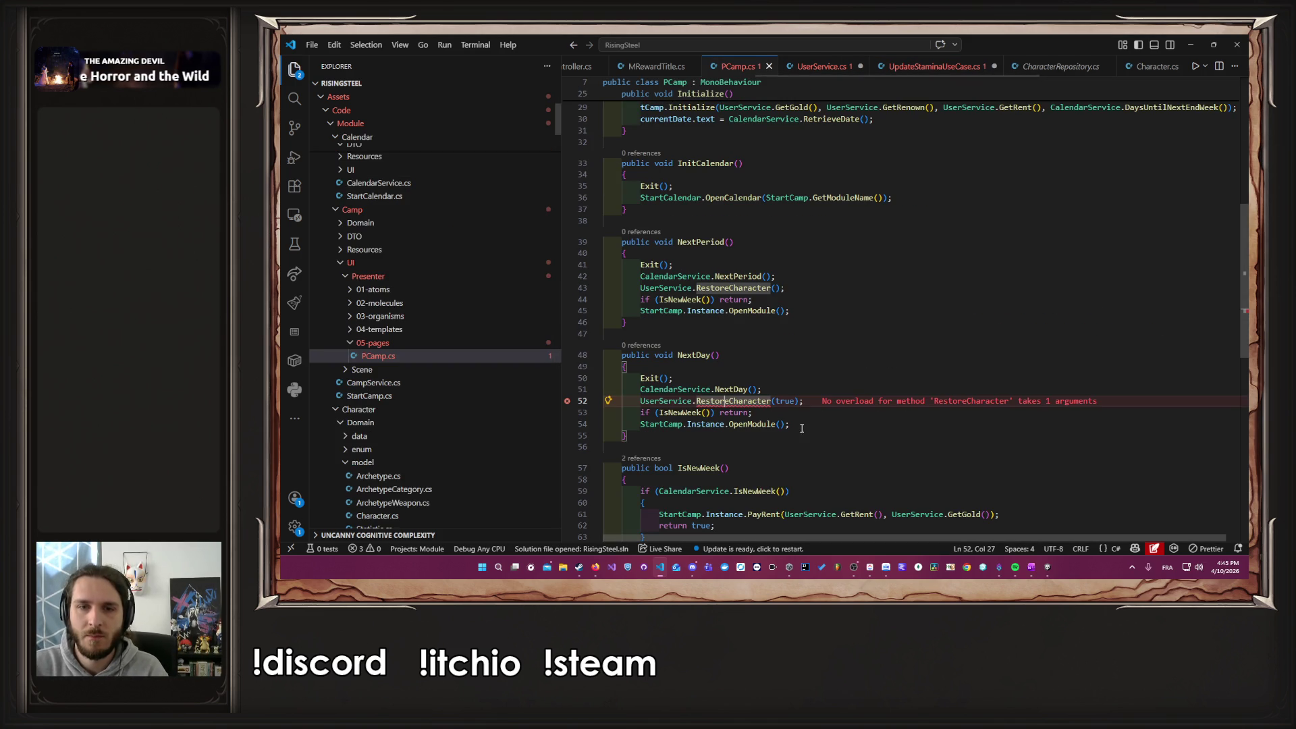
{"action": "double_click", "coordinate": [791, 402]}
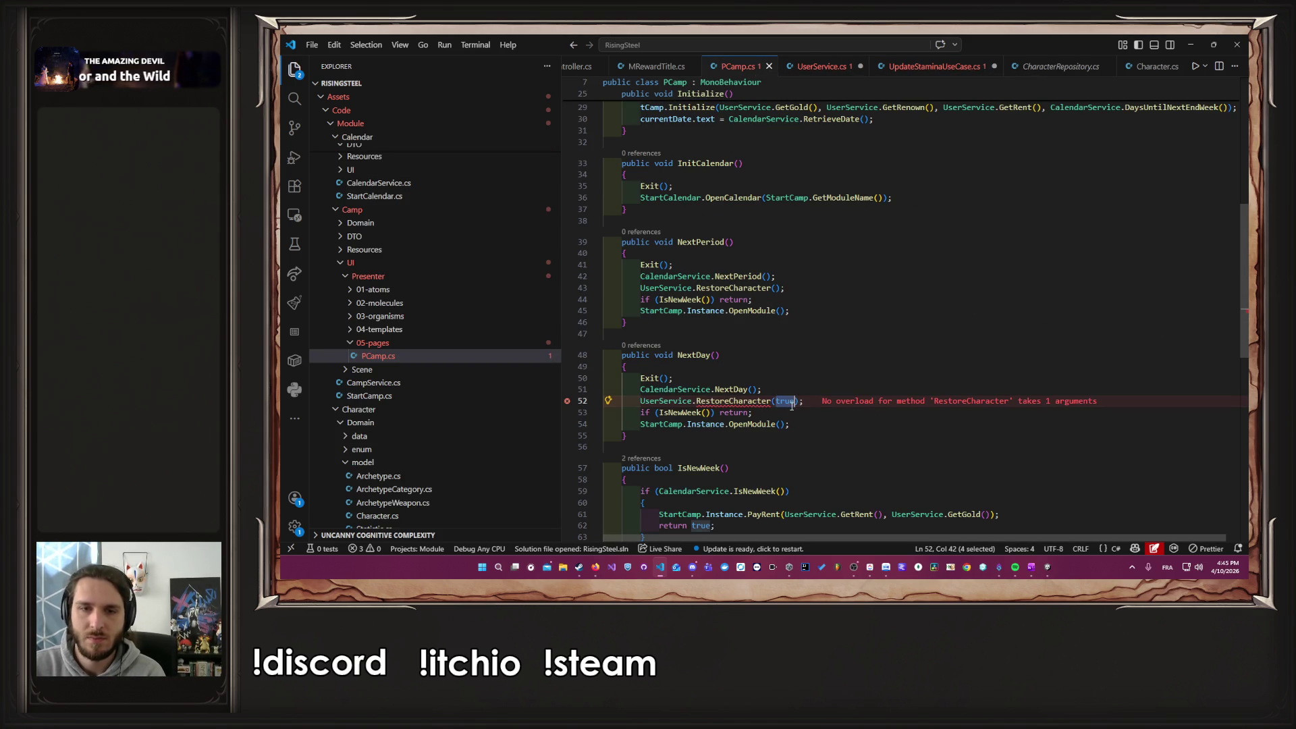
{"action": "key", "text": "BackSpace"}
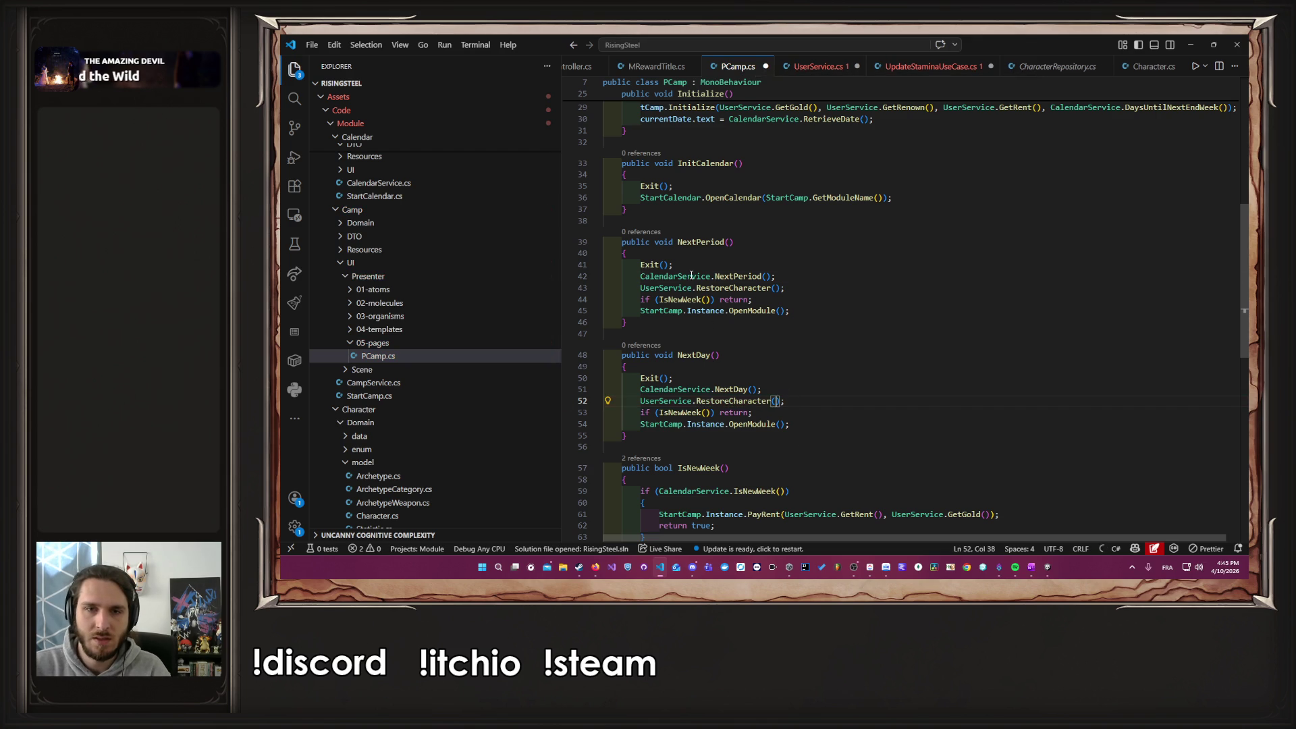
{"action": "key", "text": "Up"}
{"action": "key", "text": "Up"}
{"action": "key", "text": "Up"}
{"action": "key", "text": "Home"}
{"action": "key", "text": "ctrl+shift+Right"}
{"action": "key", "text": "ctrl+c"}
{"action": "left_click", "coordinate": [775, 288]}
{"action": "key", "text": "ctrl+v"}
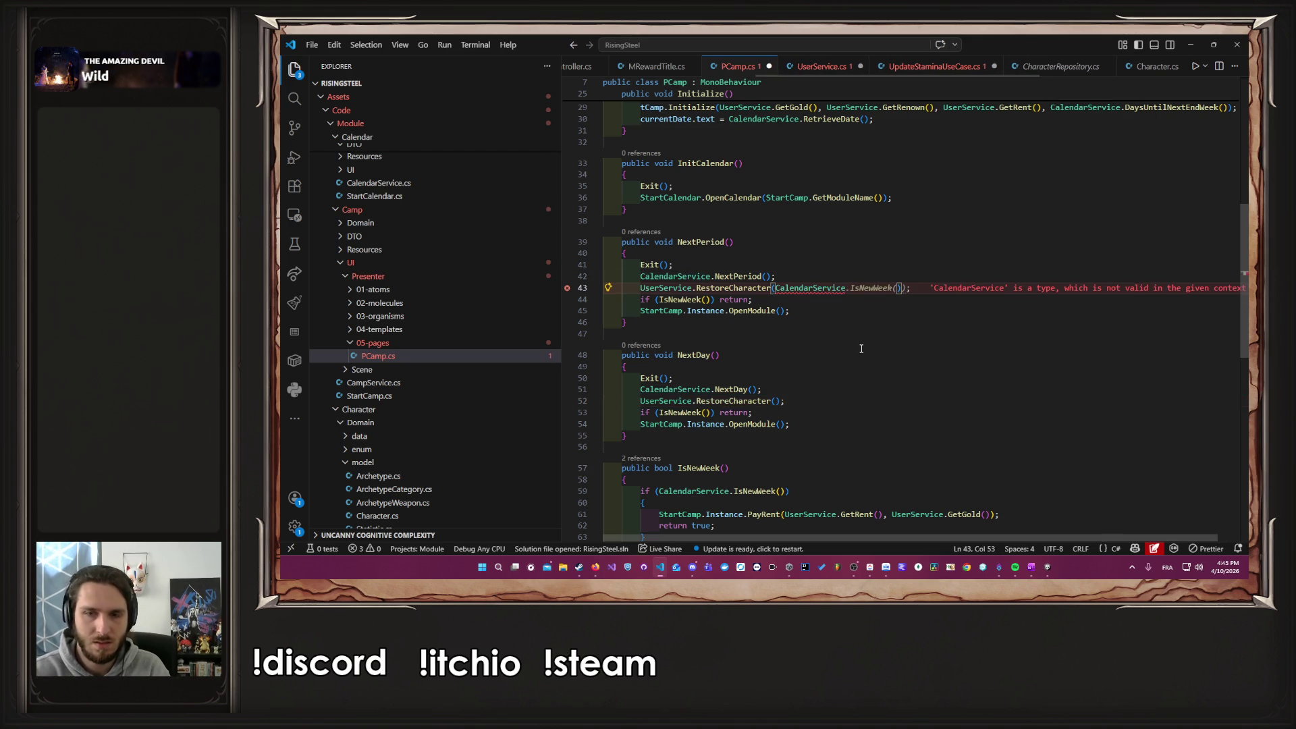
{"action": "type", "text": ".C"}
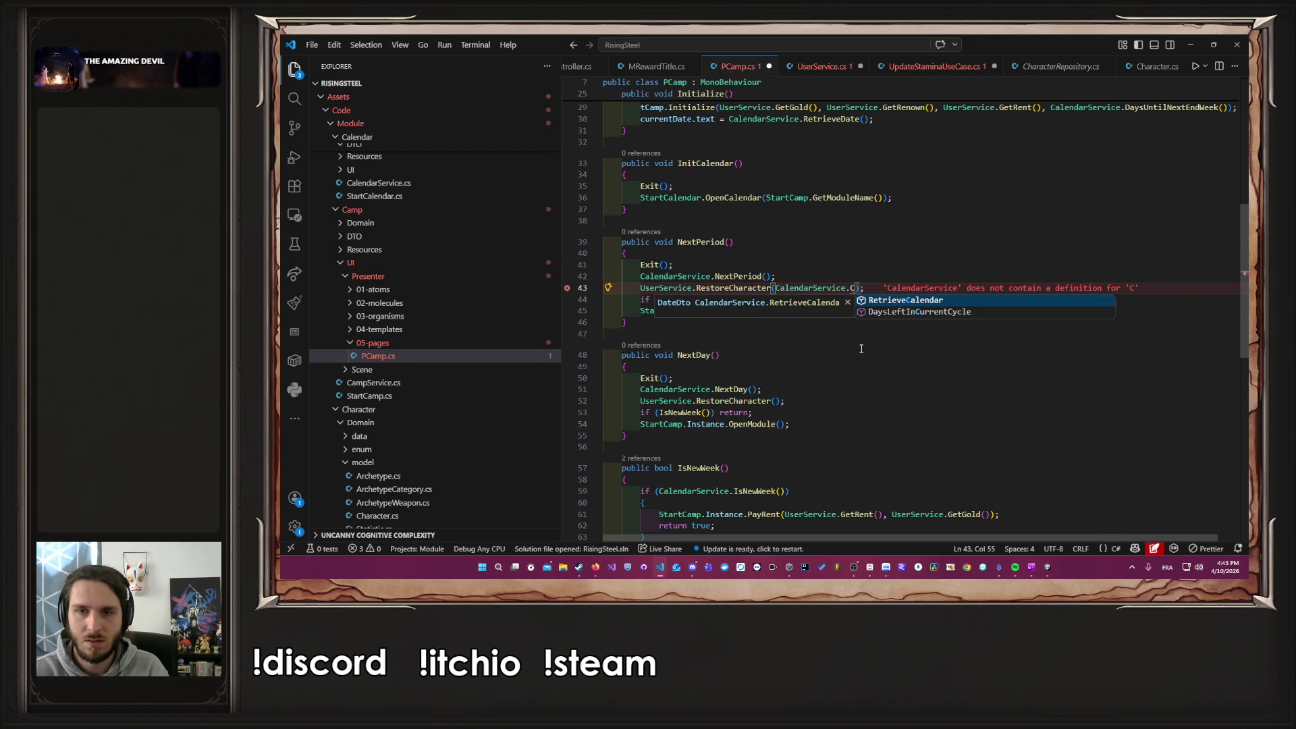
{"action": "key", "text": "BackSpace"}
{"action": "type", "text": "Retr"}
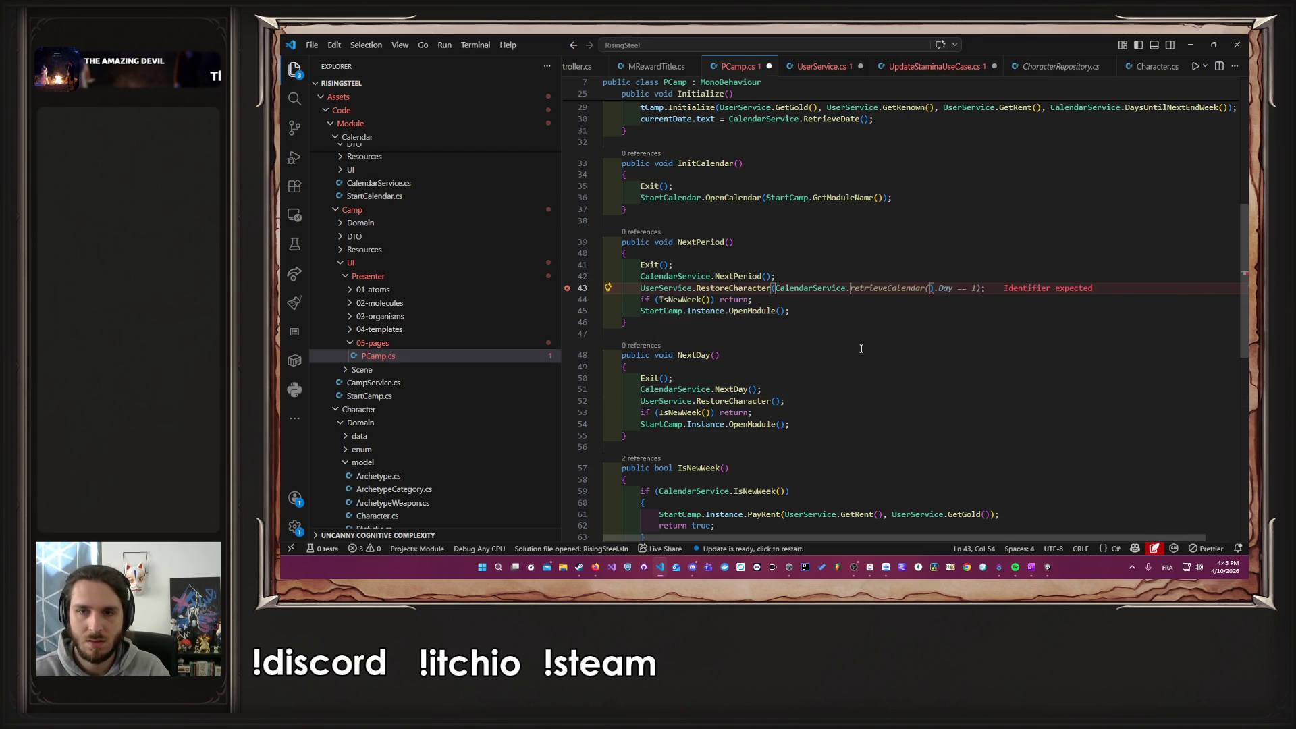
{"action": "key", "text": "Tab"}
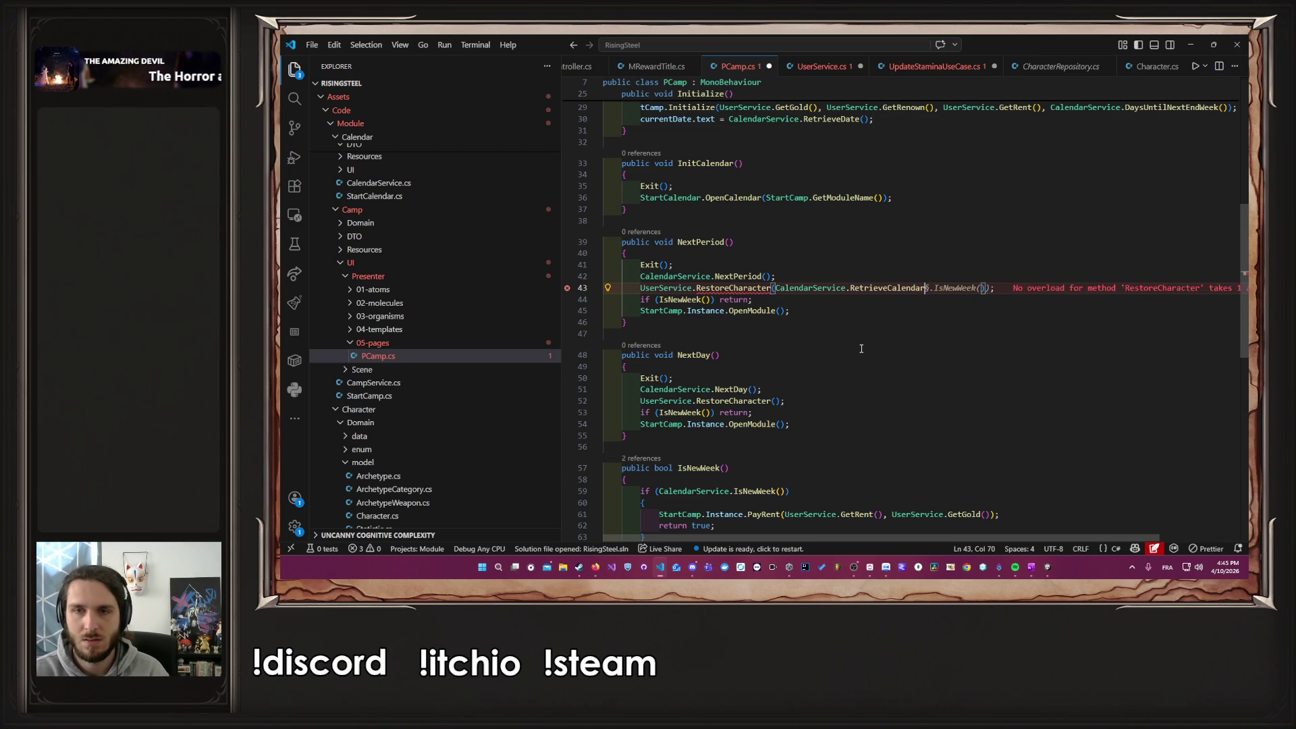
{"action": "key", "text": "Escape"}
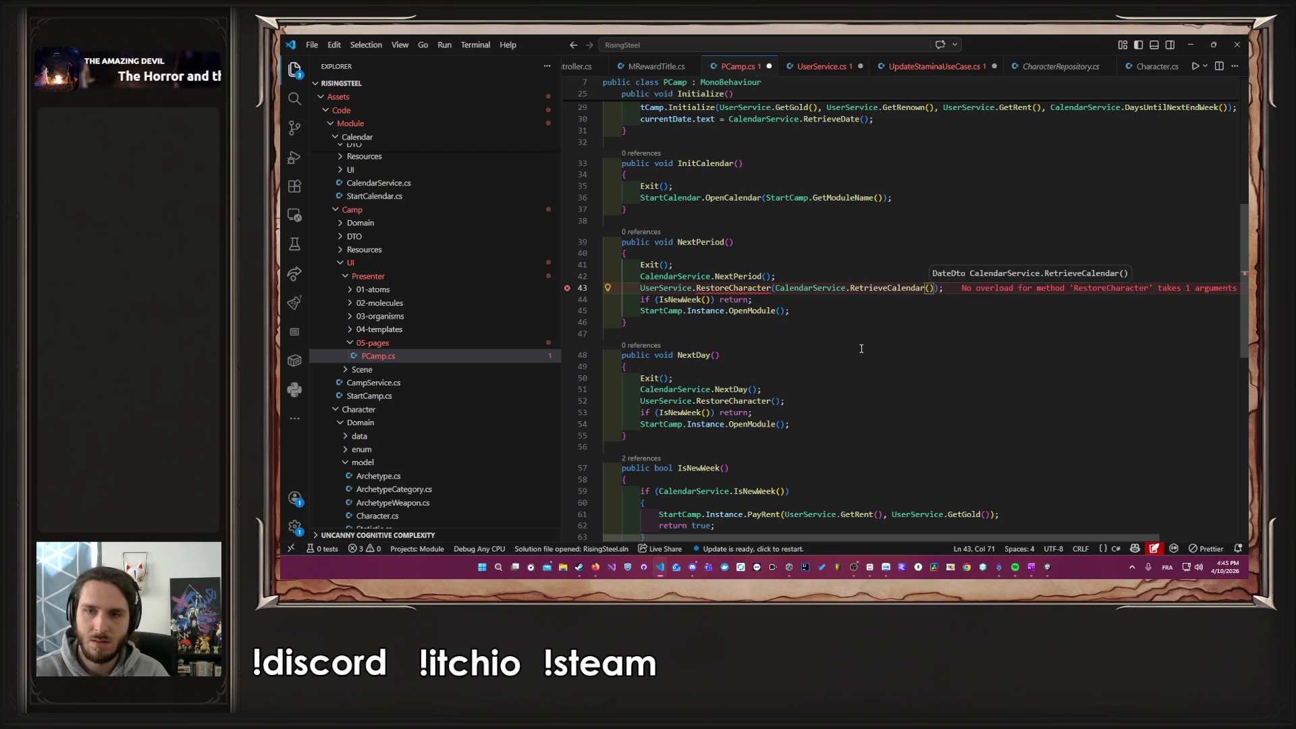
Step: Paste the same calendar argument into NextDay's call, Quick Fix 'Add parameter' for DateDto, and save
{"action": "left_click_drag", "start_coordinate": [775, 288], "coordinate": [935, 287]}
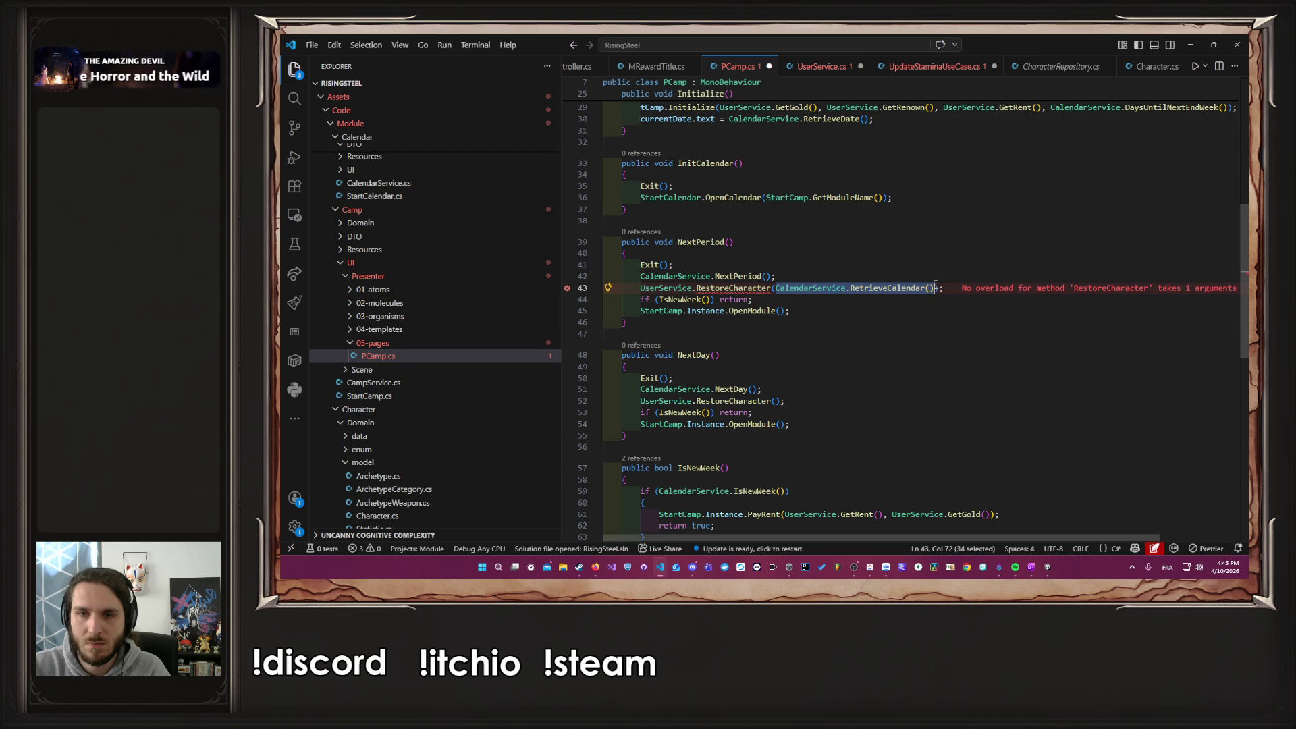
{"action": "left_click", "coordinate": [777, 401]}
{"action": "key", "text": "ctrl+v"}
{"action": "mouse_move", "coordinate": [717, 284]}
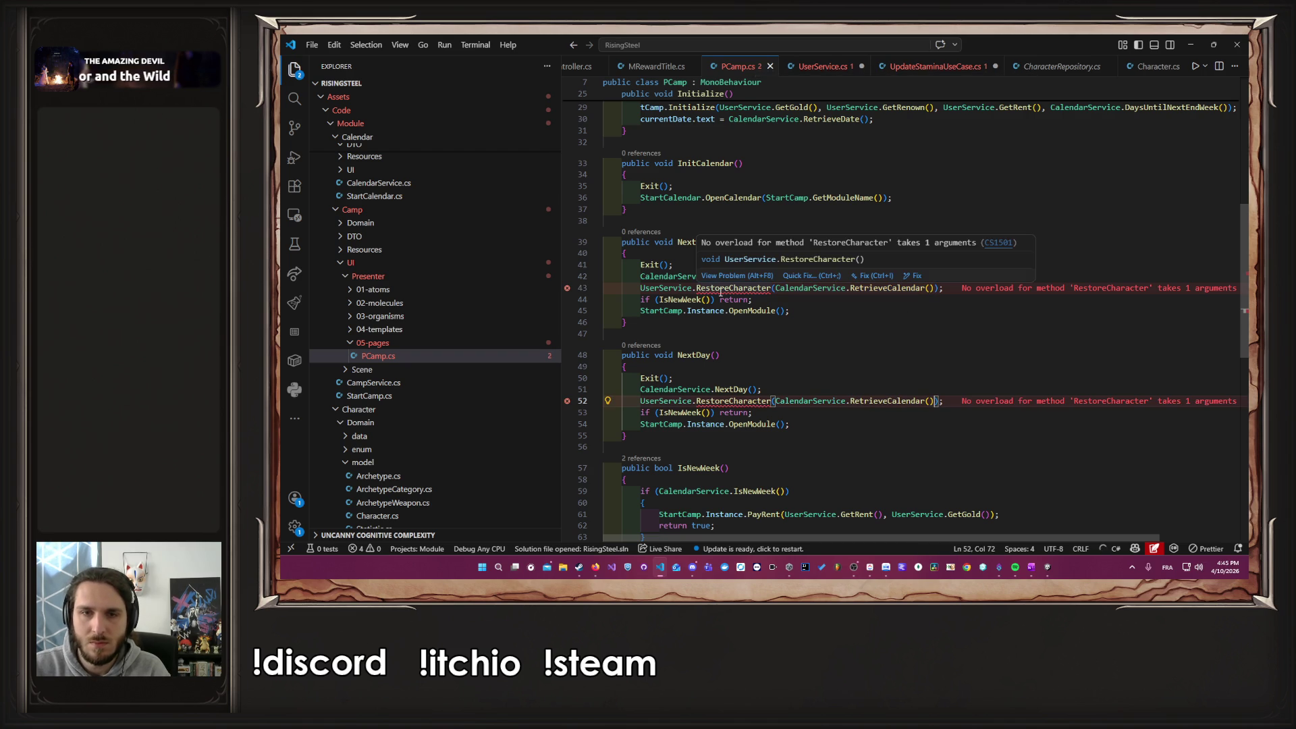
{"action": "left_click", "coordinate": [809, 271]}
{"action": "left_click", "coordinate": [826, 309]}
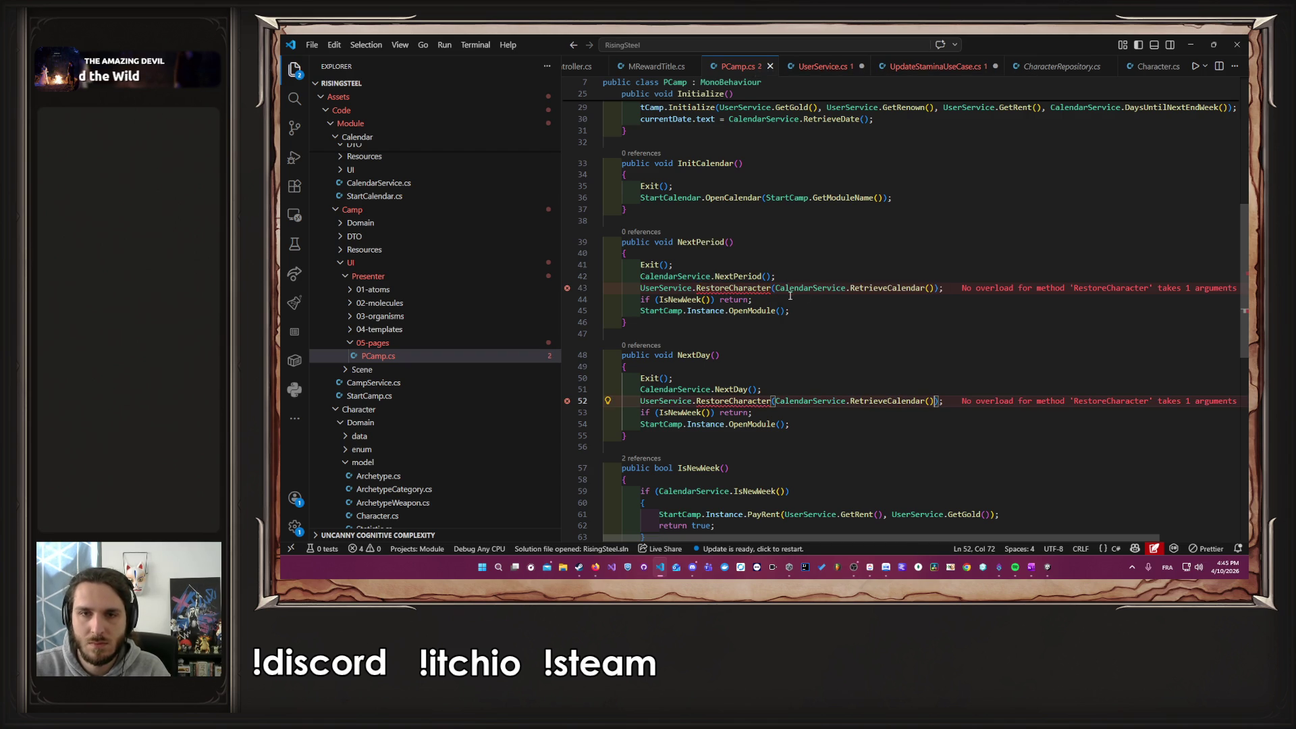
{"action": "key", "text": "ctrl+s"}
{"action": "key", "text": "alt+Left"}
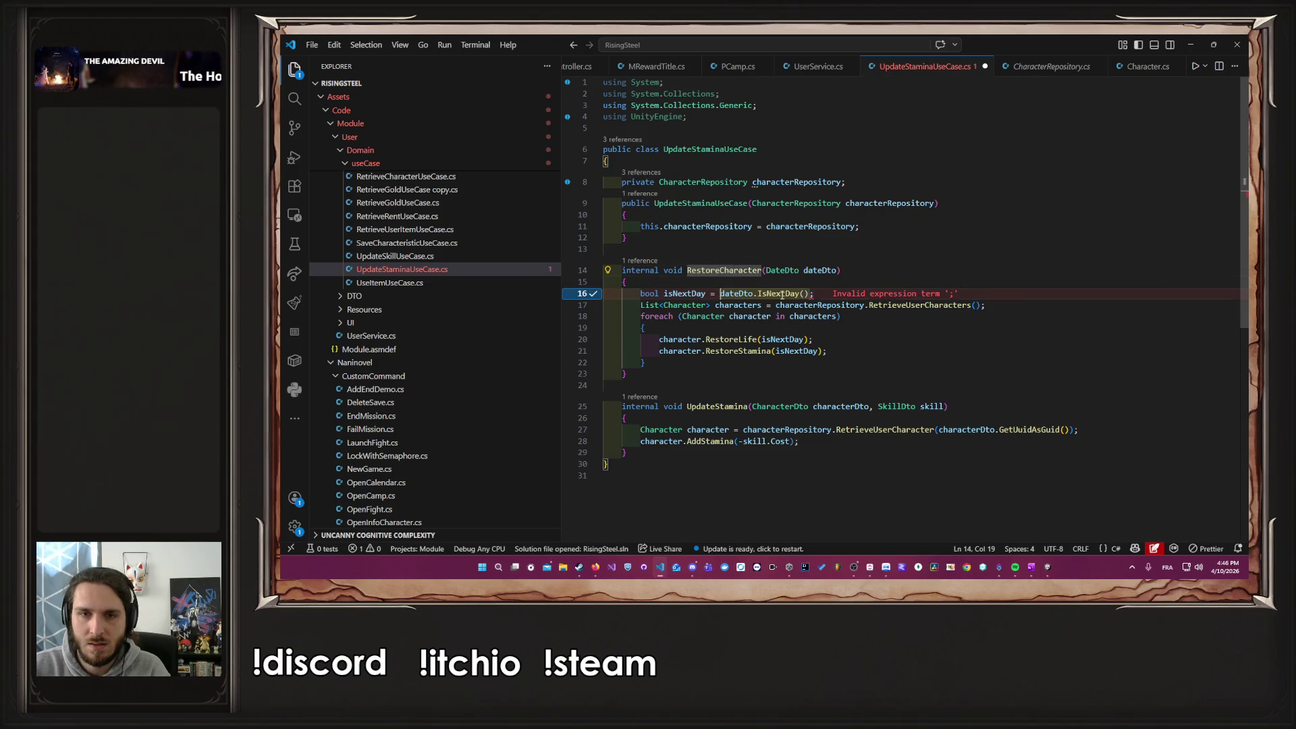
Step: Review the DateDto class, then remove the DateDto parameter from UpdateStaminaUseCase.RestoreCharacter
{"action": "type", "text": "()"}
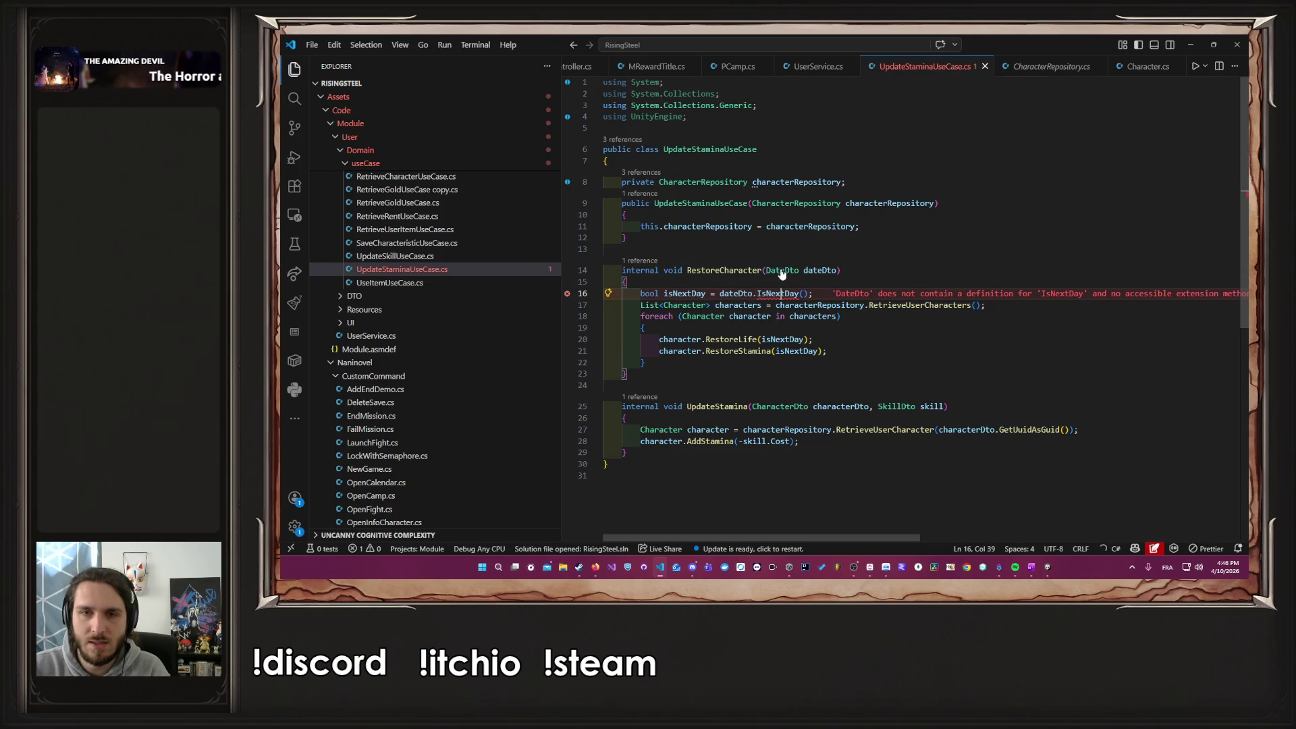
{"action": "left_click", "coordinate": [781, 272], "text": "ctrl"}
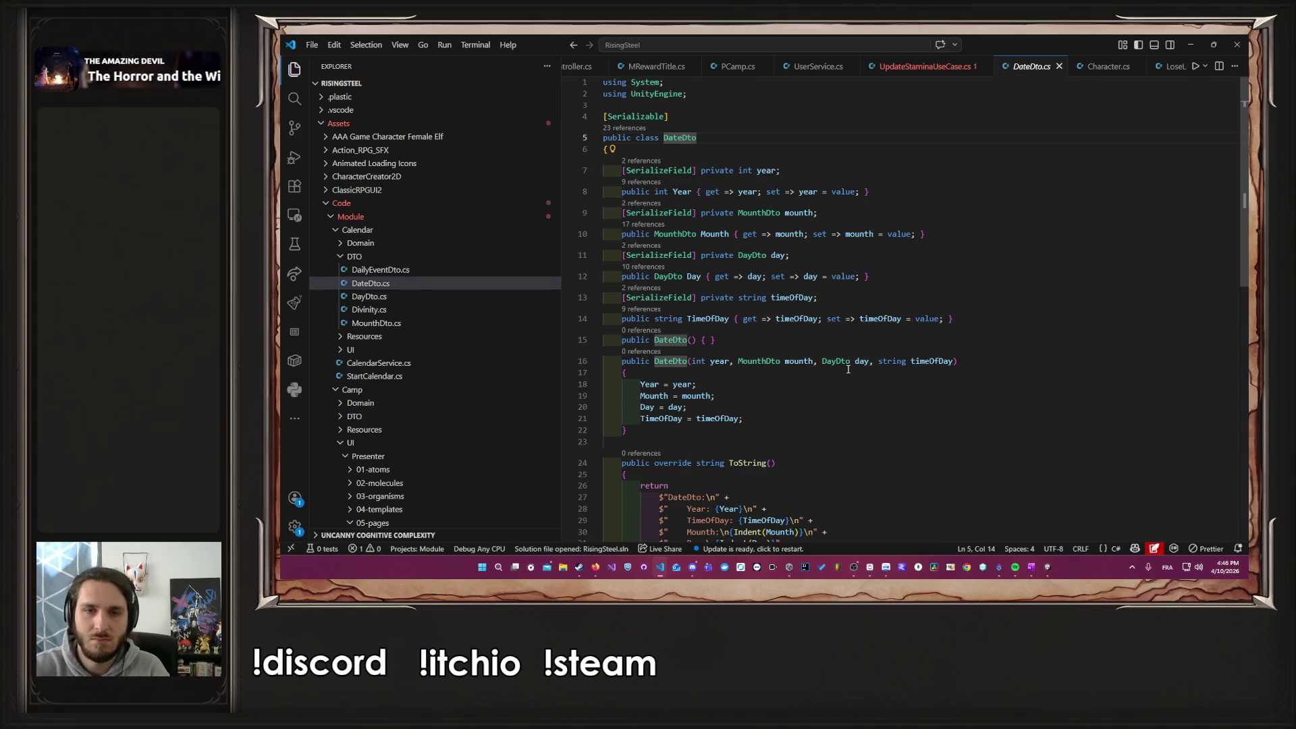
{"action": "key", "text": "alt+Left"}
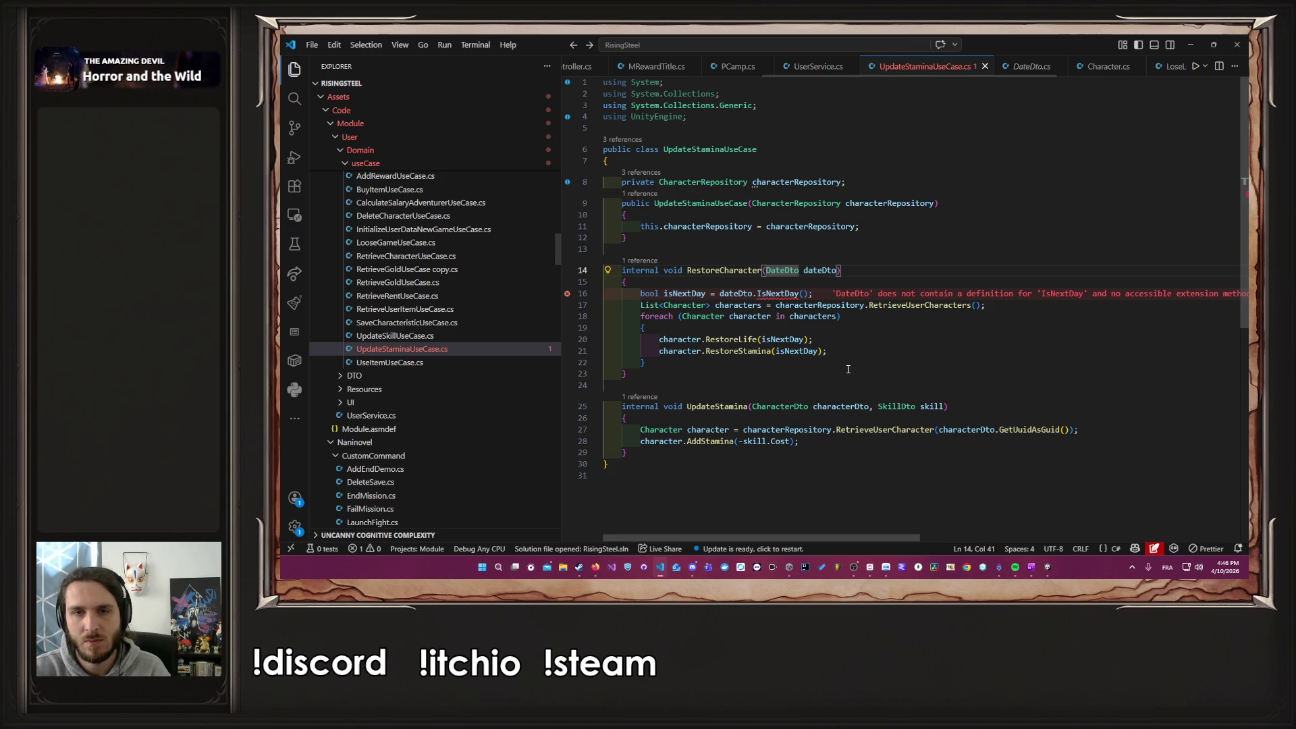
{"action": "key", "text": "ctrl+shift+Left"}
{"action": "key", "text": "ctrl+shift+Left"}
{"action": "key", "text": "ctrl+shift+Left"}
{"action": "key", "text": "Up"}
{"action": "key", "text": "Up"}
{"action": "key", "text": "Home"}
{"action": "key", "text": "Down"}
{"action": "key", "text": "Up"}
{"action": "key", "text": "End"}
{"action": "key", "text": "Left"}
{"action": "key", "text": "ctrl+shift+Left"}
{"action": "key", "text": "ctrl+shift+Left"}
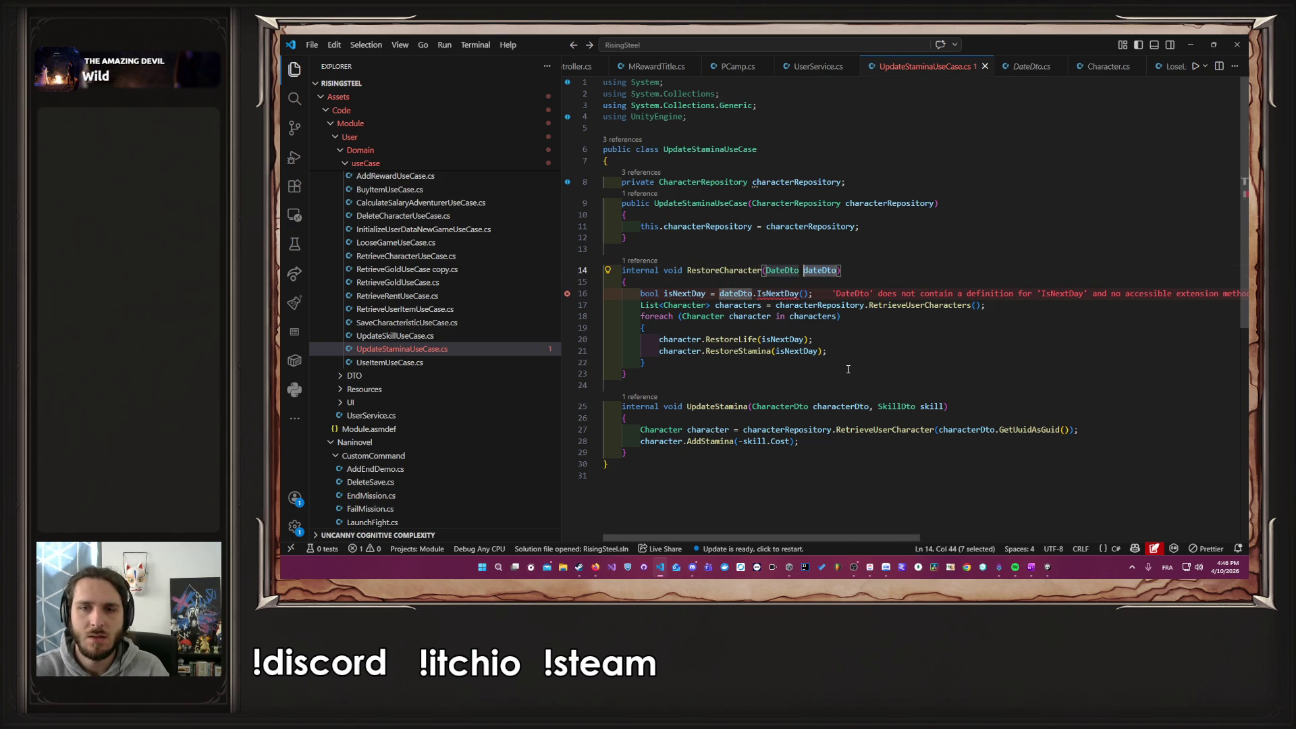
{"action": "key", "text": "BackSpace"}
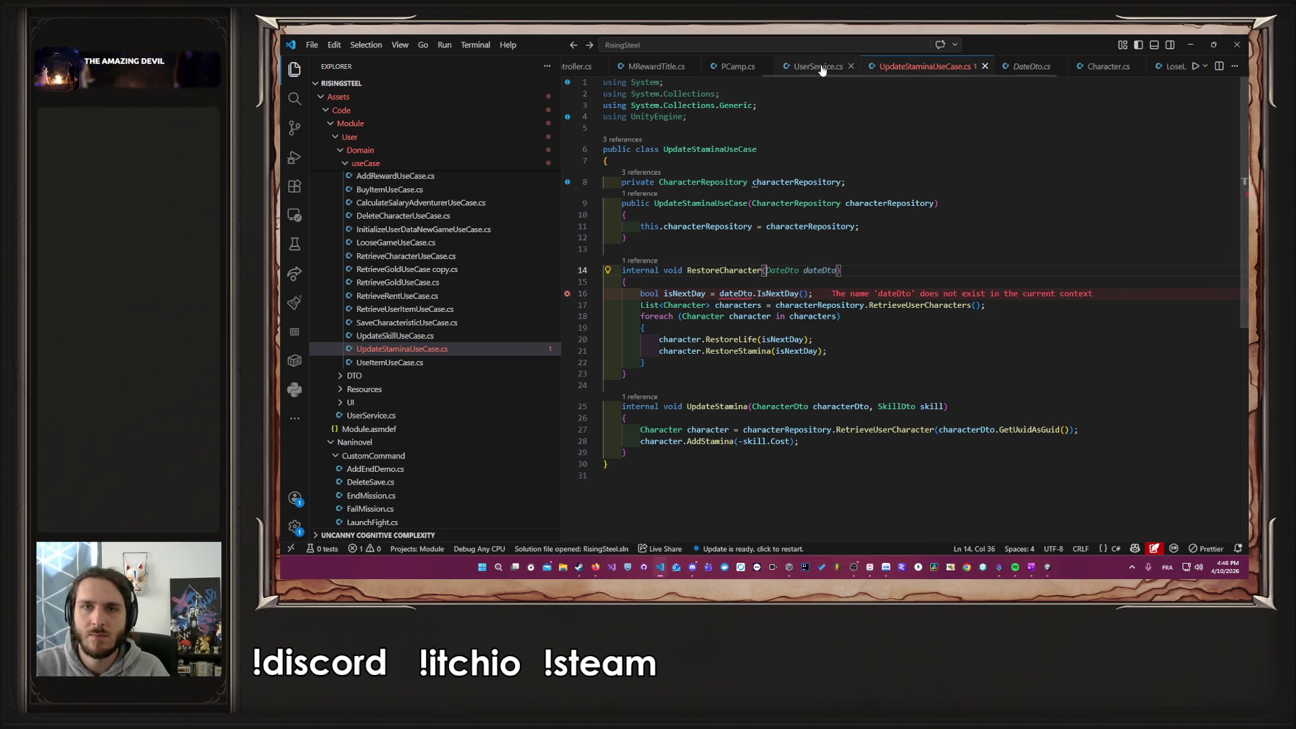
Step: In UserService, delete the DateDto dateDto parameter and the dateDto argument in RestoreCharacter
{"action": "left_click", "coordinate": [822, 70]}
{"action": "left_click_drag", "start_coordinate": [872, 272], "coordinate": [799, 273]}
{"action": "key", "text": "BackSpace"}
{"action": "double_click", "coordinate": [837, 295]}
{"action": "key", "text": "BackSpace"}
{"action": "key", "text": "Up"}
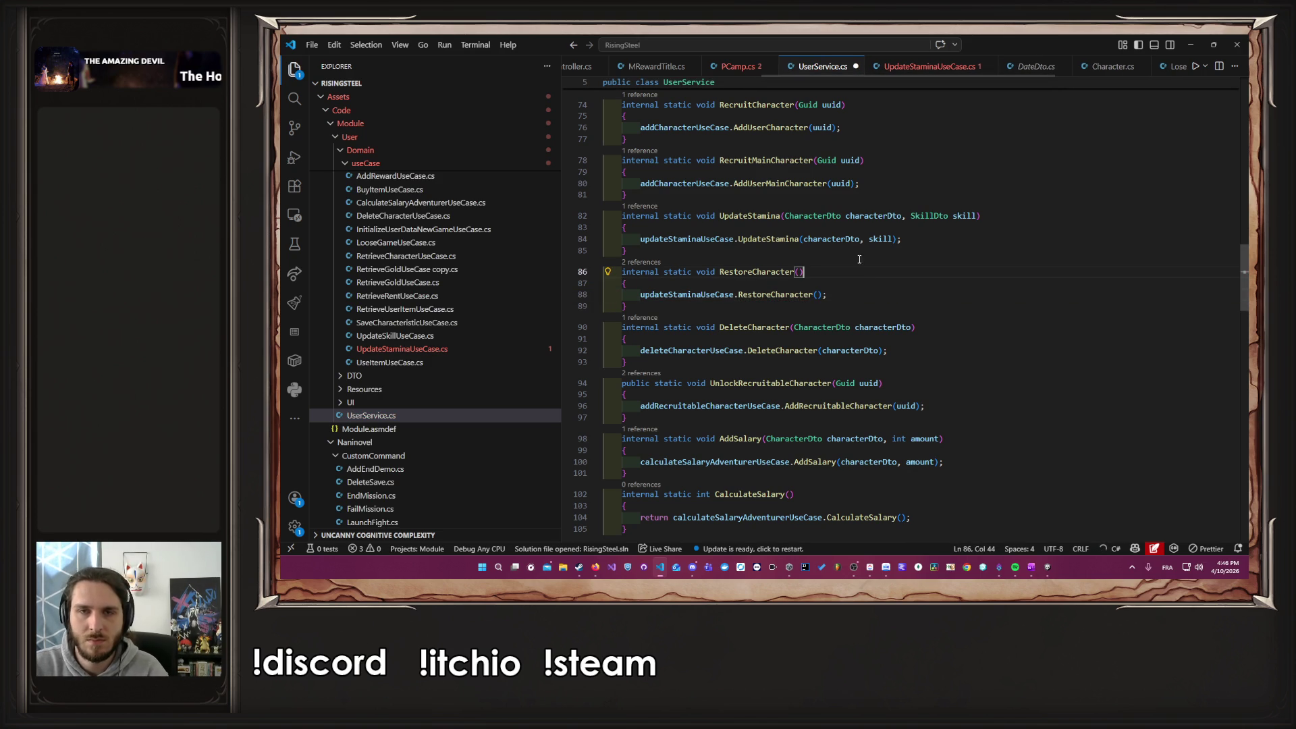
{"action": "key", "text": "alt+Left"}
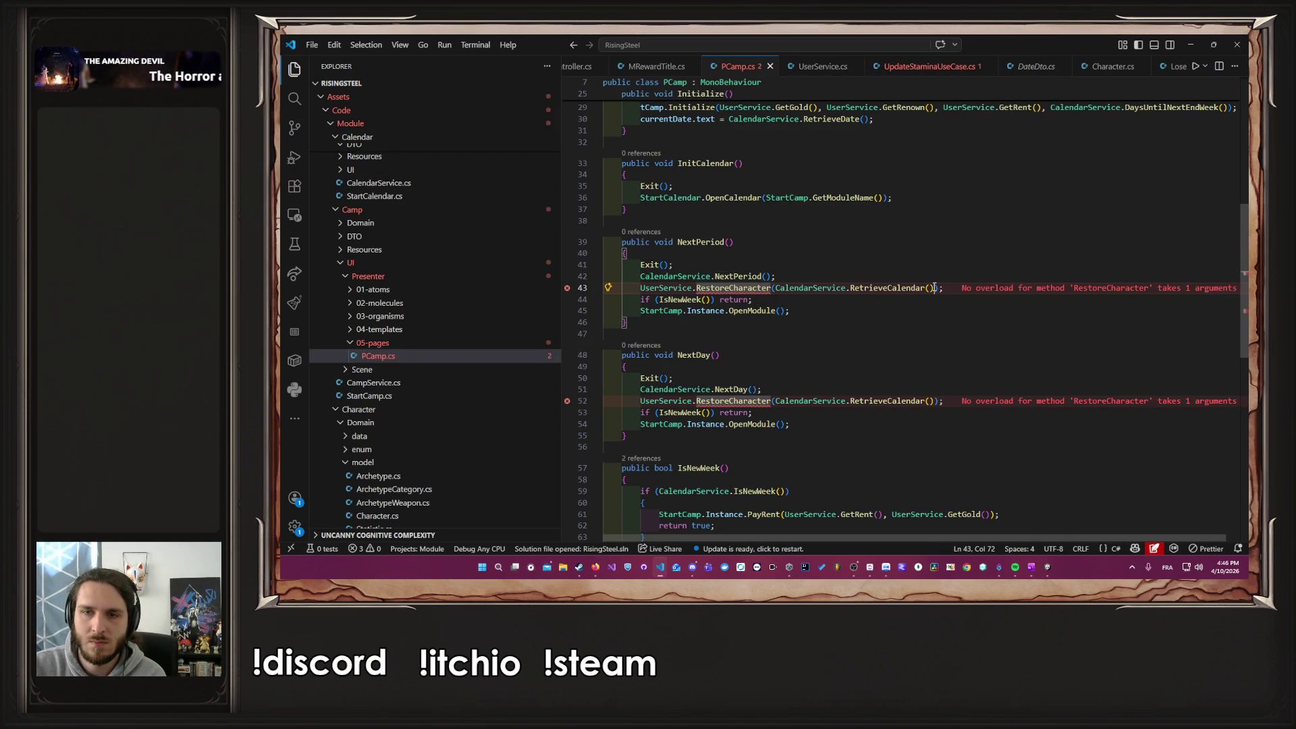
Step: Inspect PCamp's RestoreCharacter call and the RetrieveCalendar definition with its calendarRepository field
{"action": "left_click", "coordinate": [873, 280]}
{"action": "left_click", "coordinate": [907, 289], "text": "ctrl"}
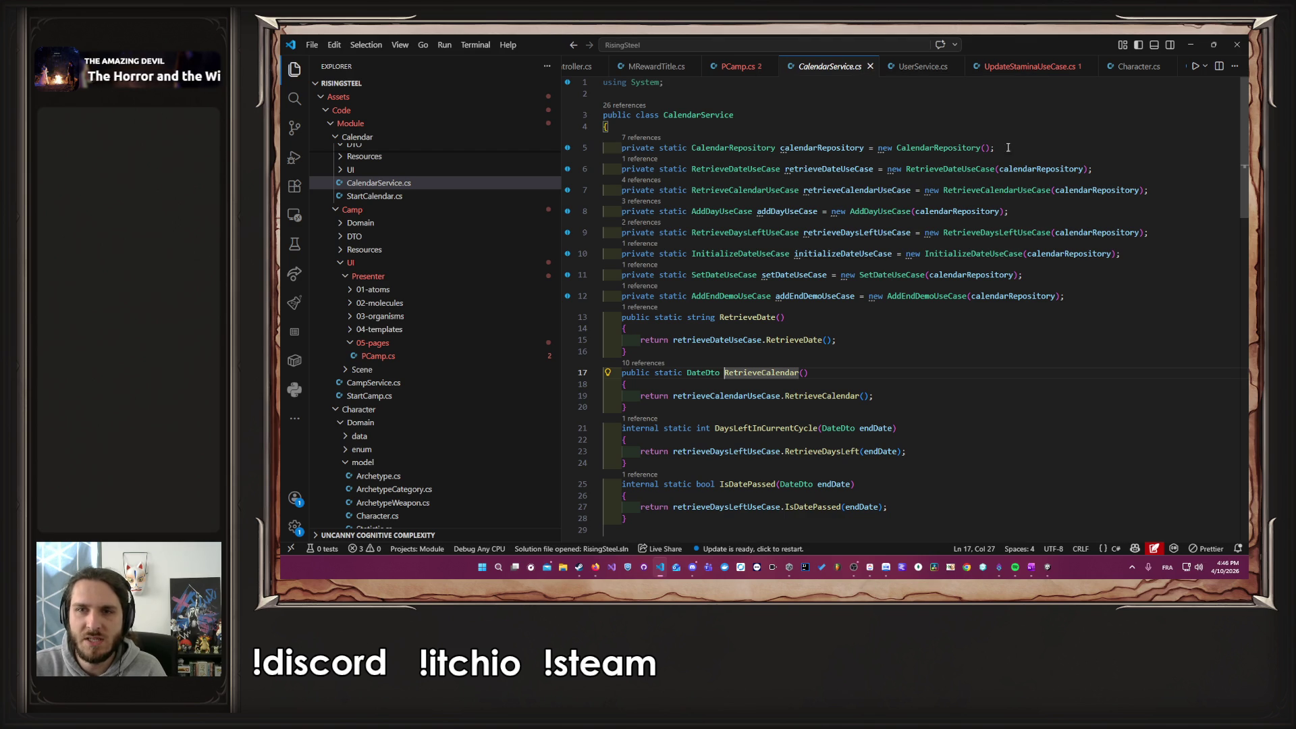
{"action": "double_click", "coordinate": [818, 147]}
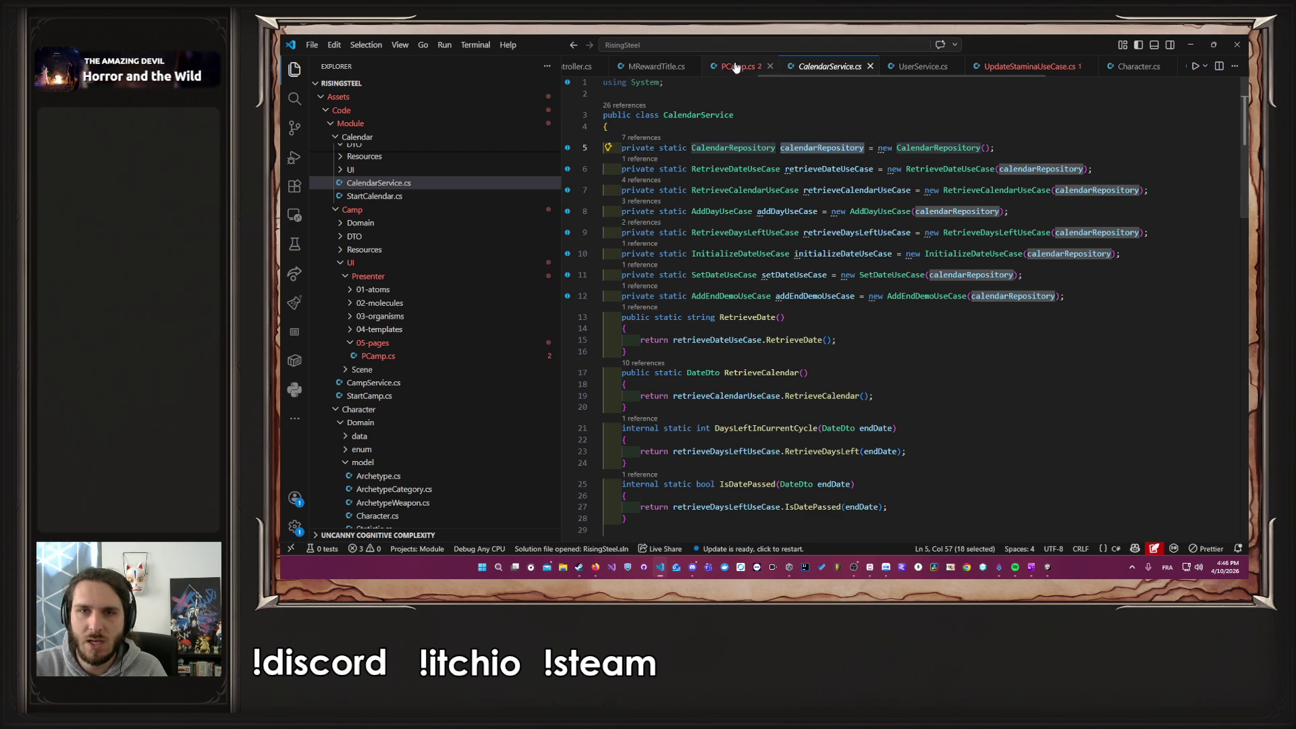
{"action": "mouse_move", "coordinate": [1062, 154]}
{"action": "left_mouse_down"}
{"action": "mouse_move", "coordinate": [605, 142]}
{"action": "mouse_move", "coordinate": [637, 158]}
{"action": "mouse_move", "coordinate": [587, 153]}
{"action": "left_mouse_up"}
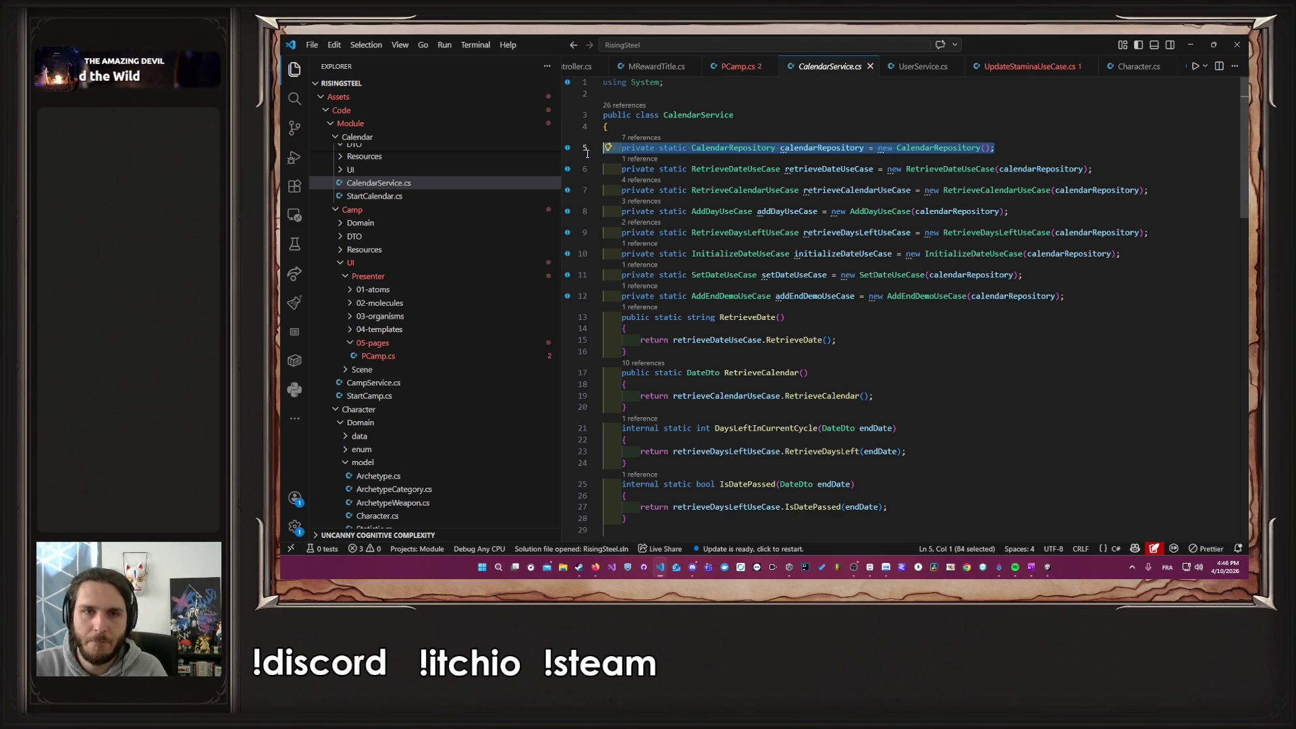
{"action": "left_click", "coordinate": [741, 66]}
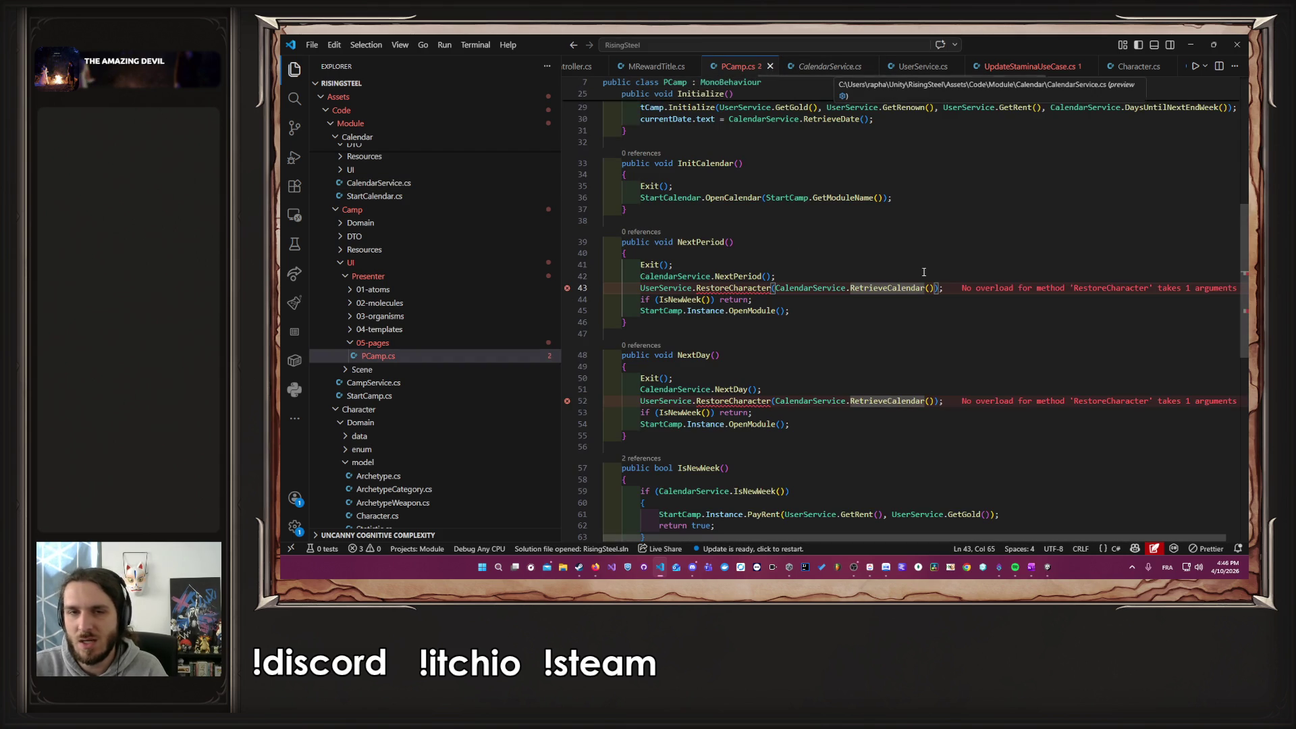
Step: Pass dateDto again in UserService's RestoreCharacter call and save the stamina use case file
{"action": "key", "text": "Up"}
{"action": "key", "text": "Up"}
{"action": "key", "text": "Up"}
{"action": "mouse_move", "coordinate": [753, 287]}
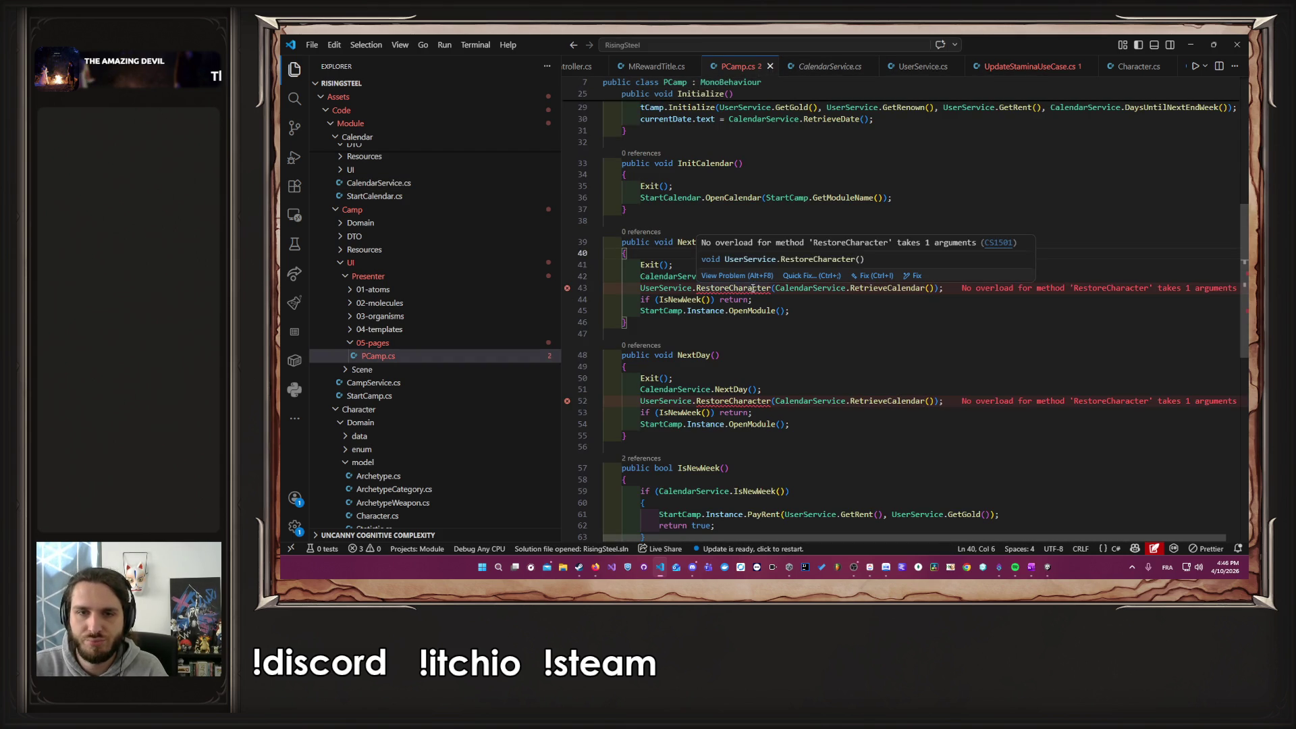
{"action": "left_click", "coordinate": [820, 276]}
{"action": "key", "text": "Escape"}
{"action": "left_click", "coordinate": [756, 288], "text": "ctrl"}
{"action": "left_click", "coordinate": [819, 294]}
{"action": "type", "text": "dateDto);"}
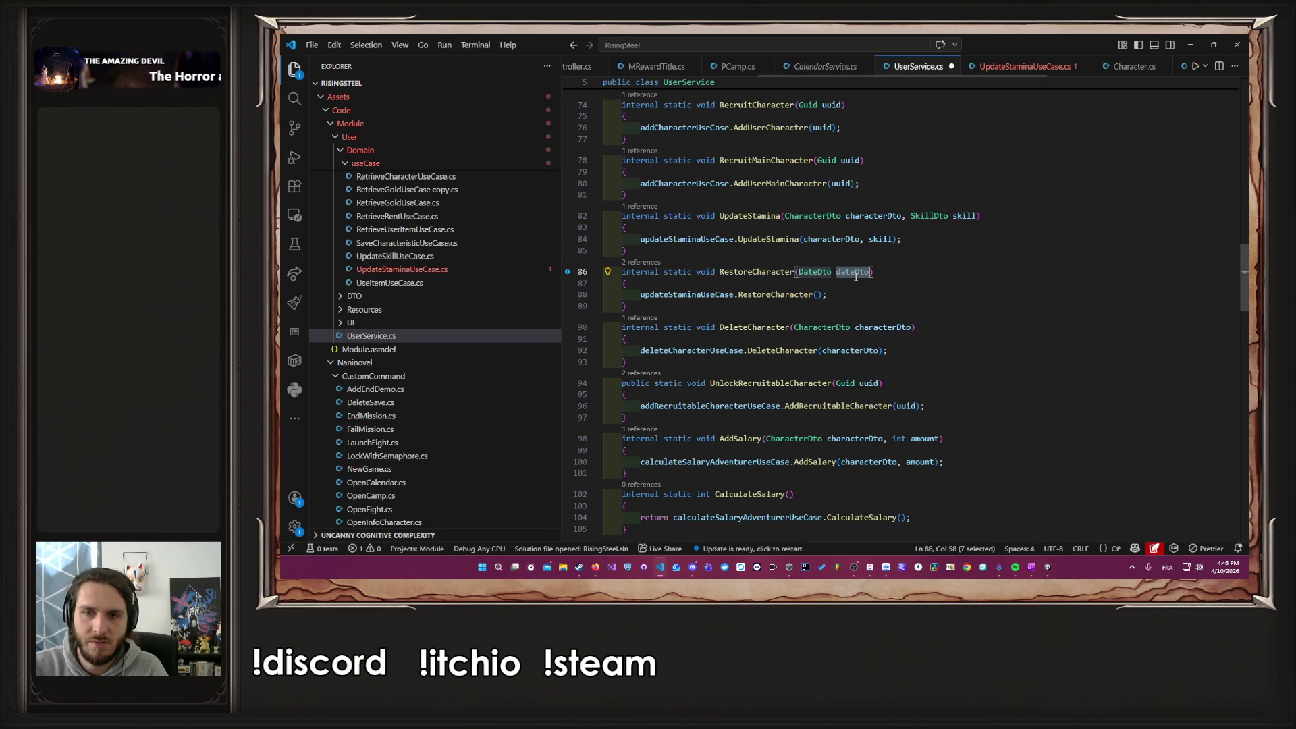
{"action": "left_click", "coordinate": [782, 295], "text": "ctrl"}
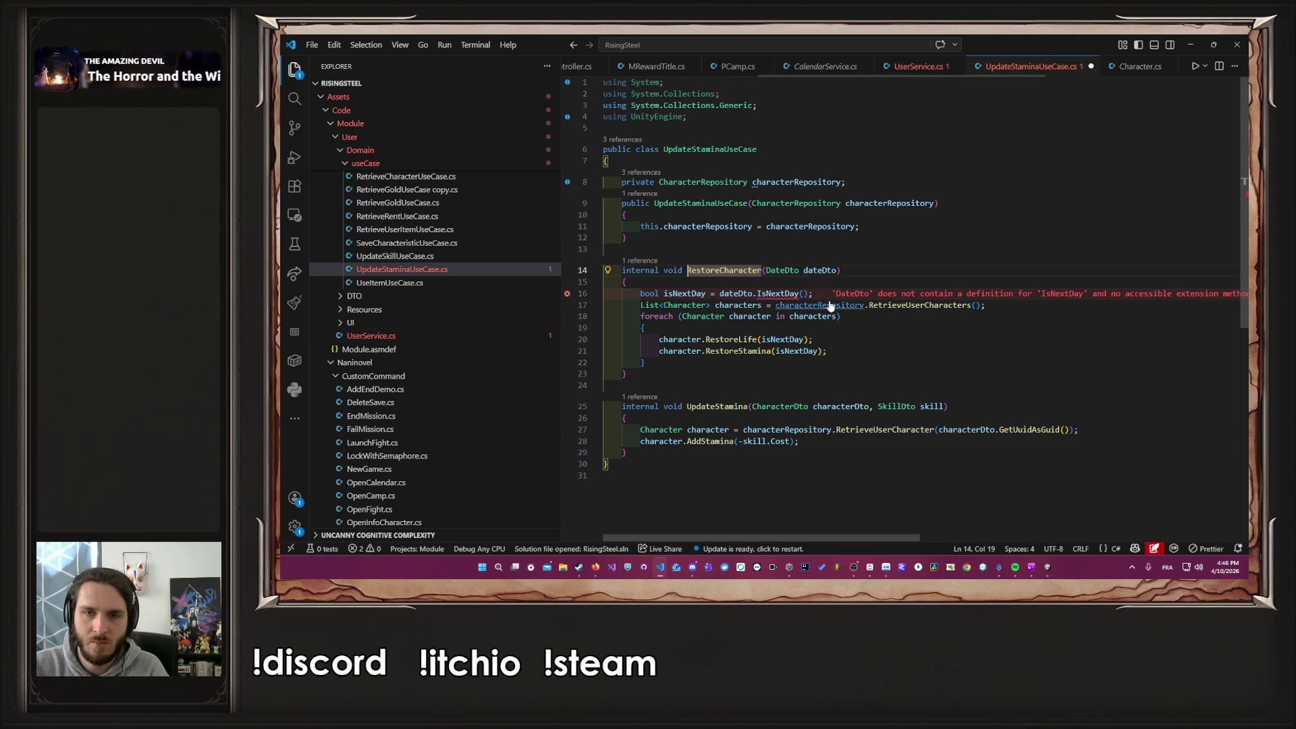
{"action": "left_click", "coordinate": [810, 294]}
{"action": "key", "text": "ctrl+s"}
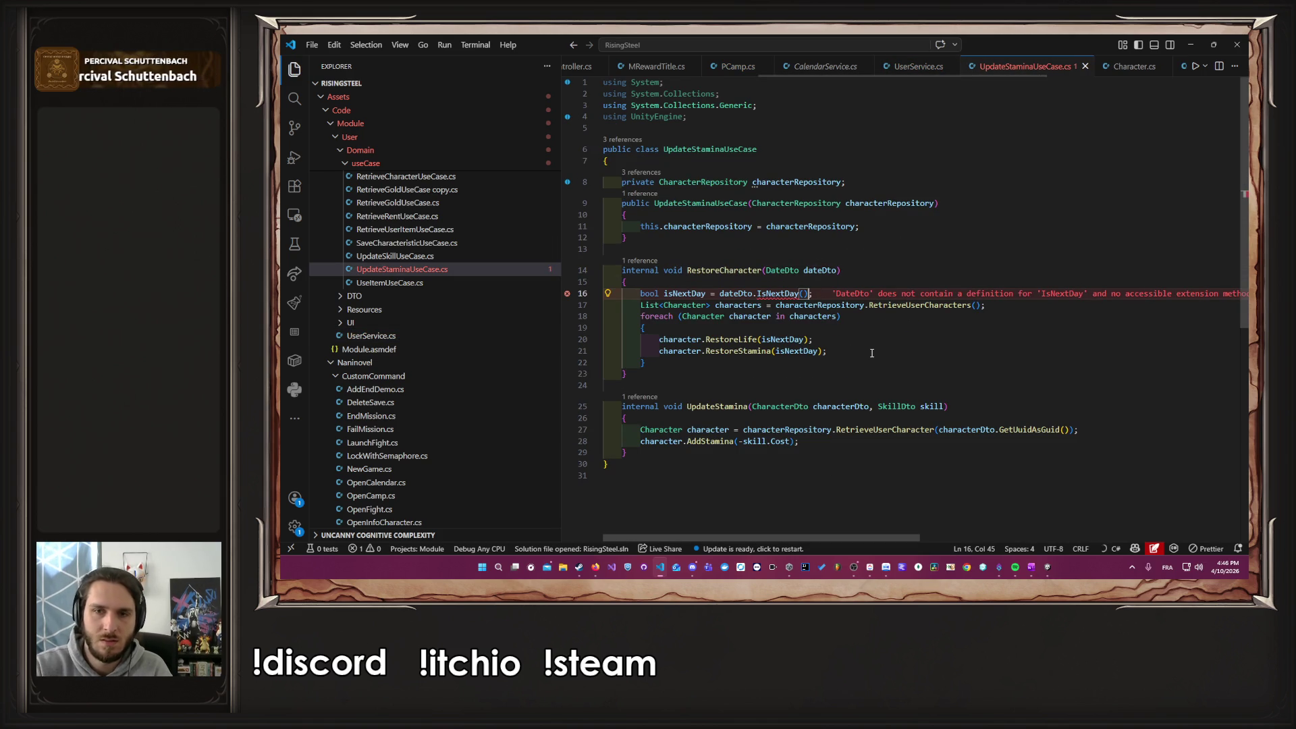
Step: Replace dateDto.IsNextDay() with a dateDto.TimeOfDay comparison, checking DateDto's properties first
{"action": "key", "text": "ctrl+shift+Left"}
{"action": "key", "text": "ctrl+shift+Left"}
{"action": "key", "text": "BackSpace"}
{"action": "type", "text": "p"}
{"action": "key", "text": "BackSpace"}
{"action": "key", "text": "BackSpace"}
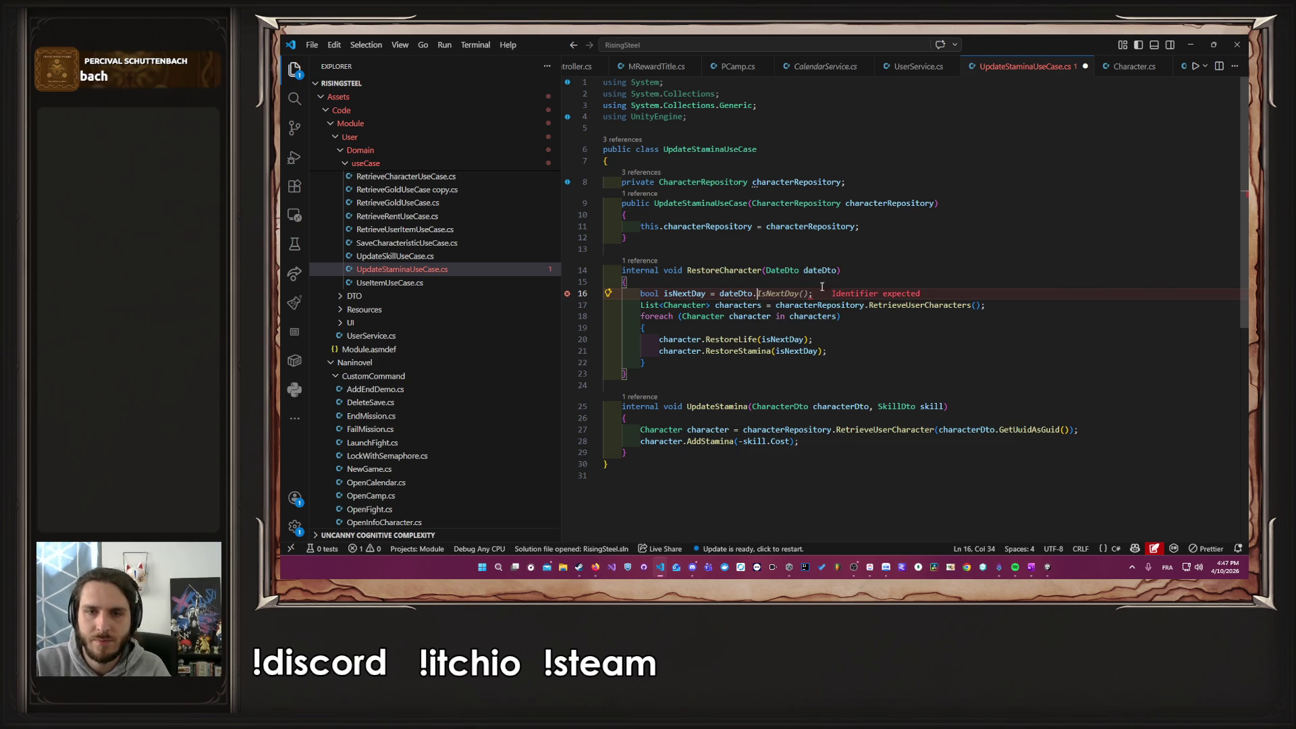
{"action": "key", "text": "F12"}
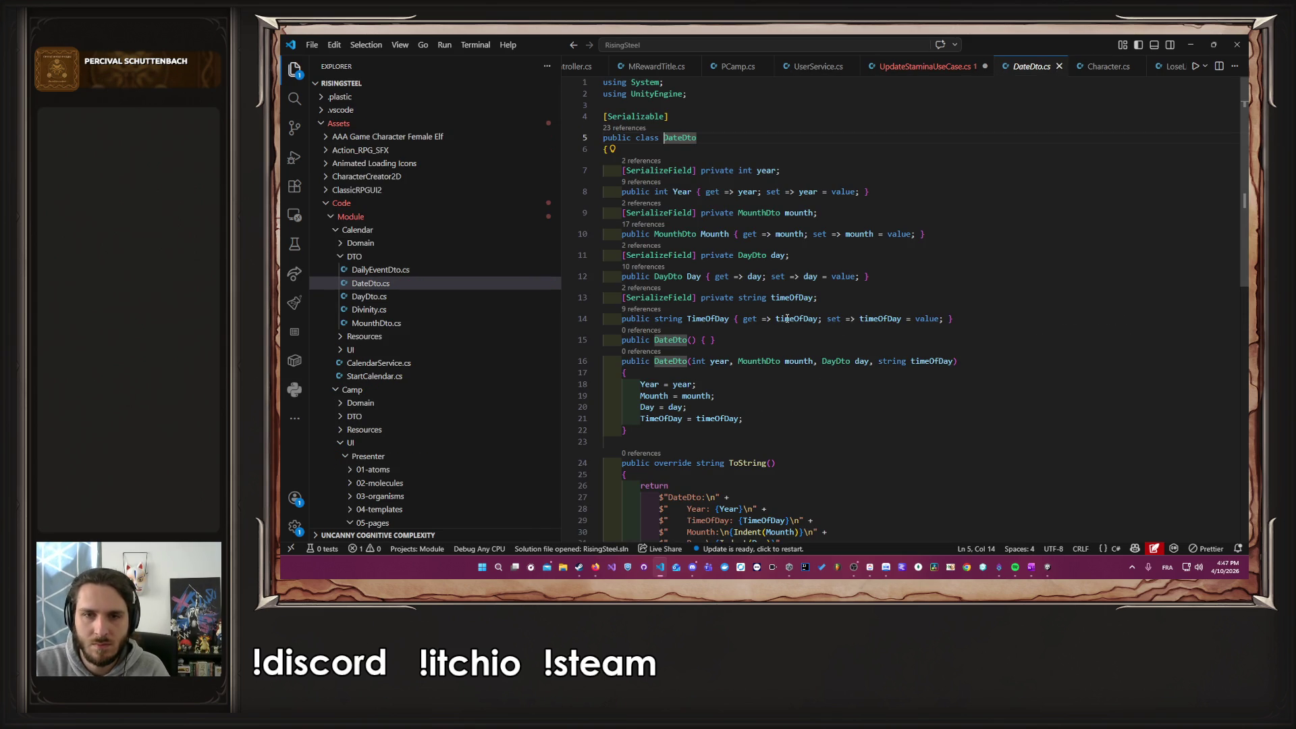
{"action": "left_click", "coordinate": [786, 293]}
{"action": "double_click", "coordinate": [712, 317]}
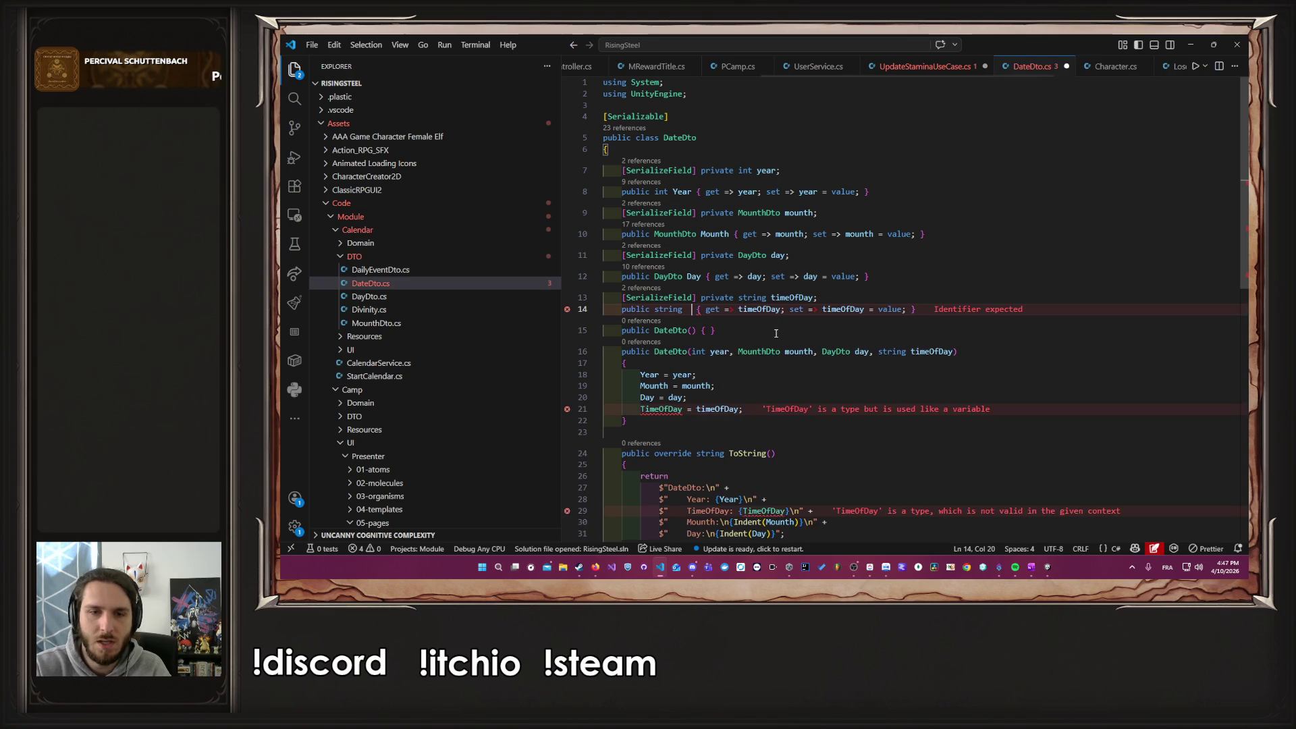
{"action": "key", "text": "alt+Left"}
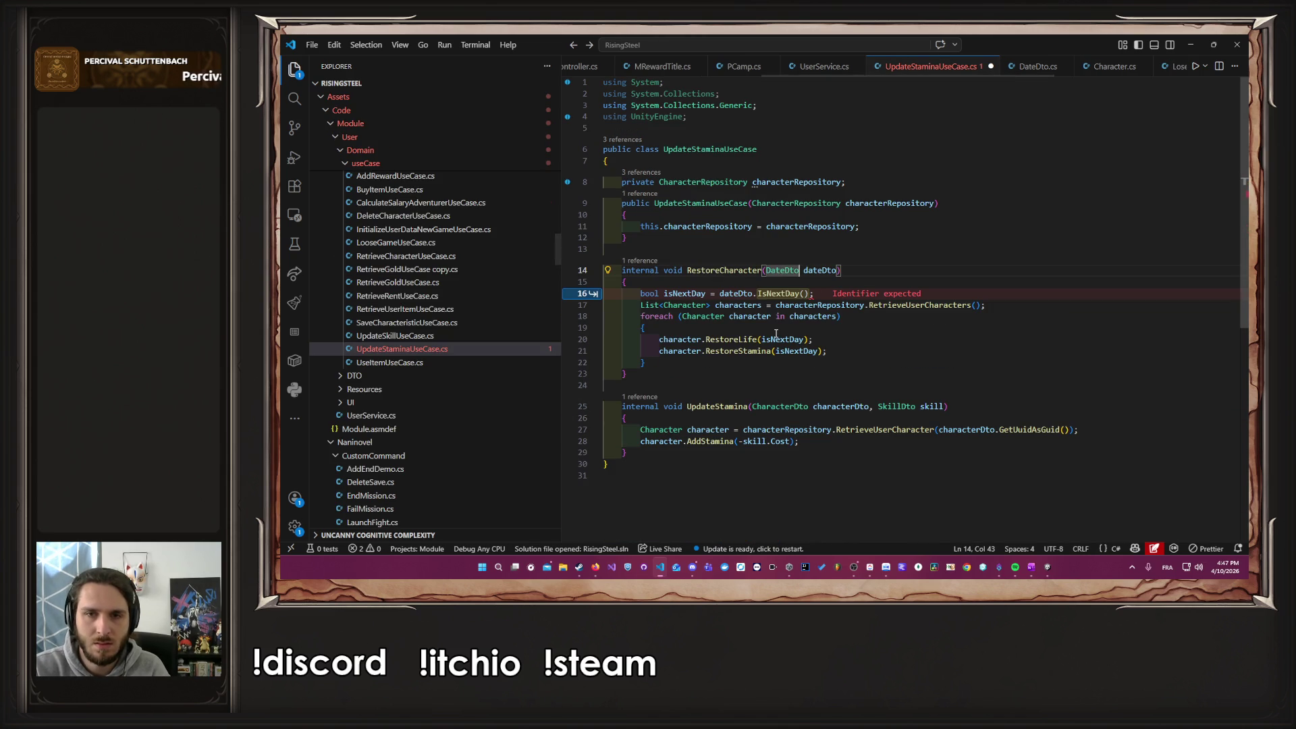
{"action": "type", "text": "TimeOfDay"}
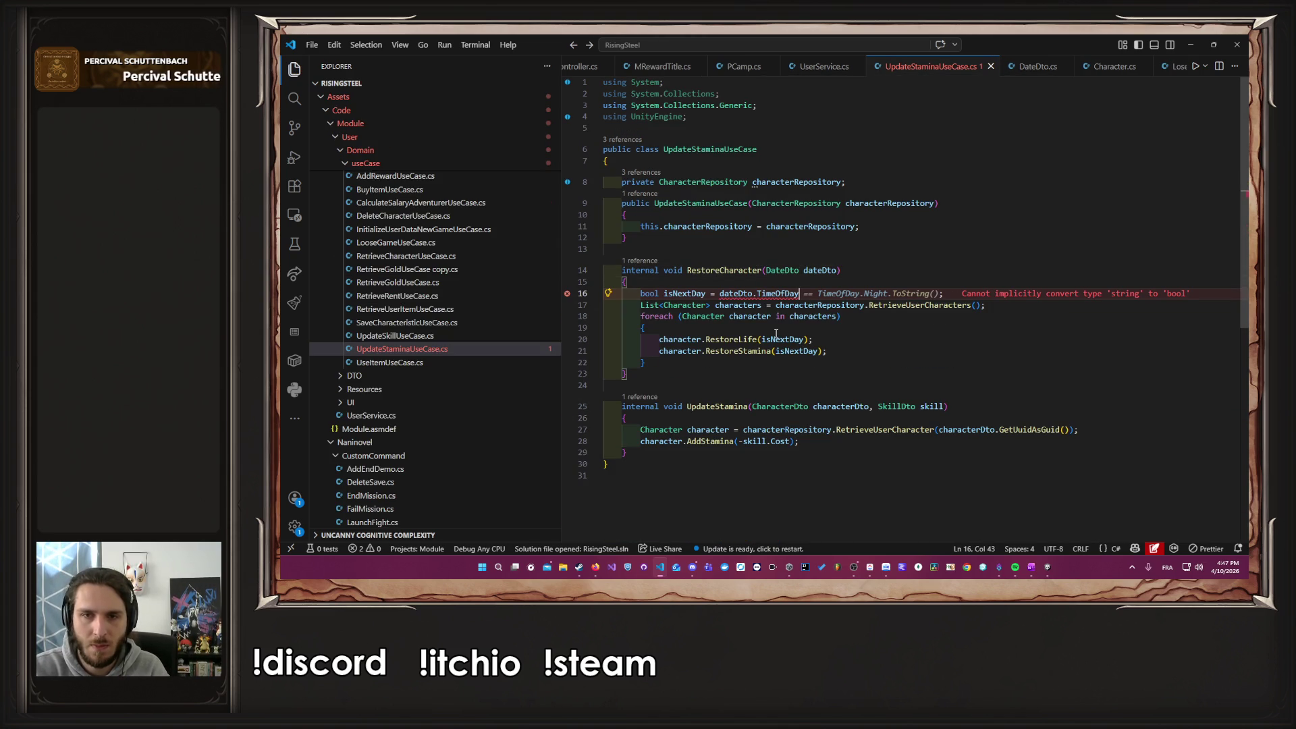
{"action": "key", "text": "Tab"}
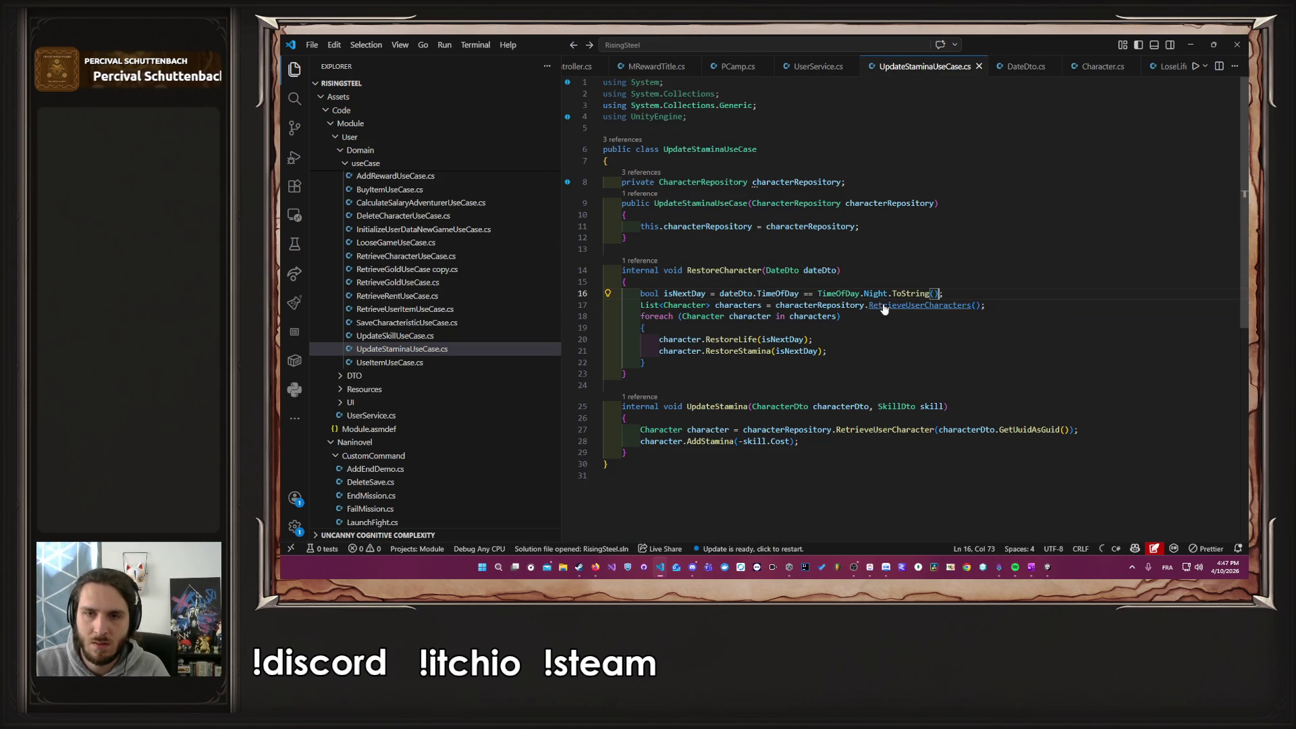
Step: Change the comparison from TimeOfDay.Night to TimeOfDay.Morning using the enum's value name
{"action": "left_click", "coordinate": [876, 293], "text": "ctrl"}
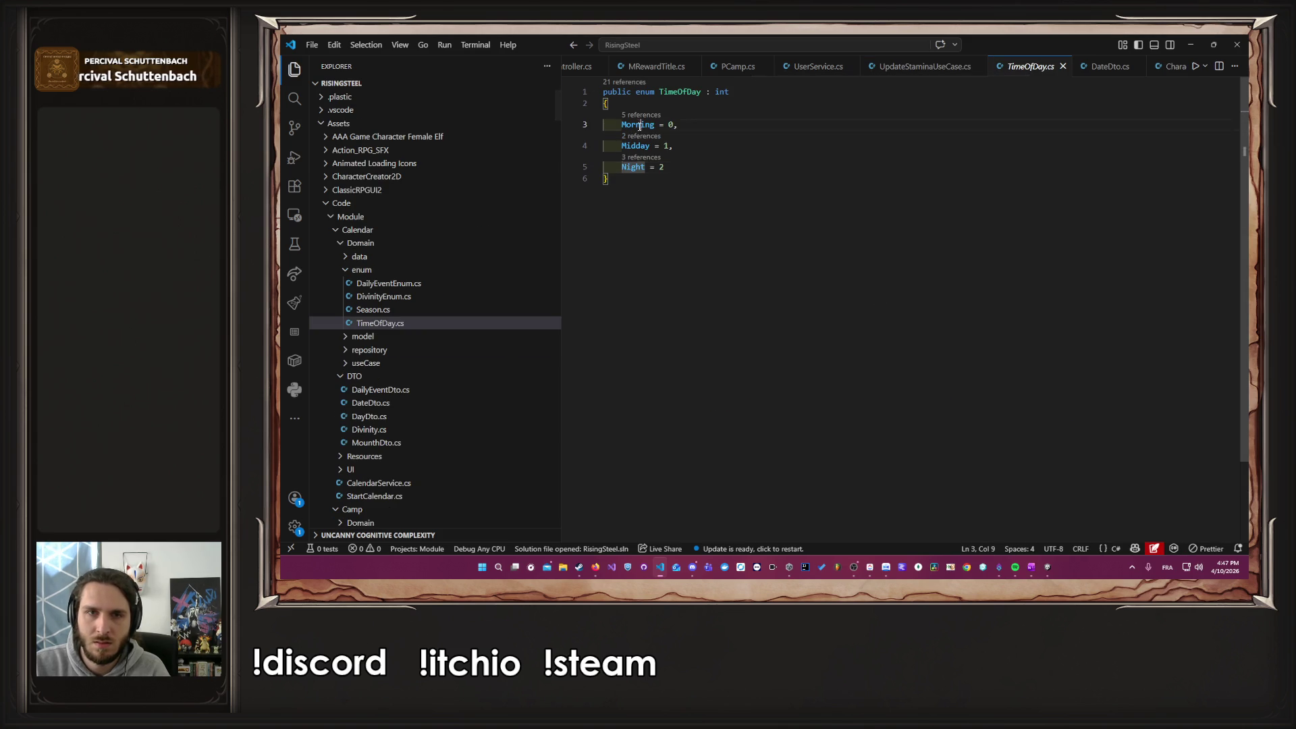
{"action": "double_click", "coordinate": [639, 125]}
{"action": "key", "text": "ctrl+c"}
{"action": "key", "text": "alt+Left"}
{"action": "key", "text": "ctrl+d"}
{"action": "key", "text": "ctrl+v"}
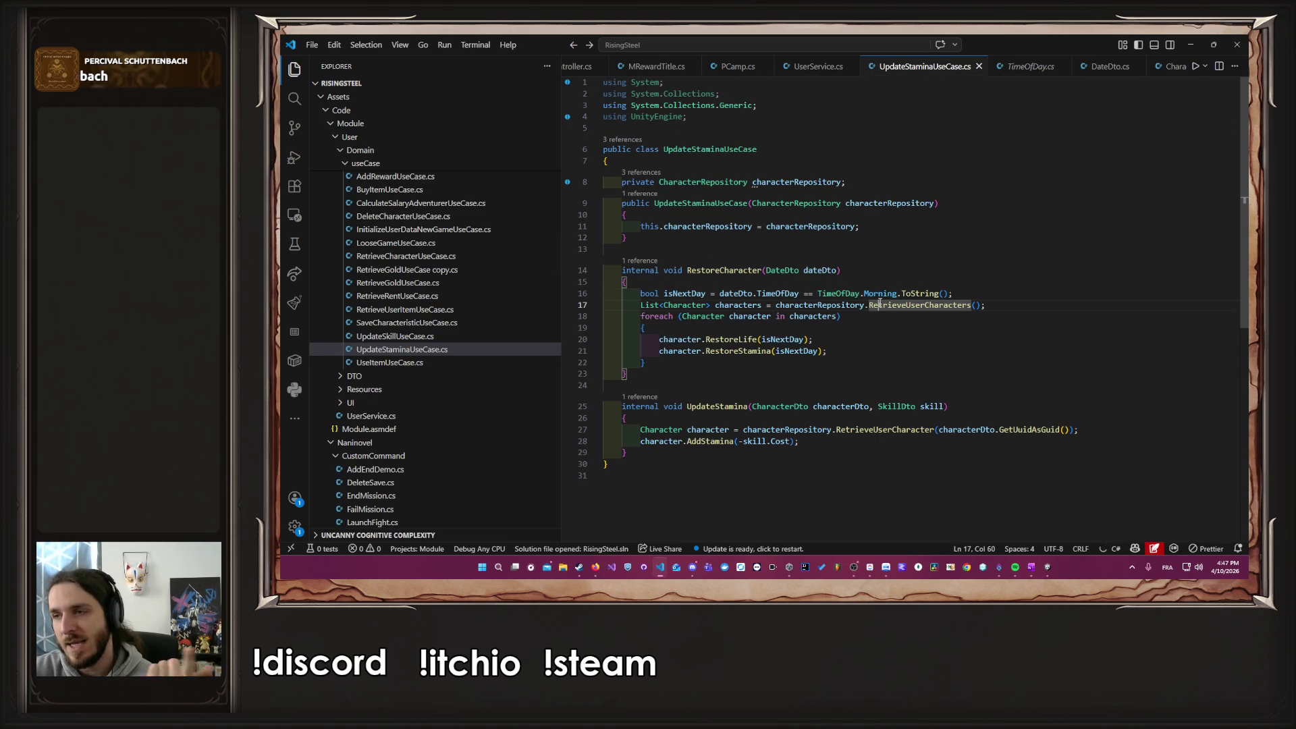
Step: Bring Unity forward, stop Play mode and start it again to recompile with the camp rest changes
{"action": "left_click", "coordinate": [1191, 45]}
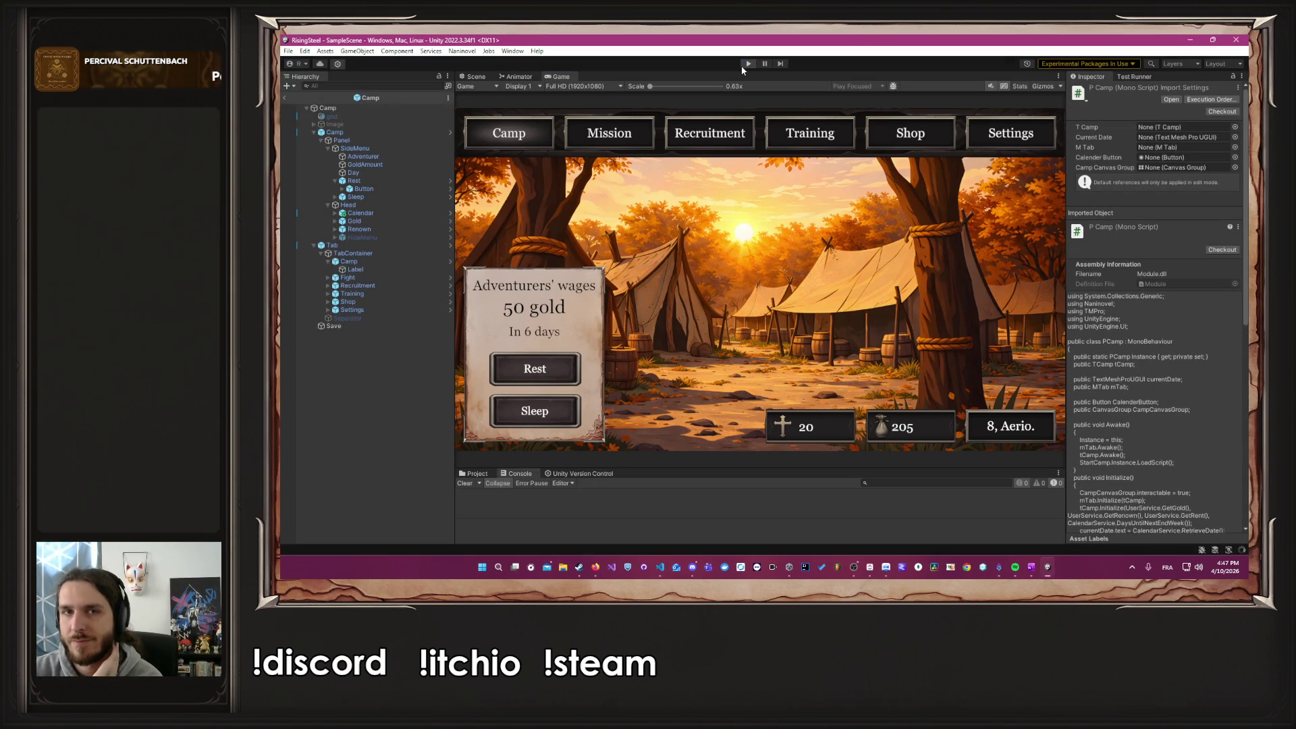
{"action": "left_click", "coordinate": [749, 64]}
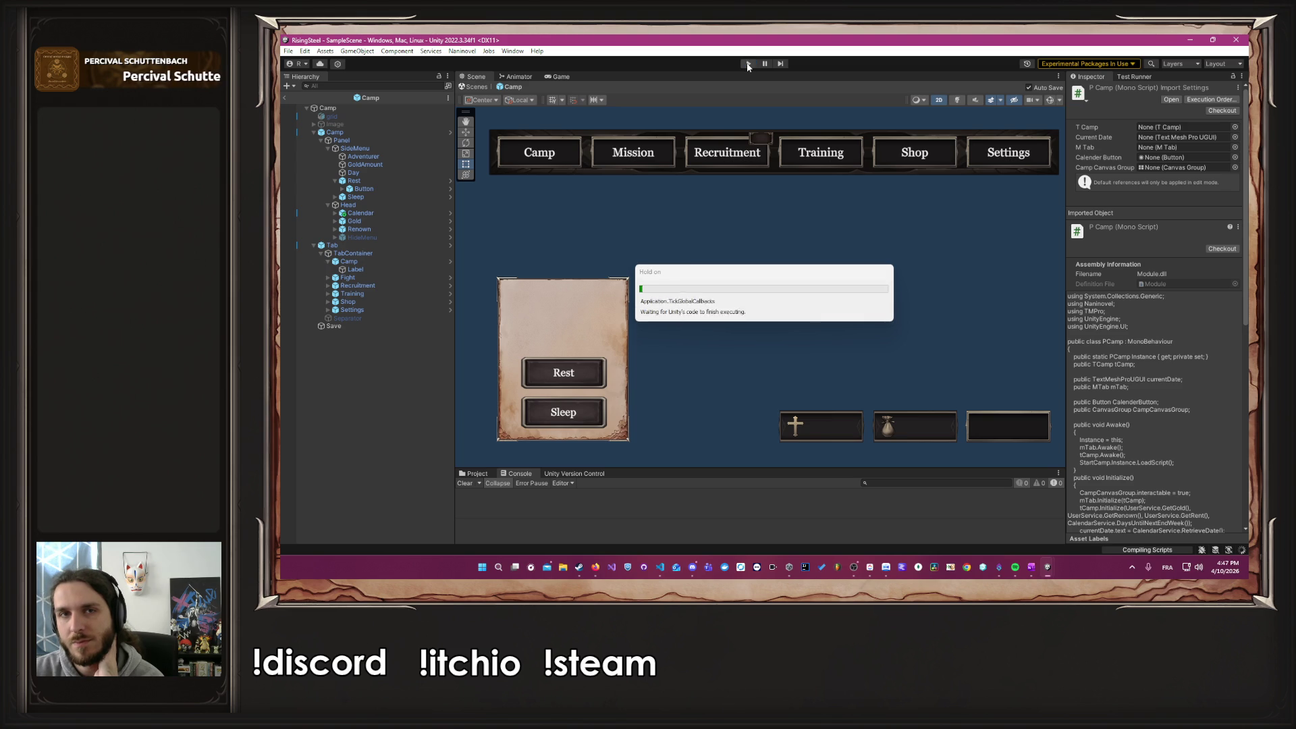
{"action": "left_click", "coordinate": [749, 64]}
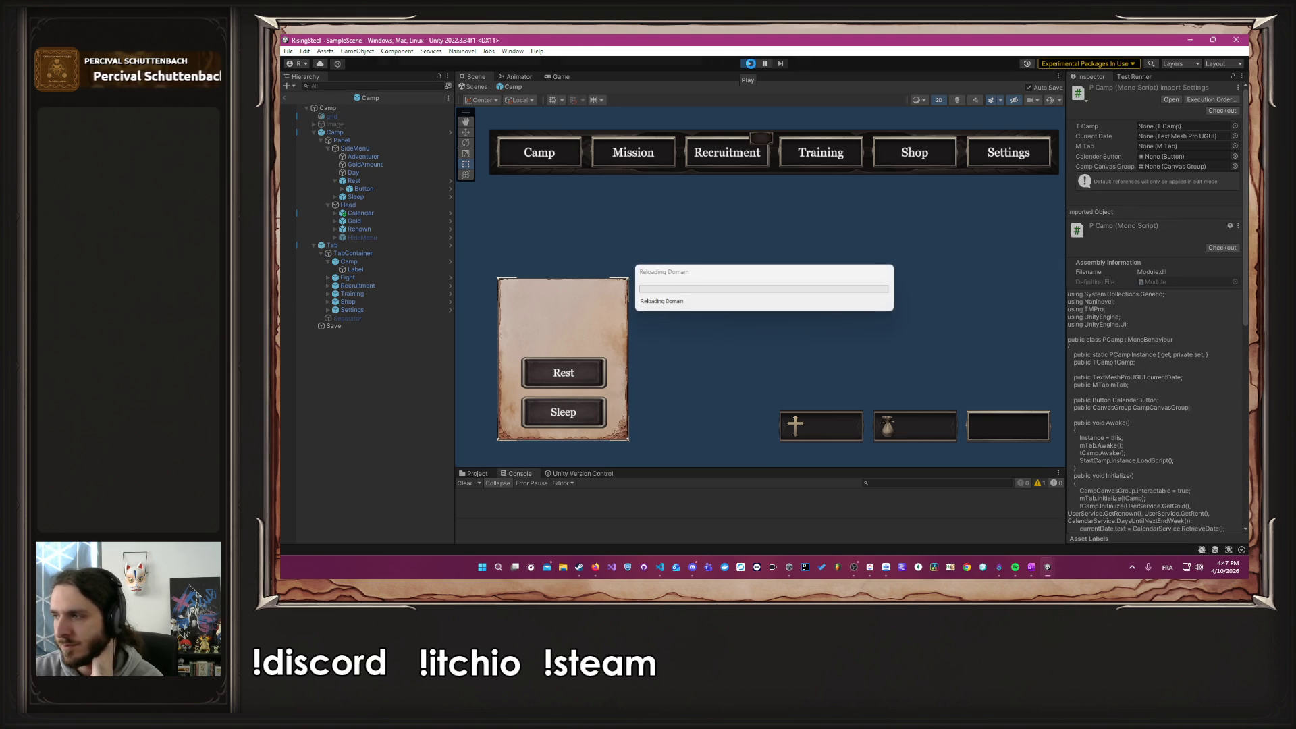
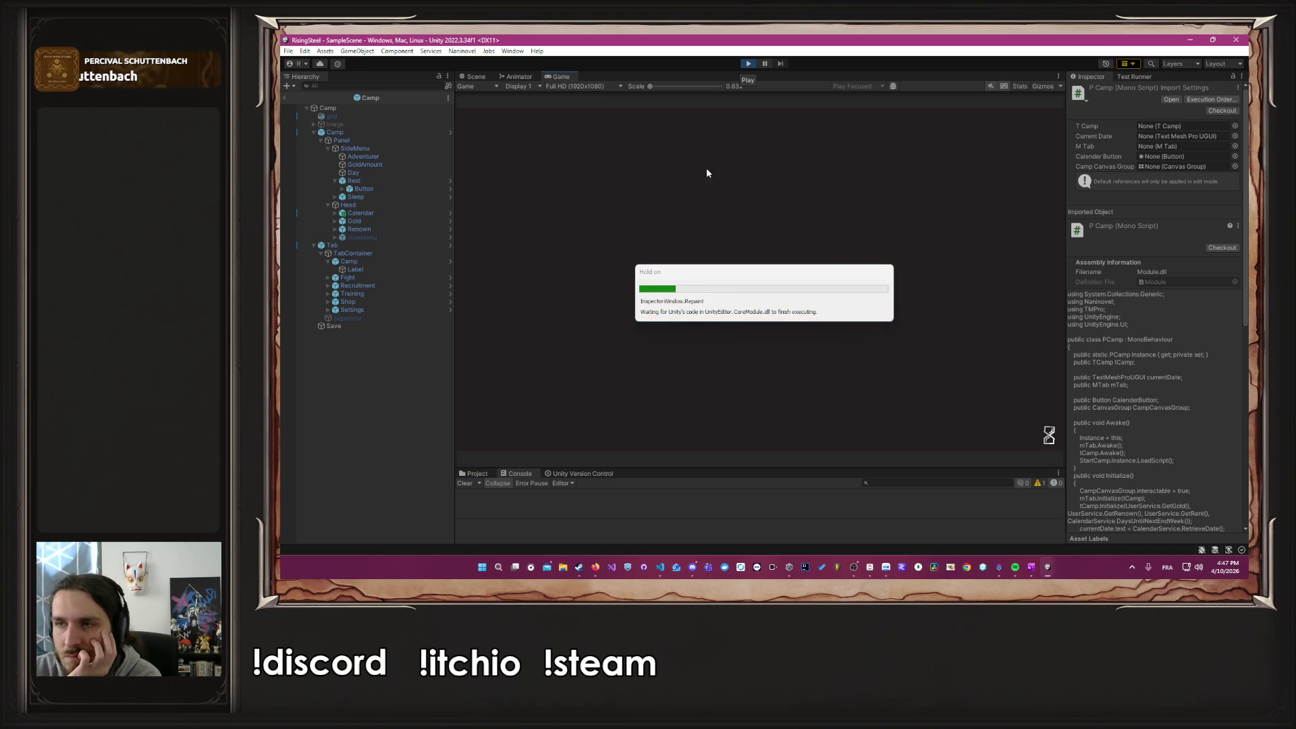
Step: Continue the saved game, rest at camp, and add one Strength point to Albert, making it 6
{"action": "left_click", "coordinate": [750, 239]}
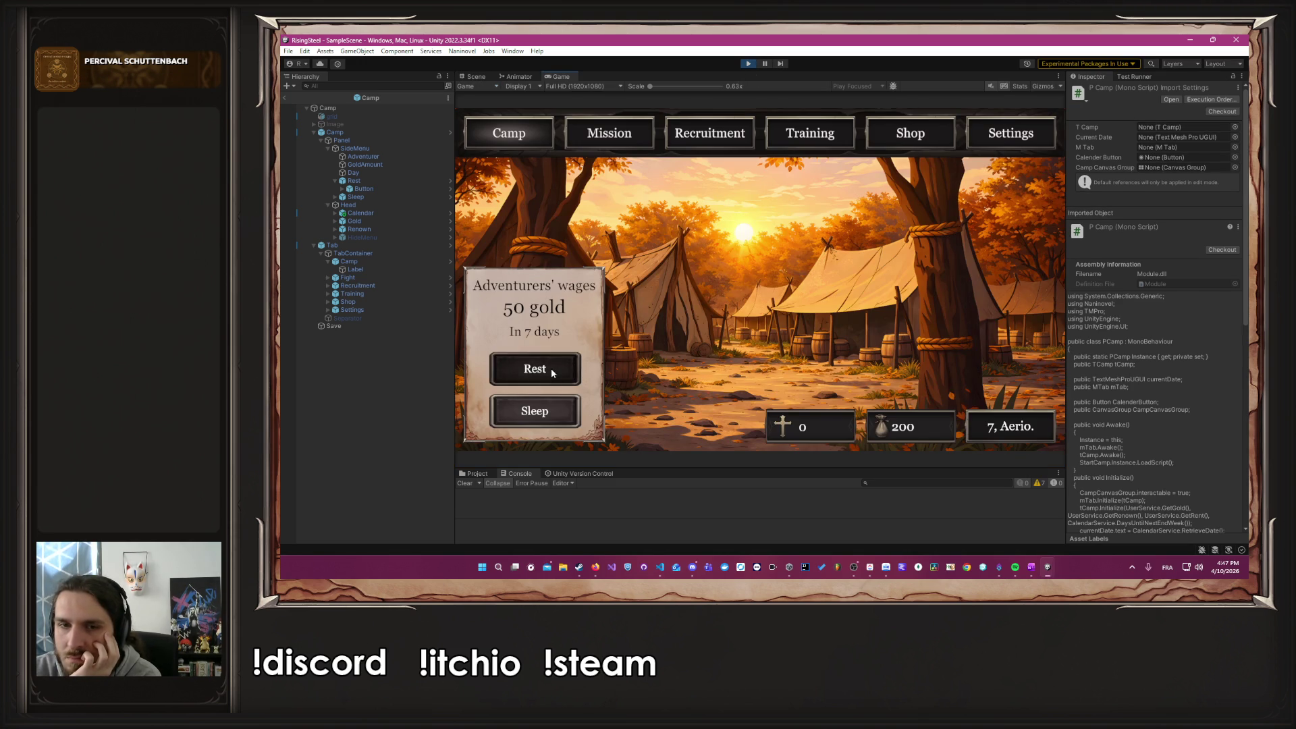
{"action": "left_click", "coordinate": [551, 368]}
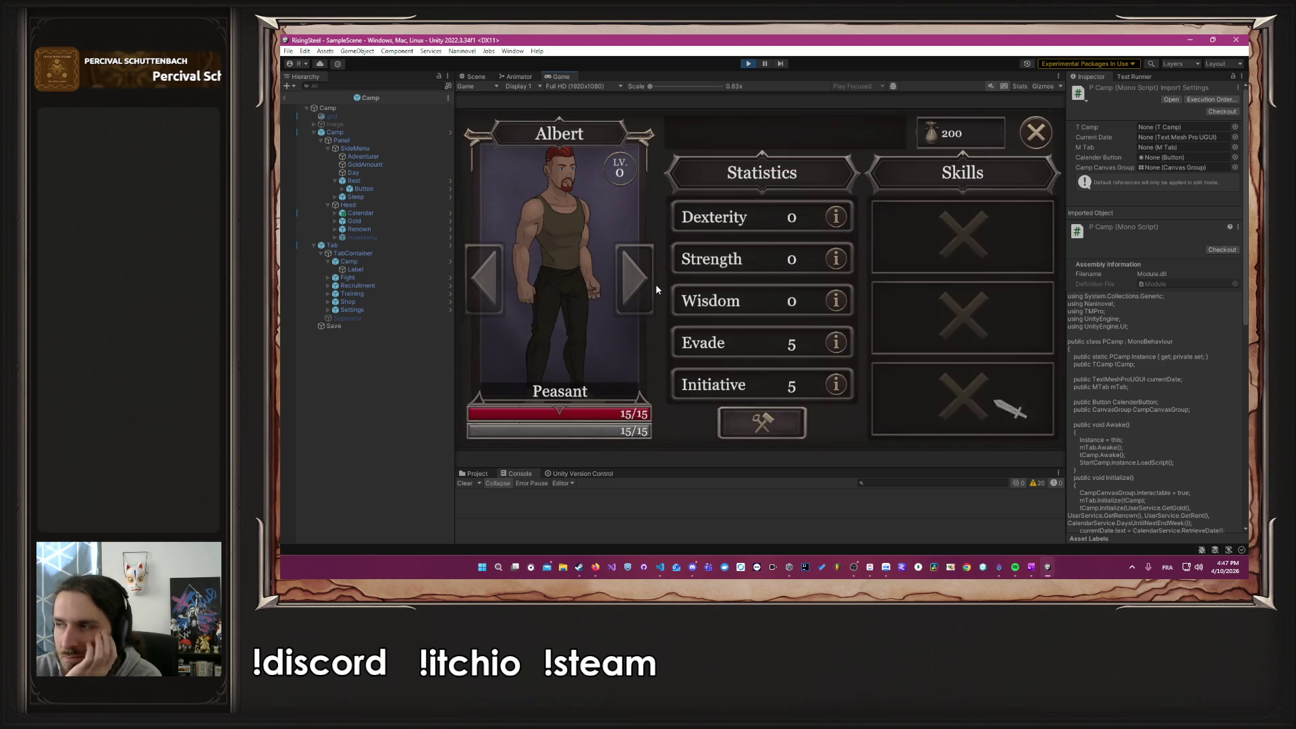
{"action": "left_click", "coordinate": [762, 422]}
{"action": "left_click", "coordinate": [814, 259]}
{"action": "left_click", "coordinate": [814, 258]}
{"action": "left_click", "coordinate": [788, 414]}
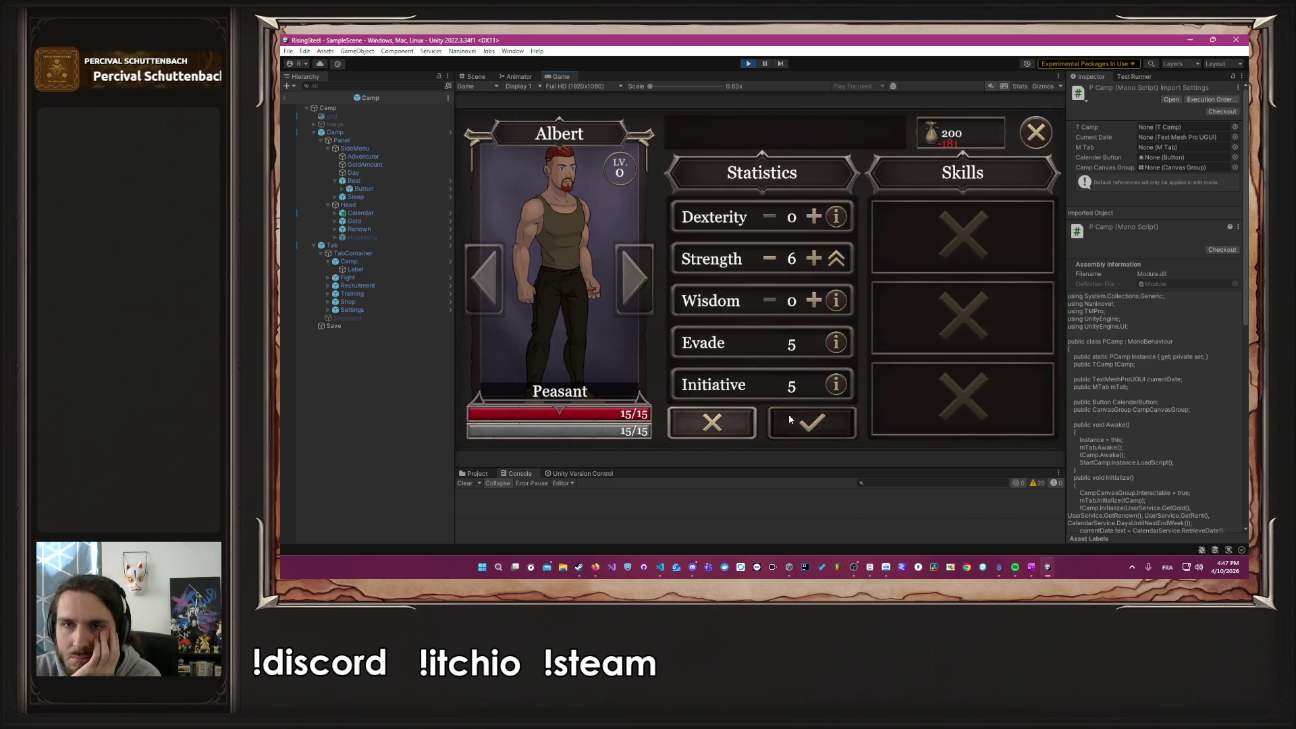
{"action": "left_click", "coordinate": [1030, 145]}
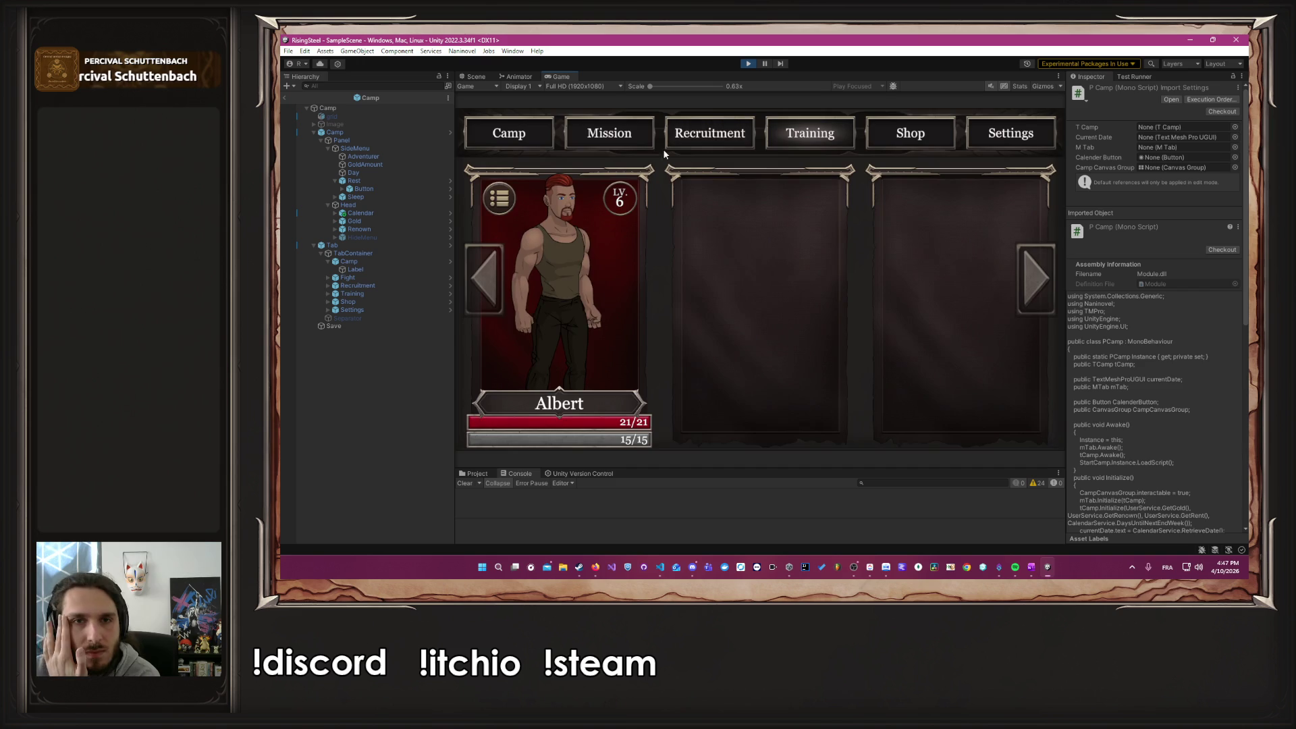
Step: Select the Arena mission and enter the fight against Seraphine
{"action": "left_click", "coordinate": [620, 143]}
{"action": "left_click", "coordinate": [572, 192]}
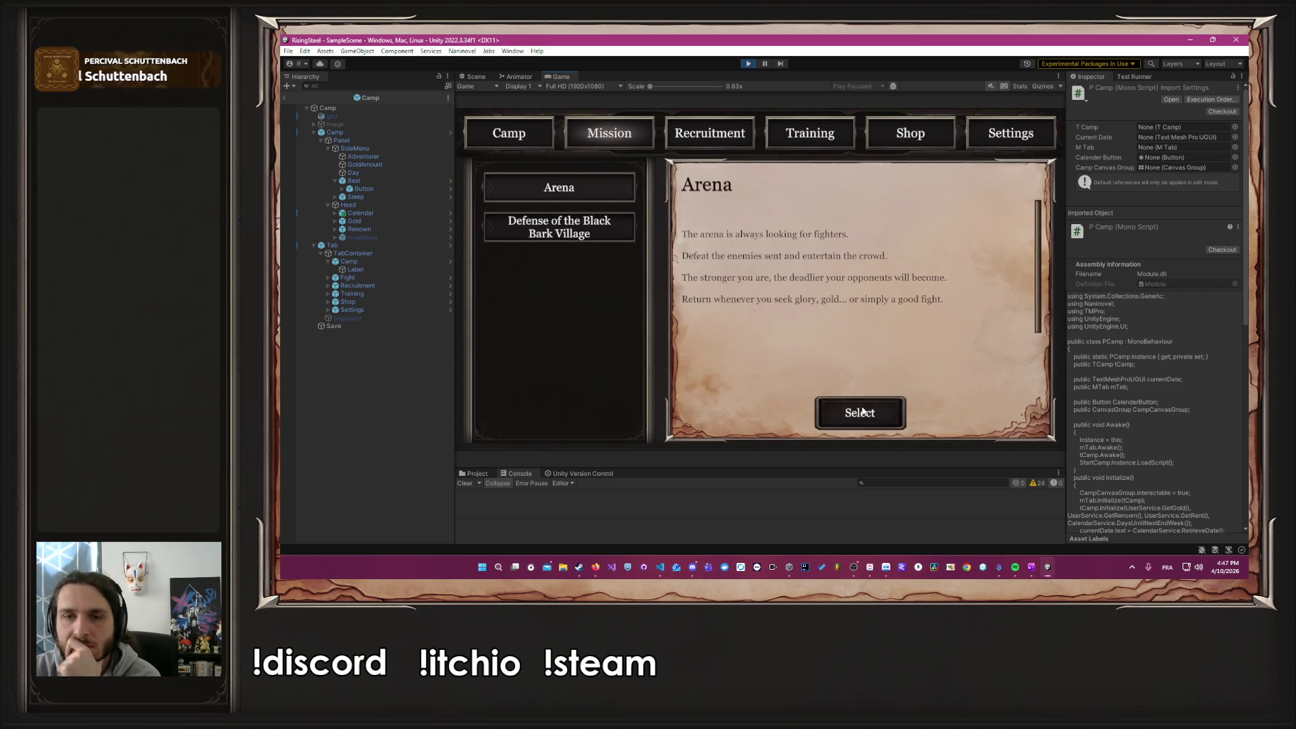
{"action": "left_click", "coordinate": [860, 407]}
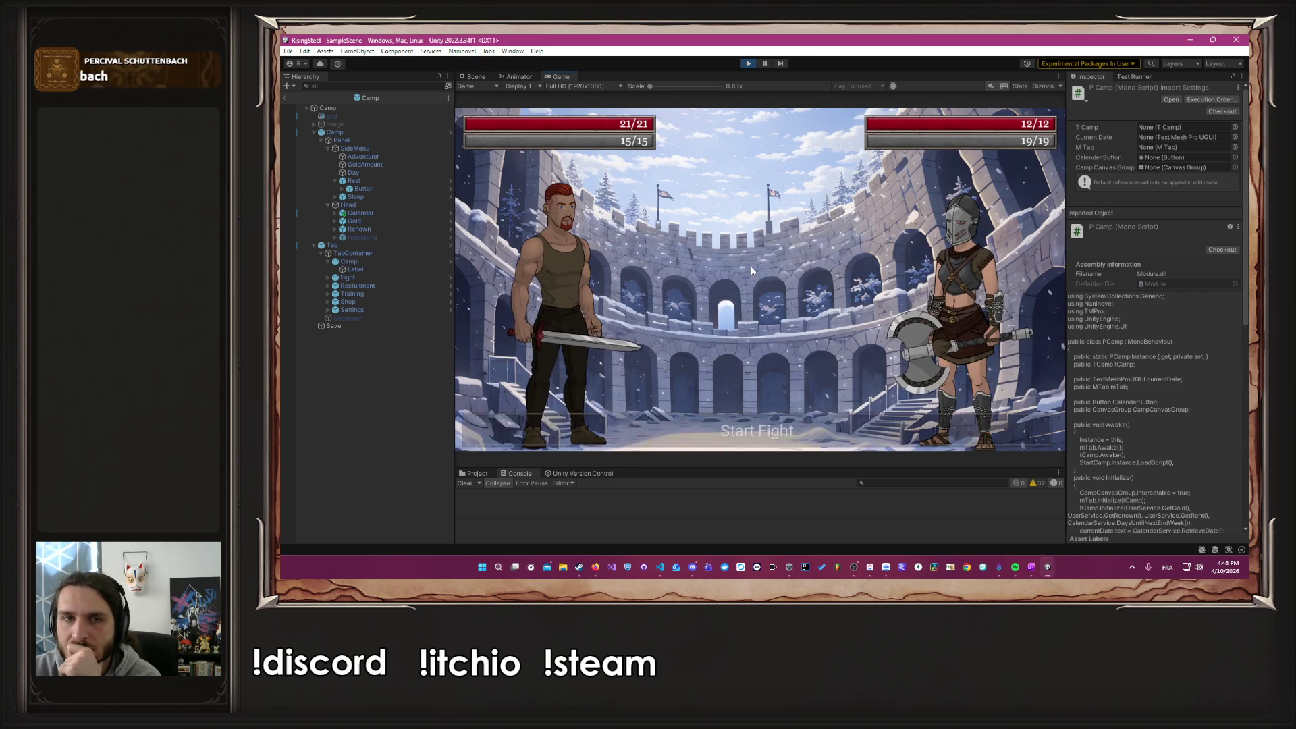
Step: Attack Seraphine until she is defeated, leaving Albert at 11/21 health, and finish the battle
{"action": "left_click", "coordinate": [598, 307]}
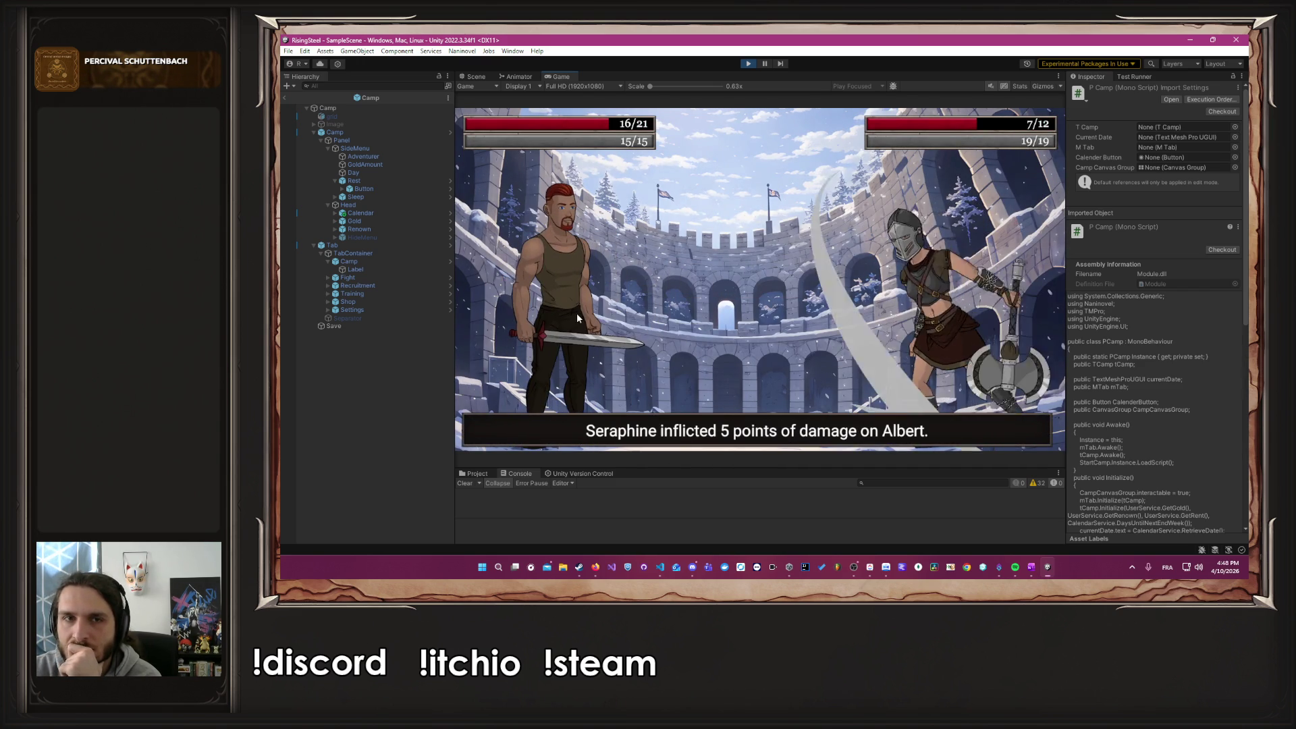
{"action": "left_click", "coordinate": [578, 303]}
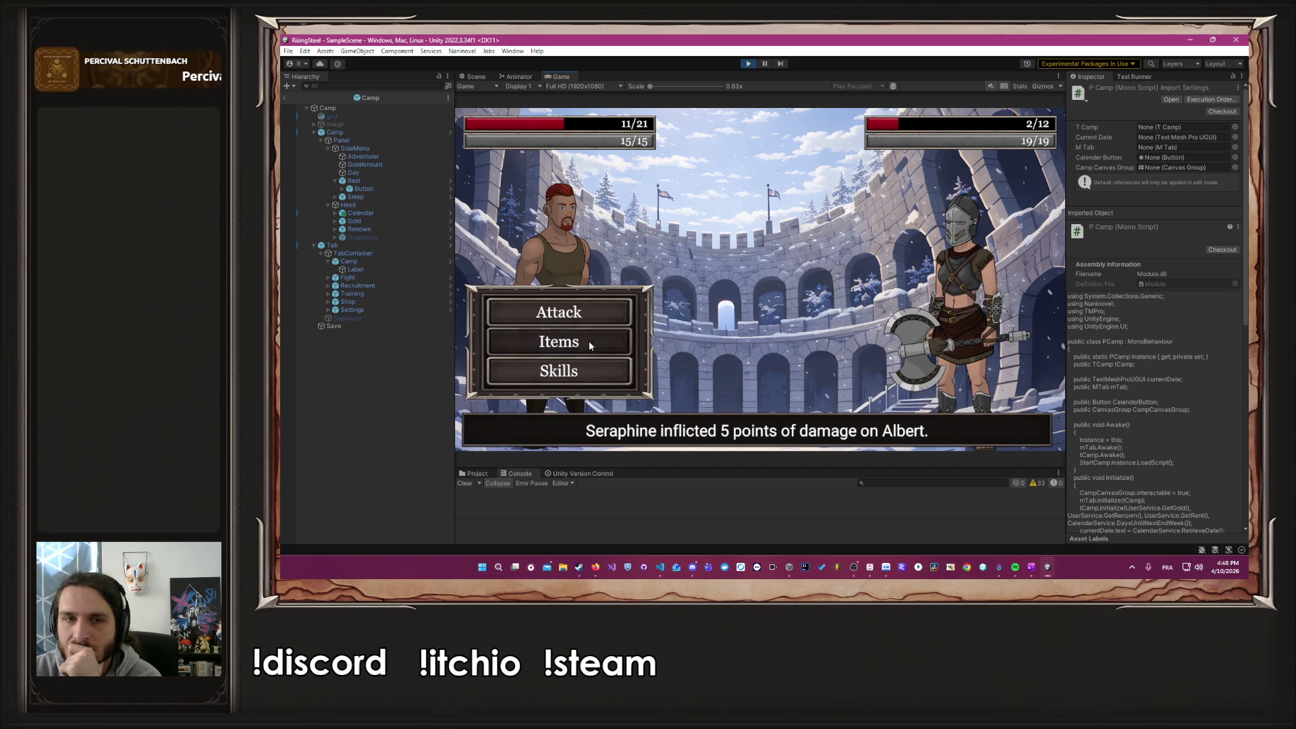
{"action": "left_click", "coordinate": [588, 340]}
{"action": "left_click", "coordinate": [585, 371]}
{"action": "left_click", "coordinate": [584, 371]}
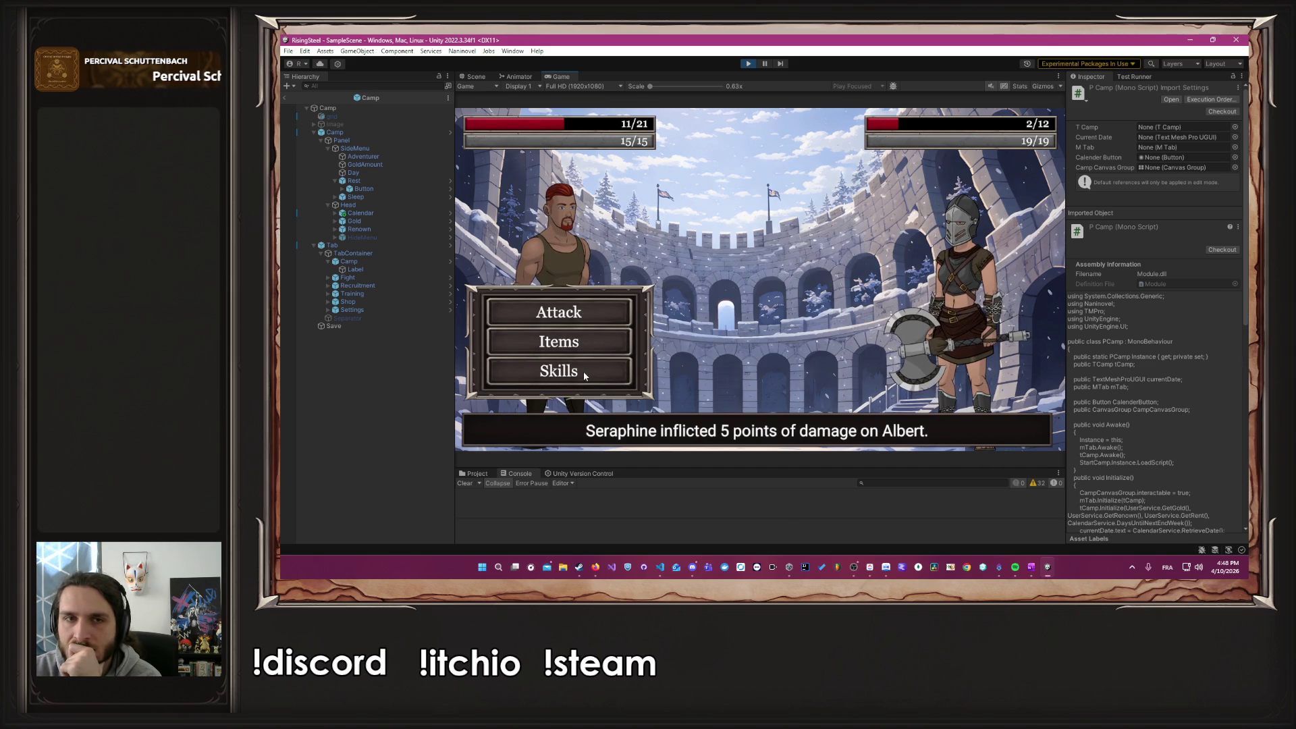
{"action": "left_click", "coordinate": [577, 309]}
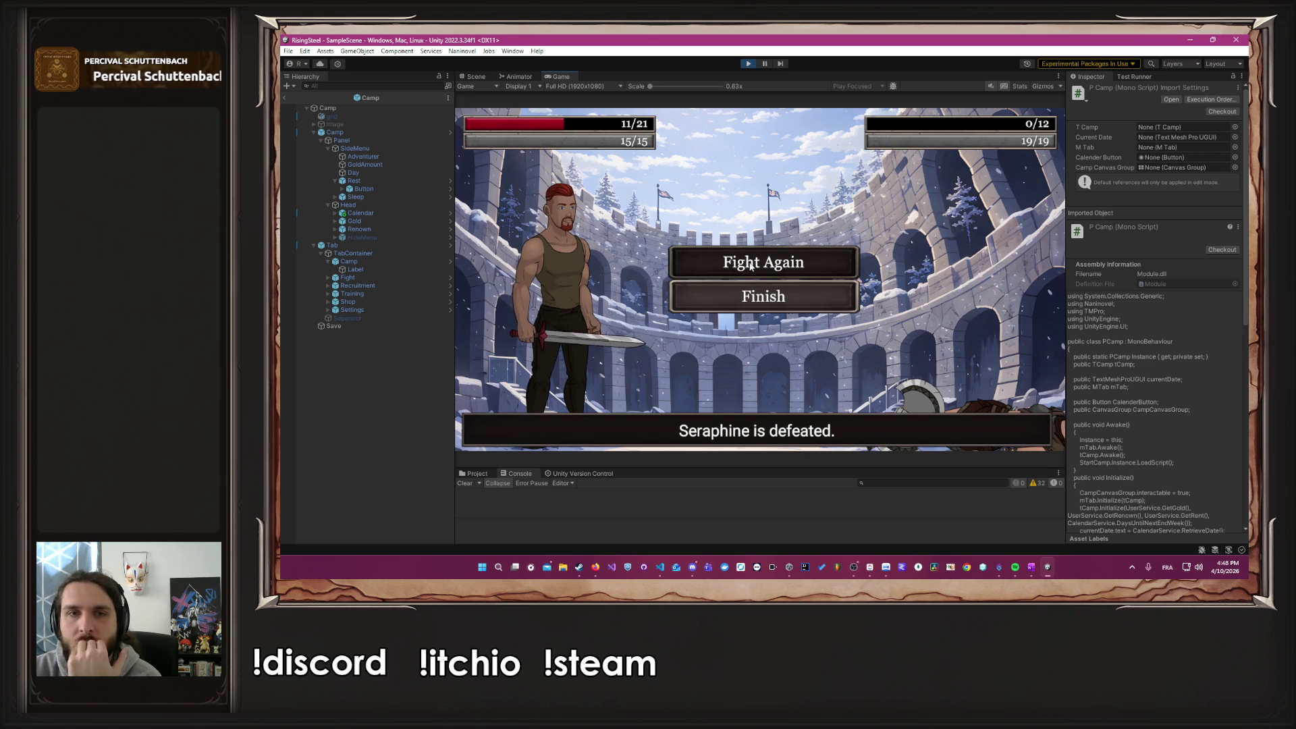
{"action": "left_click", "coordinate": [749, 295]}
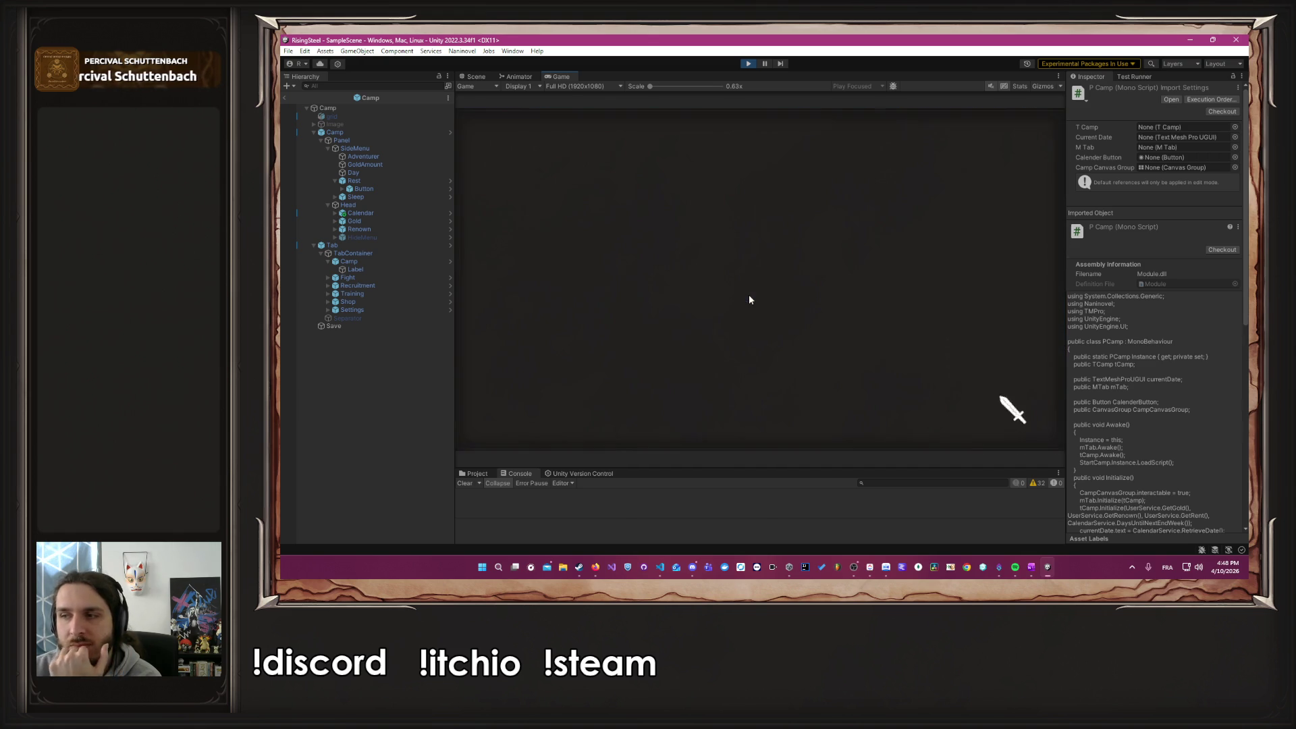
Step: Leave the Prestige panel, rest at camp to reach day 8, and pick the Arena mission
{"action": "left_click", "coordinate": [762, 421]}
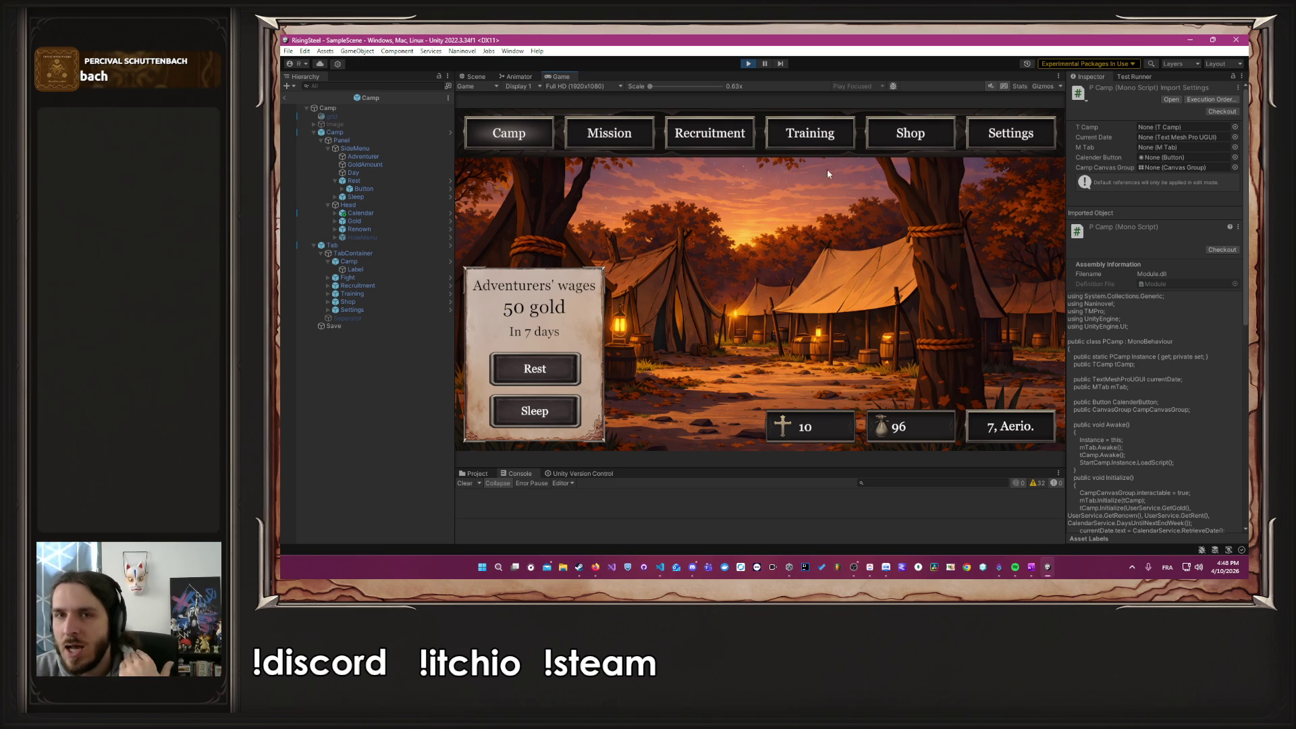
{"action": "left_click", "coordinate": [828, 143]}
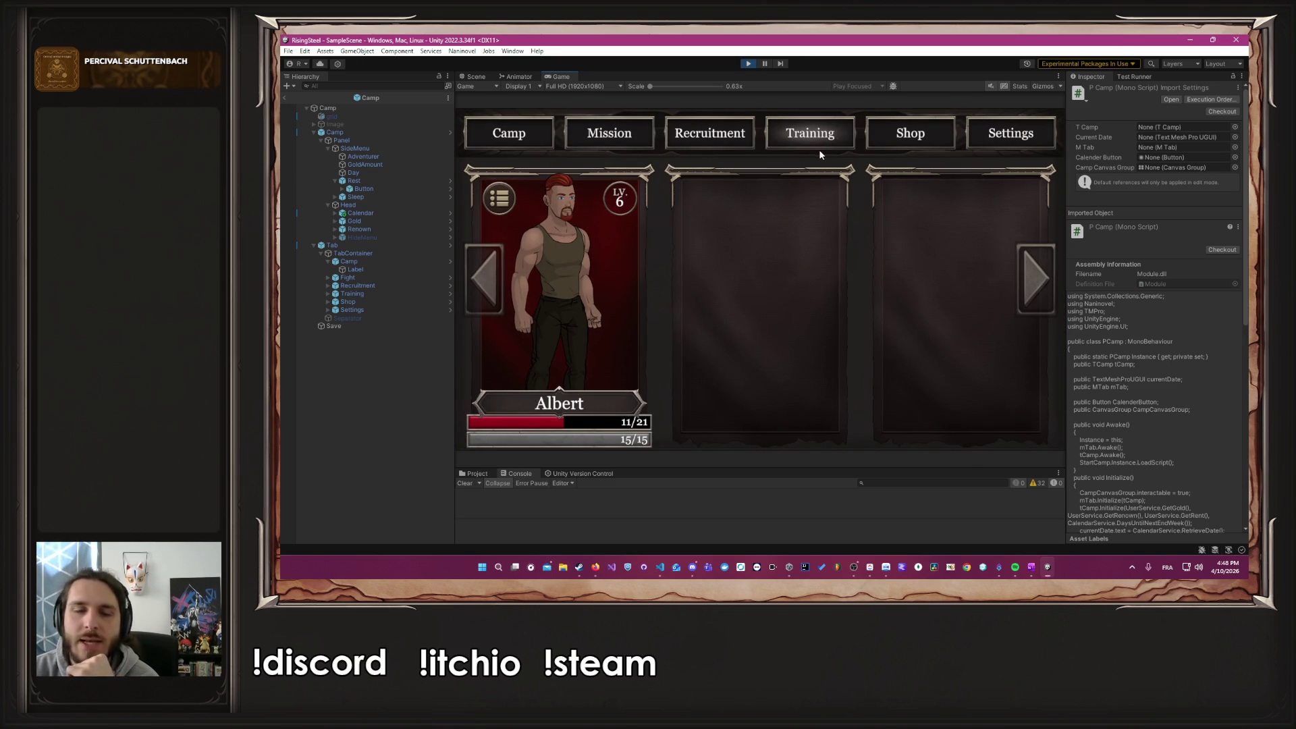
{"action": "left_click", "coordinate": [532, 136]}
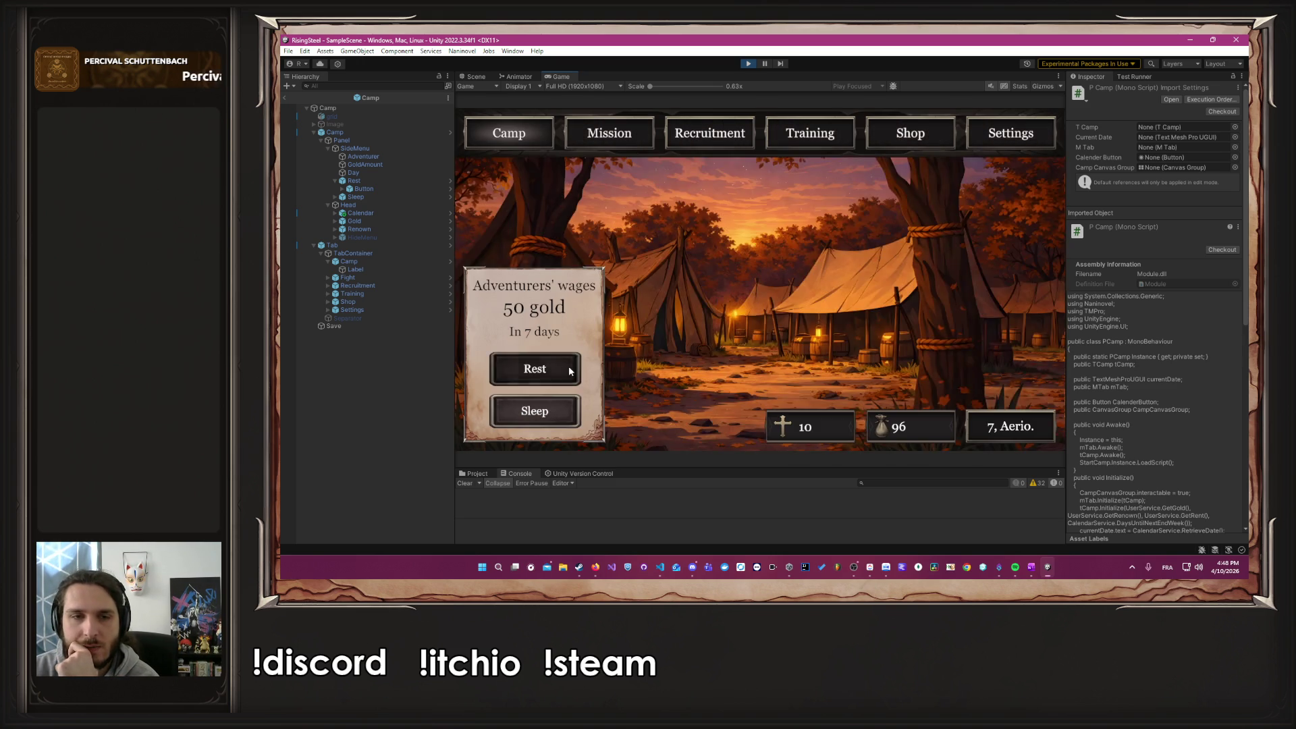
{"action": "left_click", "coordinate": [568, 366]}
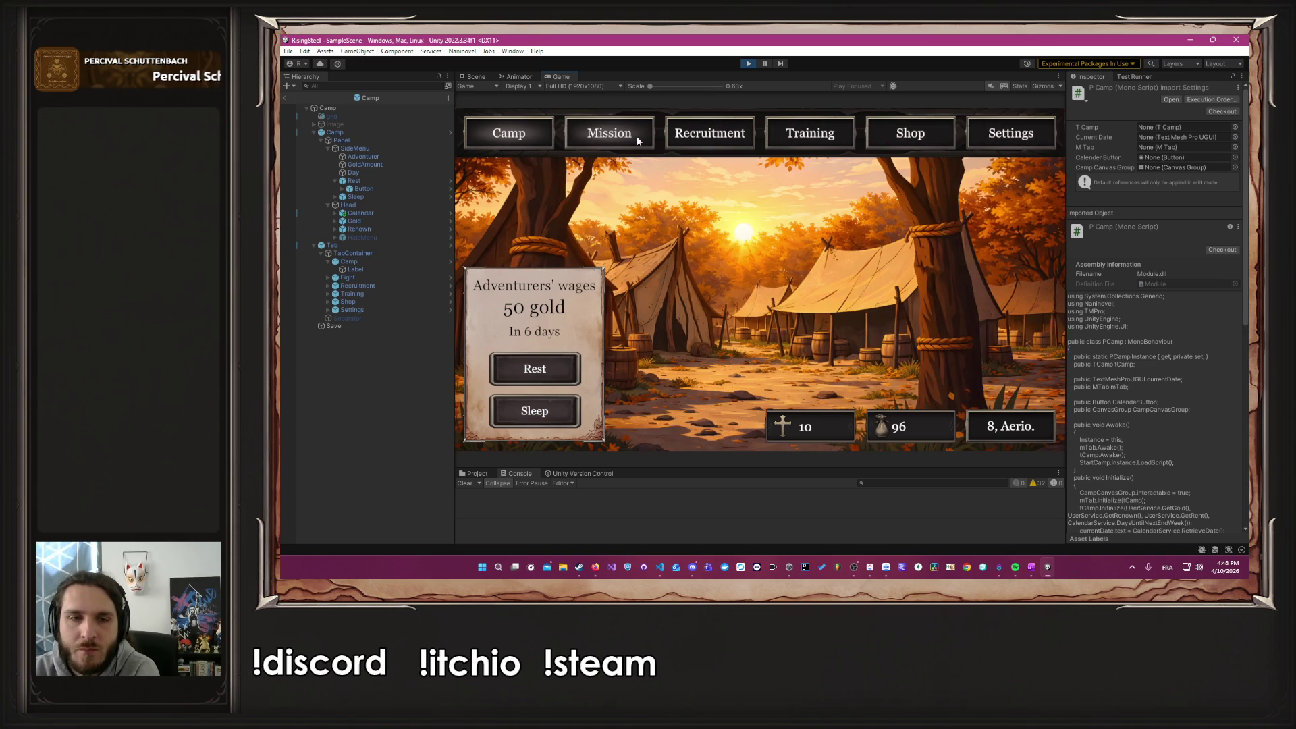
{"action": "left_click", "coordinate": [637, 136]}
{"action": "left_click", "coordinate": [570, 193]}
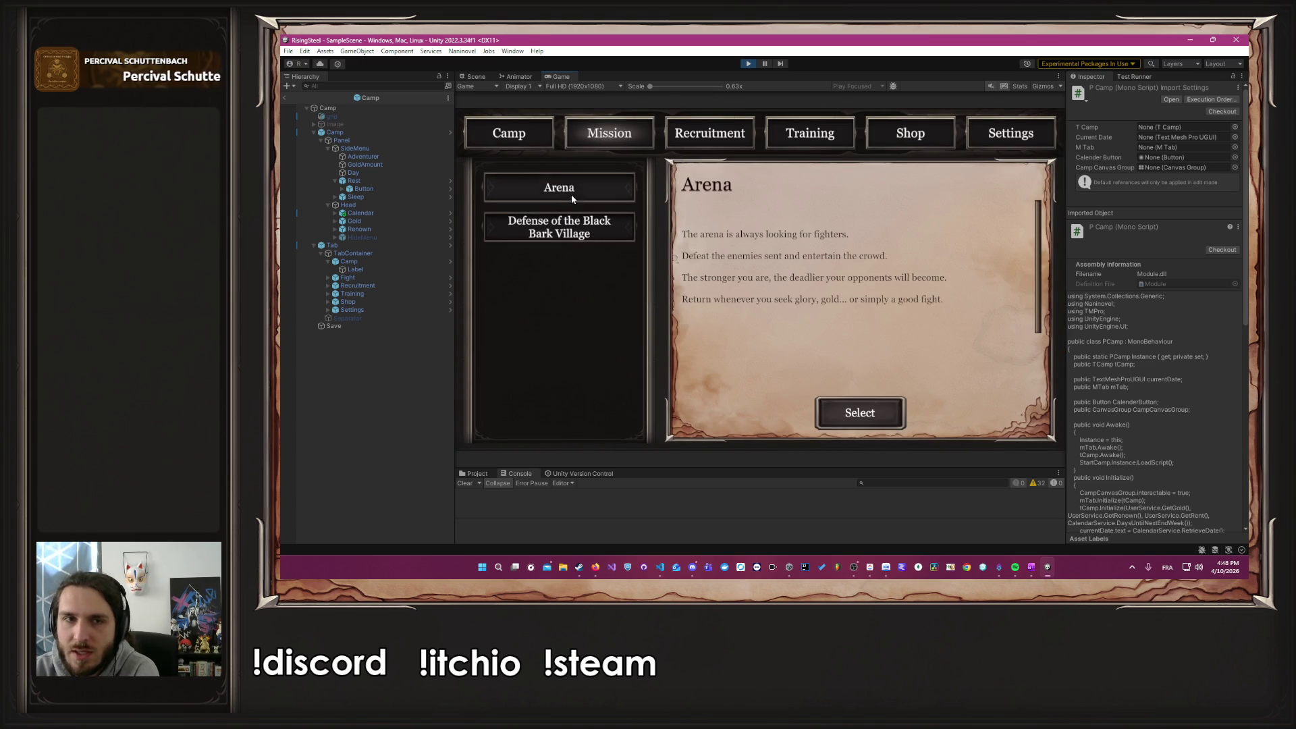
Step: Enter the Arena and attack Kaelen three times to defeat him, collecting 77 gold and 10 renown
{"action": "left_click", "coordinate": [889, 420]}
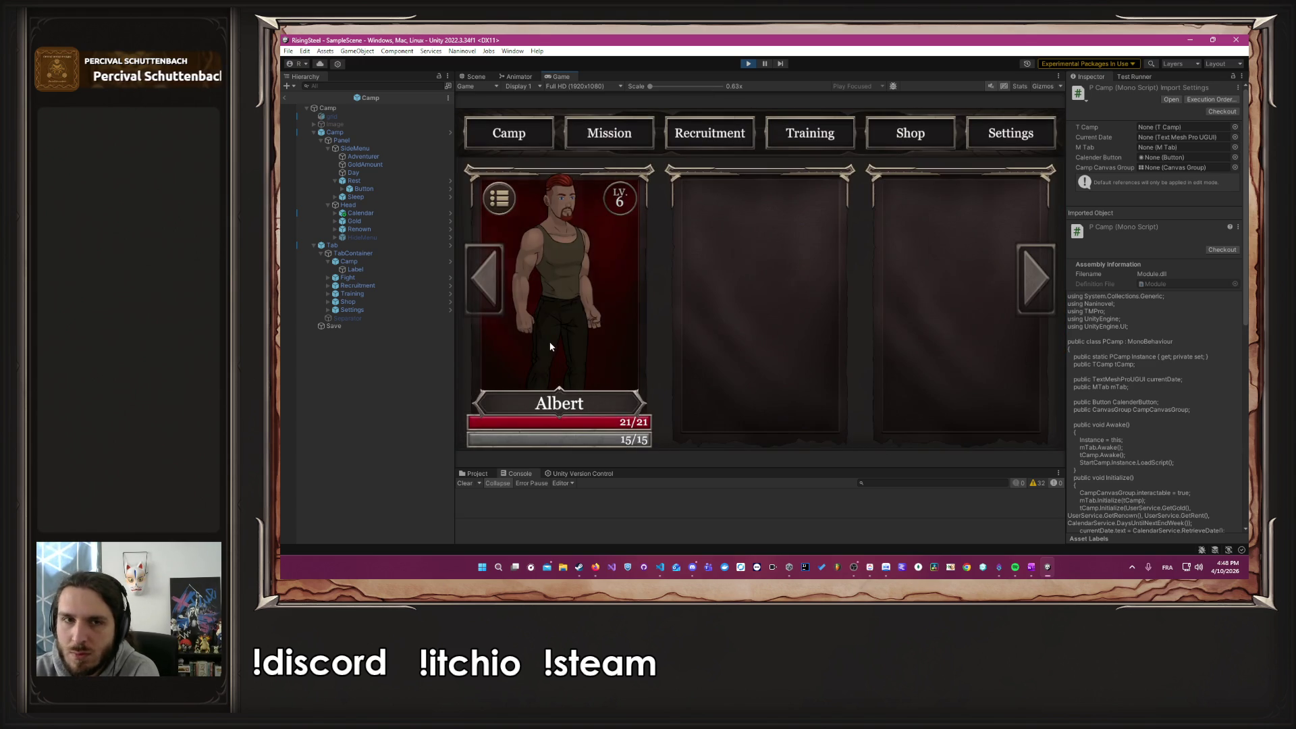
{"action": "left_click", "coordinate": [568, 341]}
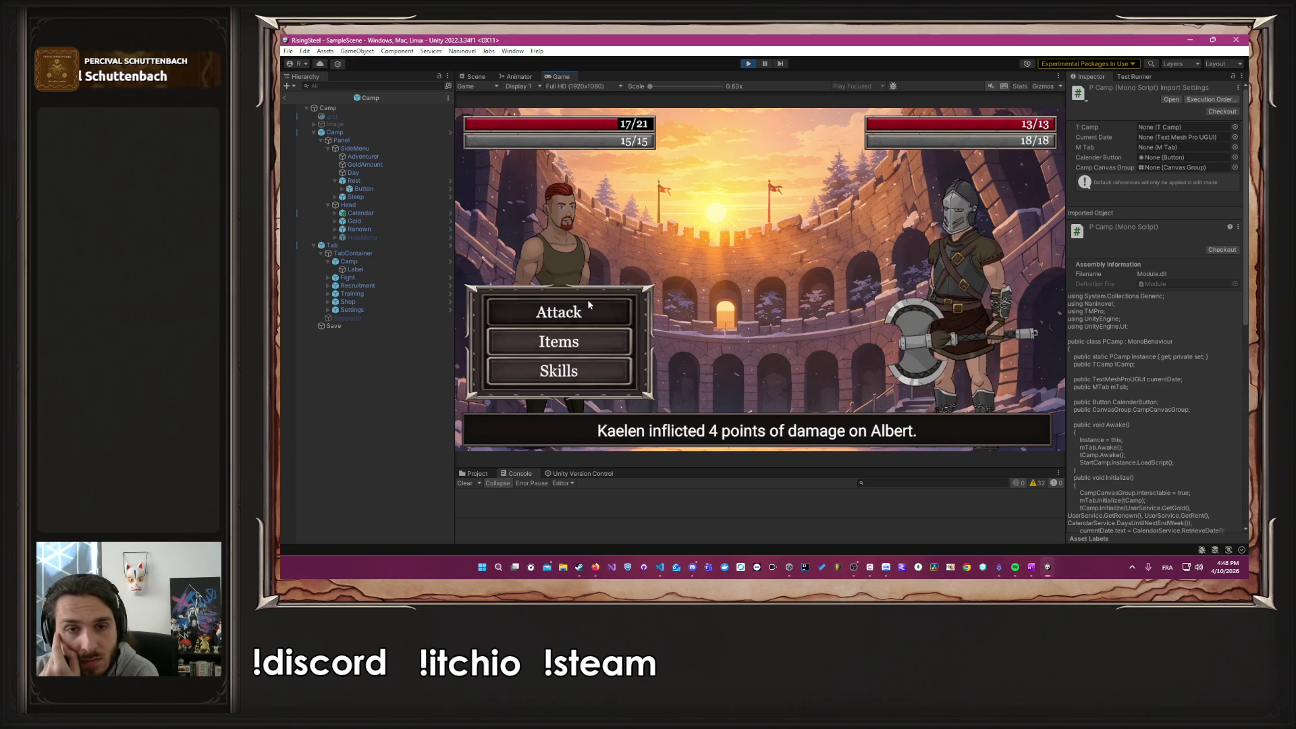
{"action": "left_click", "coordinate": [587, 303]}
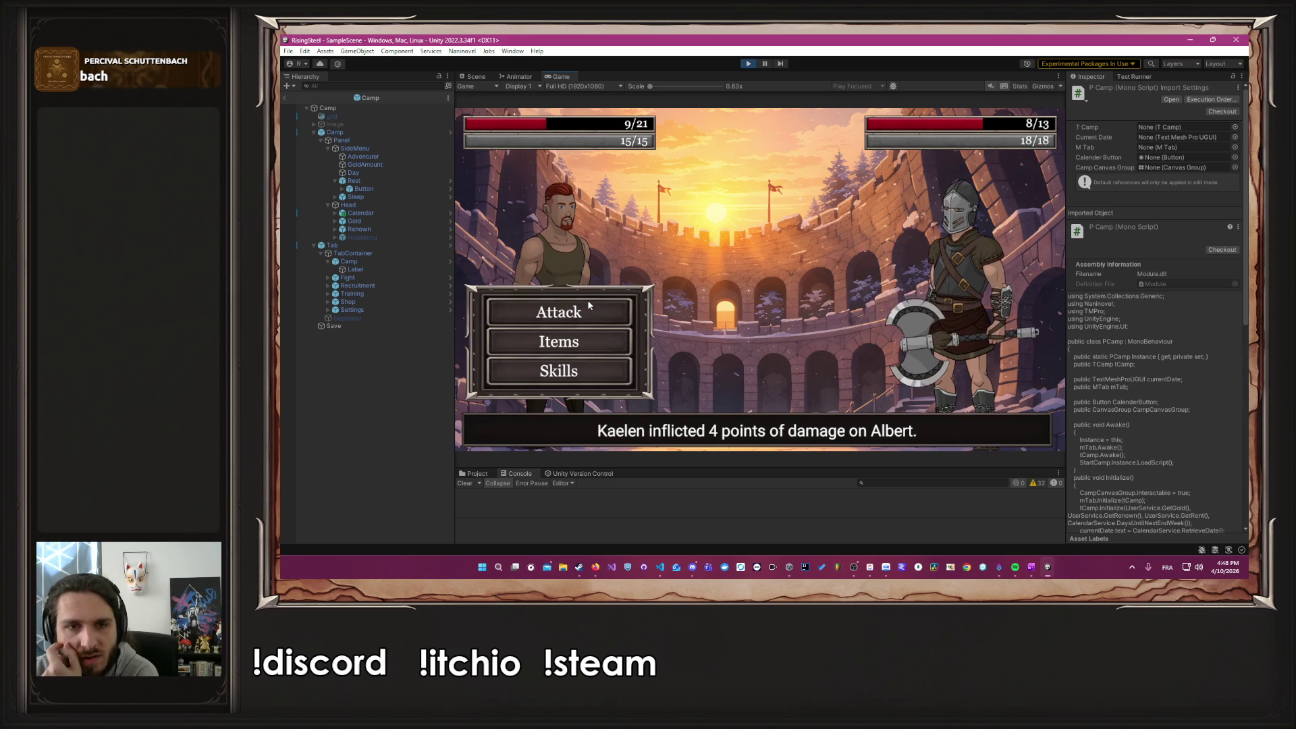
{"action": "left_click", "coordinate": [589, 304]}
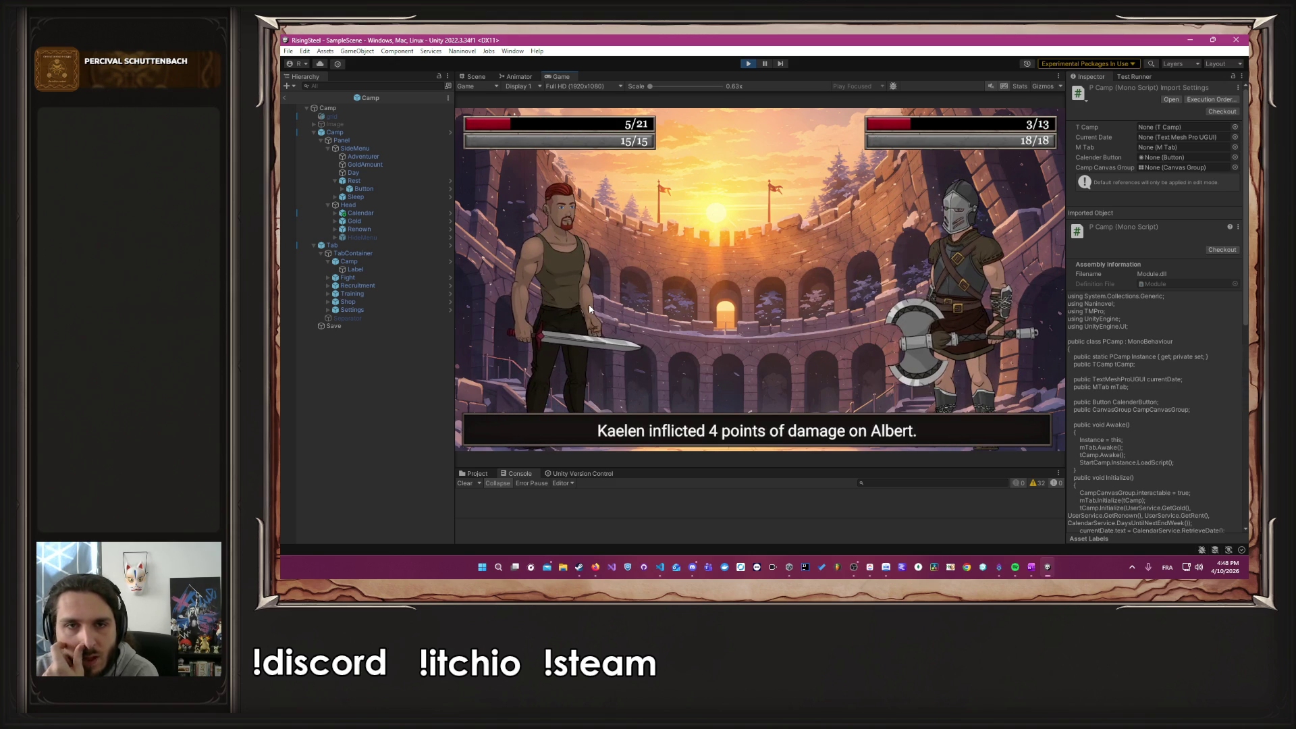
{"action": "left_click", "coordinate": [588, 303]}
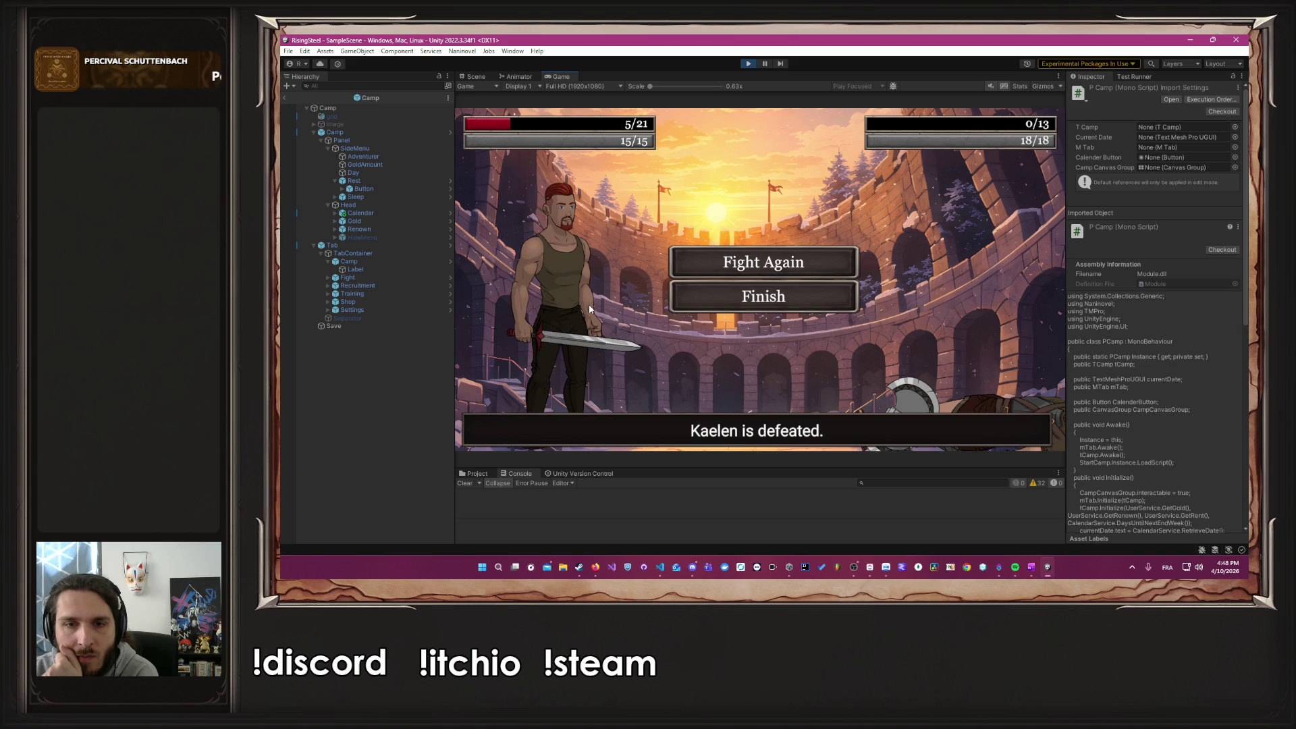
{"action": "left_click", "coordinate": [722, 304]}
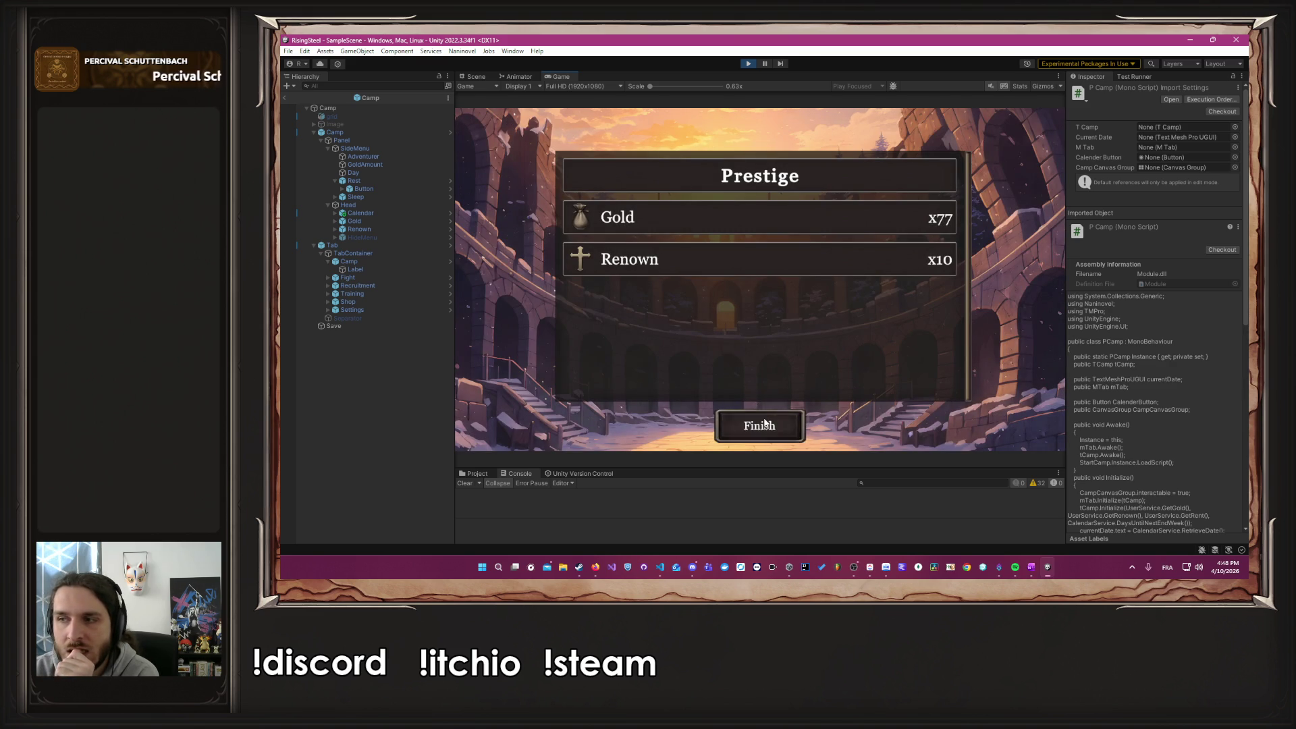
{"action": "left_click", "coordinate": [765, 423]}
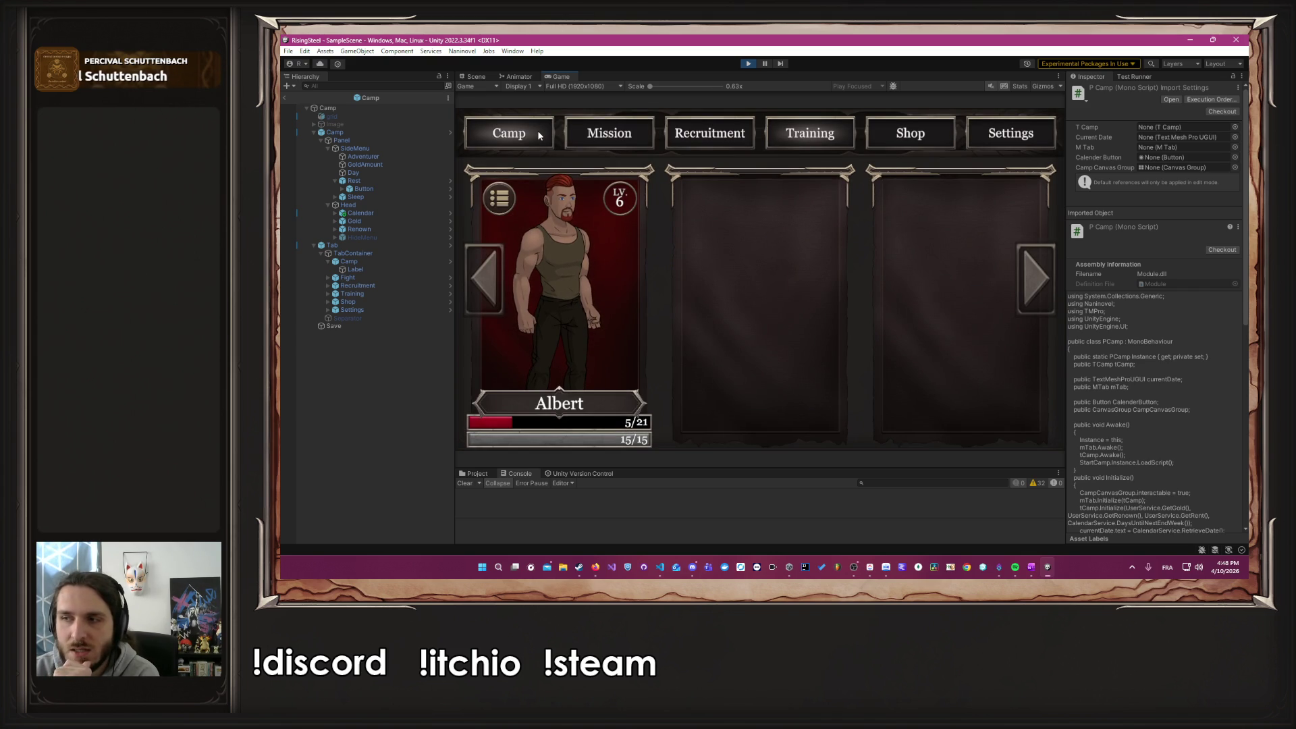
Step: Return to camp, check Albert's 15/21 health in Training, then select the Arena fight
{"action": "left_click", "coordinate": [539, 134]}
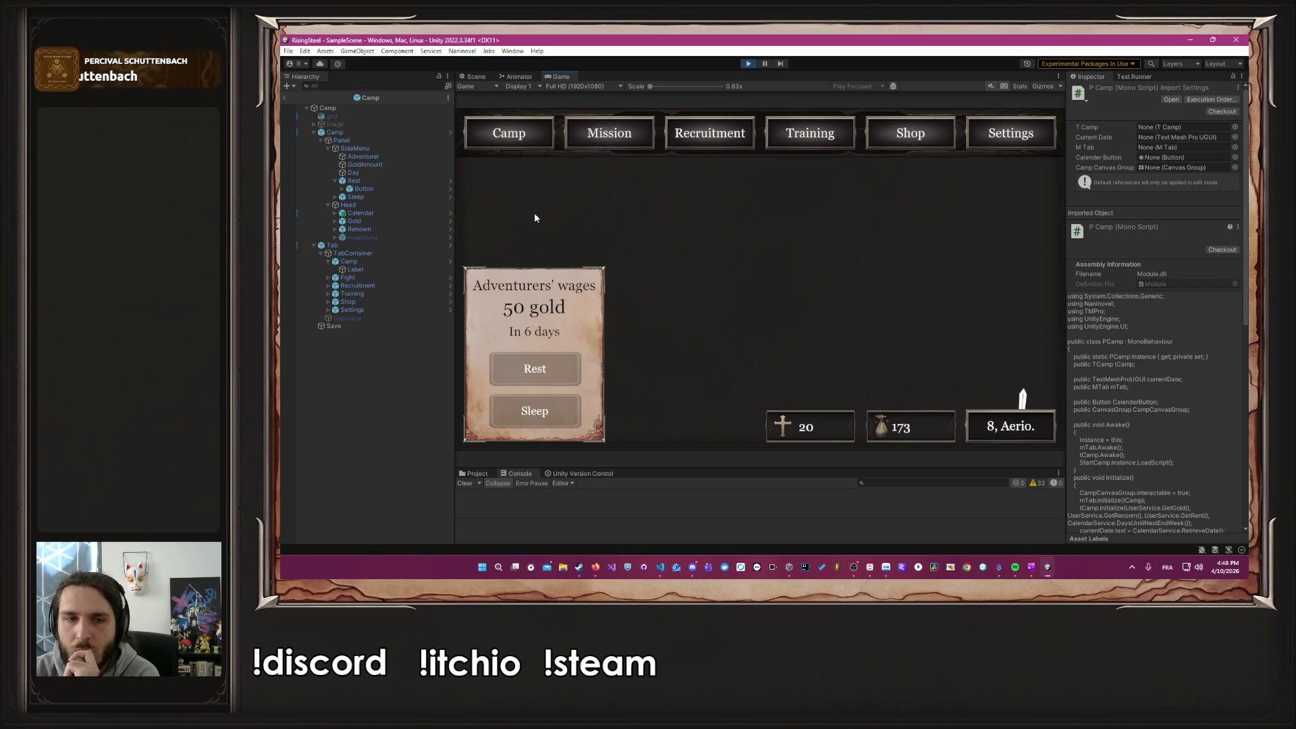
{"action": "left_click", "coordinate": [815, 139]}
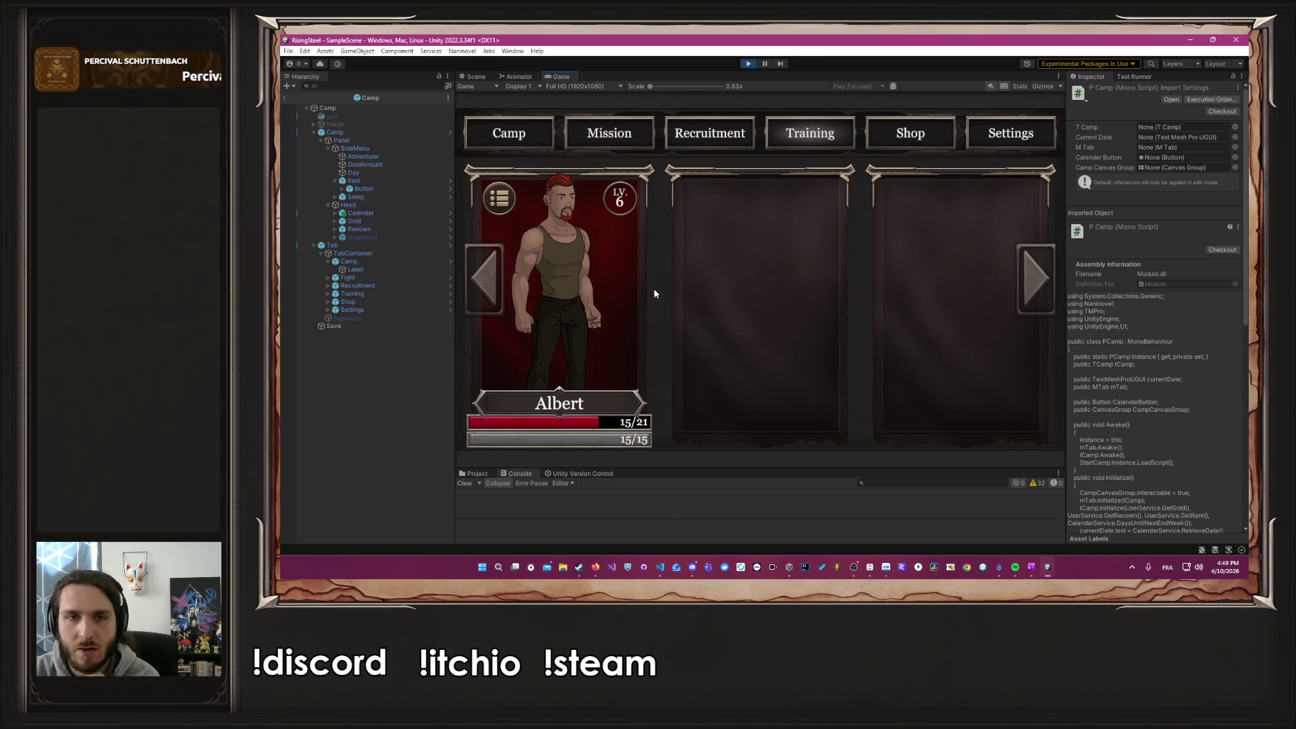
{"action": "left_click", "coordinate": [607, 129]}
{"action": "left_click", "coordinate": [594, 197]}
{"action": "left_click", "coordinate": [839, 404]}
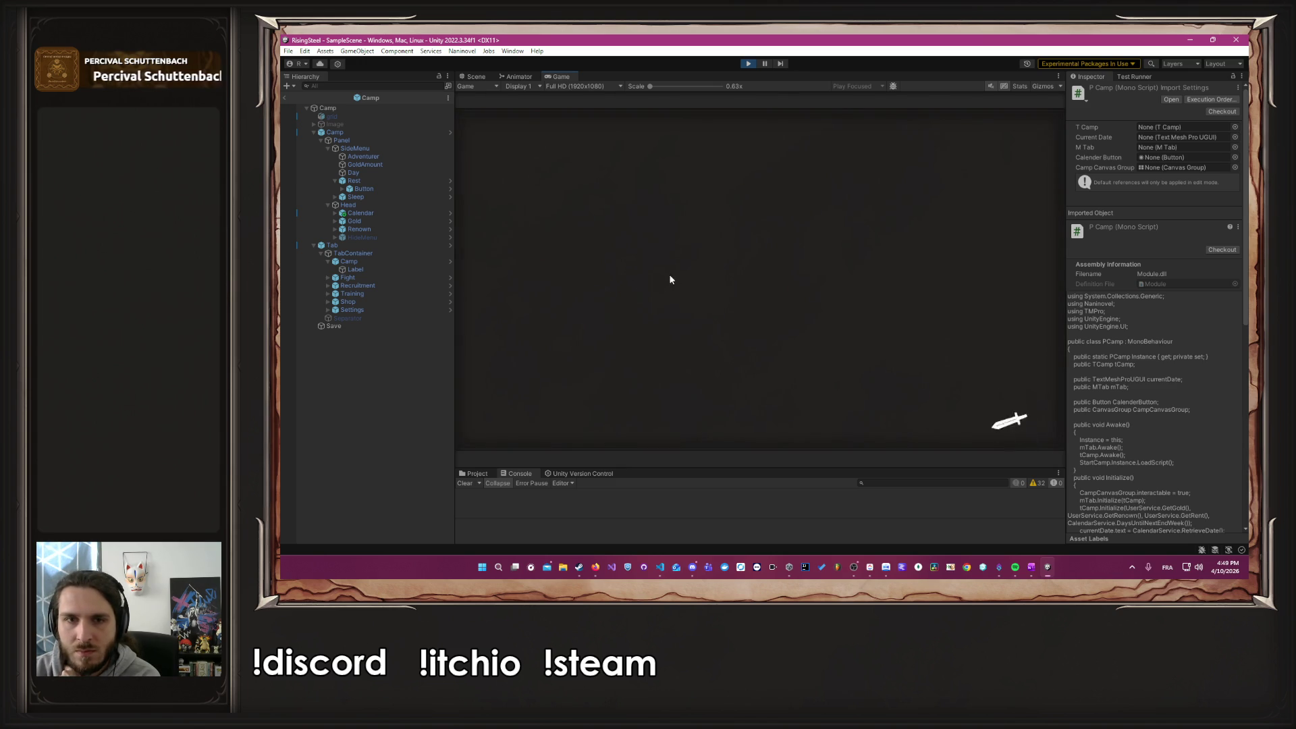
Step: Attack Velara until she is defeated and close the prestige rewards
{"action": "left_click", "coordinate": [704, 431]}
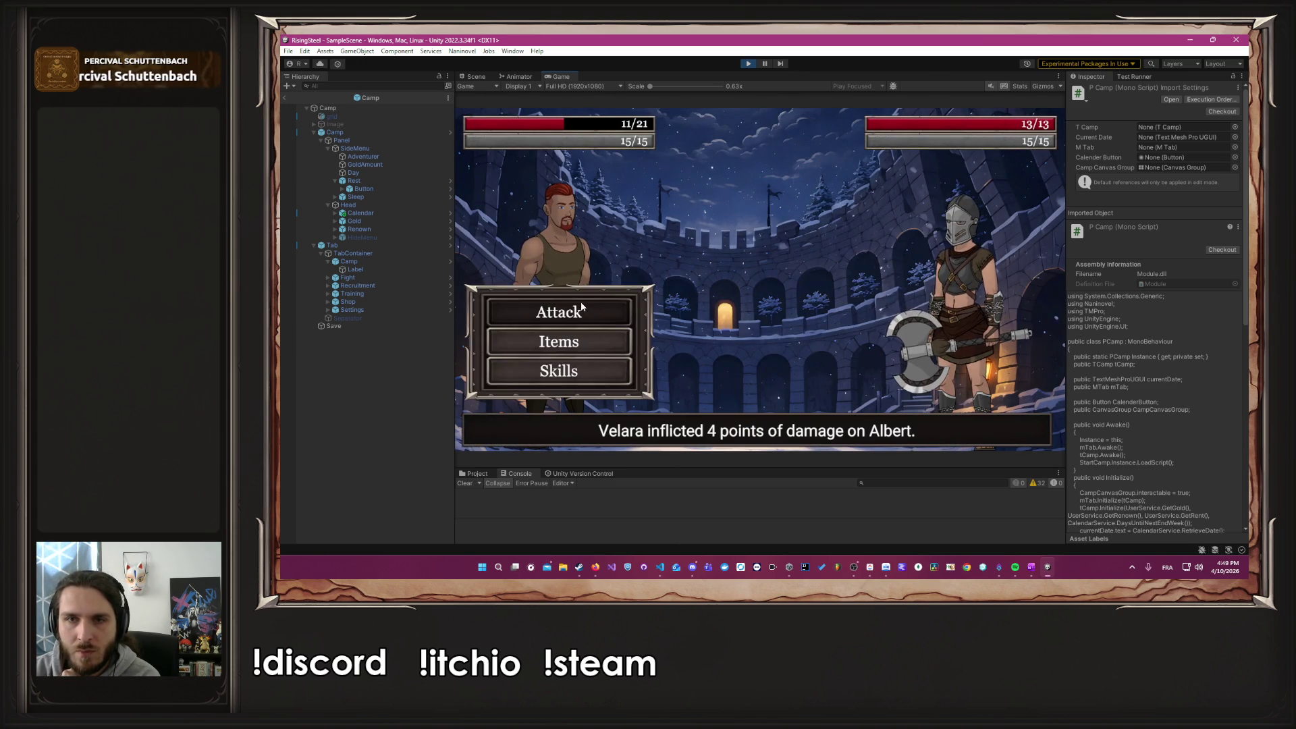
{"action": "left_click", "coordinate": [579, 307]}
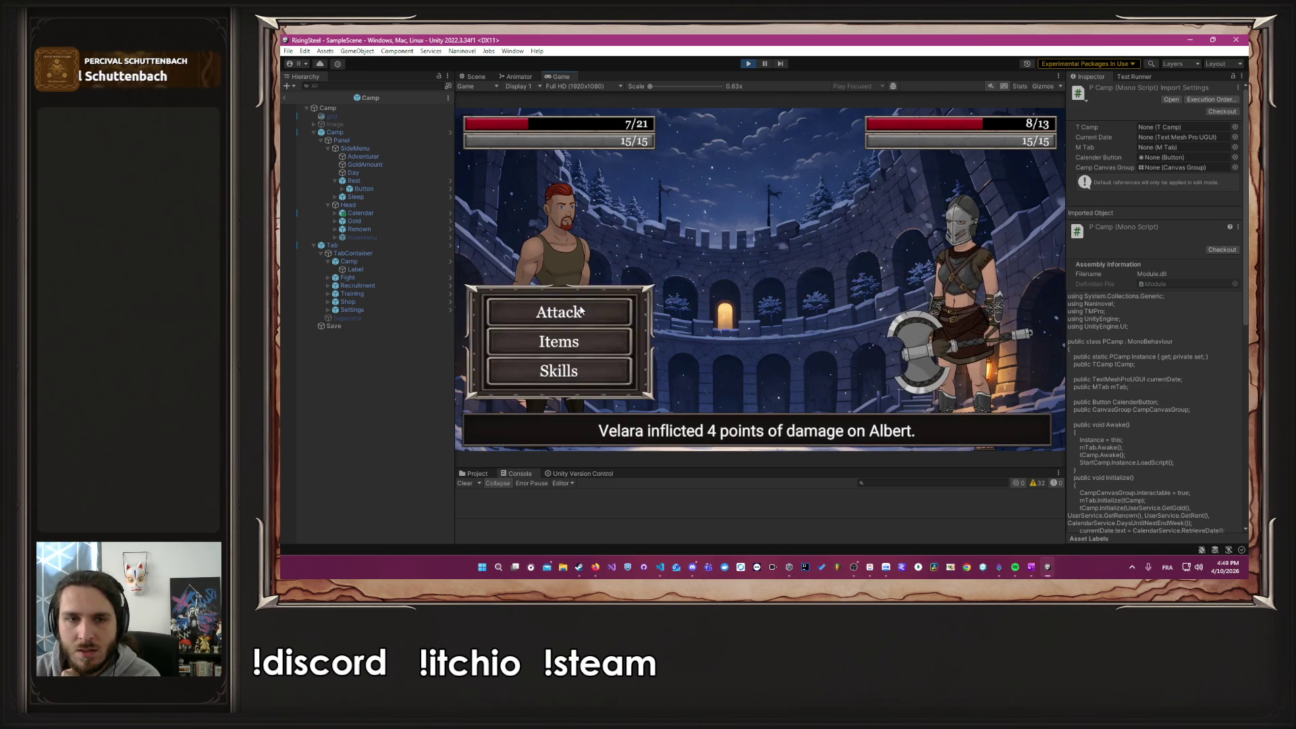
{"action": "left_click", "coordinate": [579, 305]}
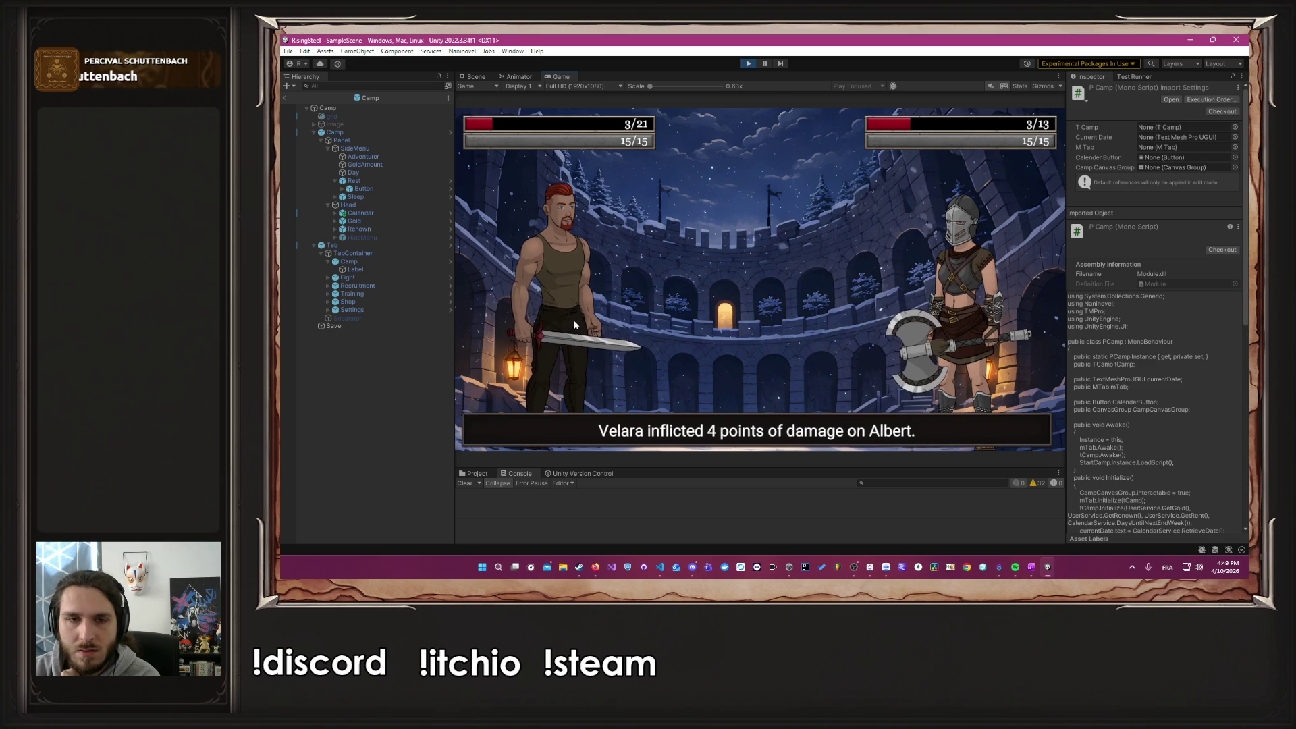
{"action": "left_click", "coordinate": [570, 315]}
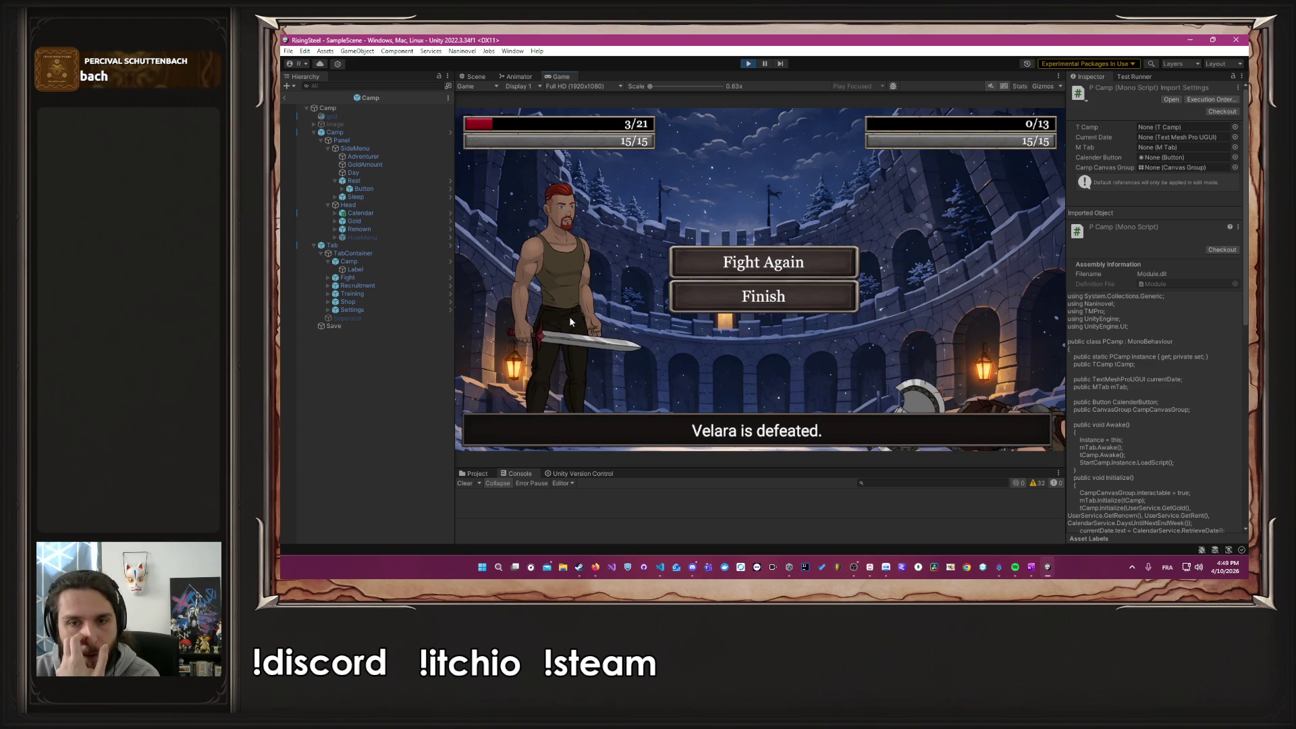
{"action": "left_click", "coordinate": [732, 307]}
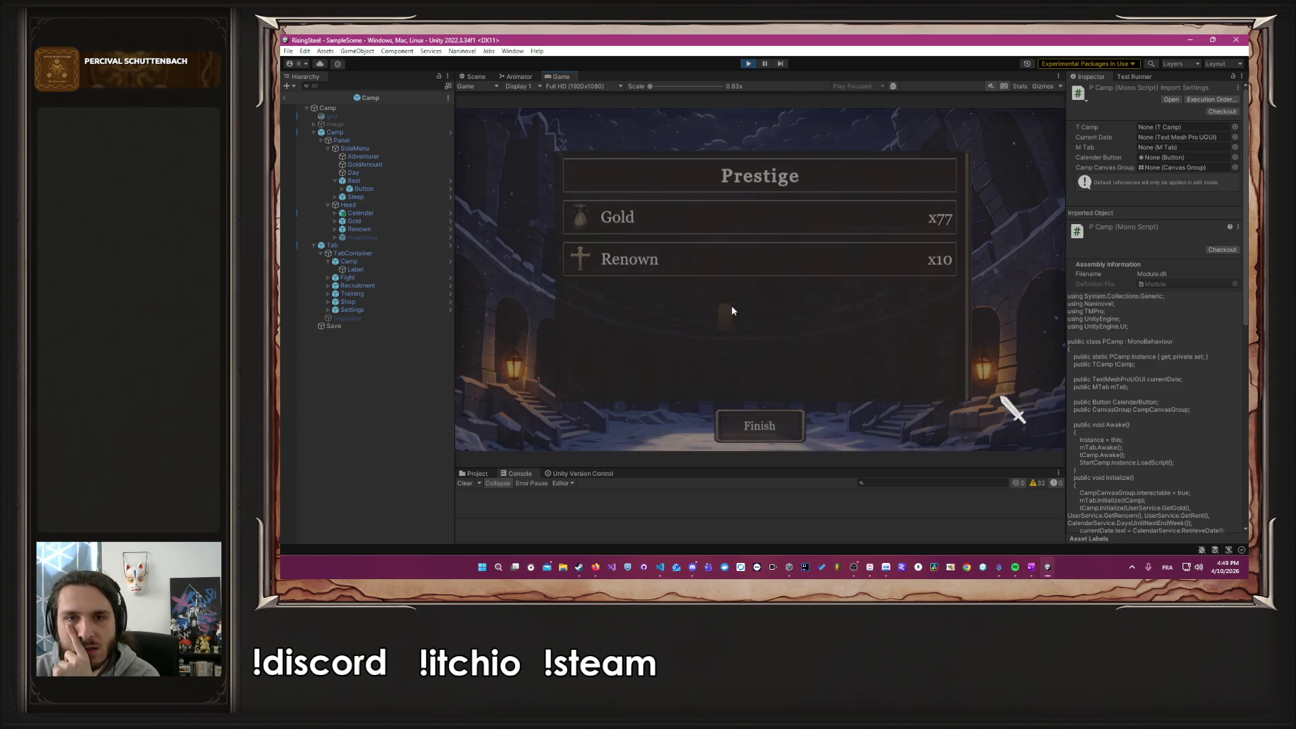
{"action": "left_click", "coordinate": [764, 440]}
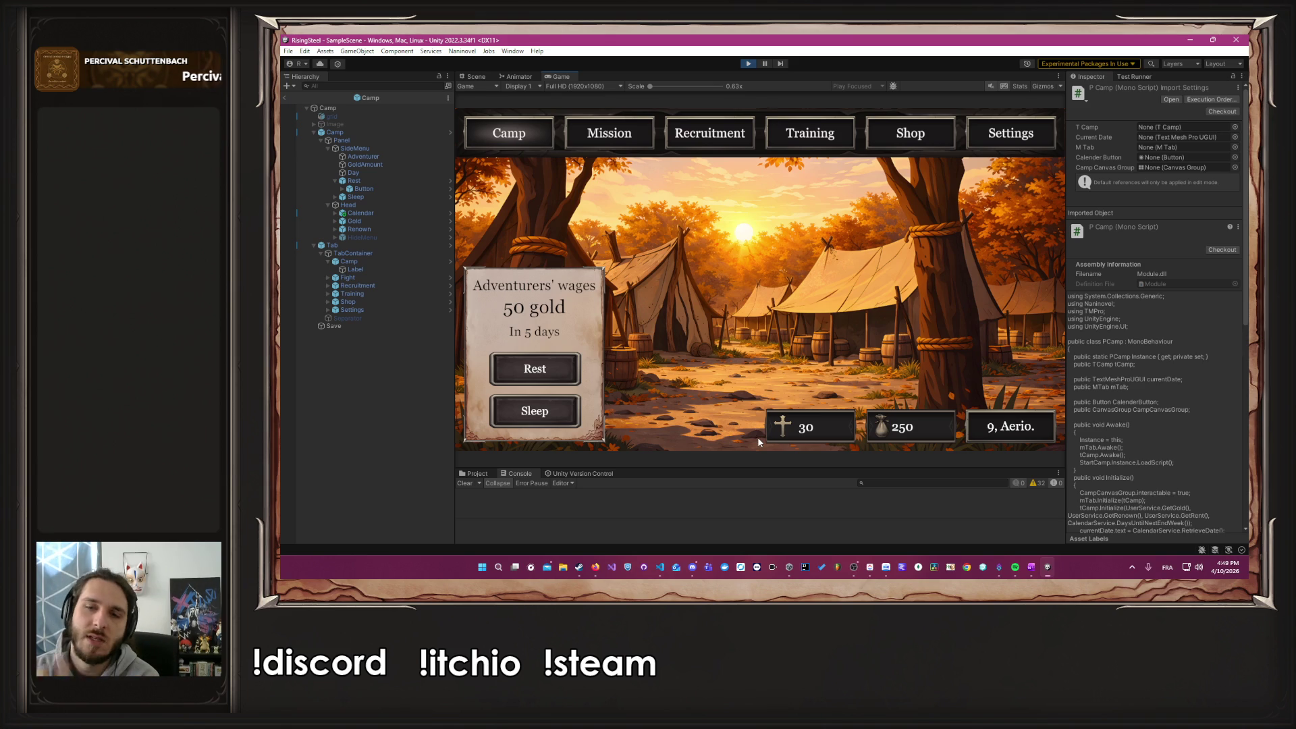
Step: Sleep at camp to advance to day 10, with 250 gold and 30 renown
{"action": "left_click", "coordinate": [580, 412]}
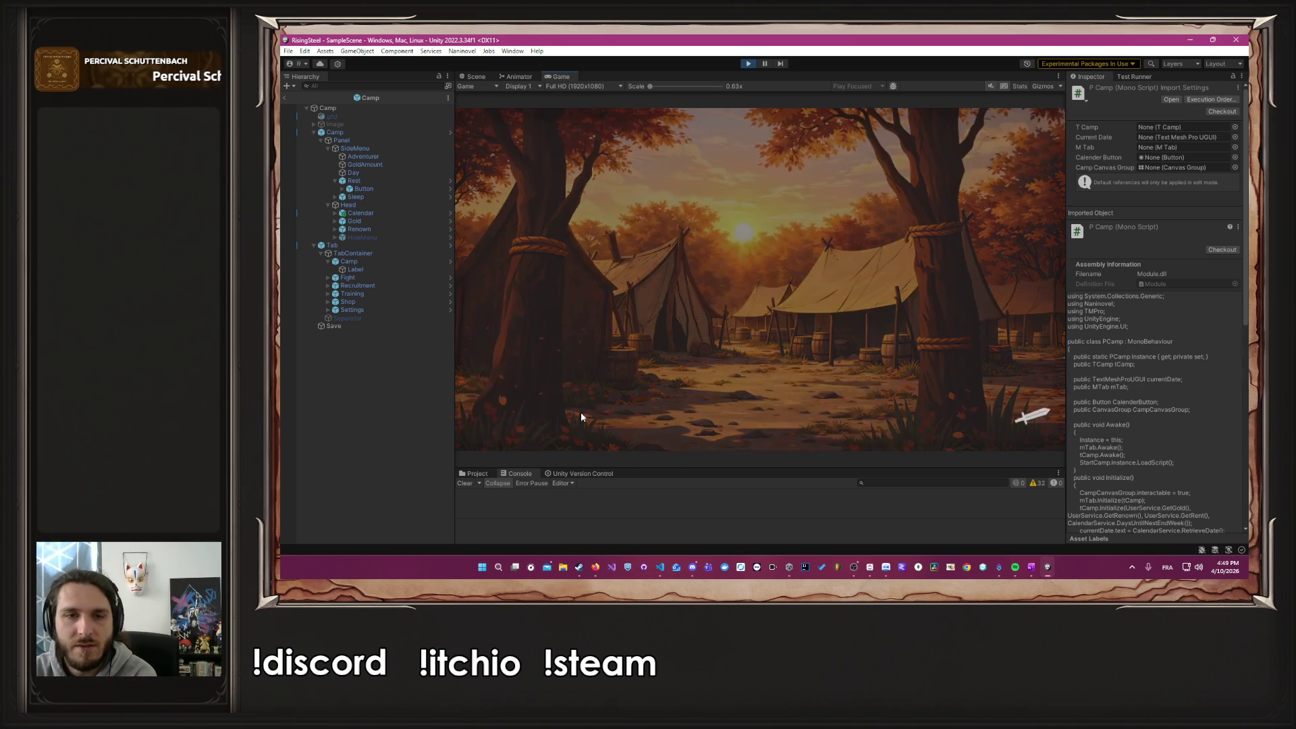
{"action": "left_click", "coordinate": [821, 131]}
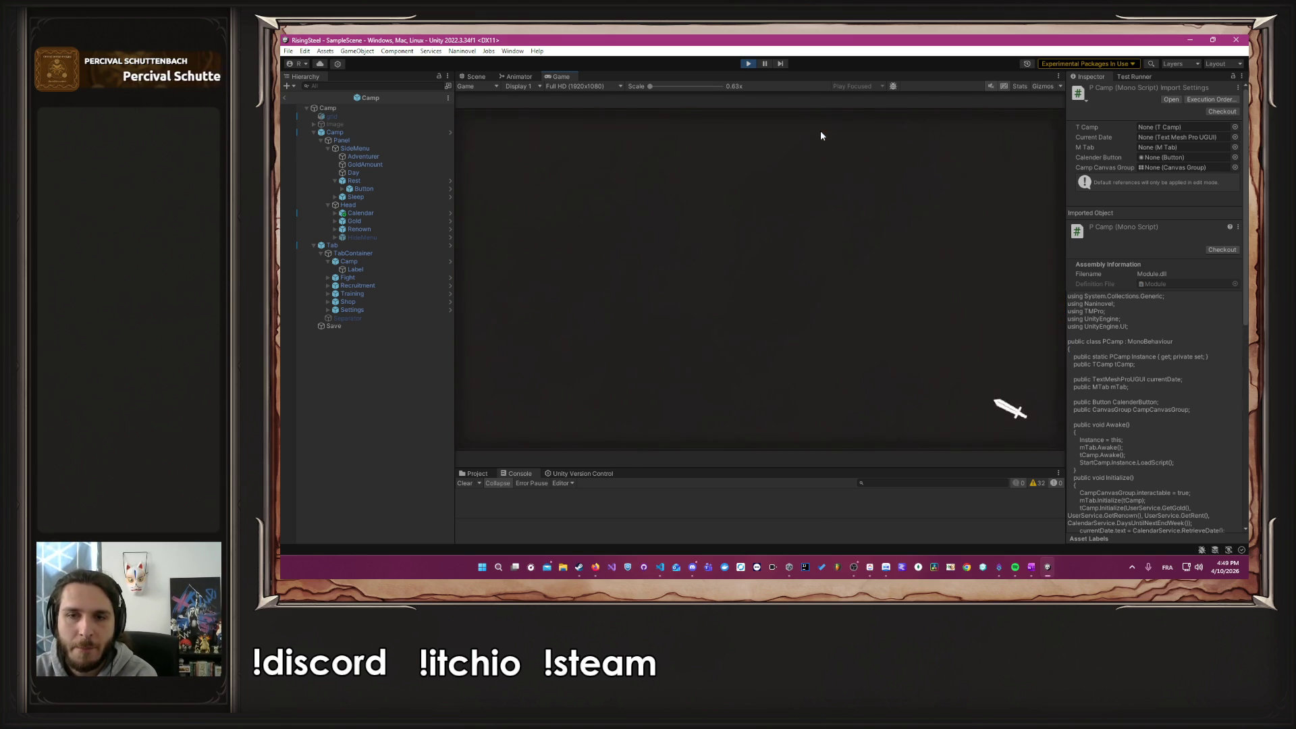
{"action": "left_click", "coordinate": [520, 137]}
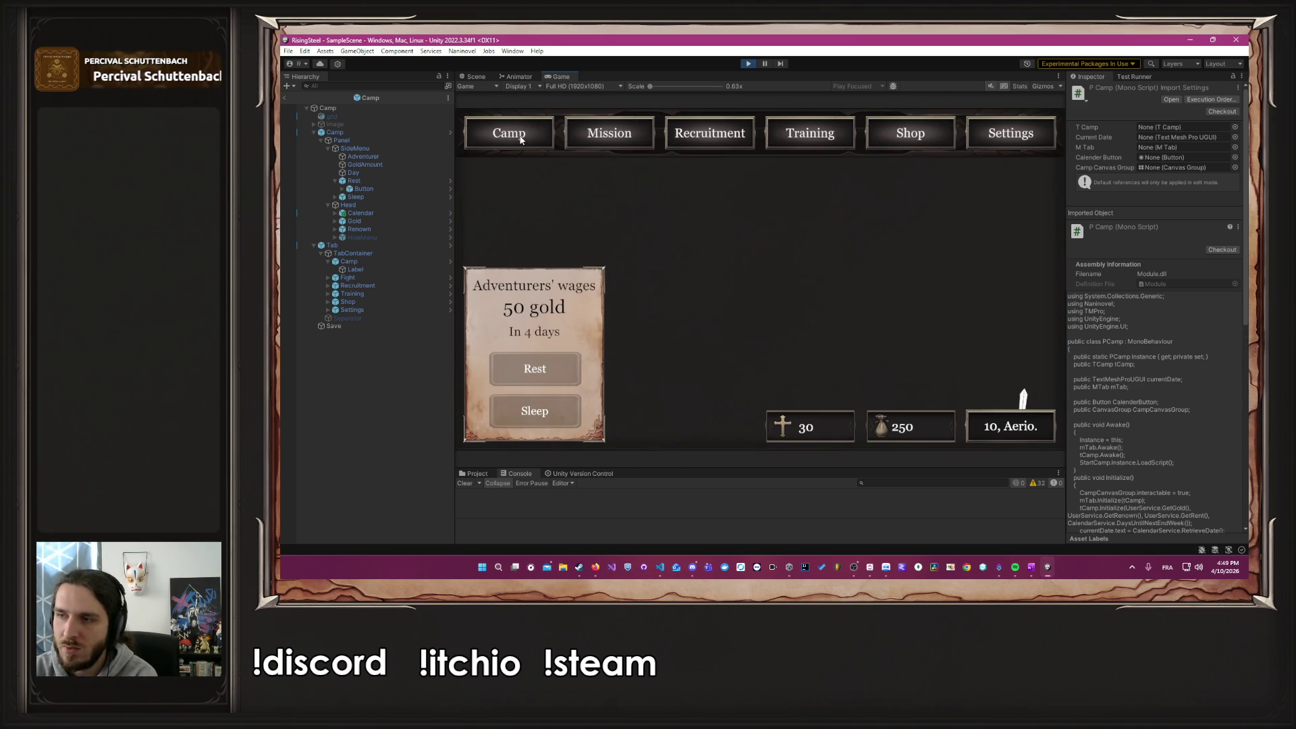
{"action": "left_click", "coordinate": [548, 356]}
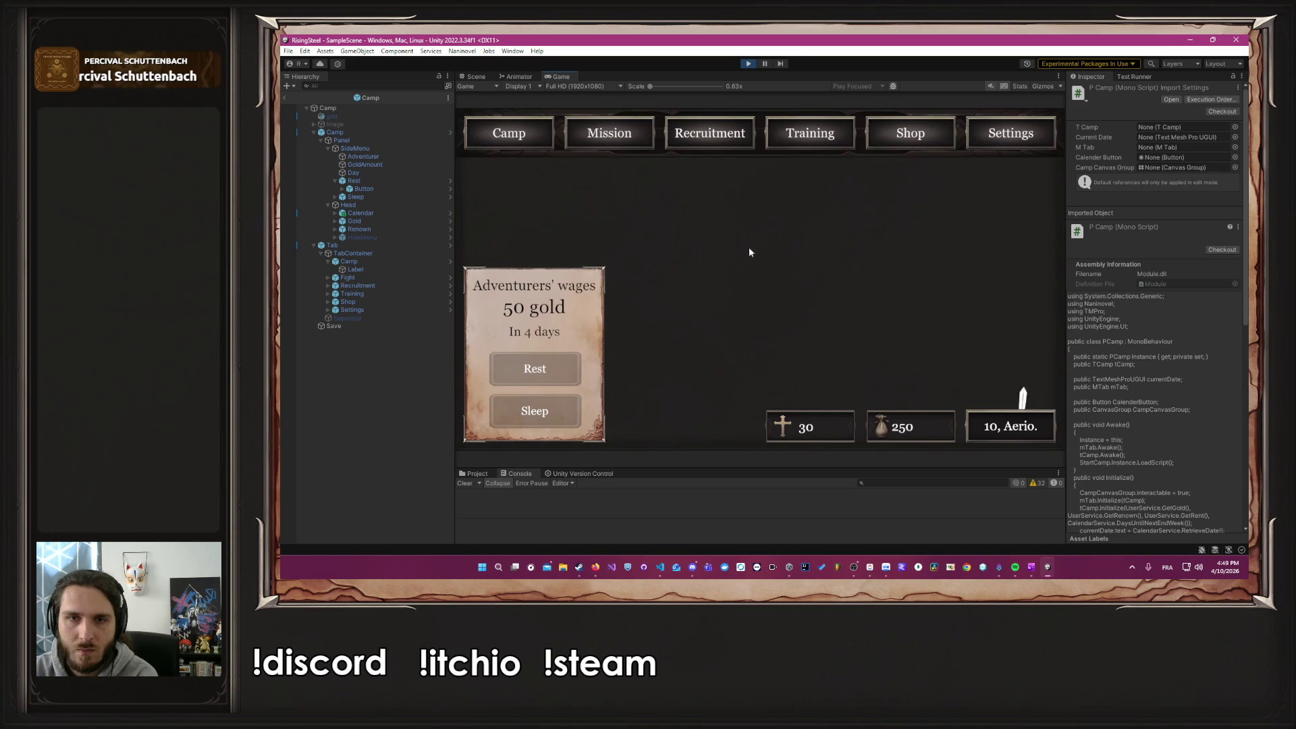
Step: Enter the Arena, defeat Amdir with attacks, and collect the prestige rewards
{"action": "left_click", "coordinate": [610, 135]}
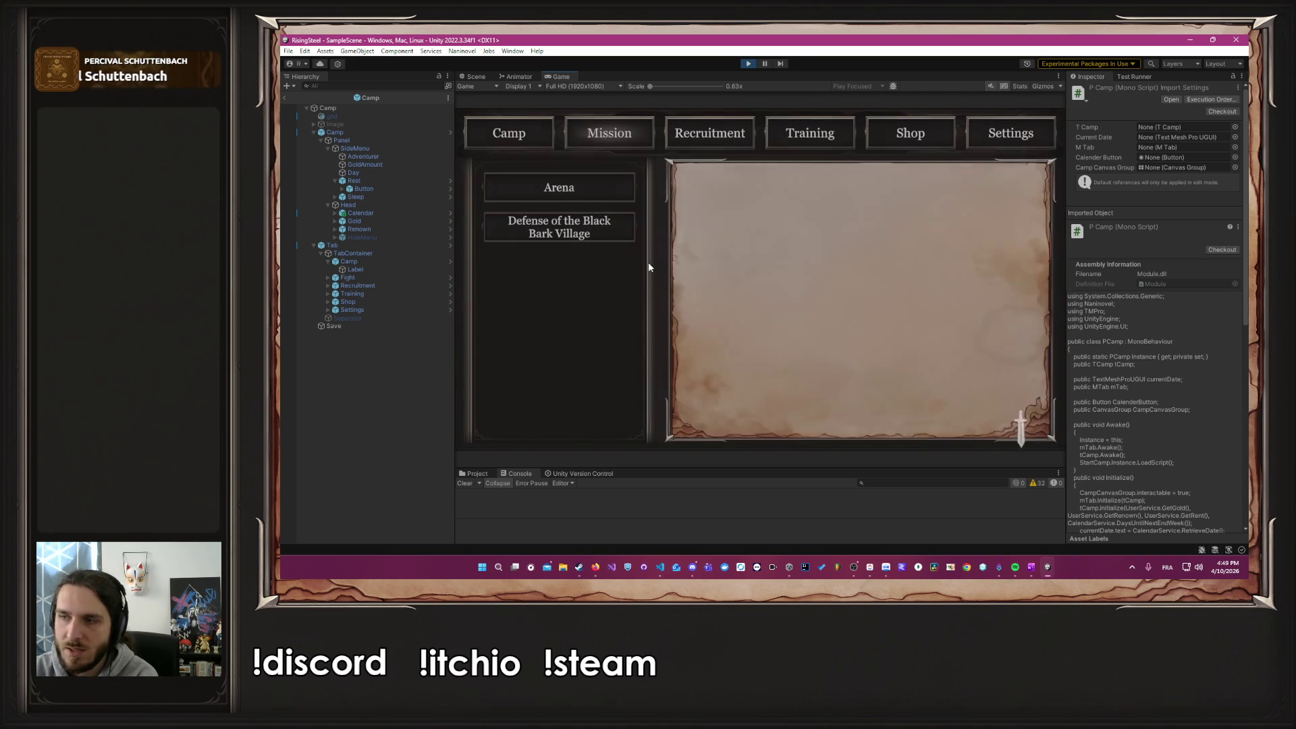
{"action": "left_click", "coordinate": [584, 199]}
{"action": "left_click", "coordinate": [861, 408]}
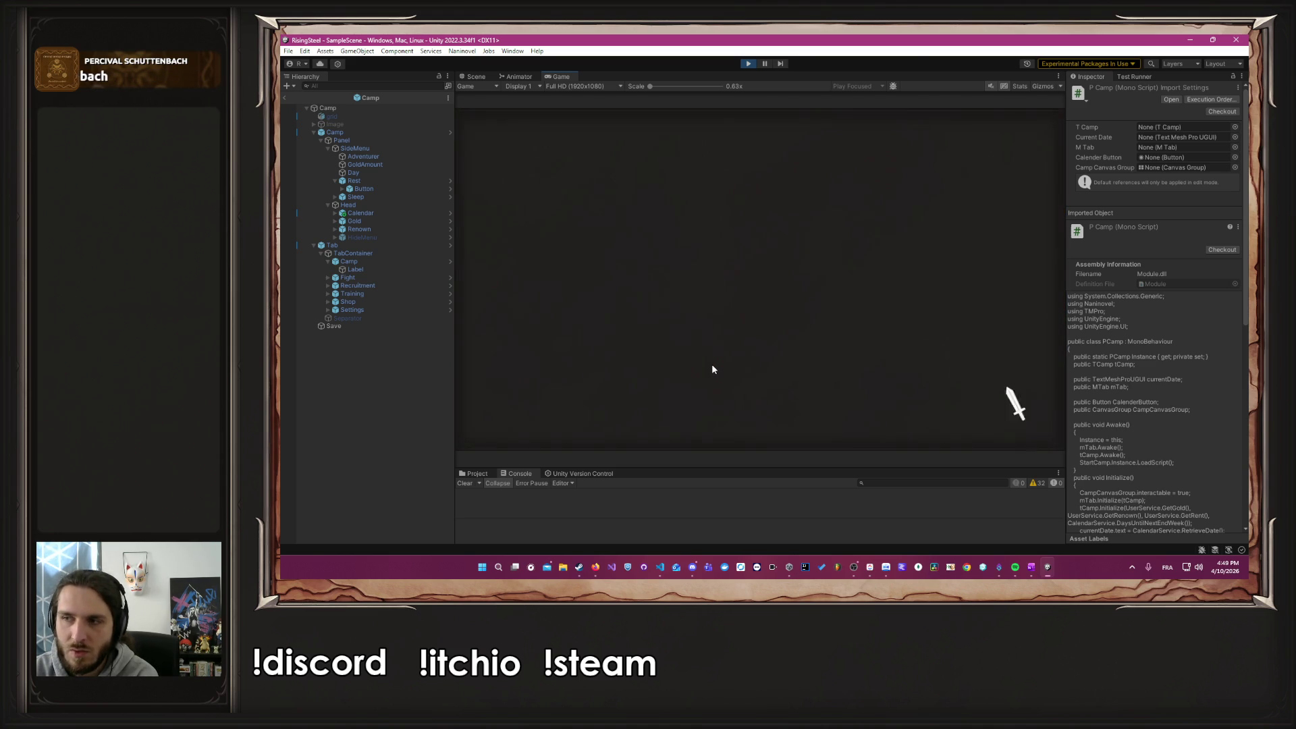
{"action": "left_click", "coordinate": [768, 283]}
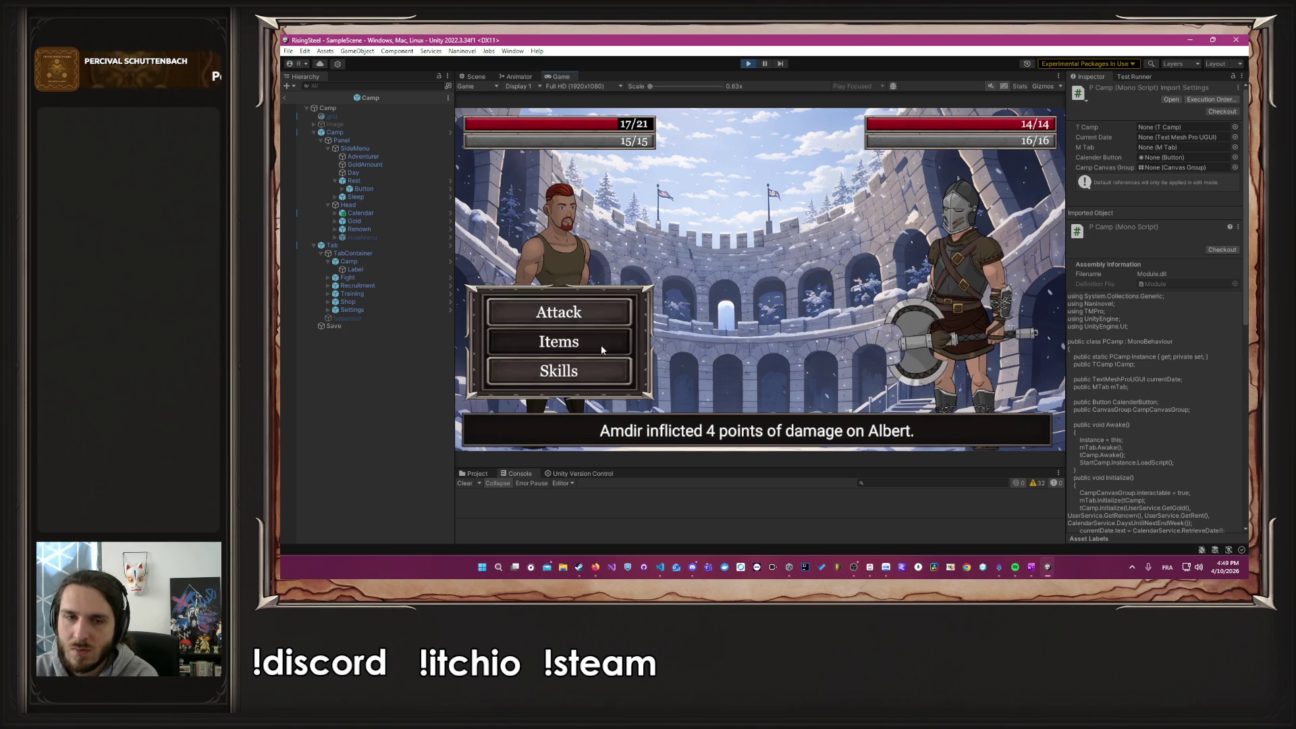
{"action": "left_click", "coordinate": [589, 340]}
{"action": "left_click", "coordinate": [594, 312]}
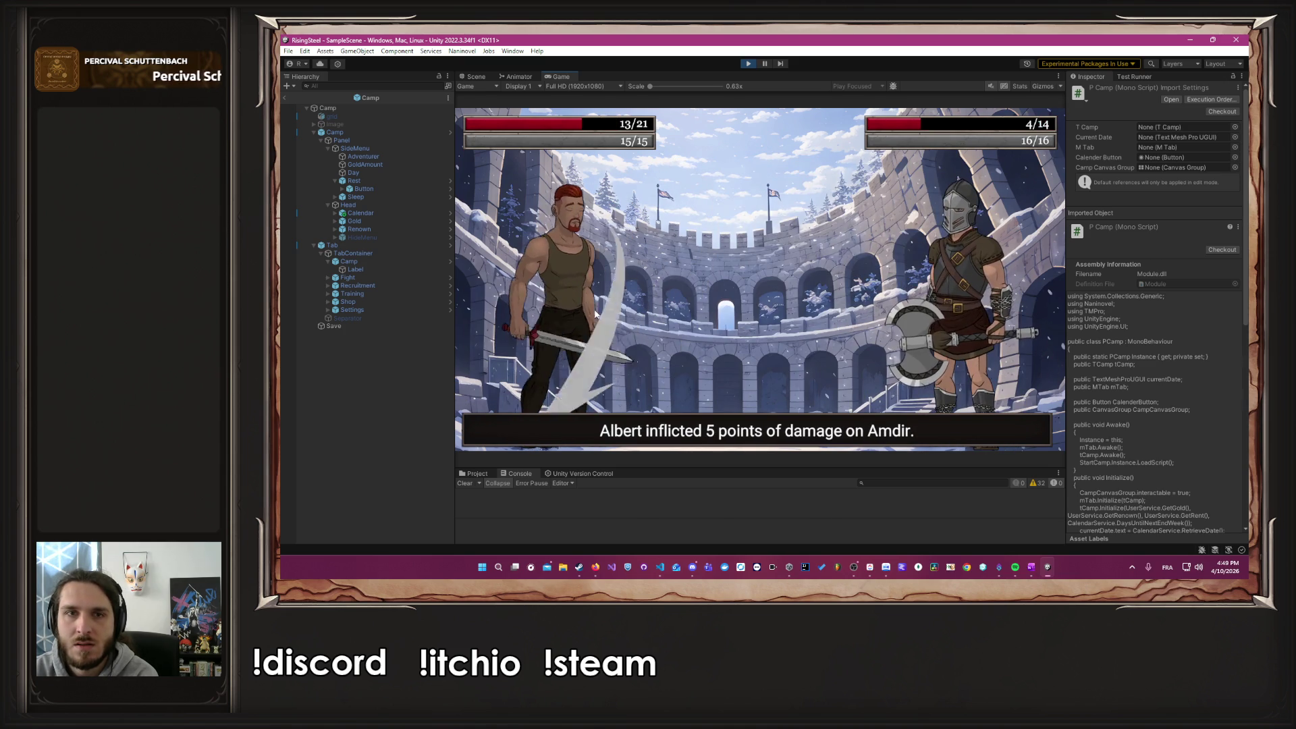
{"action": "left_click", "coordinate": [594, 309]}
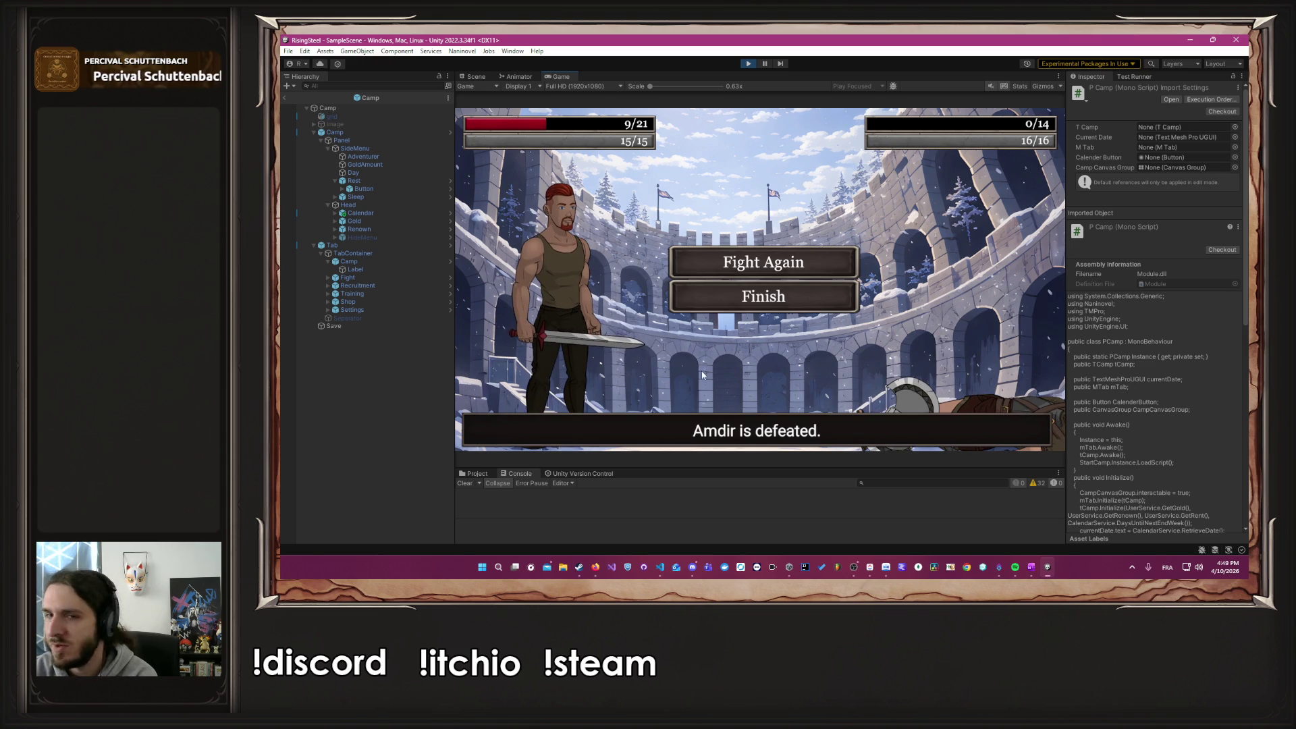
{"action": "left_click", "coordinate": [756, 297]}
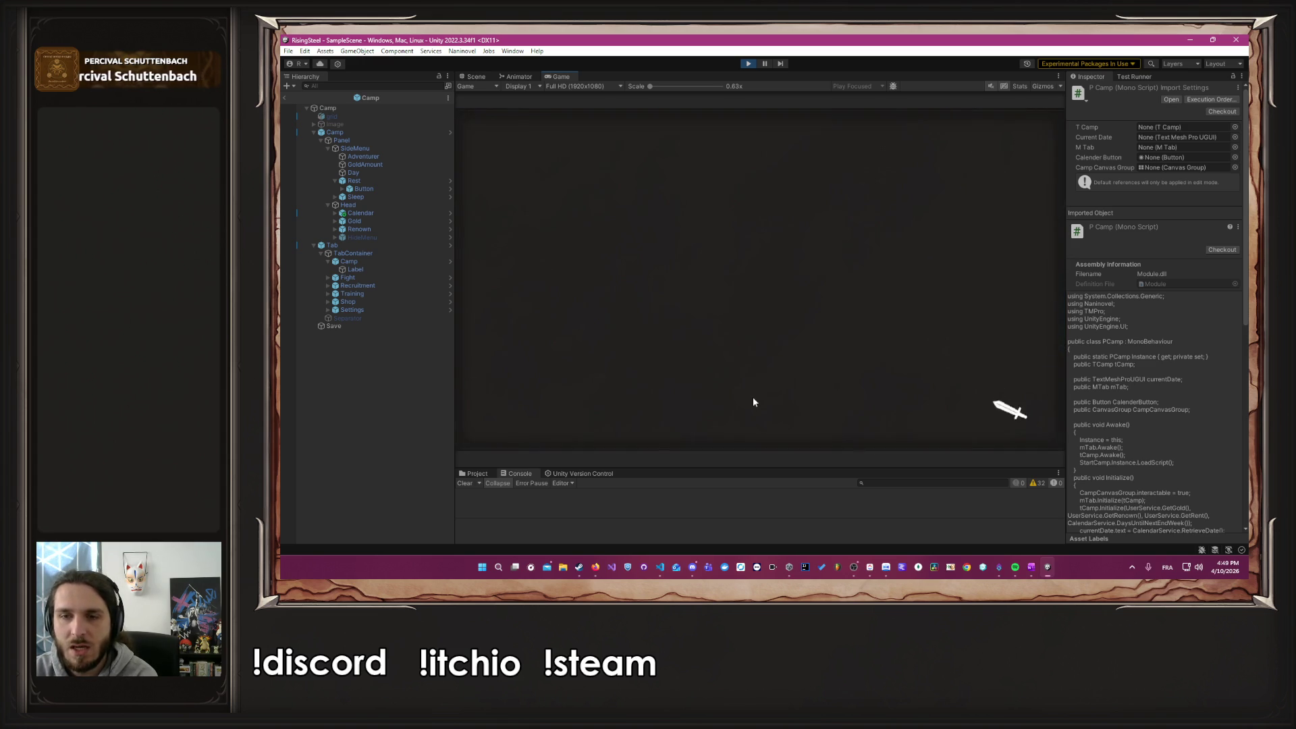
{"action": "left_click", "coordinate": [775, 426]}
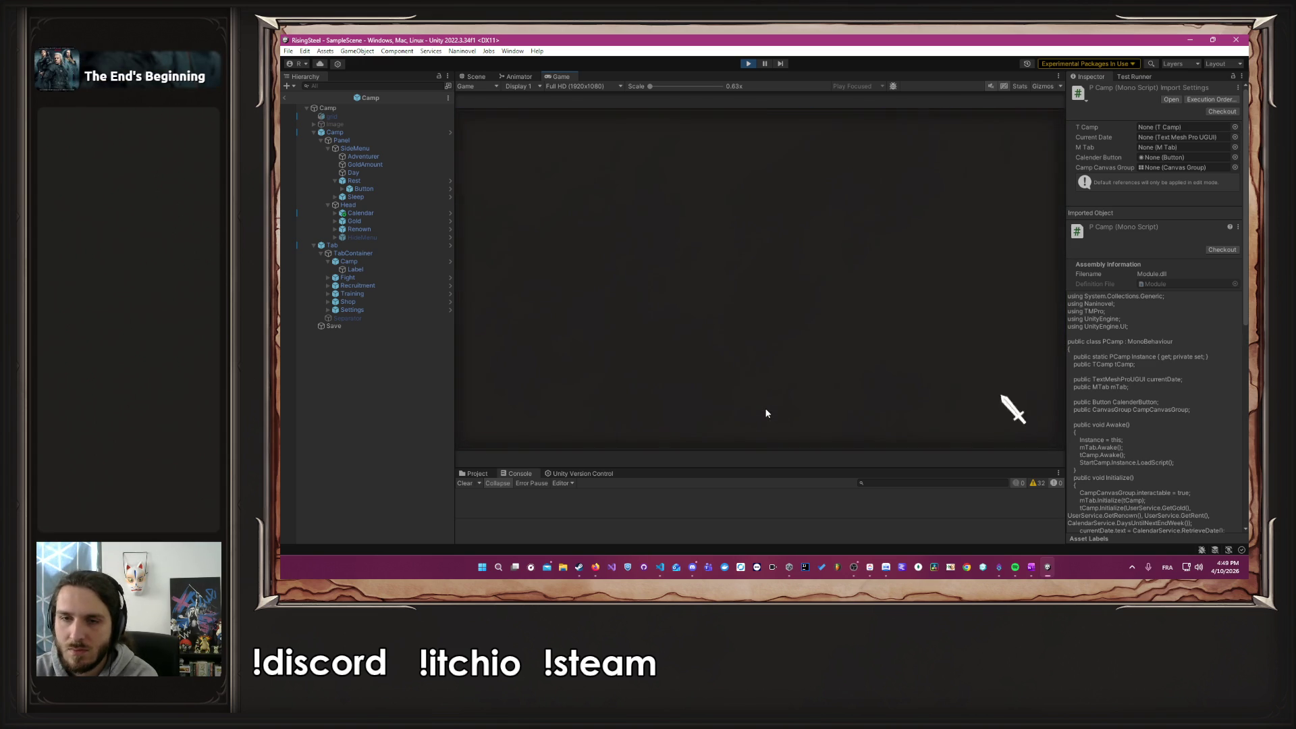
Step: Buy one Beer in the shop, then rest at camp to reach day 11 and list the missions
{"action": "left_click", "coordinate": [904, 135]}
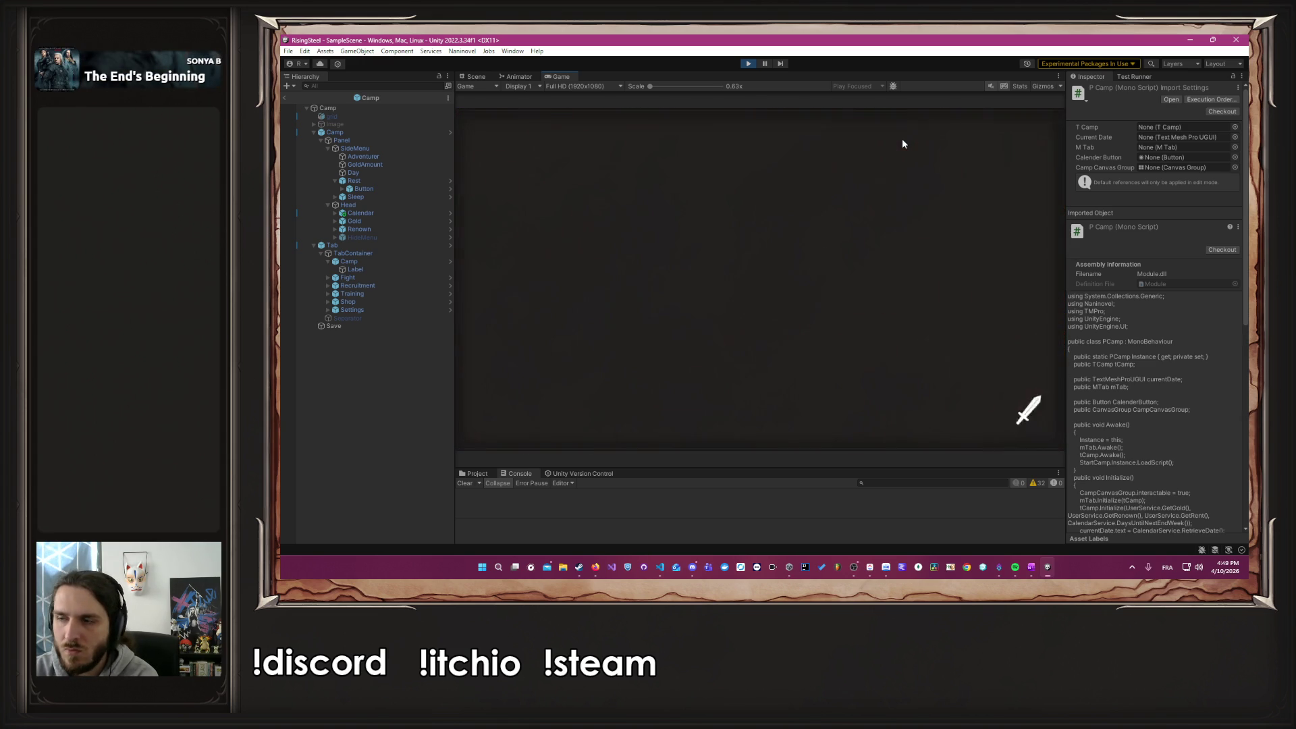
{"action": "left_click", "coordinate": [791, 282]}
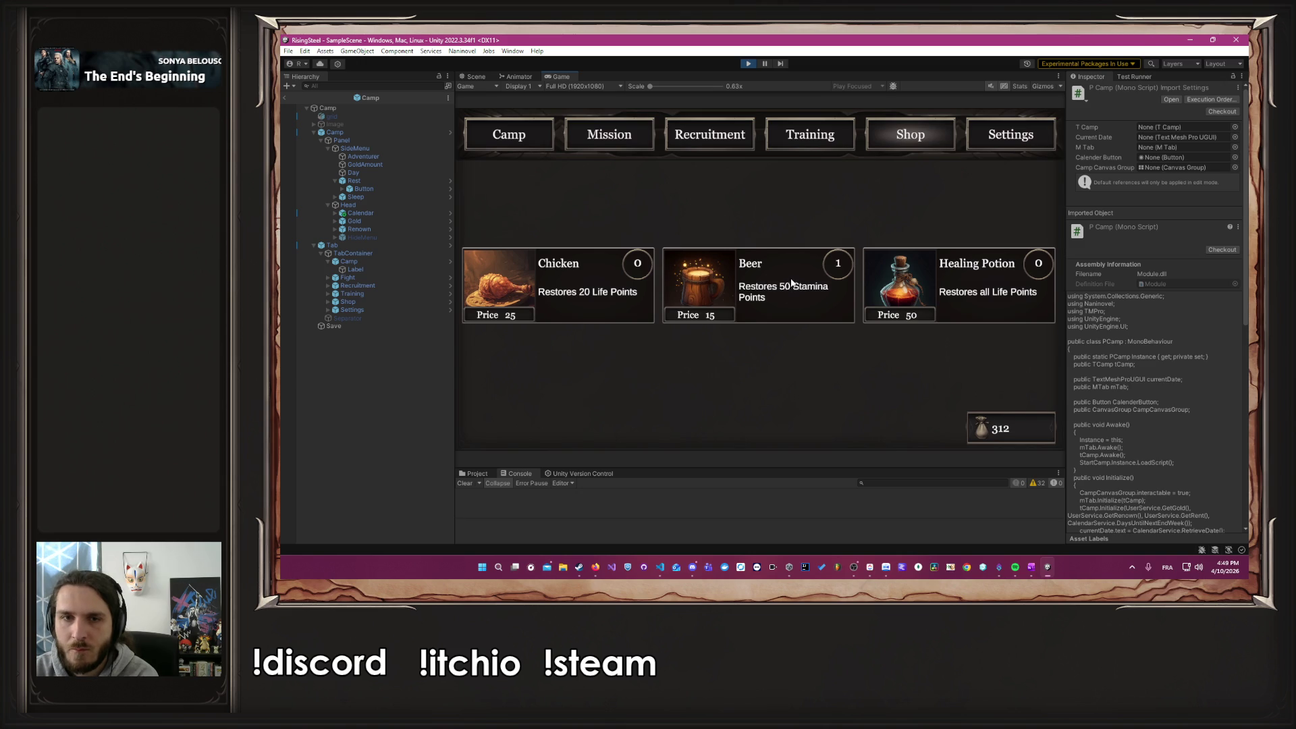
{"action": "left_click", "coordinate": [515, 139]}
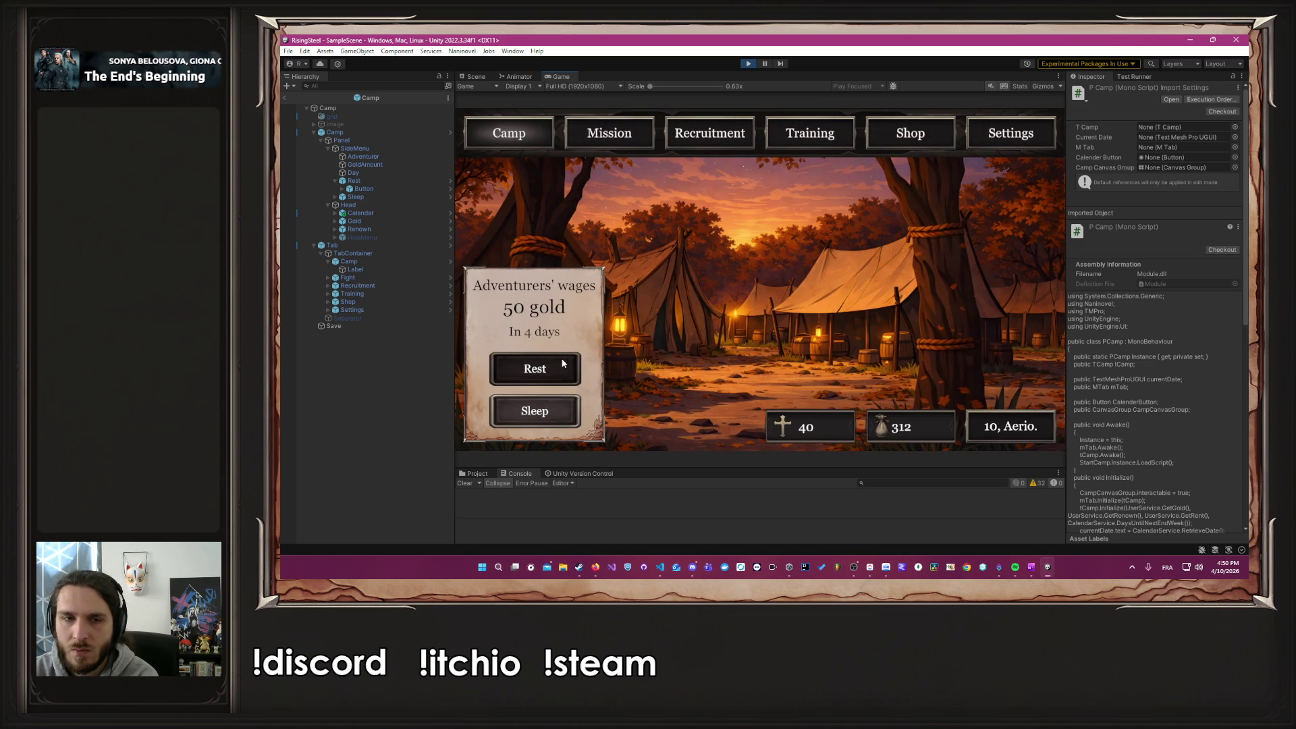
{"action": "left_click", "coordinate": [776, 130]}
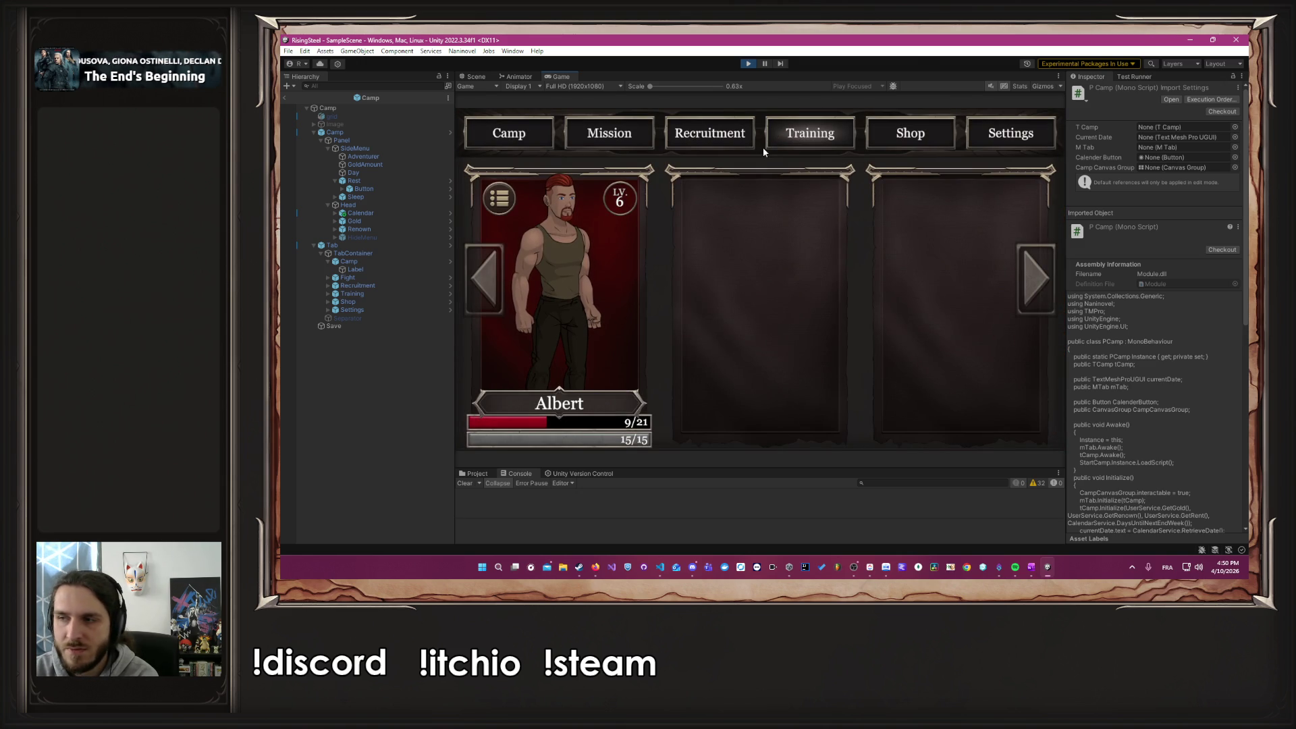
{"action": "left_click", "coordinate": [548, 120]}
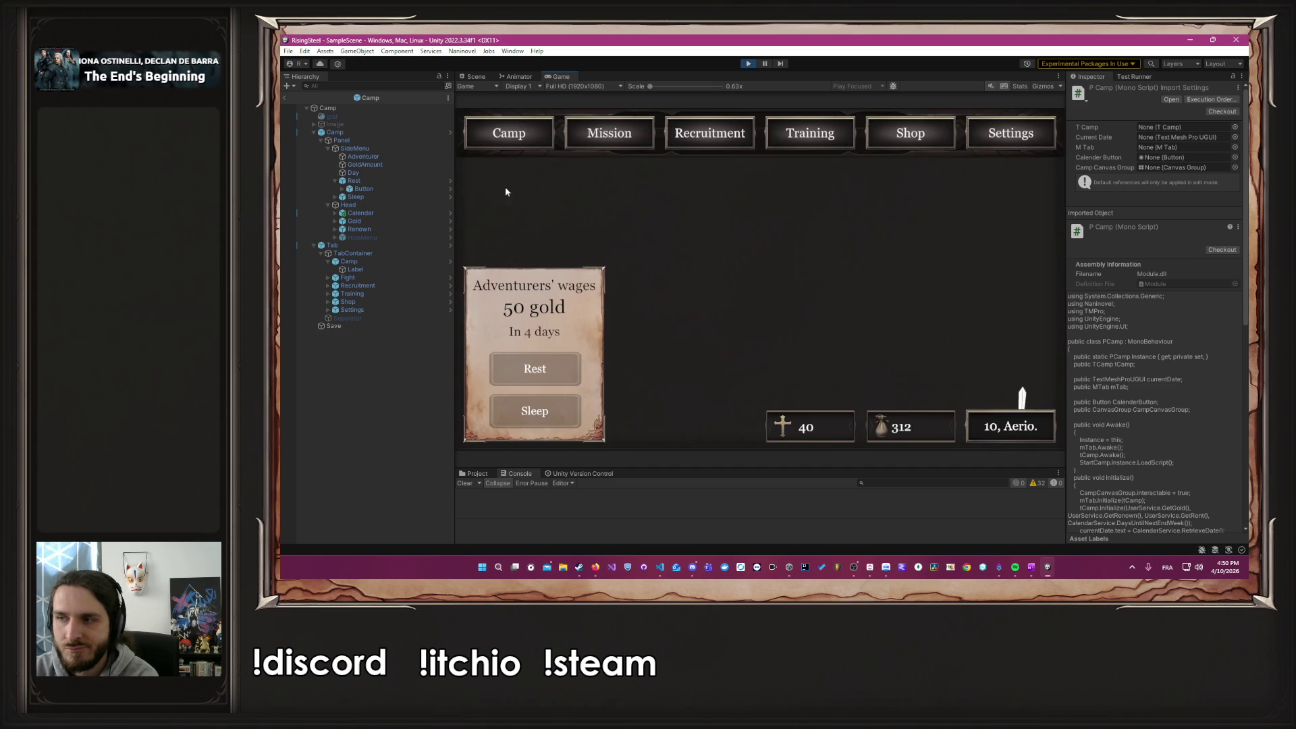
{"action": "left_click", "coordinate": [544, 374]}
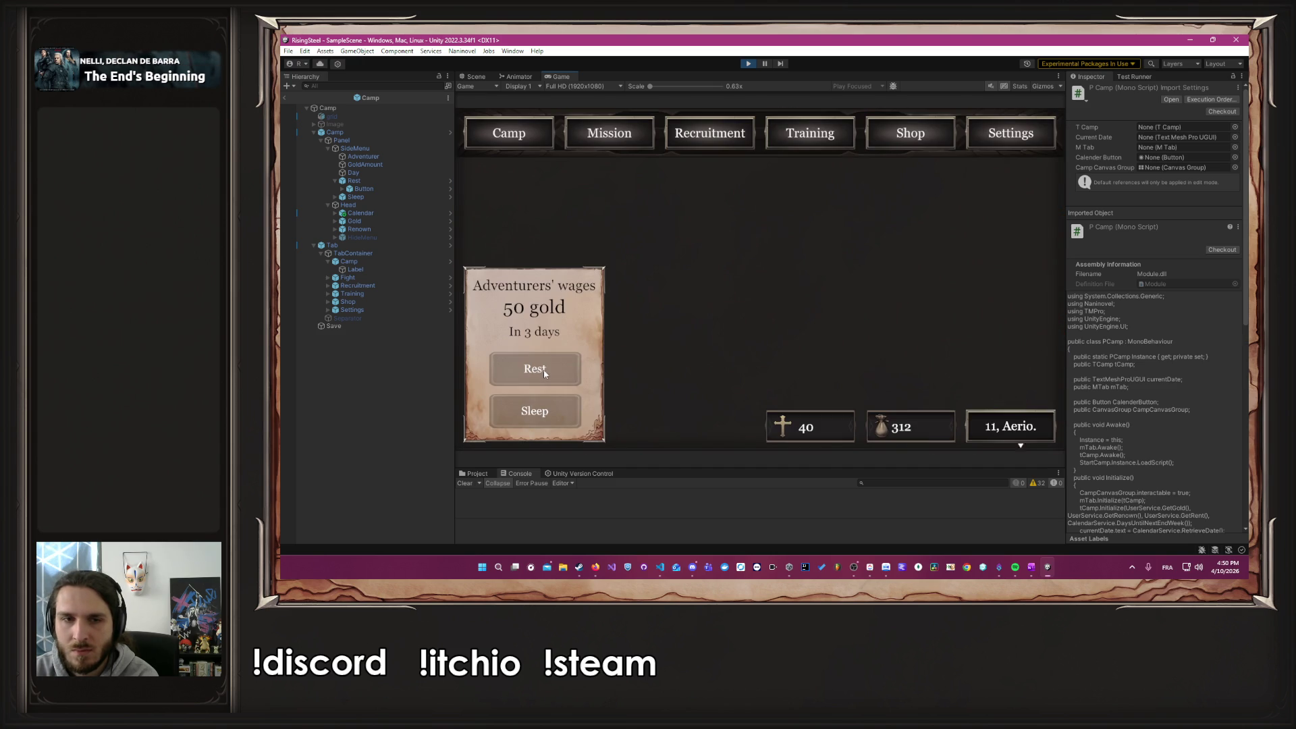
{"action": "left_click", "coordinate": [619, 125]}
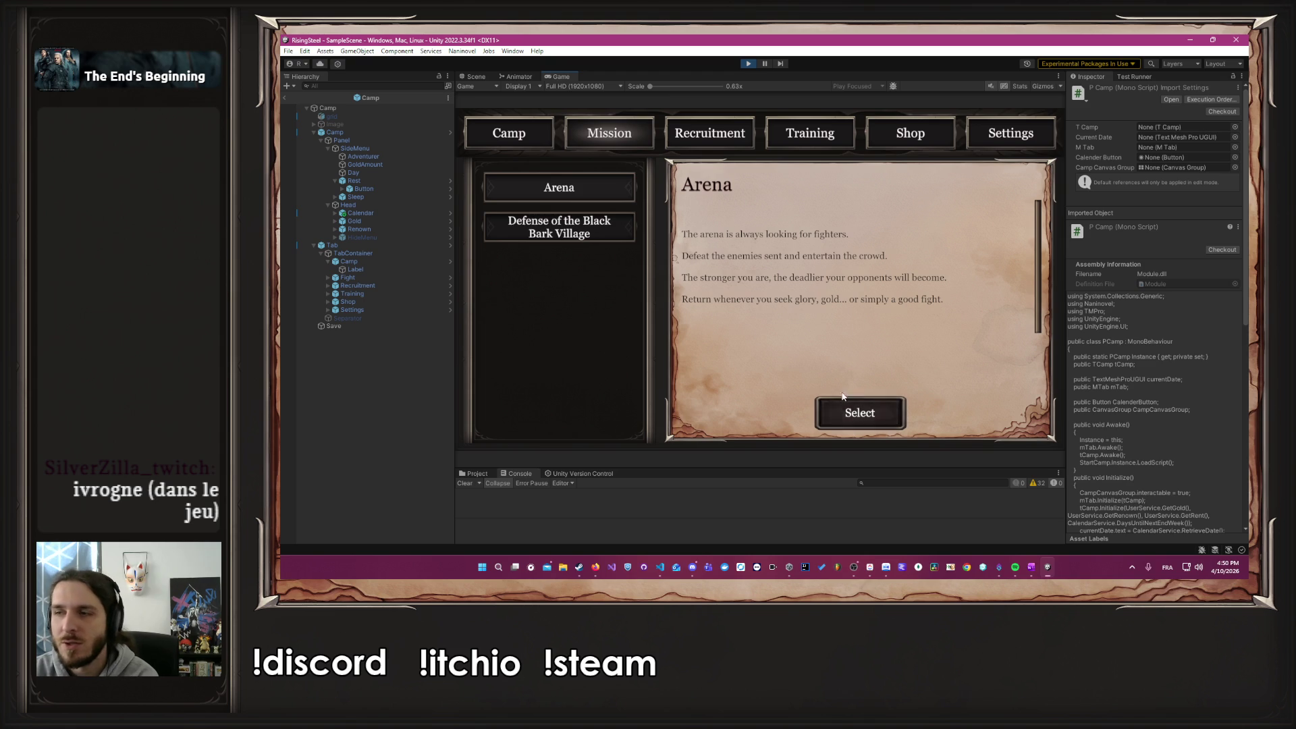
Step: Enter the Arena fight against Vaella with Albert and attack her three times
{"action": "left_click", "coordinate": [866, 415]}
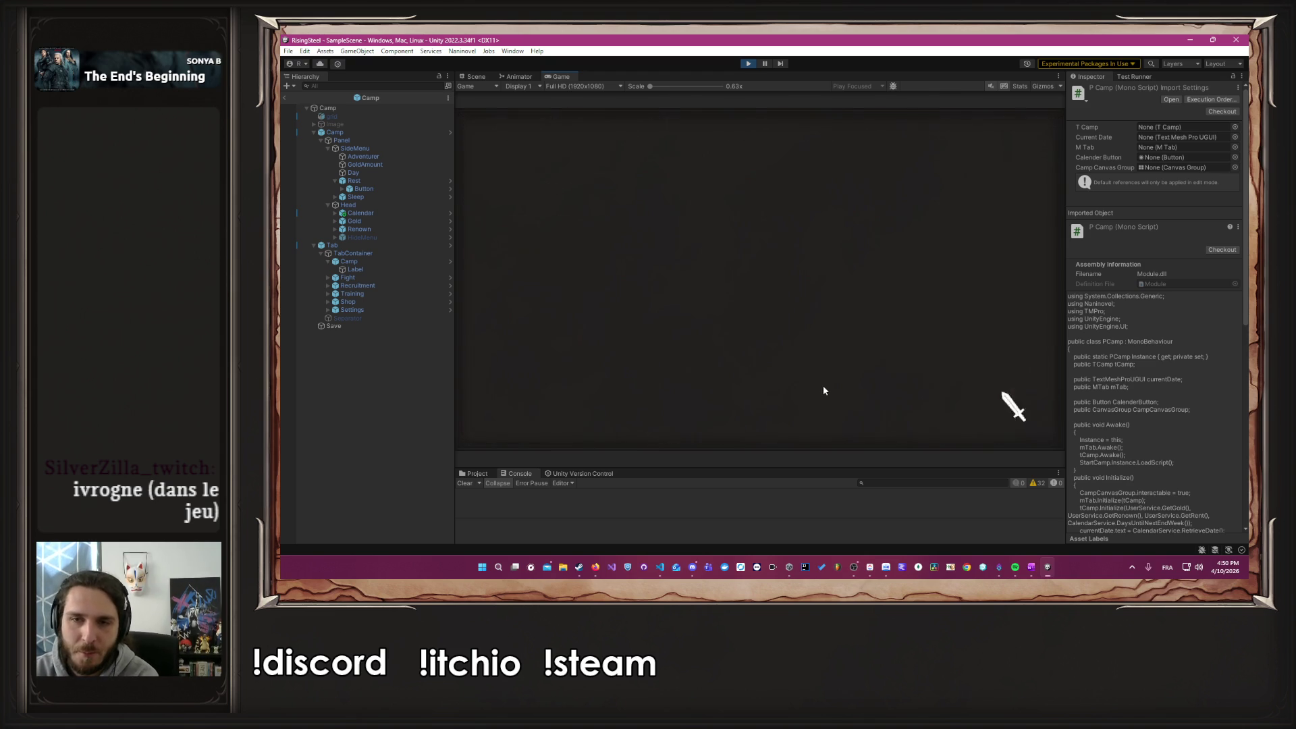
{"action": "left_click", "coordinate": [614, 276]}
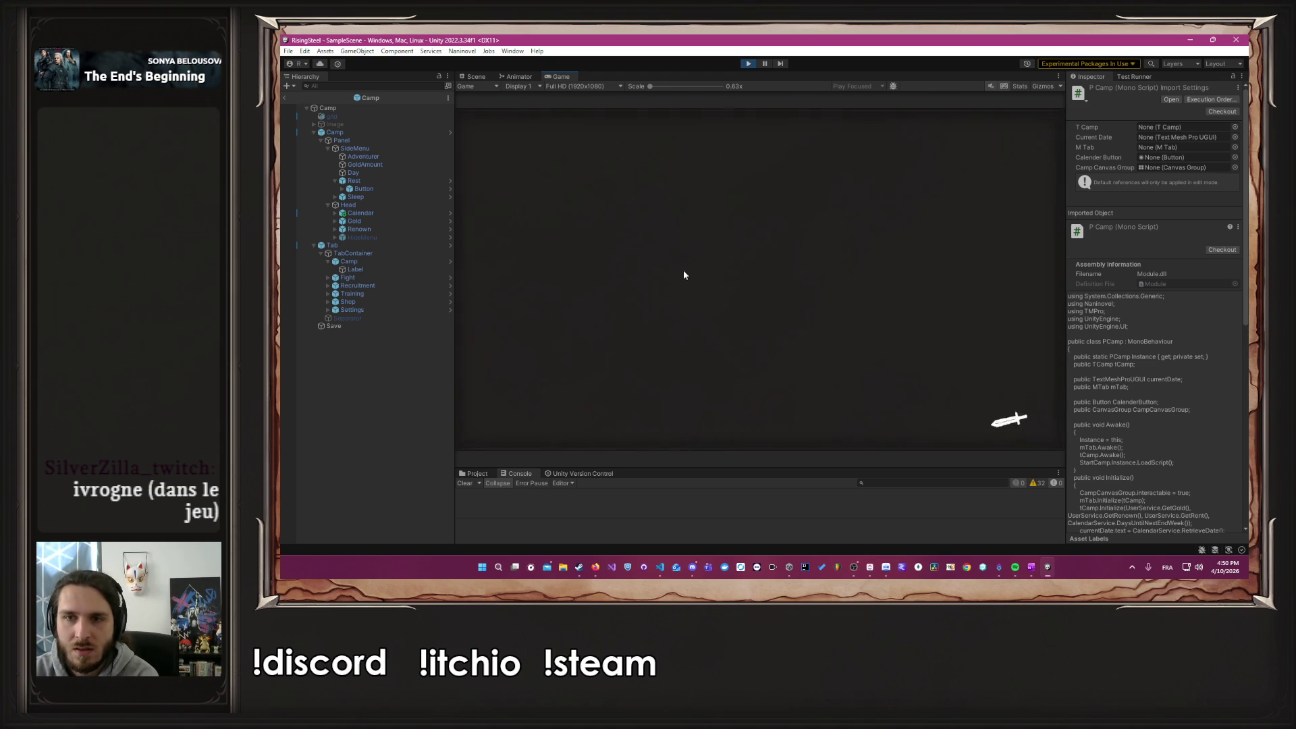
{"action": "left_click", "coordinate": [807, 274]}
{"action": "left_click", "coordinate": [605, 311]}
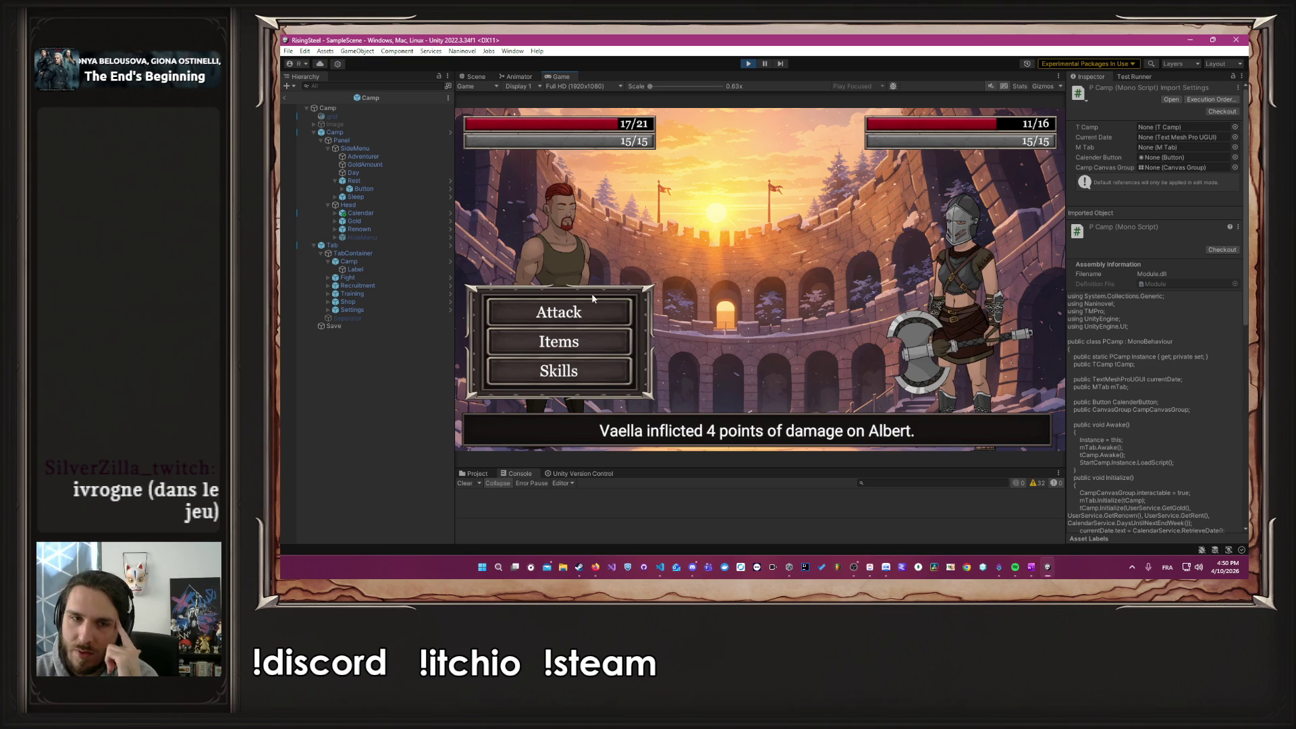
{"action": "left_click", "coordinate": [589, 308]}
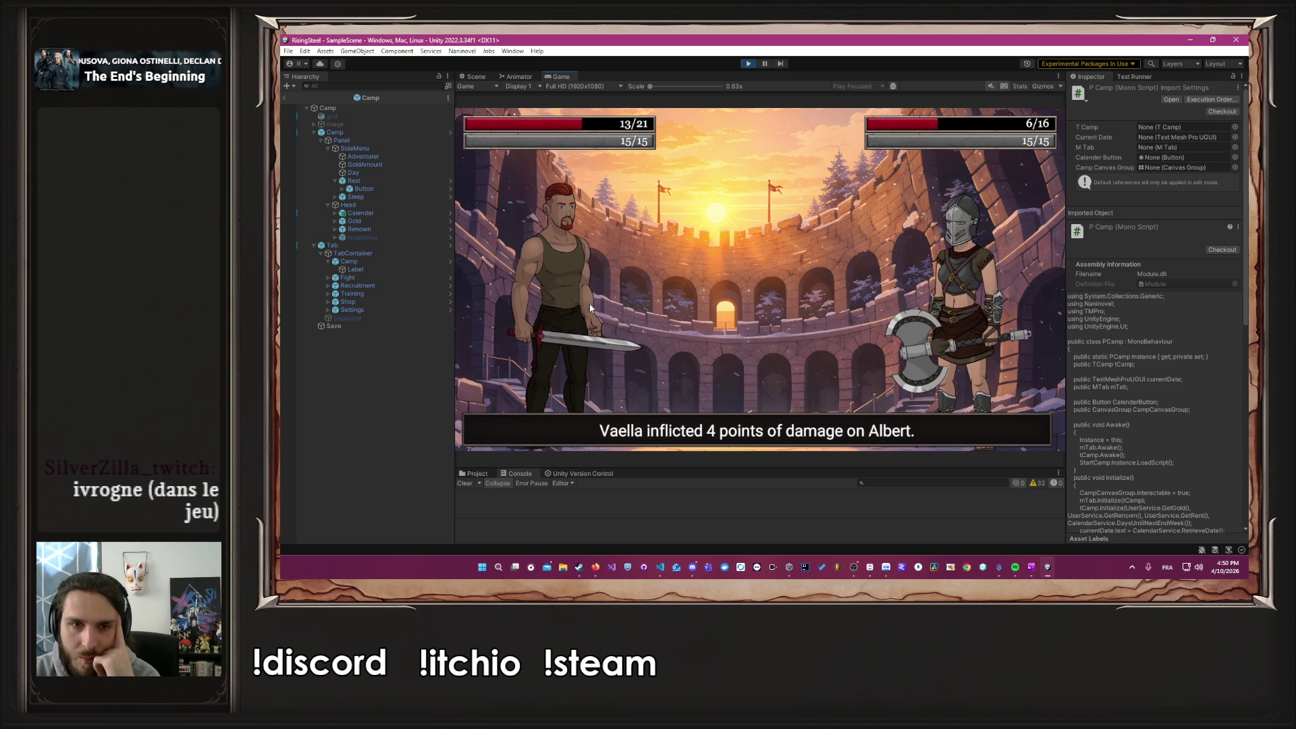
{"action": "left_click", "coordinate": [585, 340]}
{"action": "left_click", "coordinate": [585, 340]}
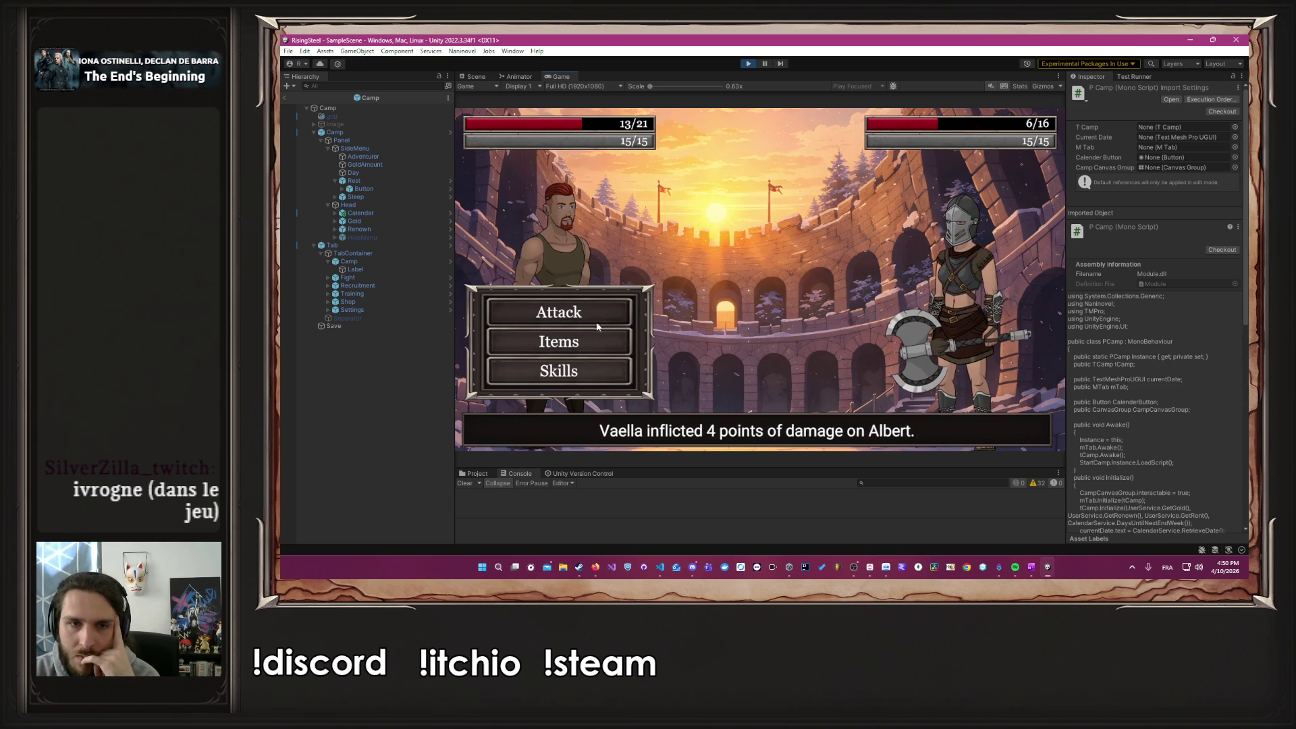
{"action": "left_click", "coordinate": [585, 312]}
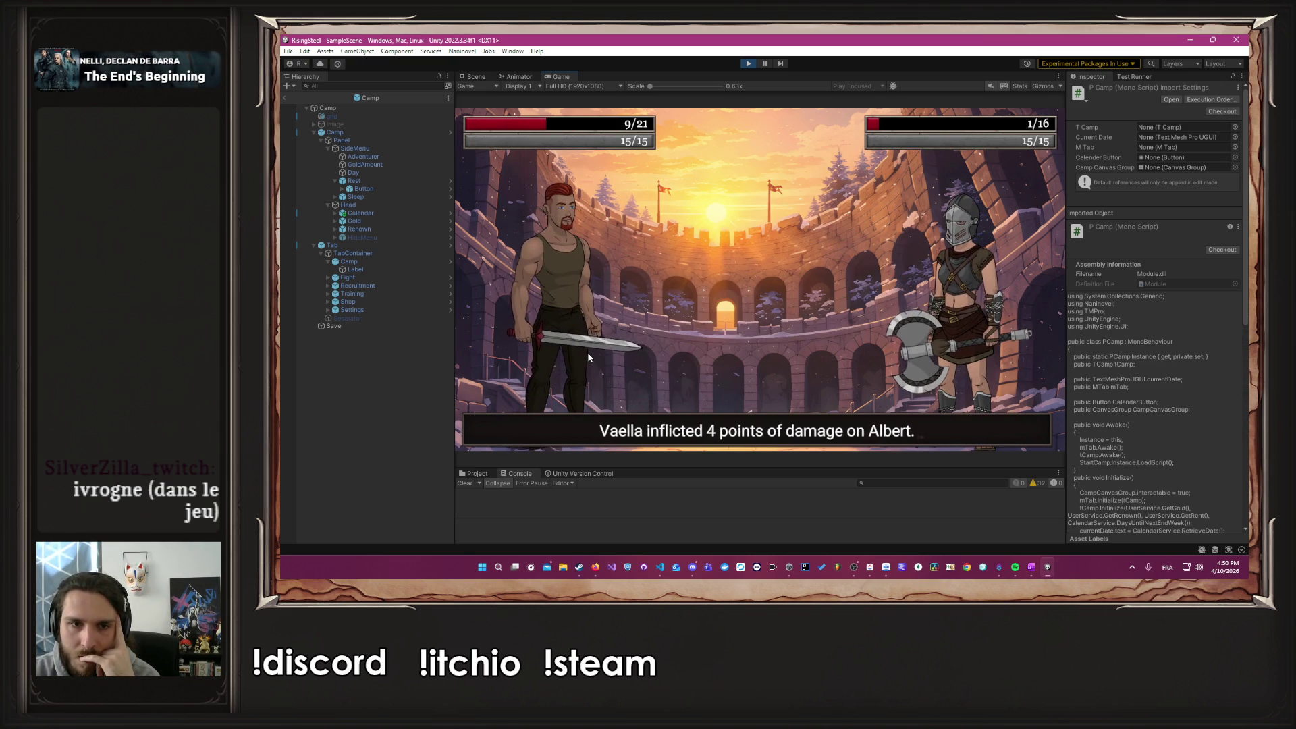
Step: Drink a Beer to restore stamina, finish off Vaella, and collect the Gold and Renown rewards
{"action": "left_click", "coordinate": [597, 348]}
{"action": "left_click", "coordinate": [722, 282]}
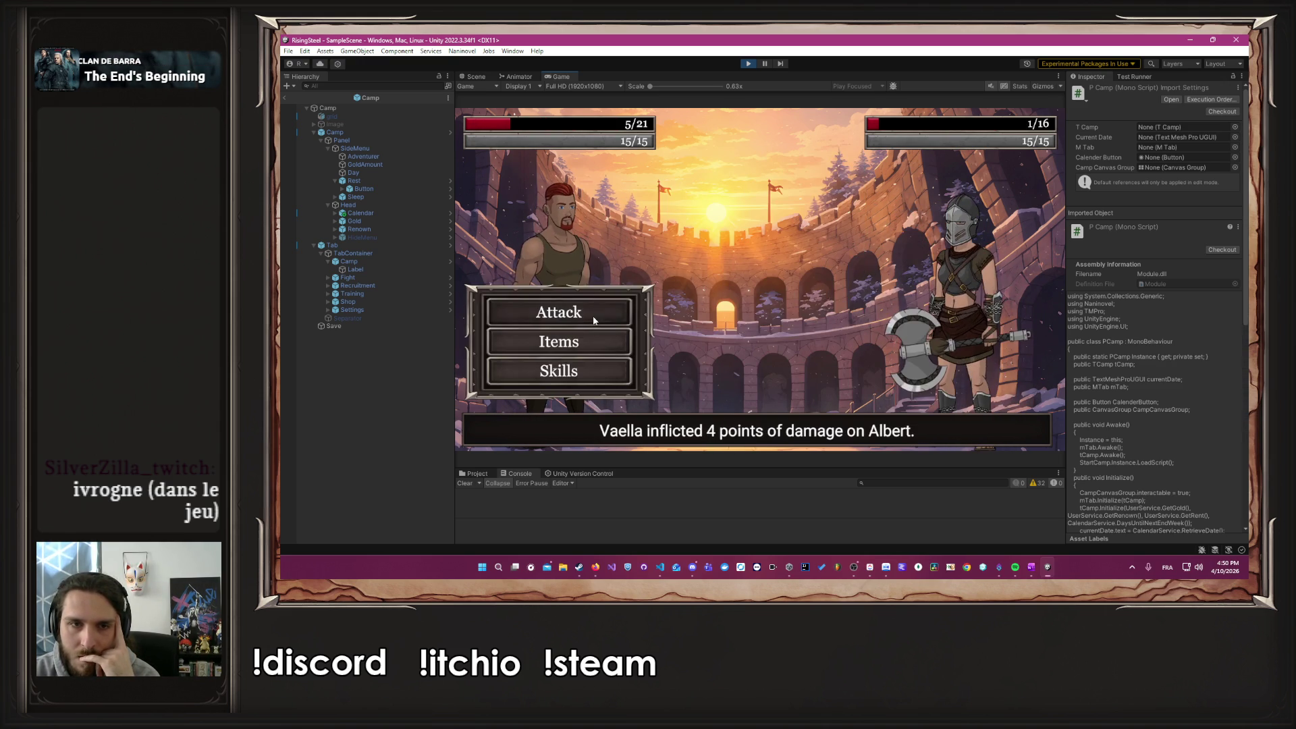
{"action": "left_click", "coordinate": [591, 312]}
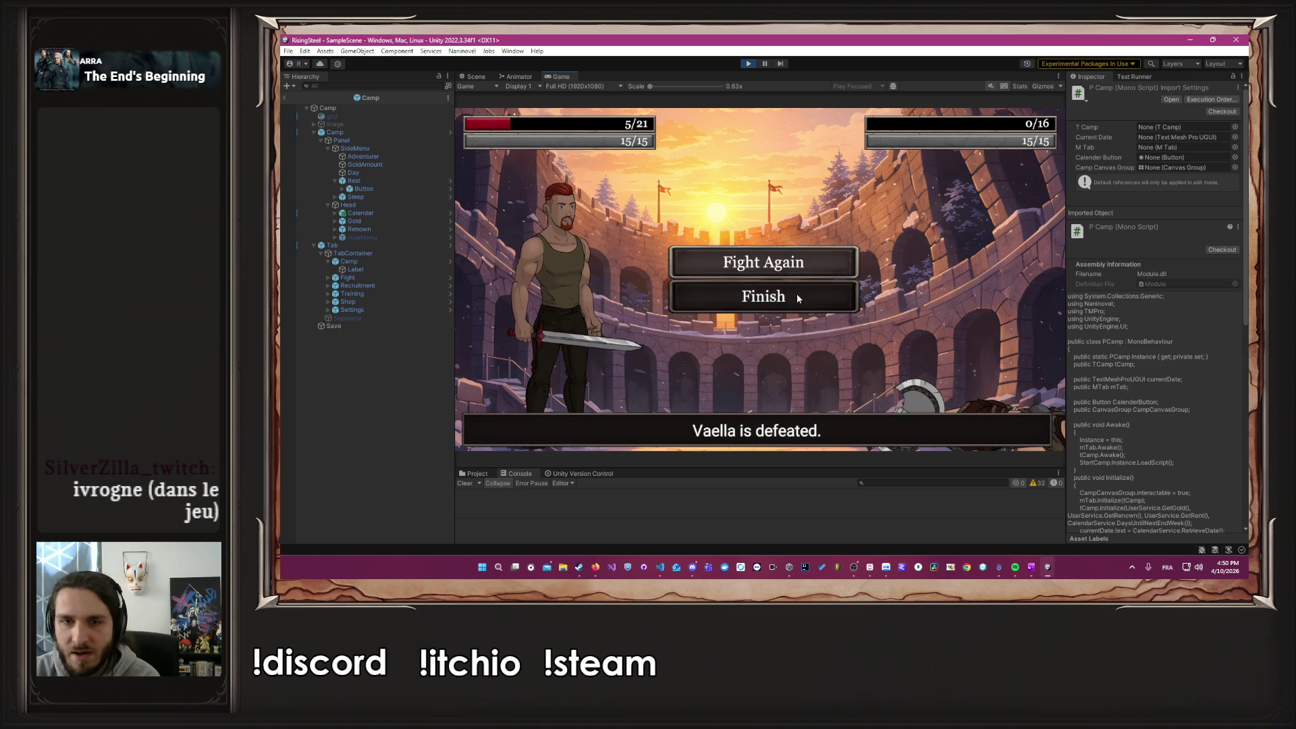
{"action": "left_click", "coordinate": [796, 297]}
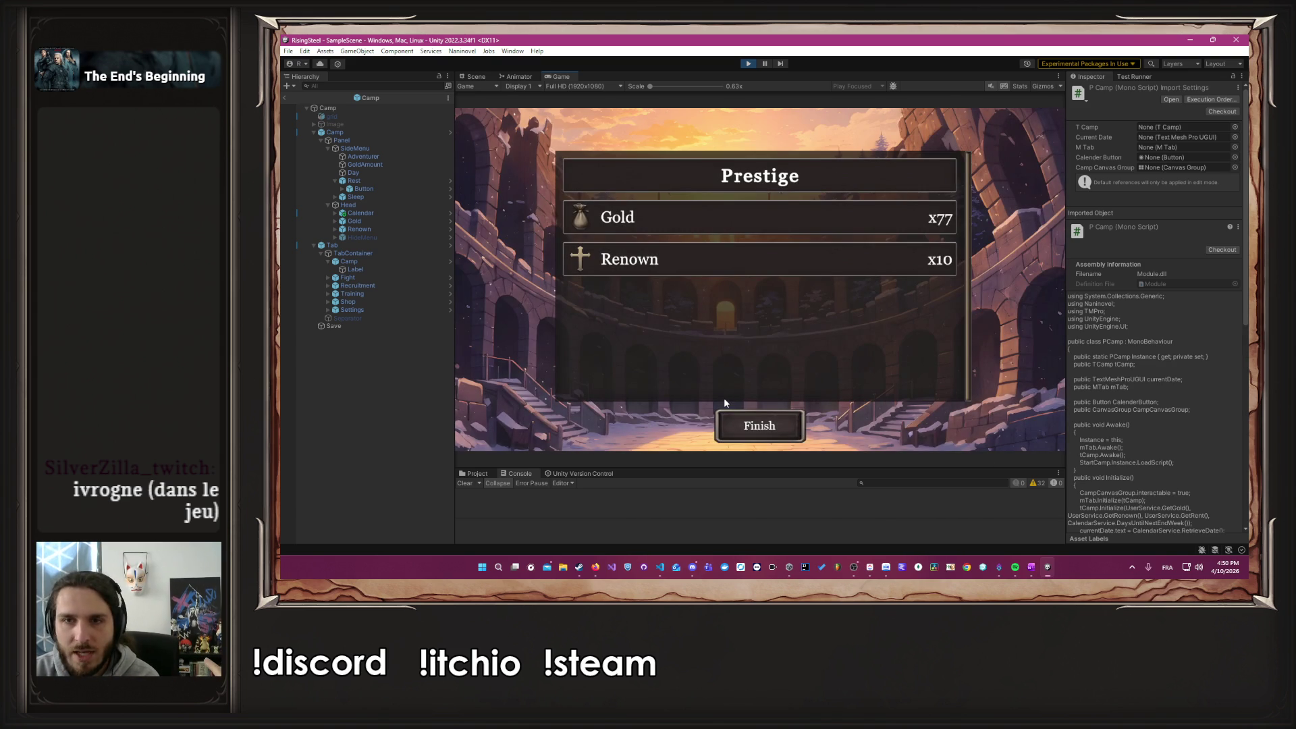
{"action": "left_click", "coordinate": [749, 421]}
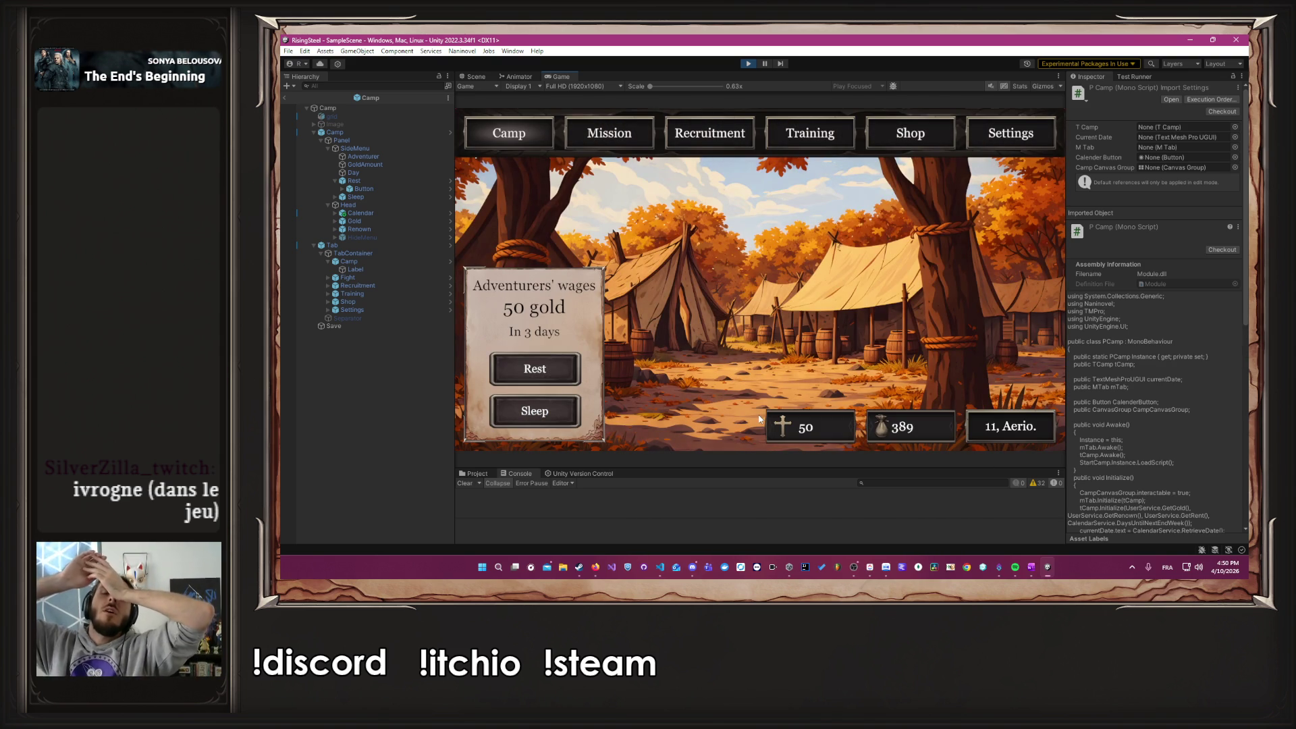
{"action": "left_click", "coordinate": [881, 147]}
Step: Buy a Beer for 15 gold, then move between camp and missions, selecting Arena
{"action": "left_click", "coordinate": [722, 301]}
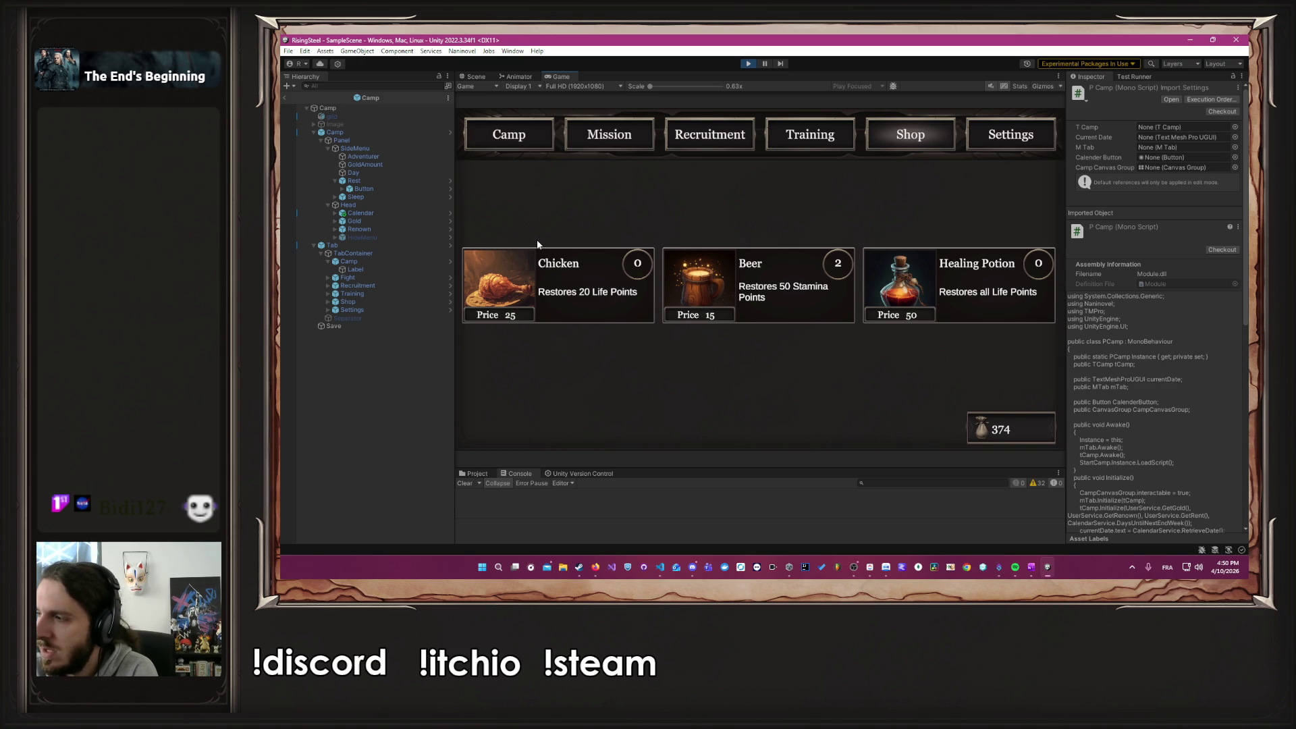
{"action": "left_click", "coordinate": [494, 133]}
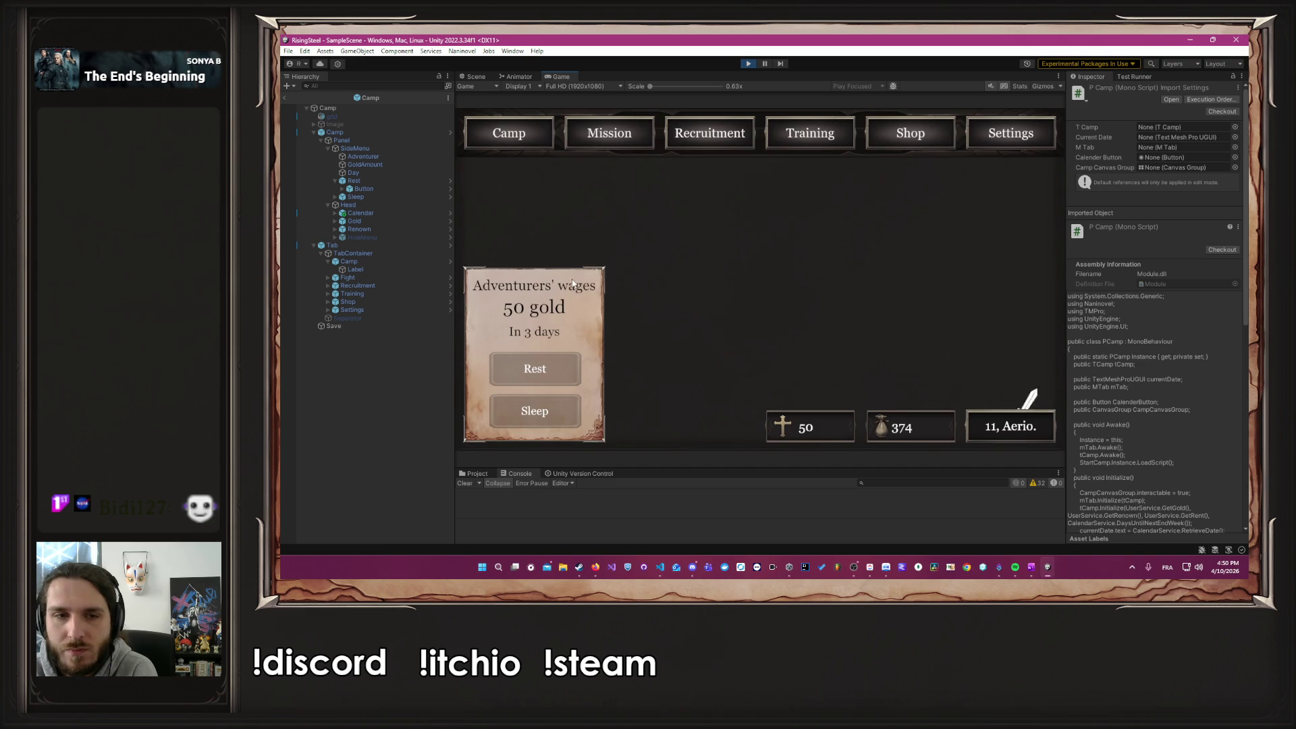
{"action": "left_click", "coordinate": [583, 140]}
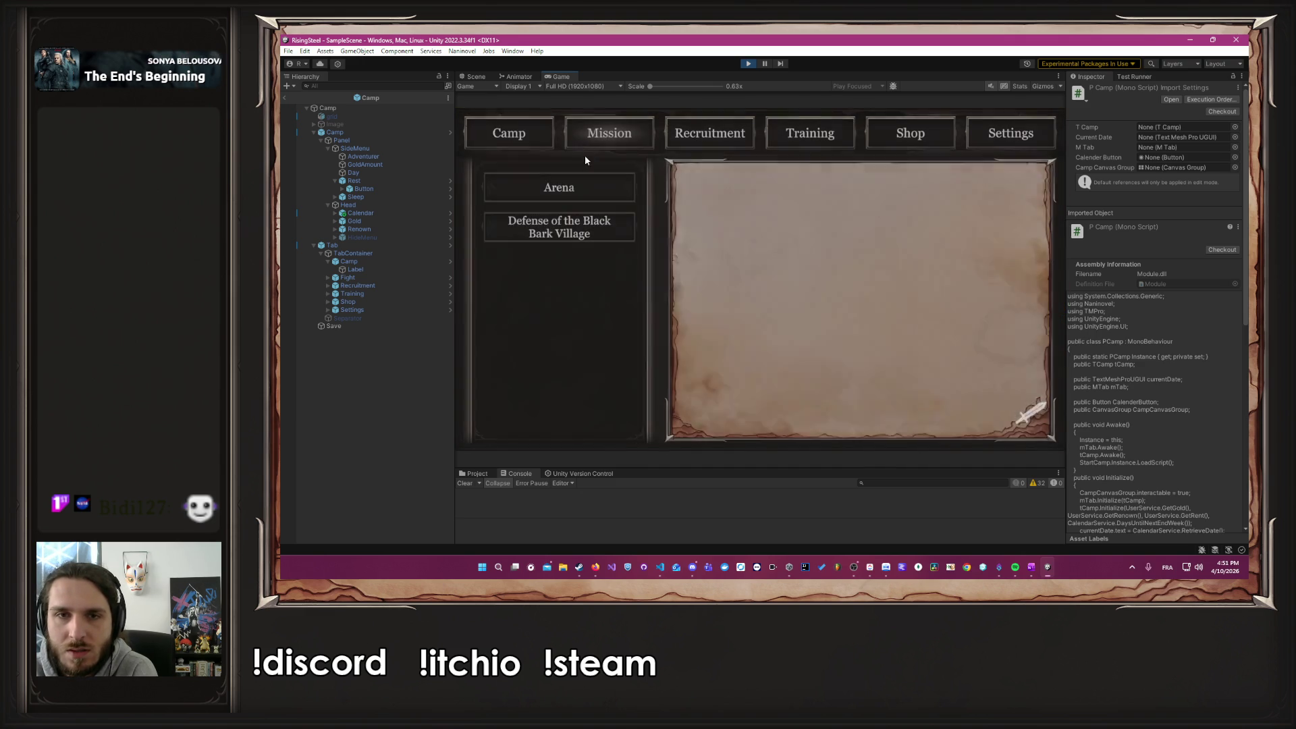
{"action": "left_click", "coordinate": [523, 137]}
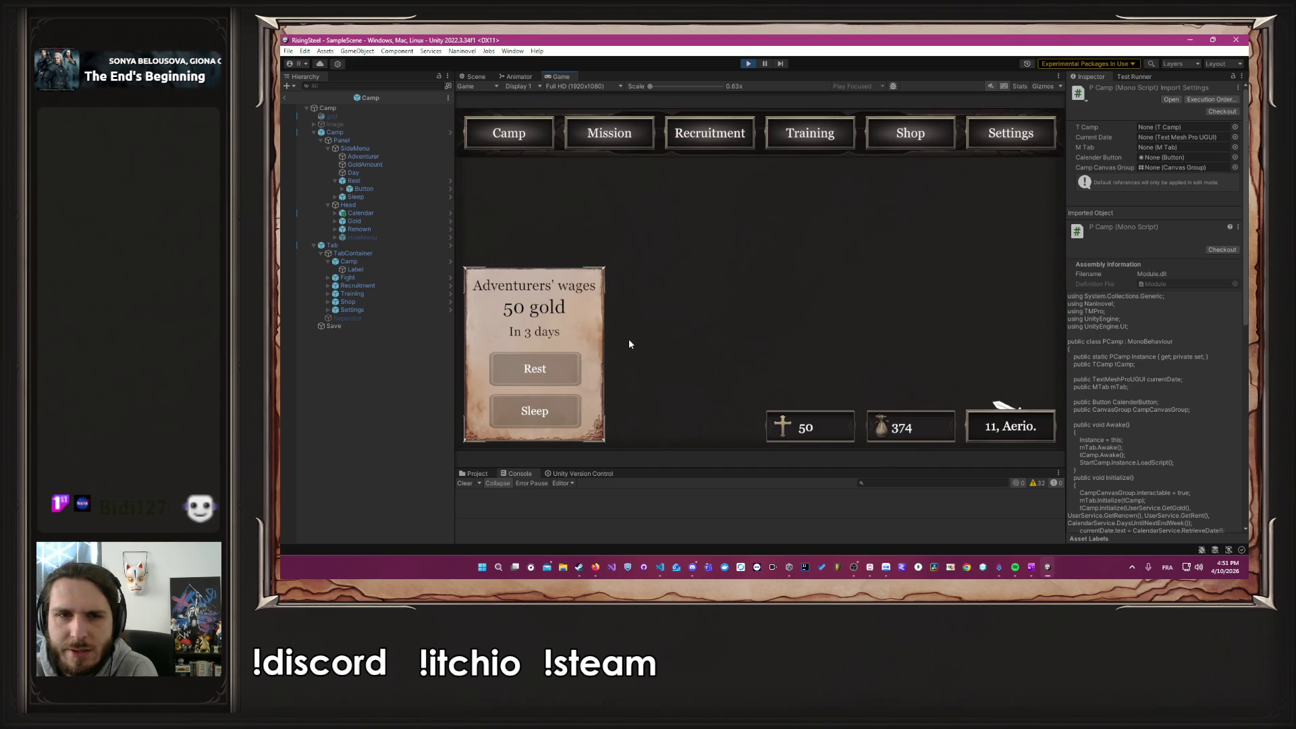
{"action": "left_click", "coordinate": [590, 132]}
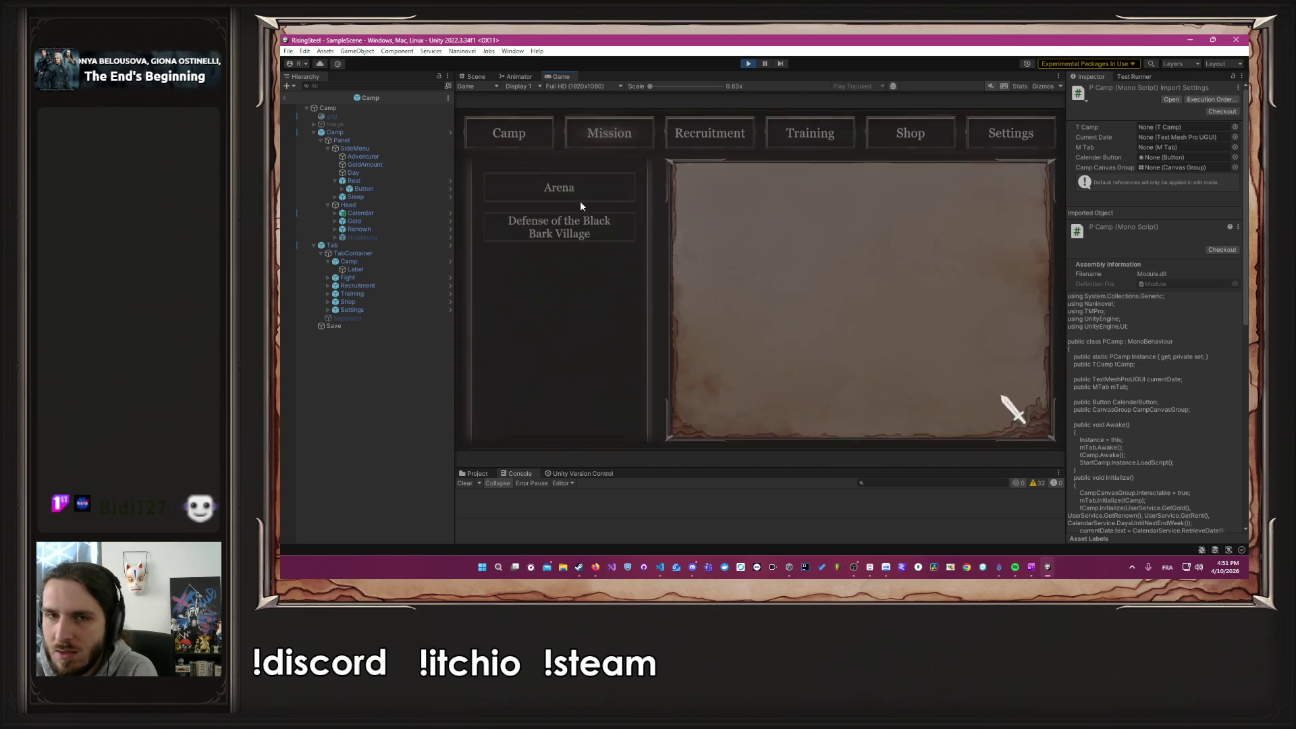
{"action": "left_click", "coordinate": [857, 400]}
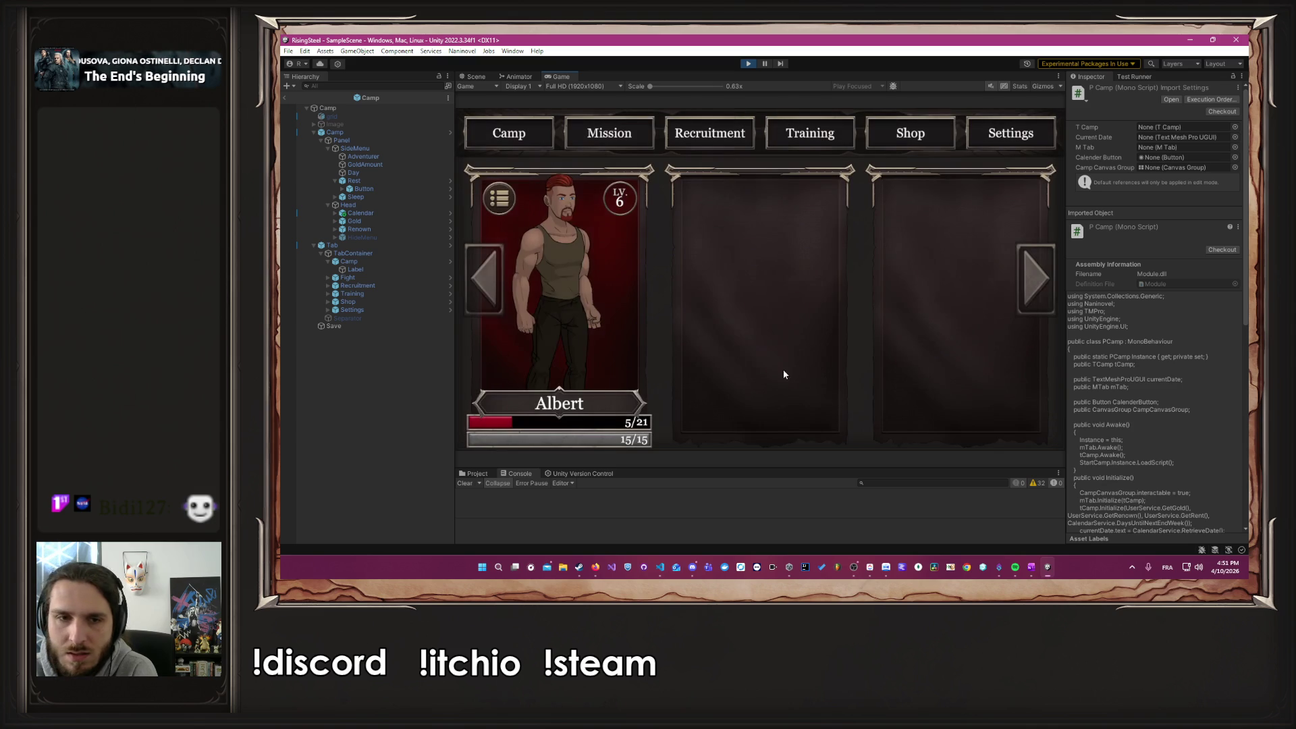
Step: Return to camp and sleep one night, advancing to day 12 with 374 gold and 50 renown
{"action": "left_click", "coordinate": [515, 140]}
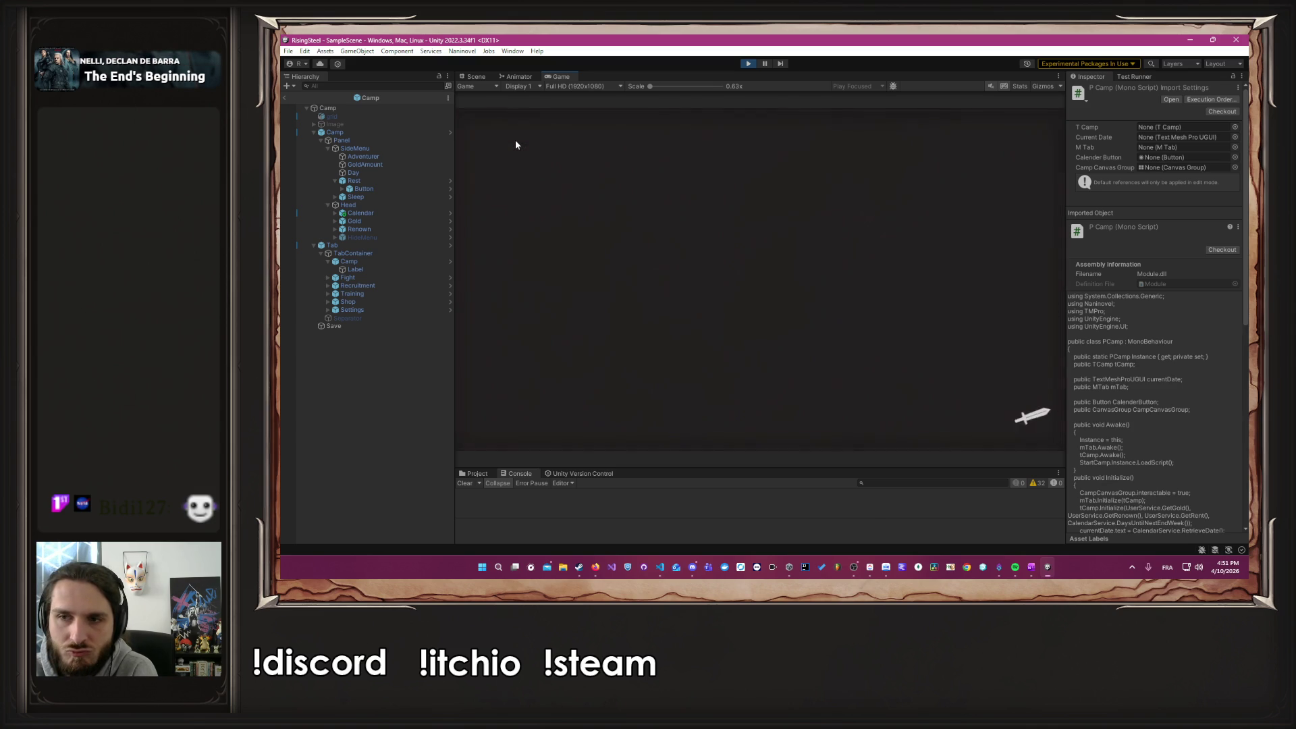
{"action": "left_click", "coordinate": [564, 371]}
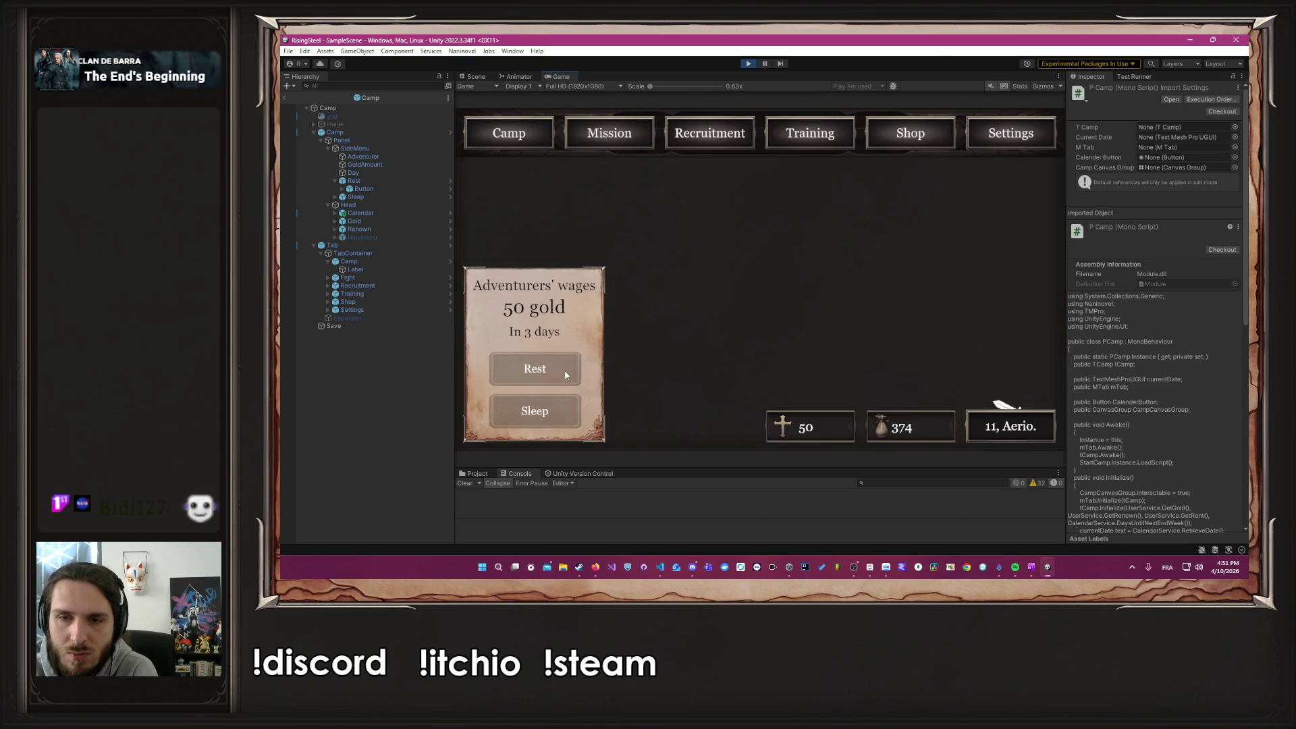
{"action": "left_click", "coordinate": [615, 130]}
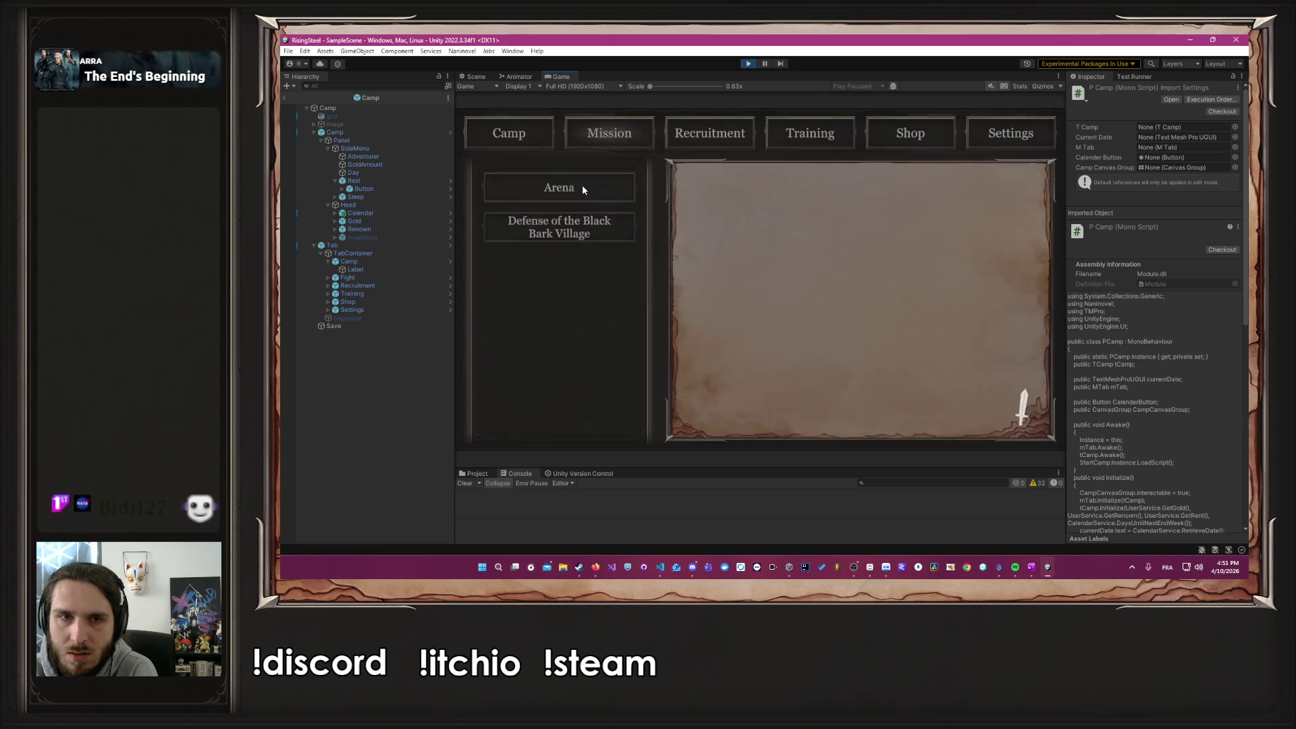
{"action": "left_click", "coordinate": [795, 145]}
{"action": "left_click", "coordinate": [529, 138]}
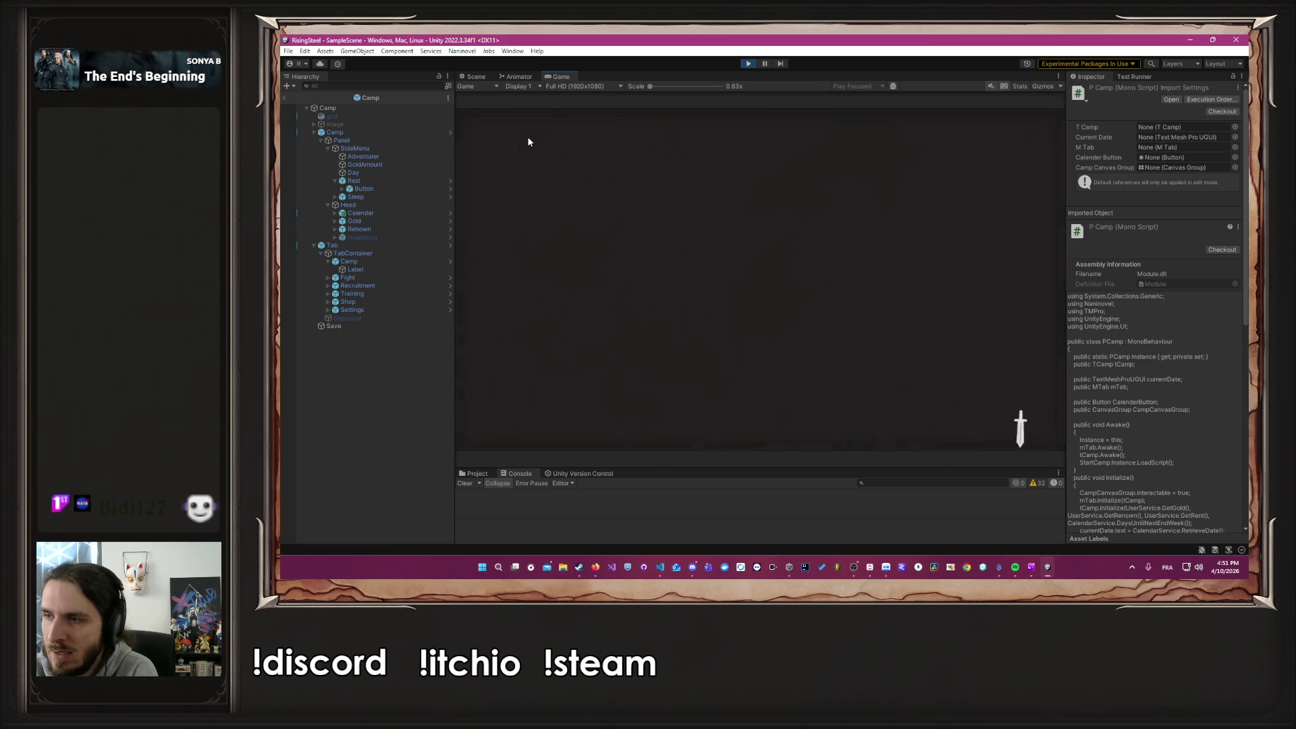
{"action": "left_click", "coordinate": [521, 421]}
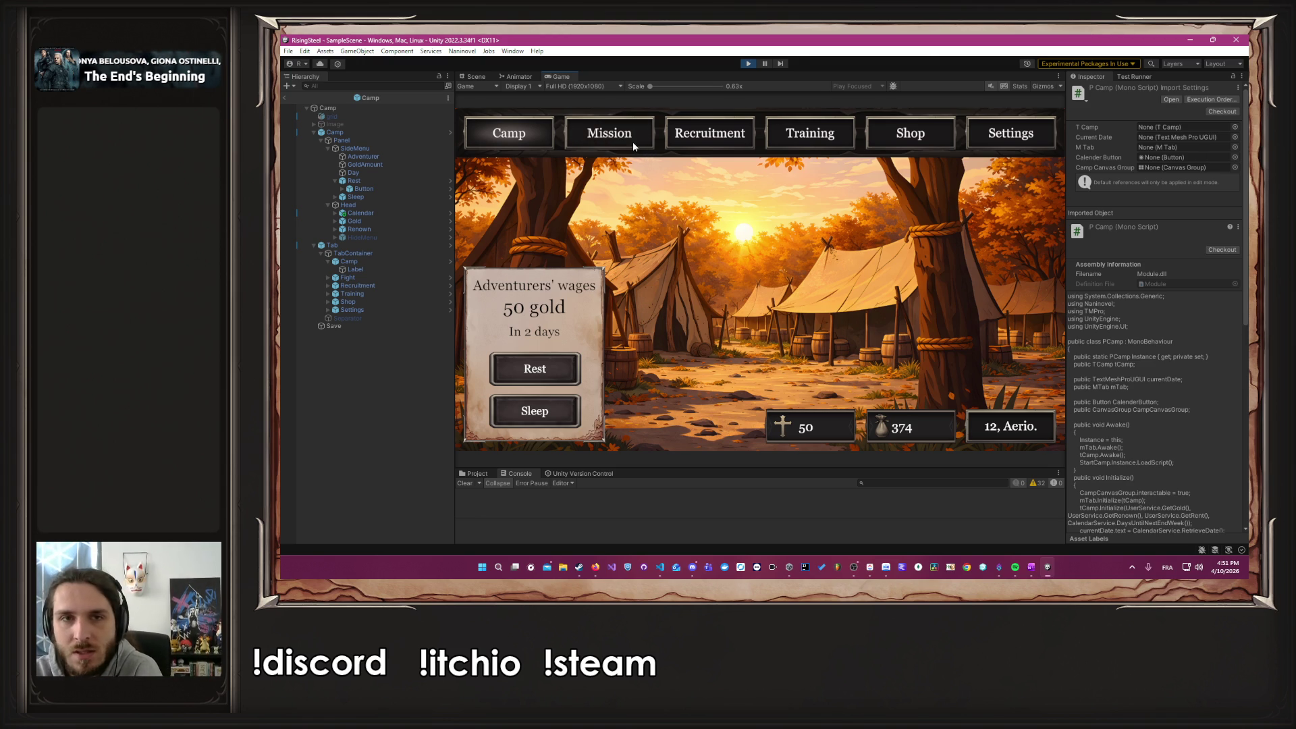
{"action": "left_click", "coordinate": [633, 142]}
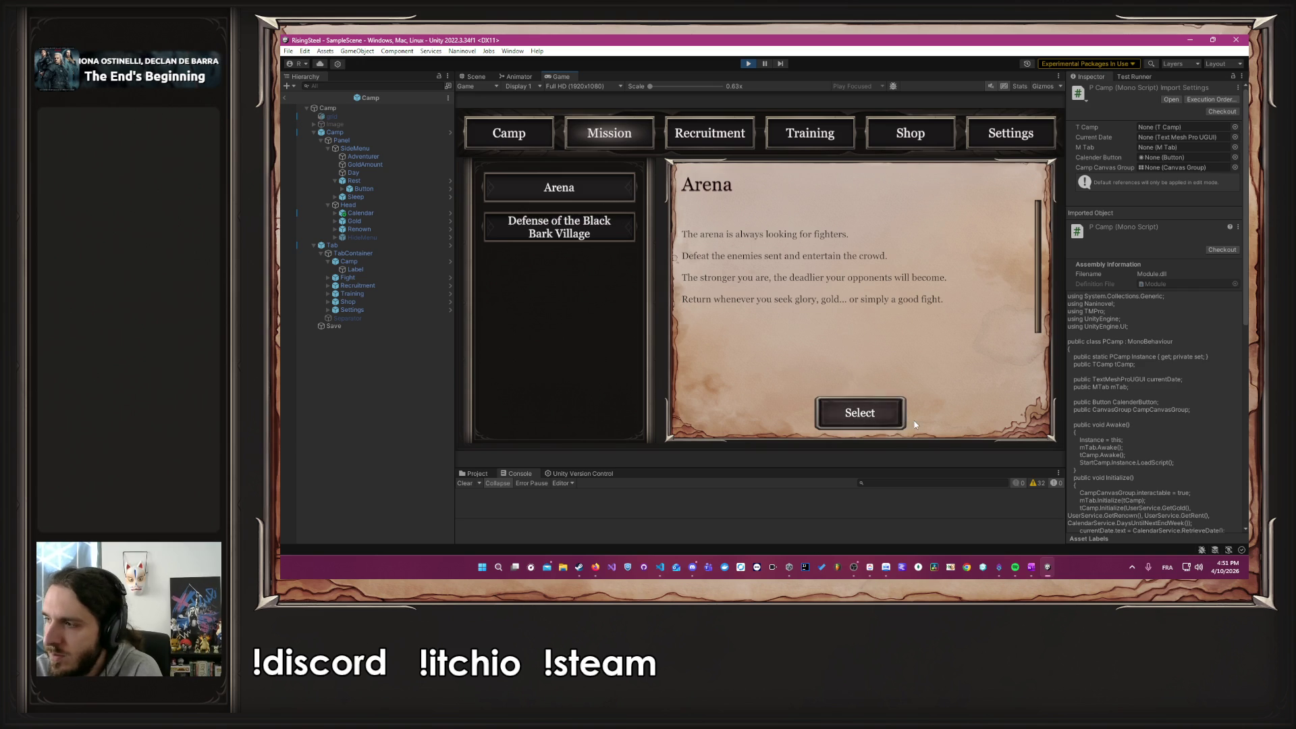
Step: Return to camp and start the Arena fight against Galdric
{"action": "left_click", "coordinate": [507, 146]}
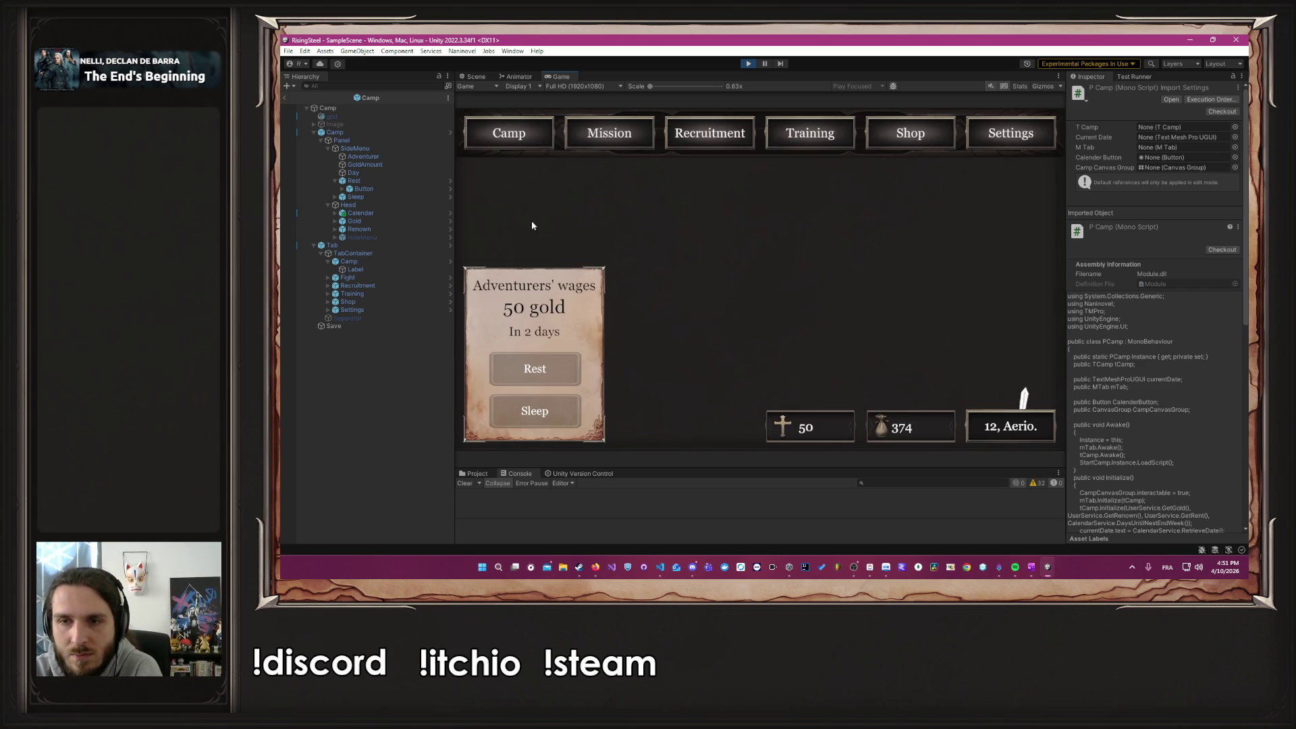
{"action": "left_click", "coordinate": [552, 368]}
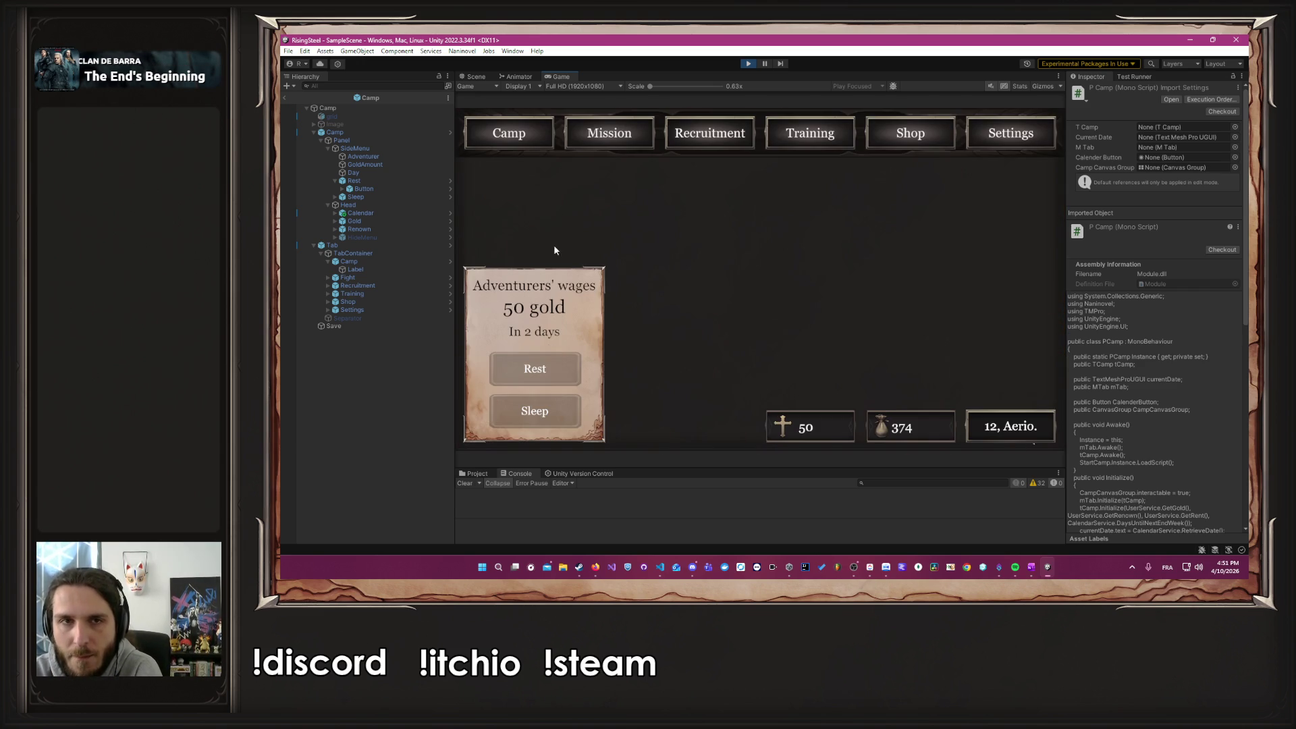
{"action": "left_click", "coordinate": [624, 140]}
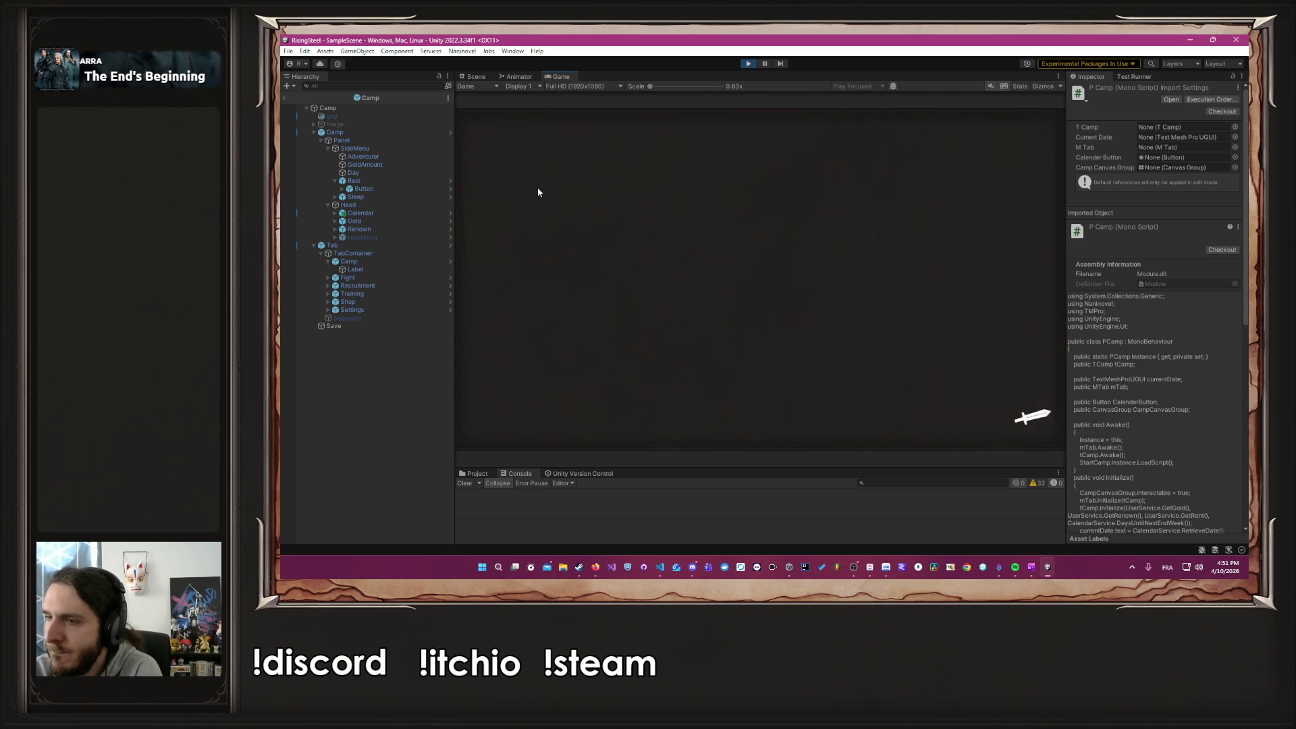
{"action": "left_click", "coordinate": [857, 412]}
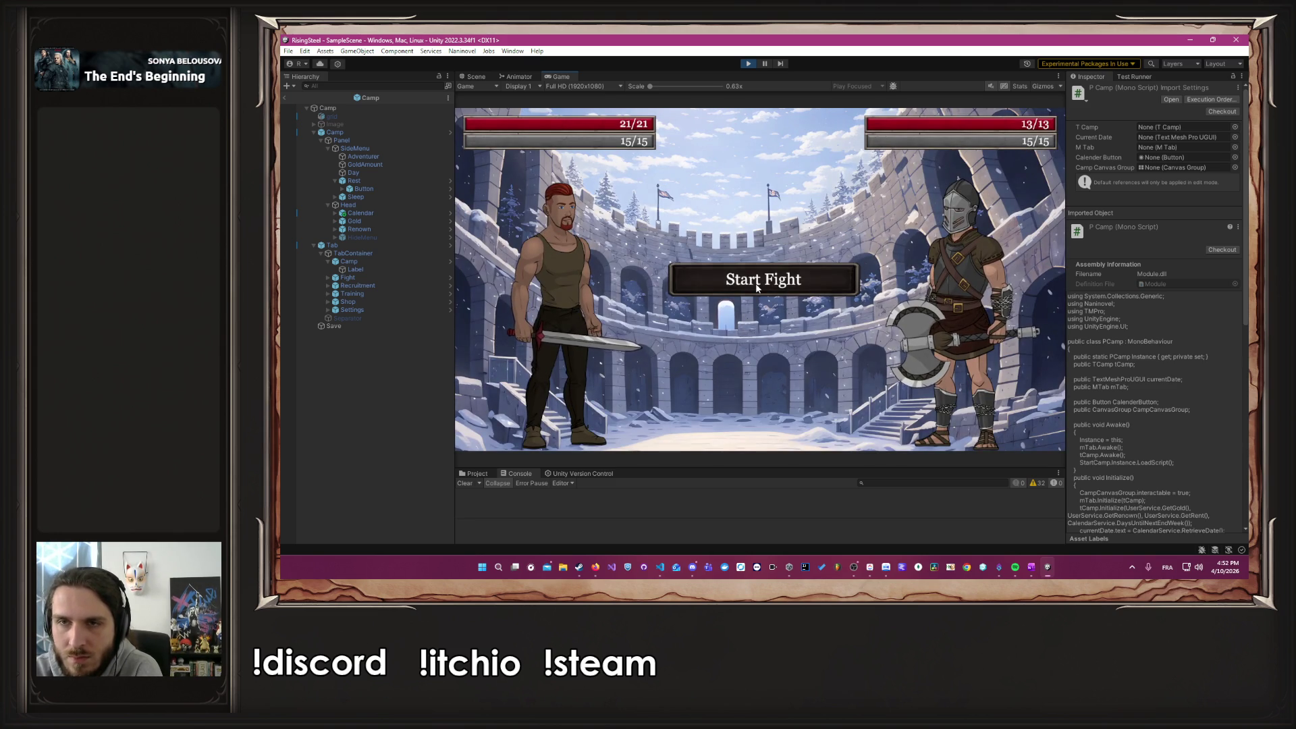
{"action": "left_click", "coordinate": [755, 282]}
Step: Attack Galdric and drink two Beers until he falls, collecting 77 gold and 10 renown
{"action": "left_click", "coordinate": [597, 343]}
{"action": "left_click", "coordinate": [593, 312]}
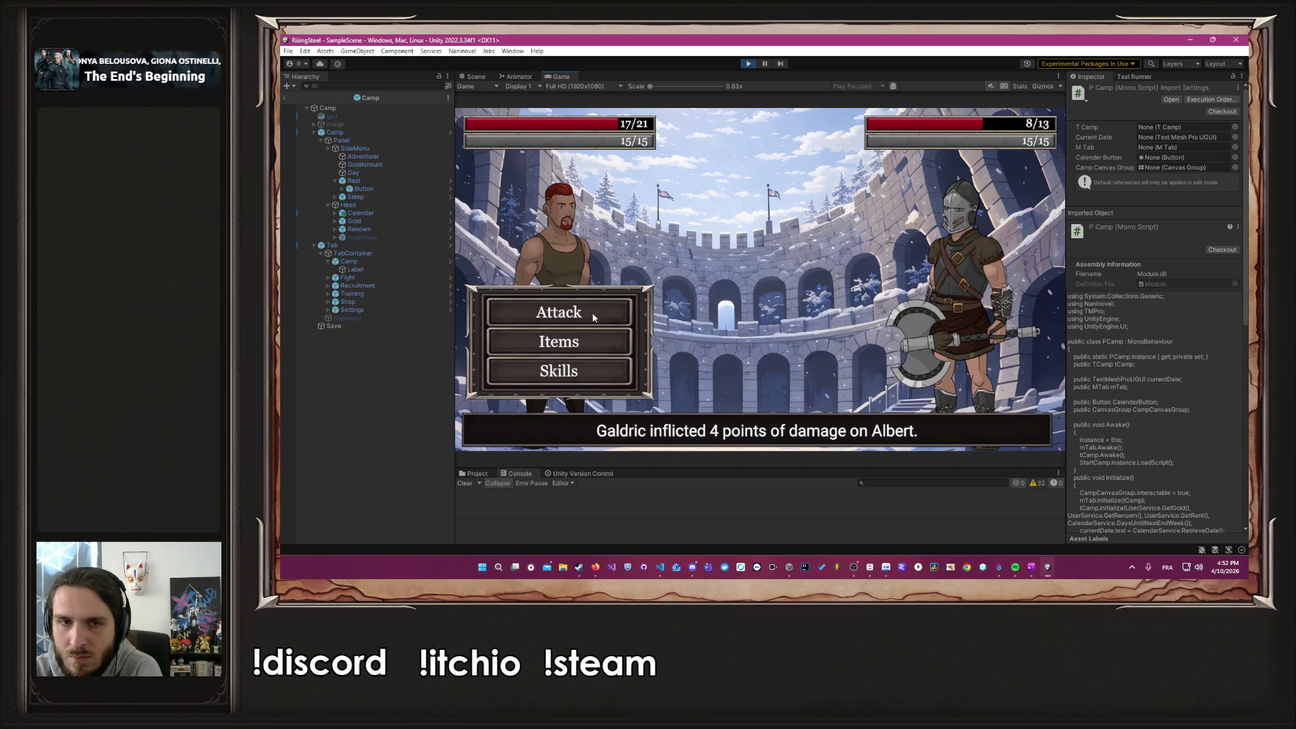
{"action": "left_click", "coordinate": [592, 312]}
{"action": "left_click", "coordinate": [586, 340]}
{"action": "left_click", "coordinate": [698, 273]}
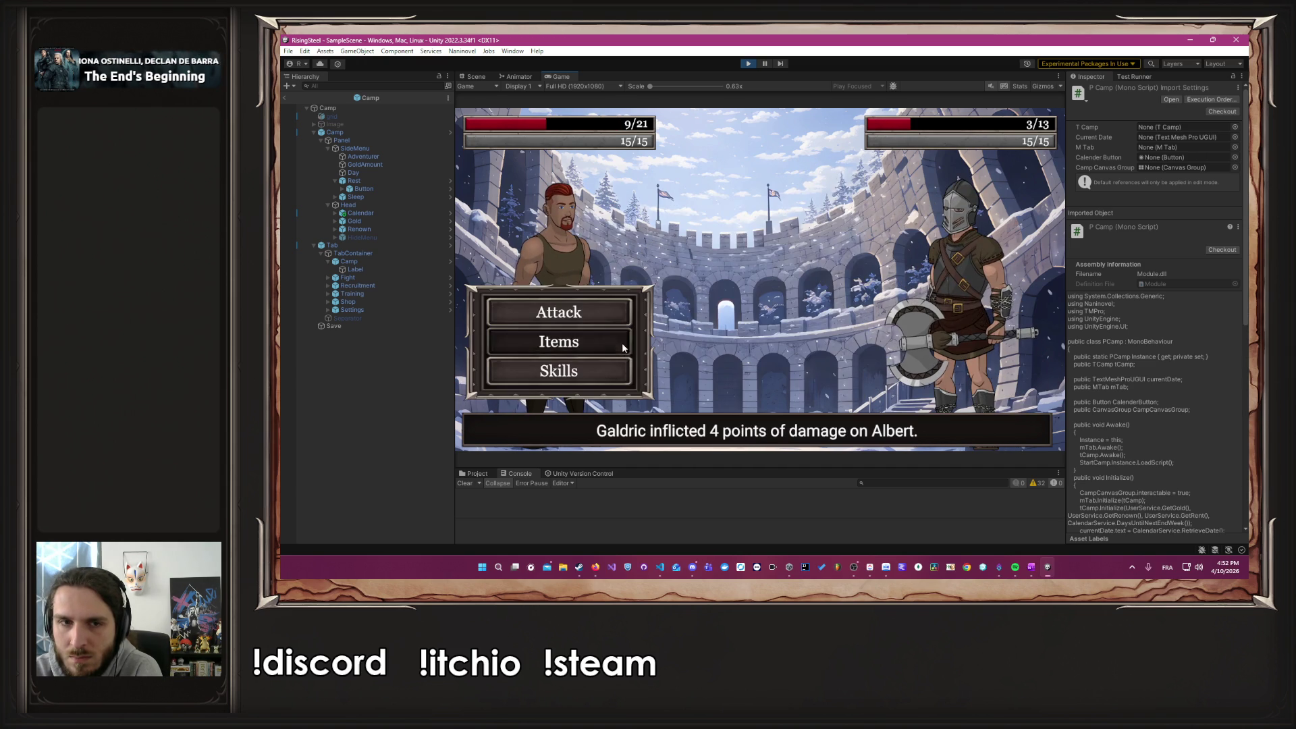
{"action": "left_click", "coordinate": [617, 341]}
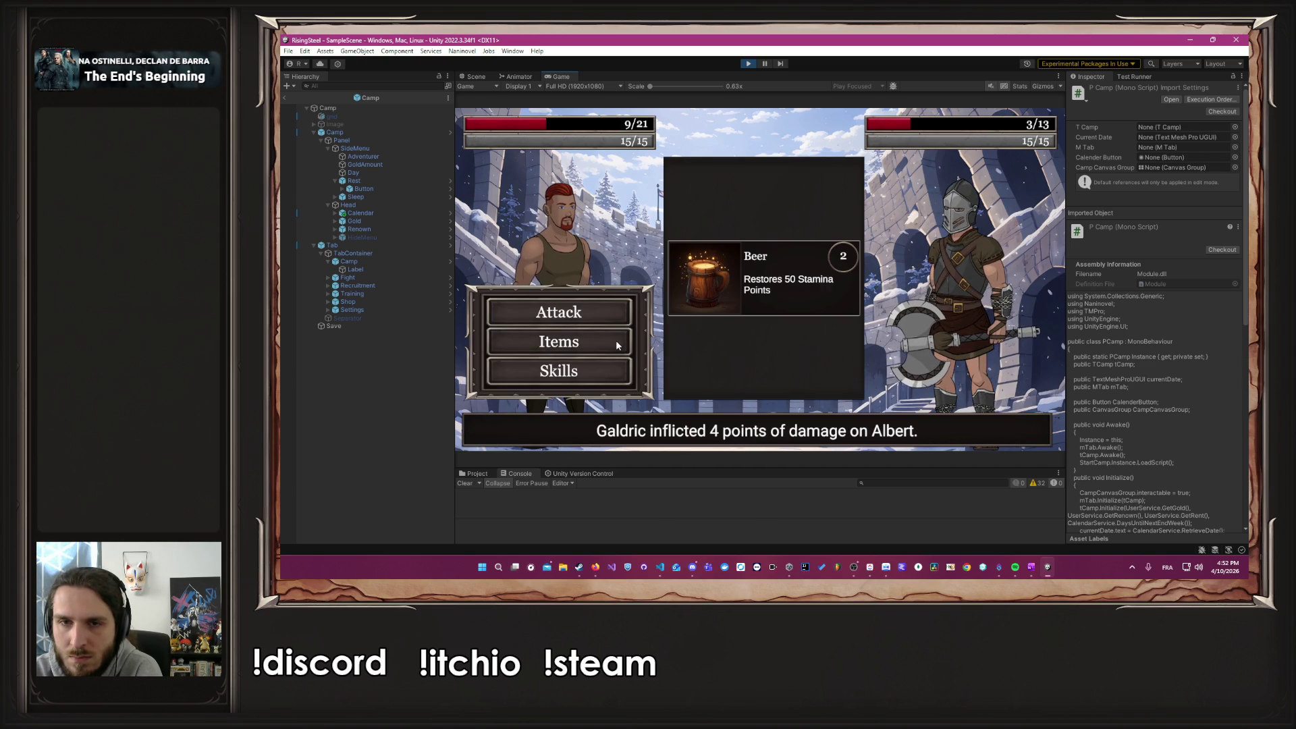
{"action": "left_click", "coordinate": [712, 297]}
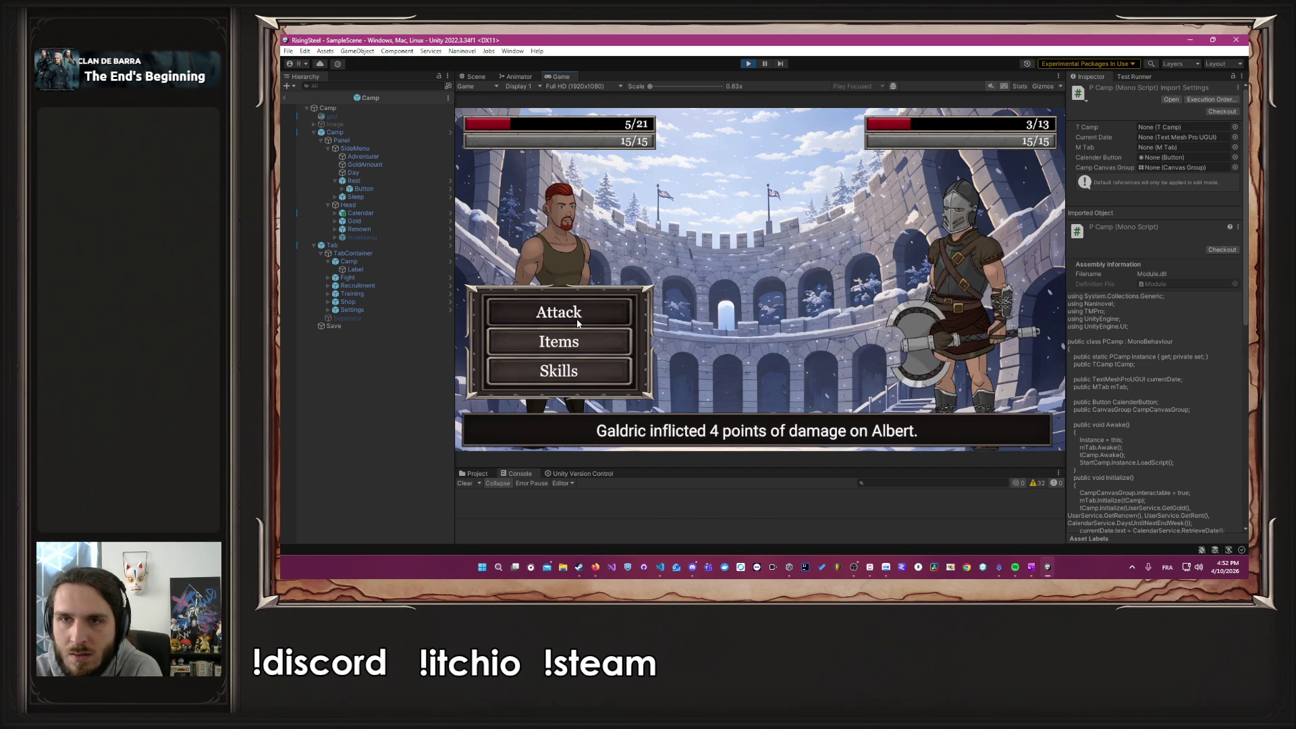
{"action": "left_click", "coordinate": [578, 322]}
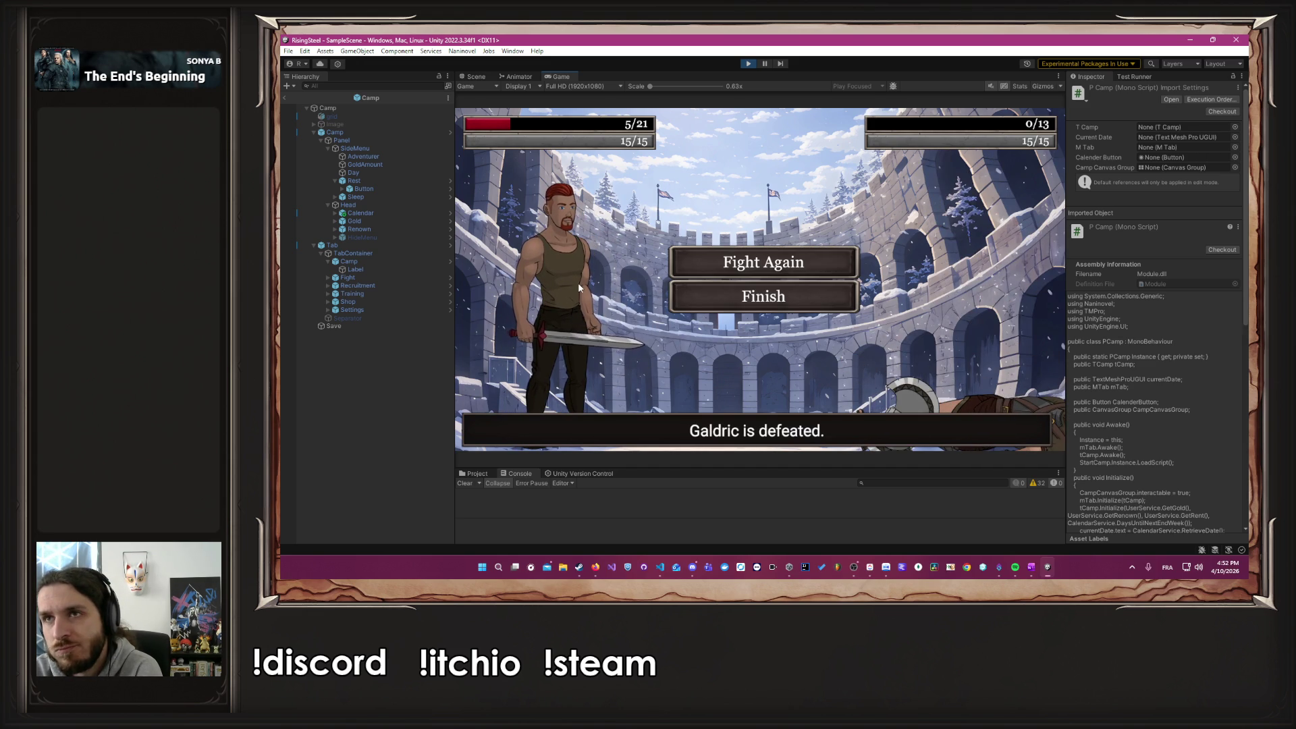
{"action": "left_click", "coordinate": [754, 295]}
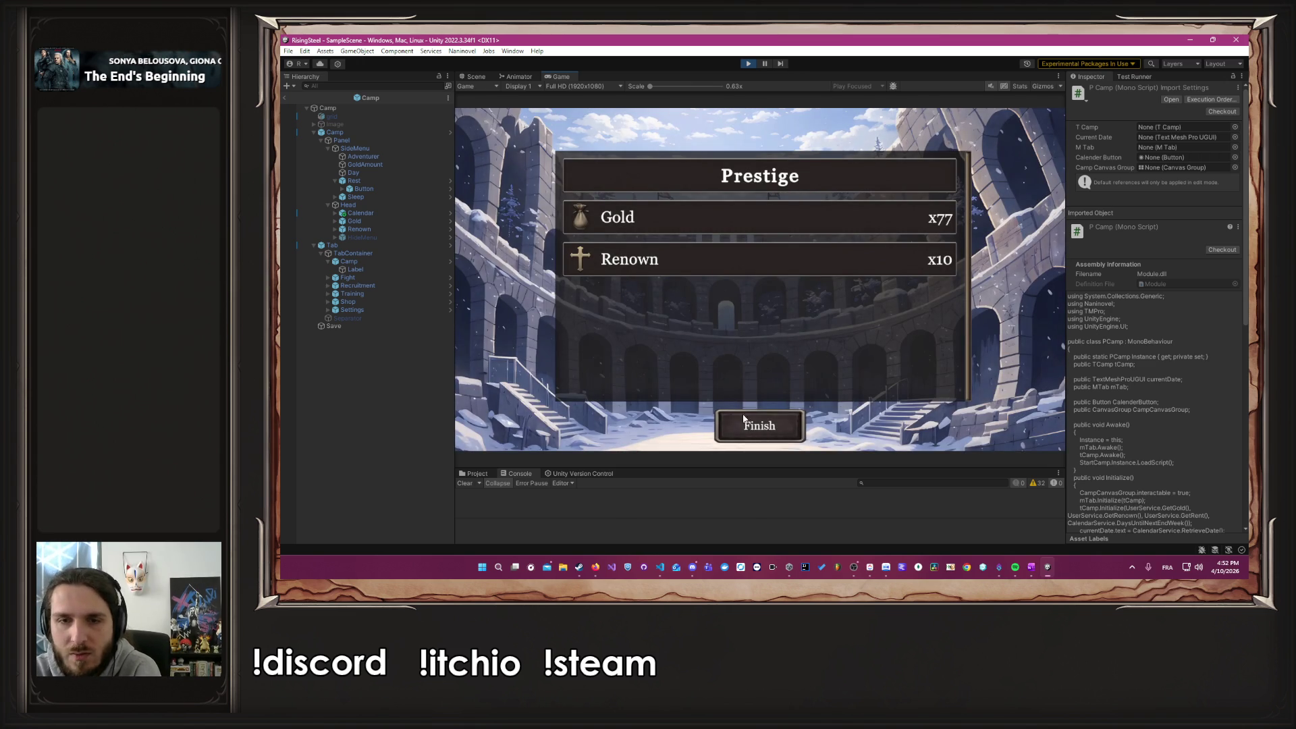
{"action": "left_click", "coordinate": [735, 412]}
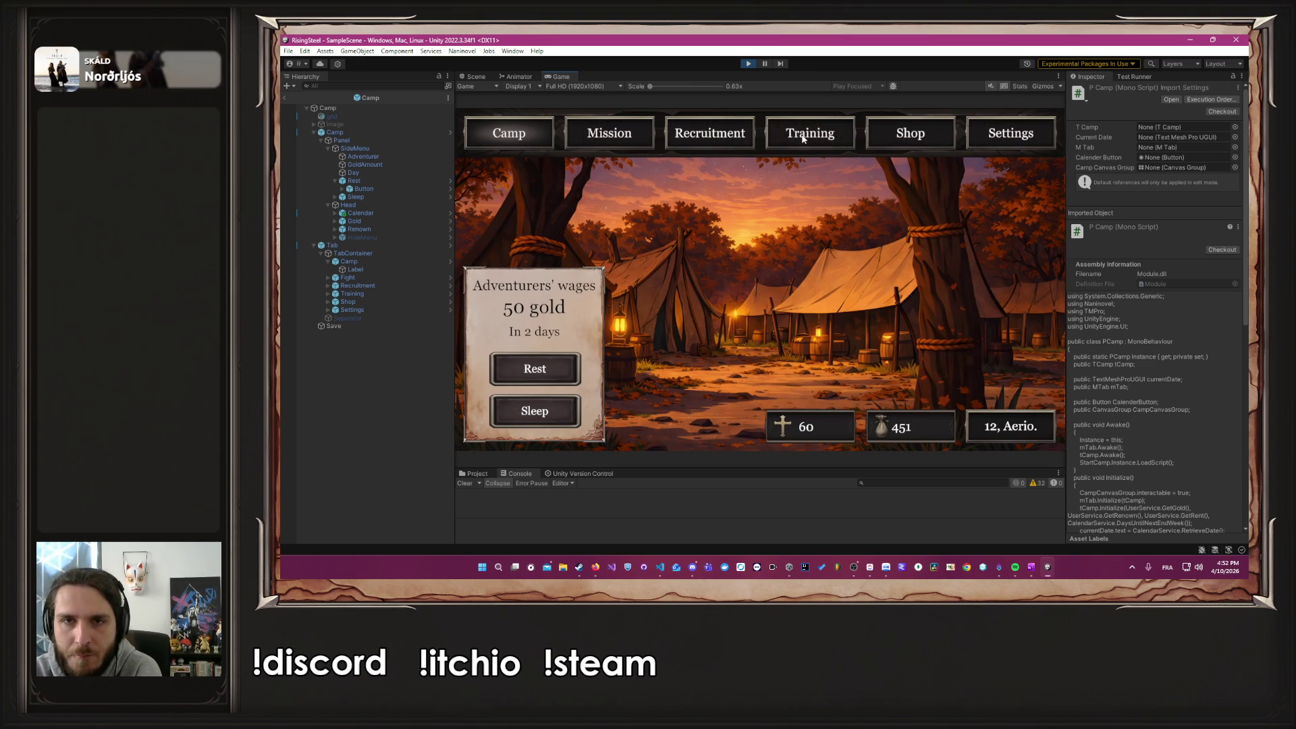
Step: Switch the running game from Training to Camp and back, ending on Albert's Training card
{"action": "left_click", "coordinate": [803, 138]}
{"action": "left_click", "coordinate": [546, 141]}
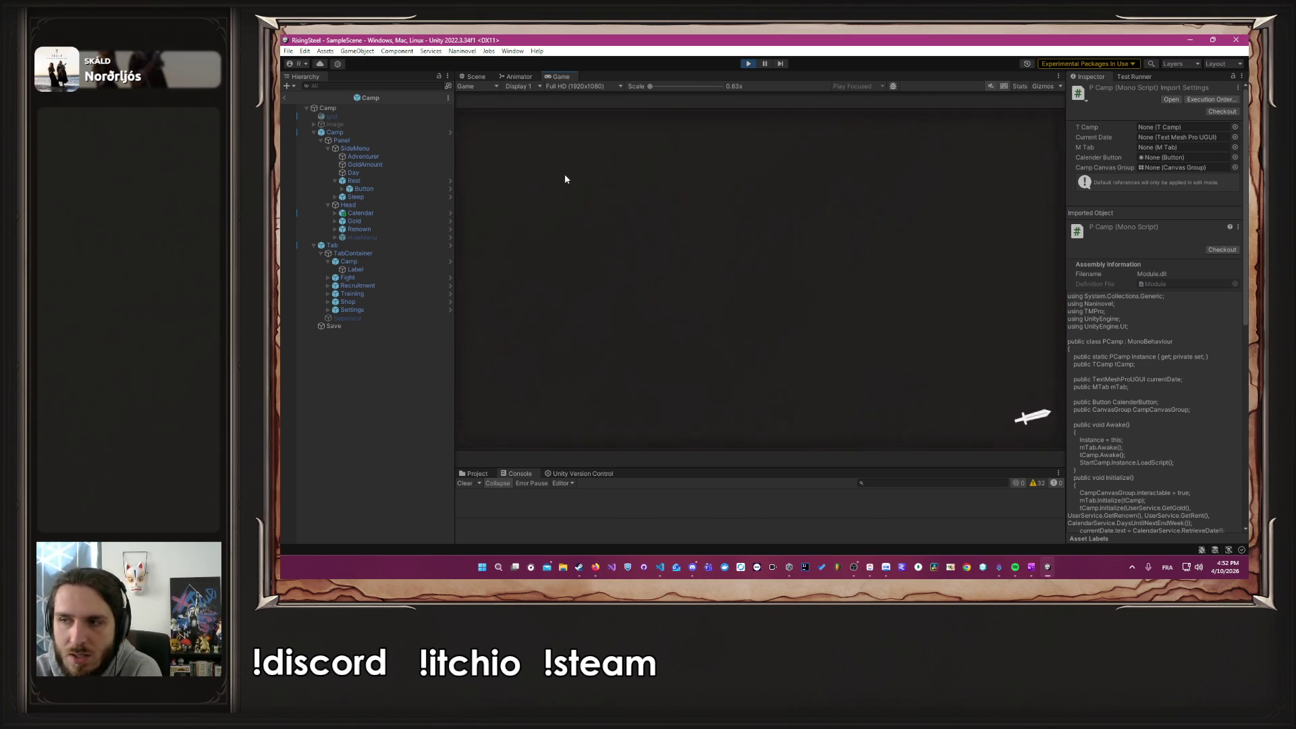
{"action": "left_click", "coordinate": [560, 365]}
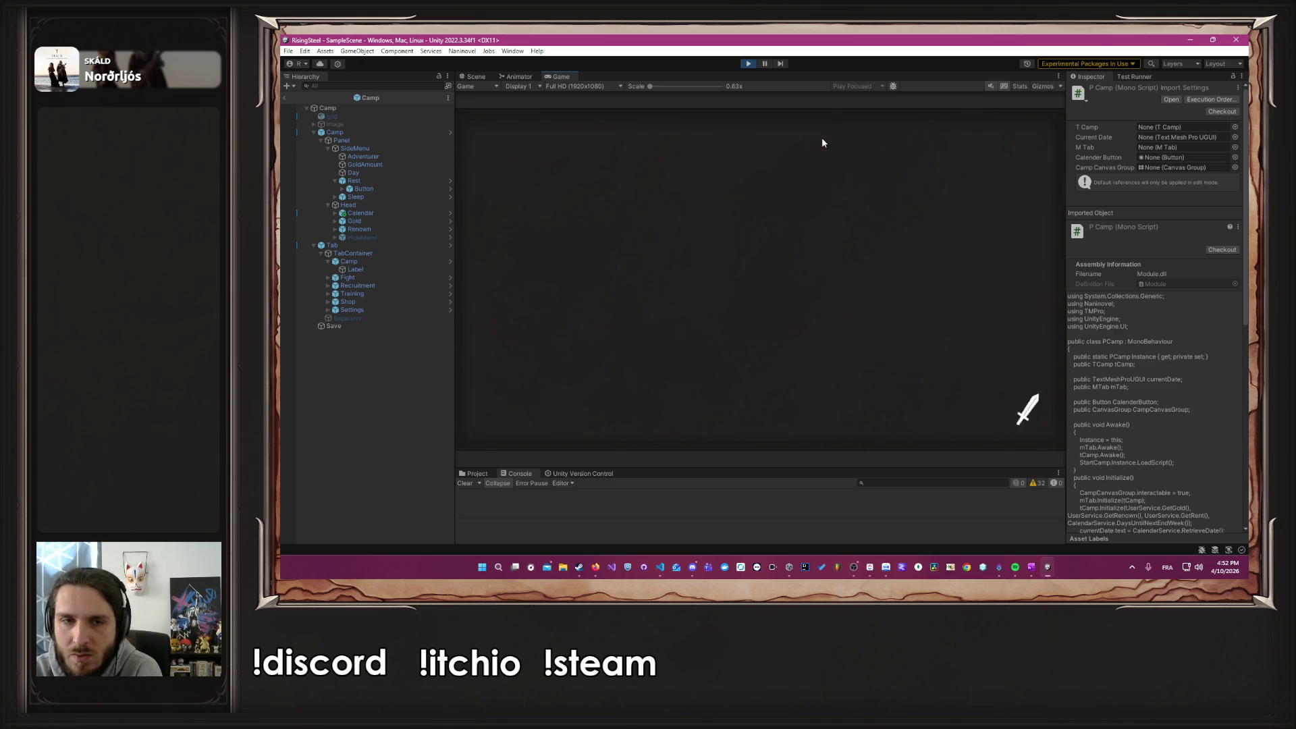
{"action": "left_click", "coordinate": [822, 142]}
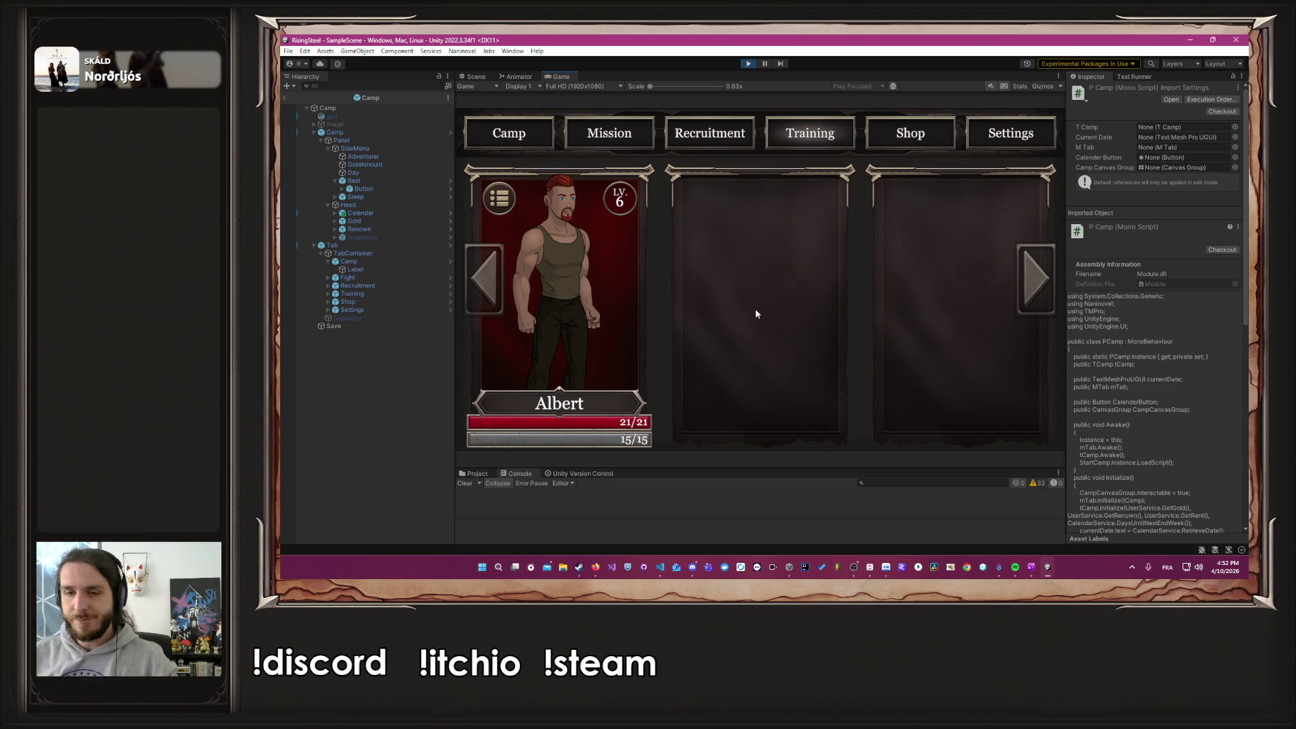
{"action": "left_click", "coordinate": [869, 568]}
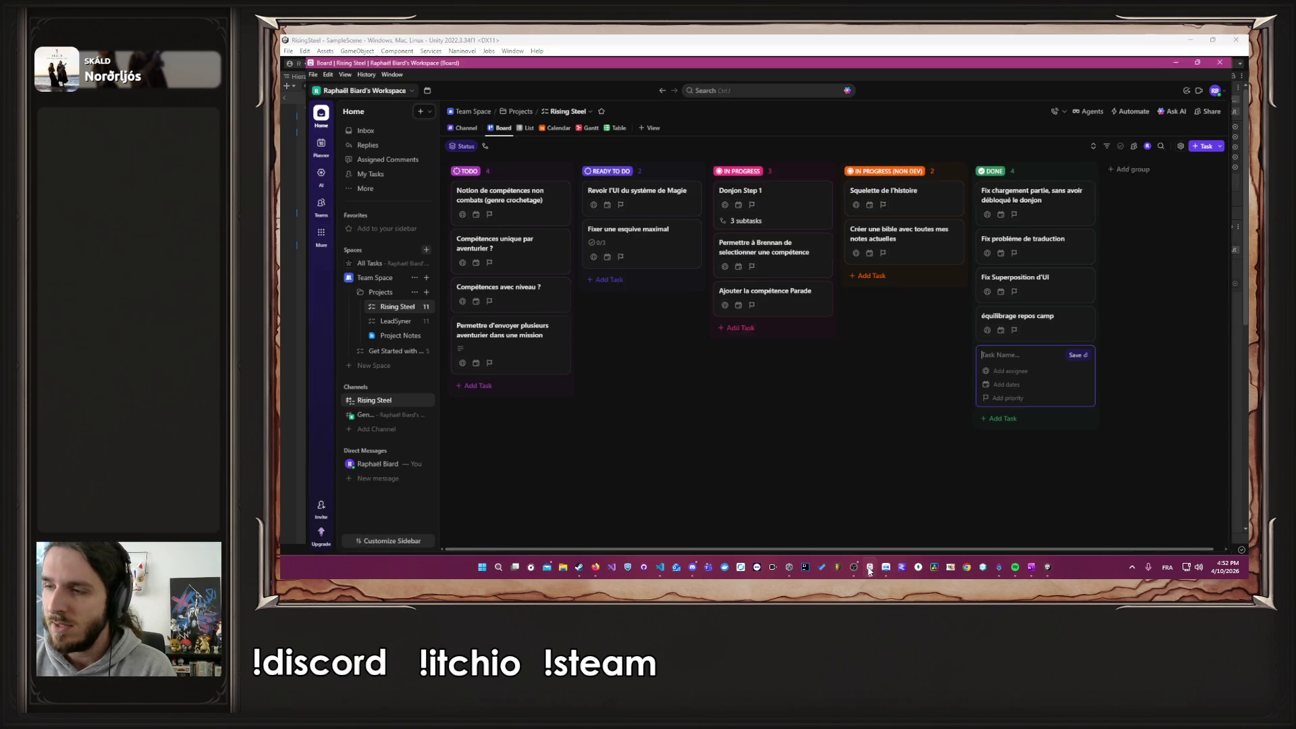
Step: Cancel the empty new task in the Done column and minimize ClickUp
{"action": "left_click", "coordinate": [891, 321]}
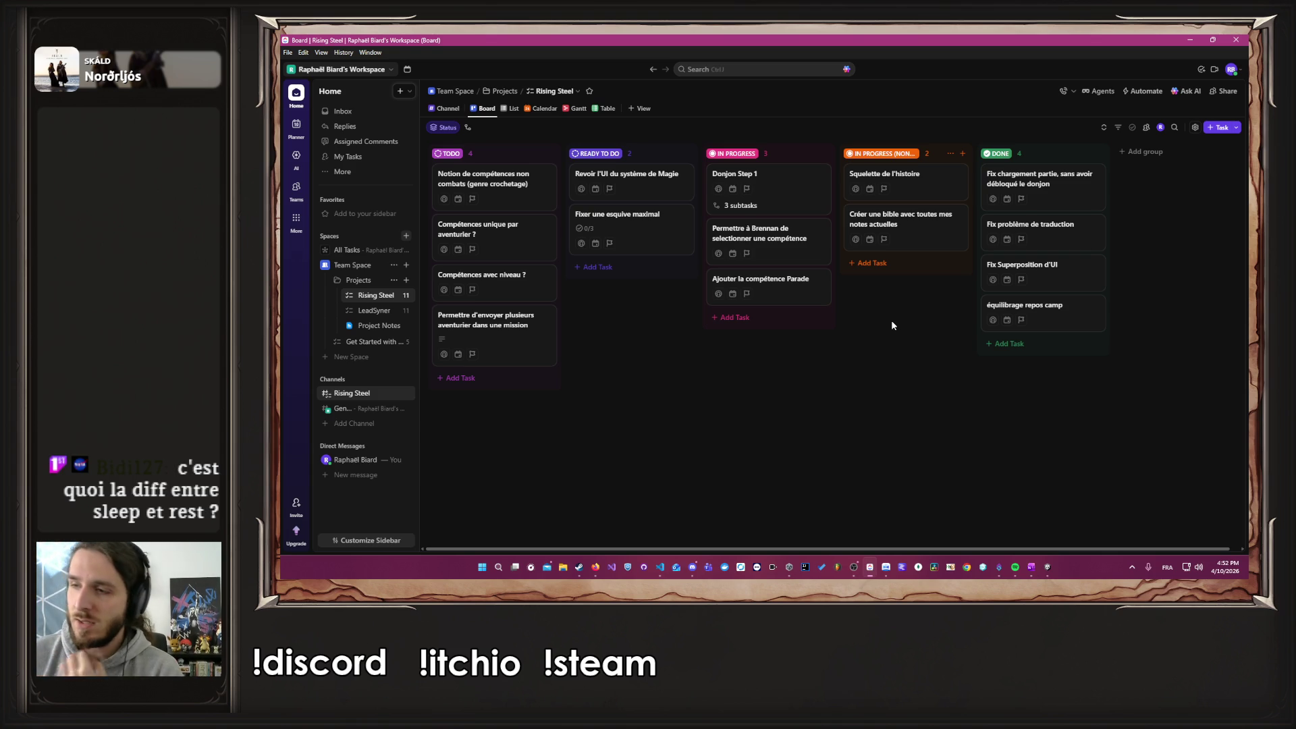
{"action": "left_click", "coordinate": [1189, 40]}
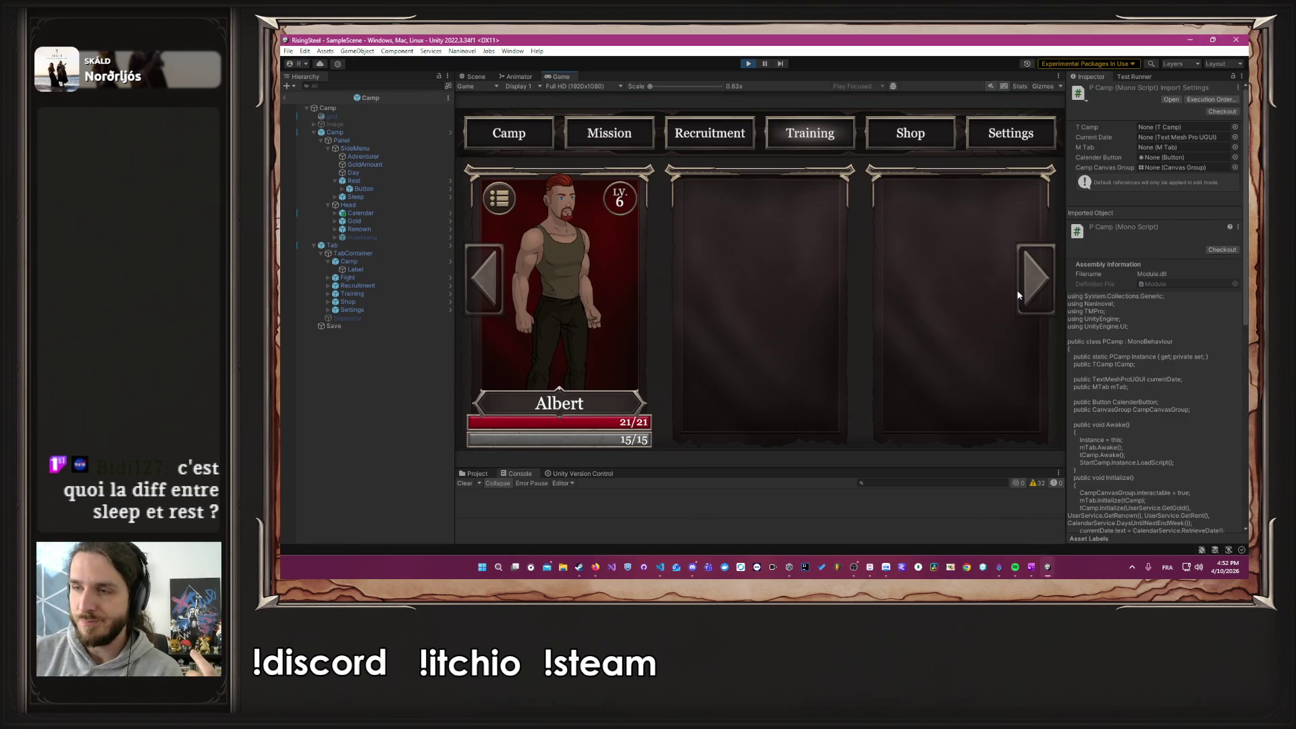
Step: Rest and sleep at camp so rent is paid, leaving 401 gold on day 14
{"action": "left_click", "coordinate": [471, 134]}
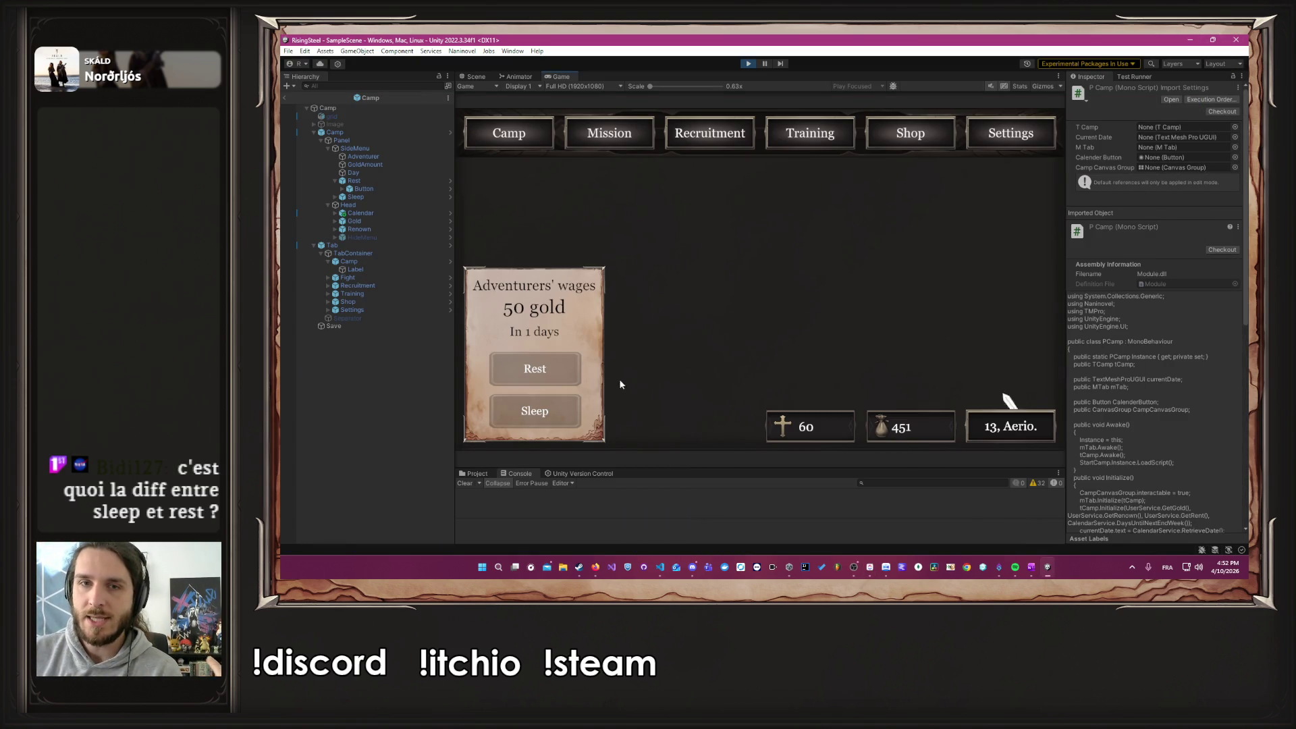
{"action": "left_click", "coordinate": [564, 368]}
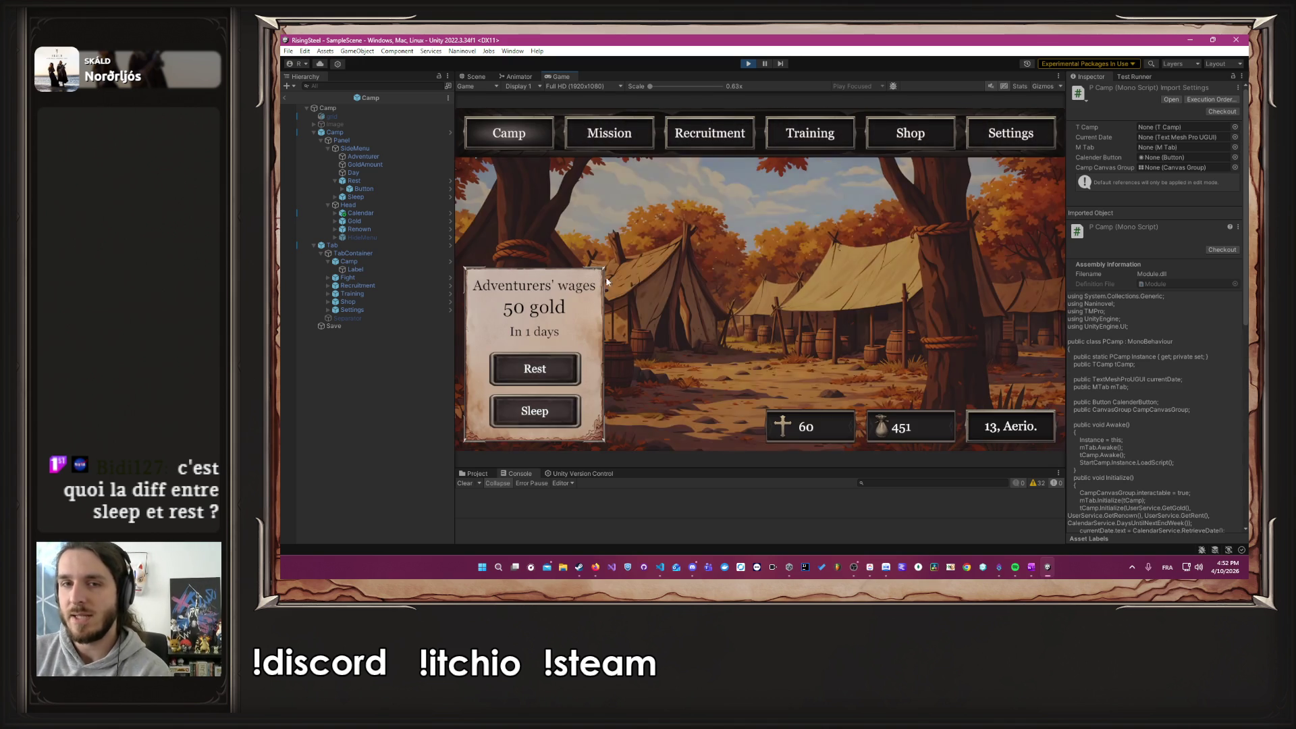
{"action": "left_click", "coordinate": [531, 415]}
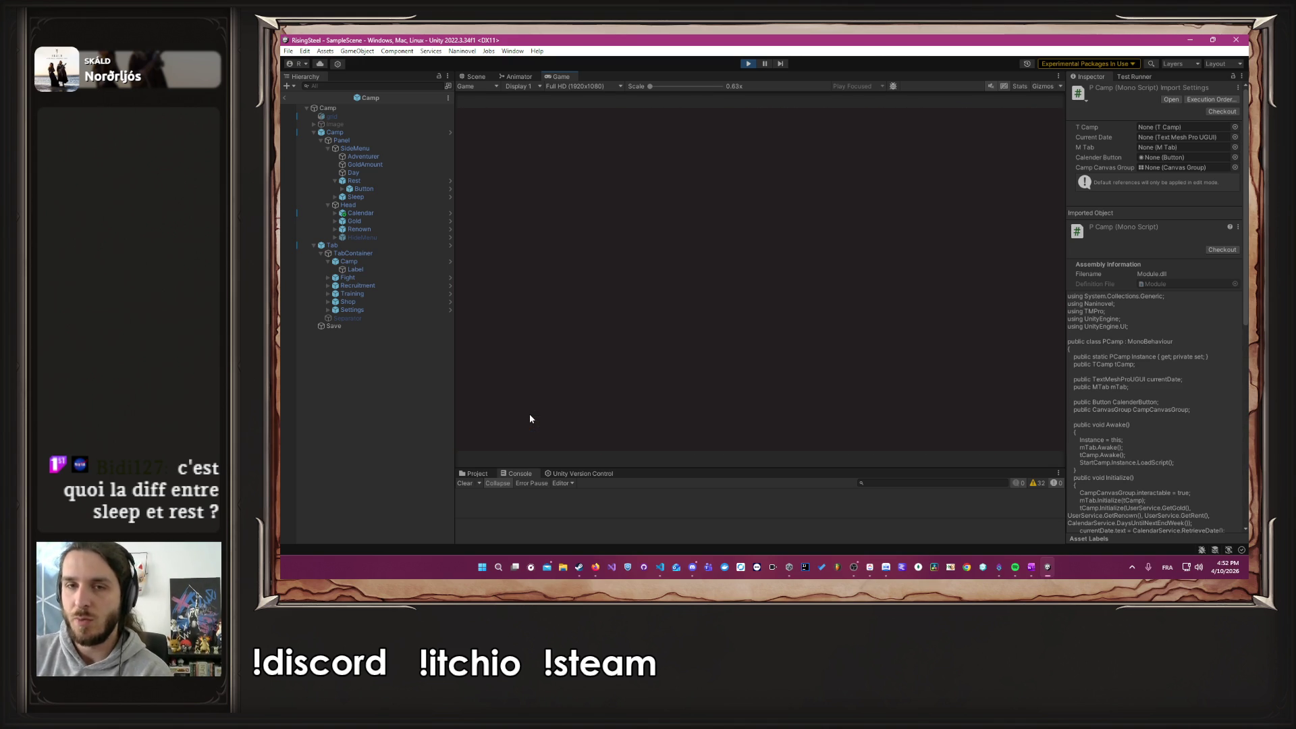
{"action": "left_click", "coordinate": [795, 303]}
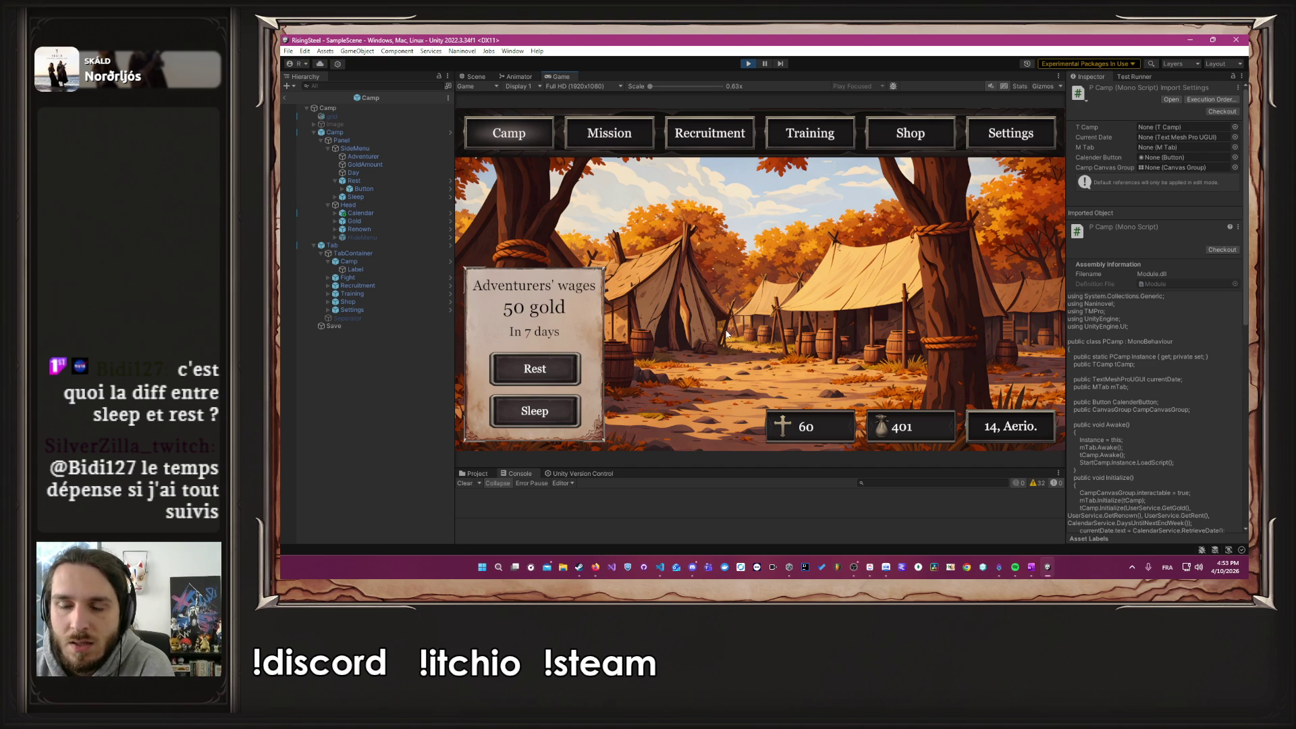
{"action": "left_click", "coordinate": [871, 568]}
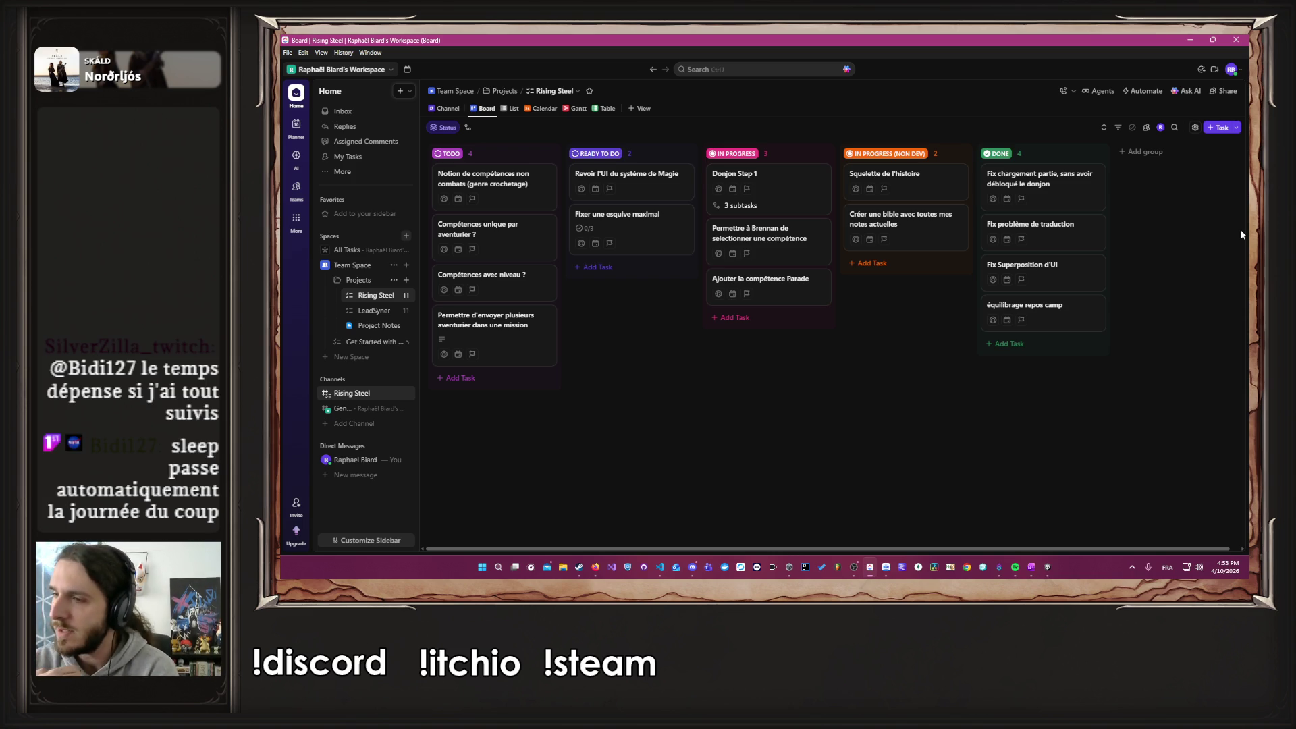
Step: Minimize the Rising Steel board to check the camp screen, then bring the board back
{"action": "left_click", "coordinate": [1189, 40]}
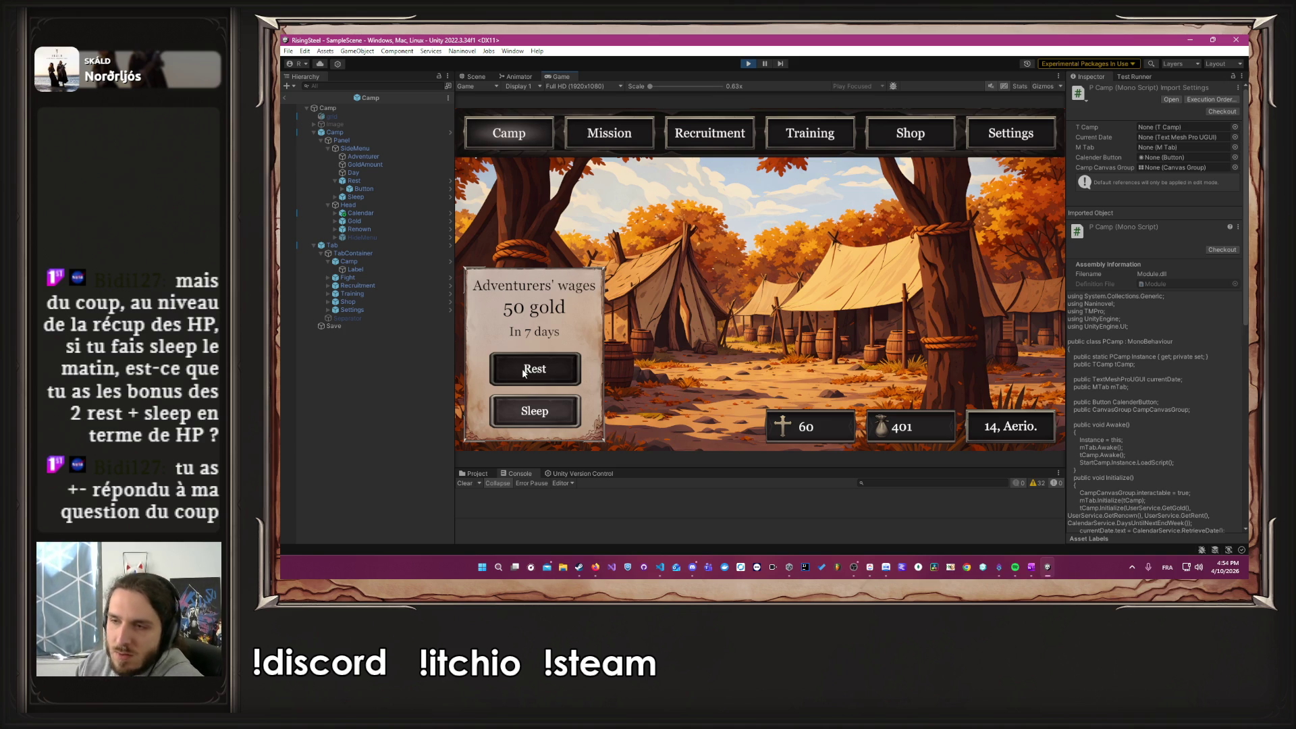
{"action": "left_click", "coordinate": [872, 567]}
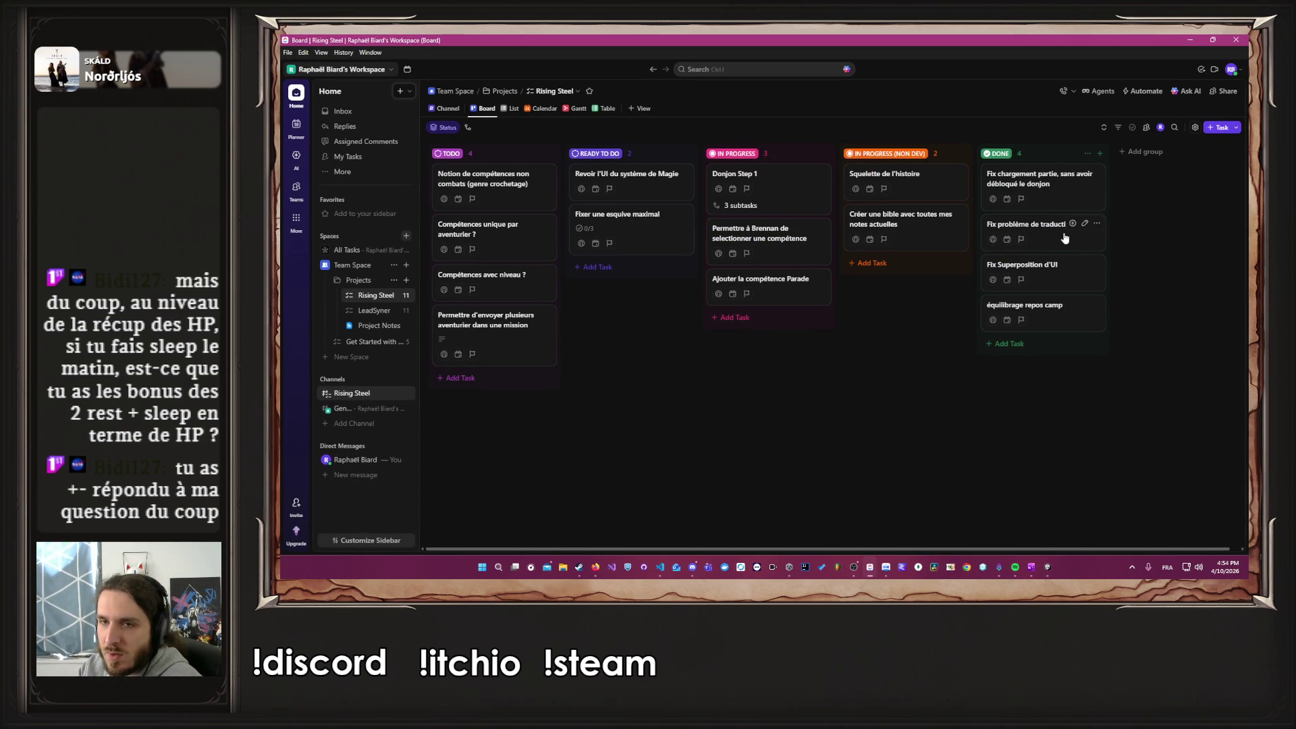
Step: Move the 'Fix problème de traduction' card to the top of Done, then return to Unity
{"action": "left_click_drag", "start_coordinate": [1078, 249], "coordinate": [1067, 186]}
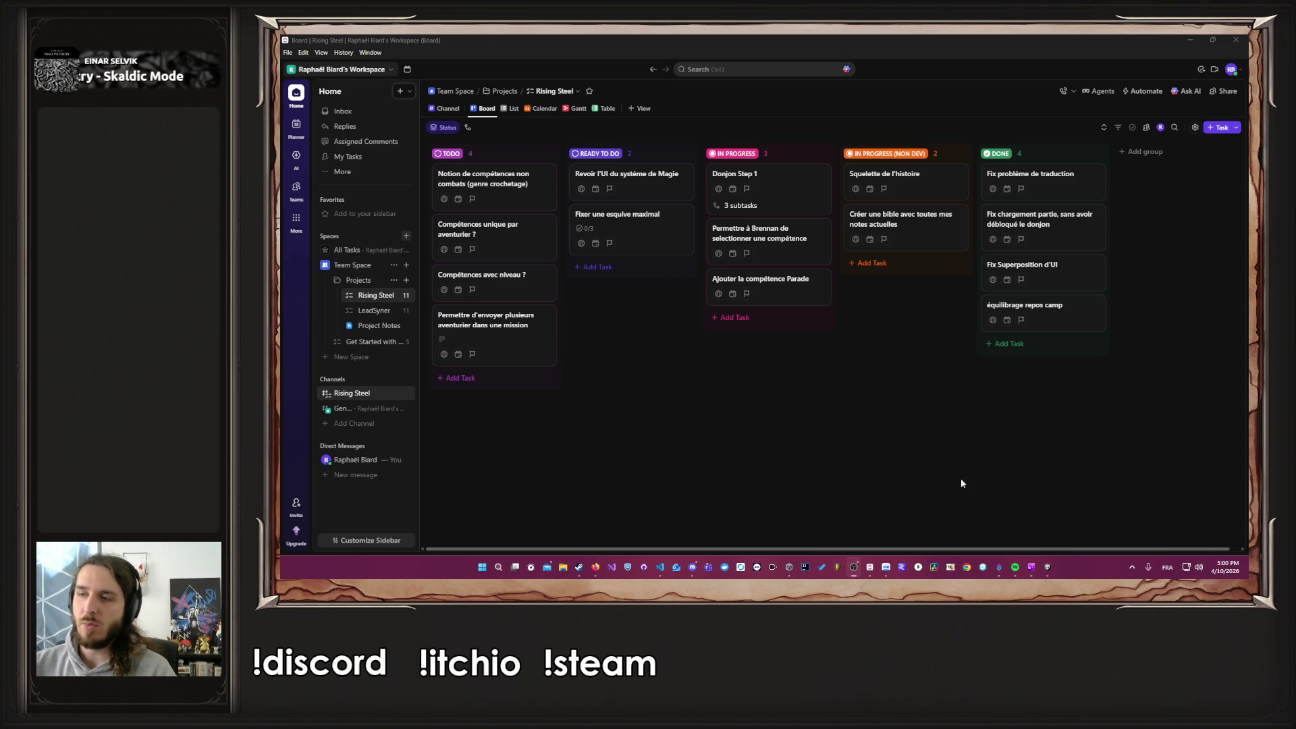
{"action": "left_click", "coordinate": [1048, 571]}
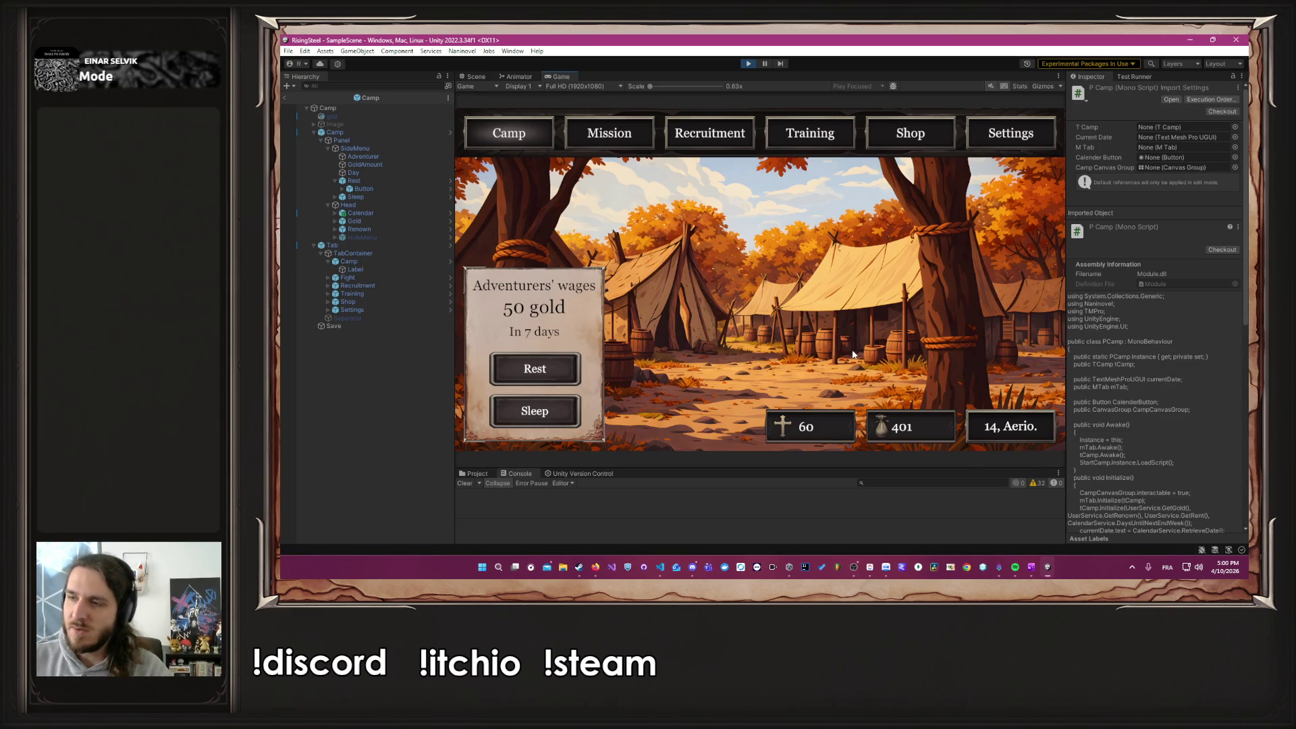
Step: Exit Play mode and set the Player version to 0.3.1 in Project Settings
{"action": "left_click", "coordinate": [748, 64]}
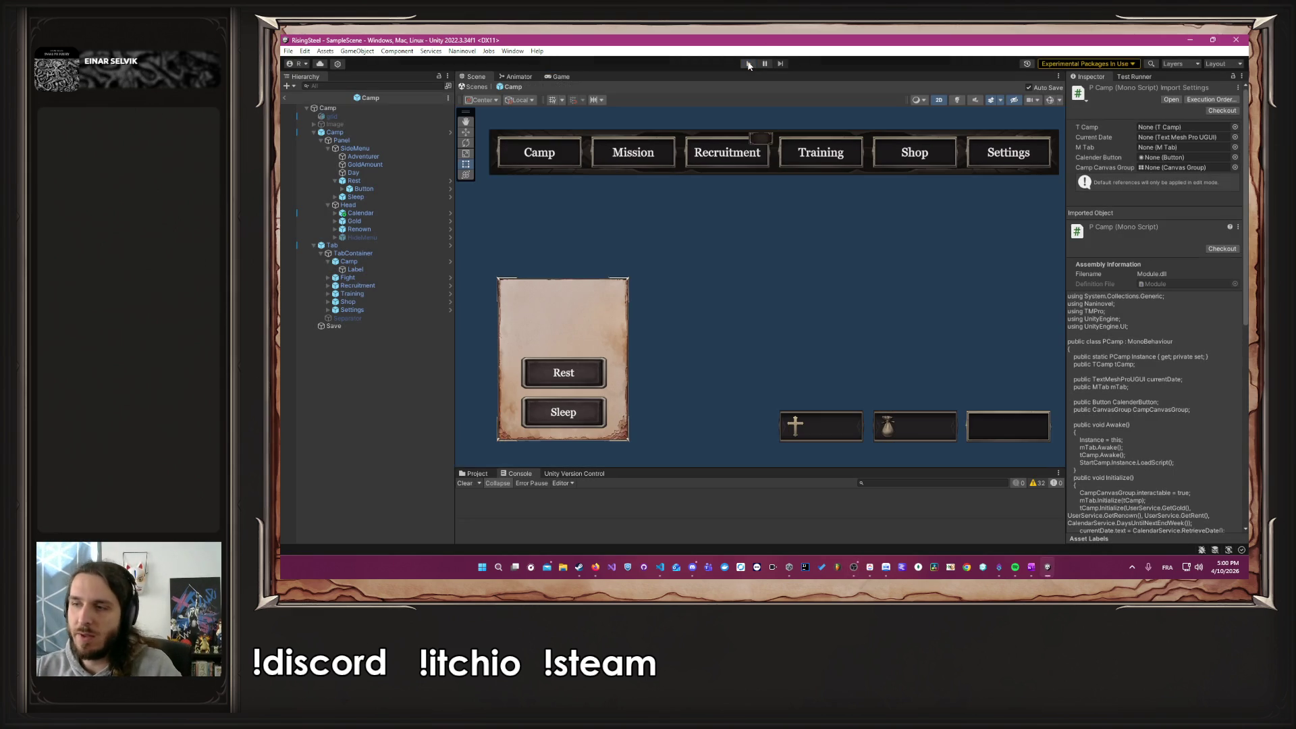
{"action": "left_click", "coordinate": [289, 51]}
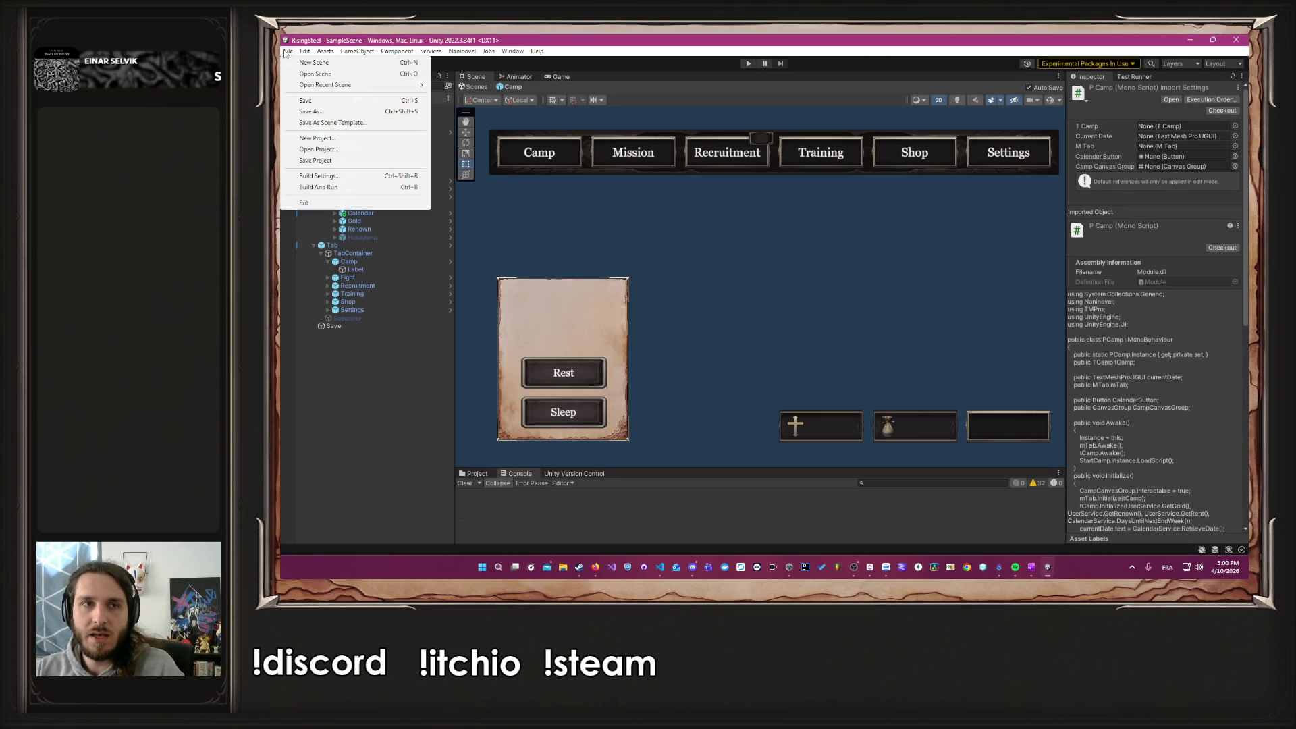
{"action": "left_click", "coordinate": [319, 176]}
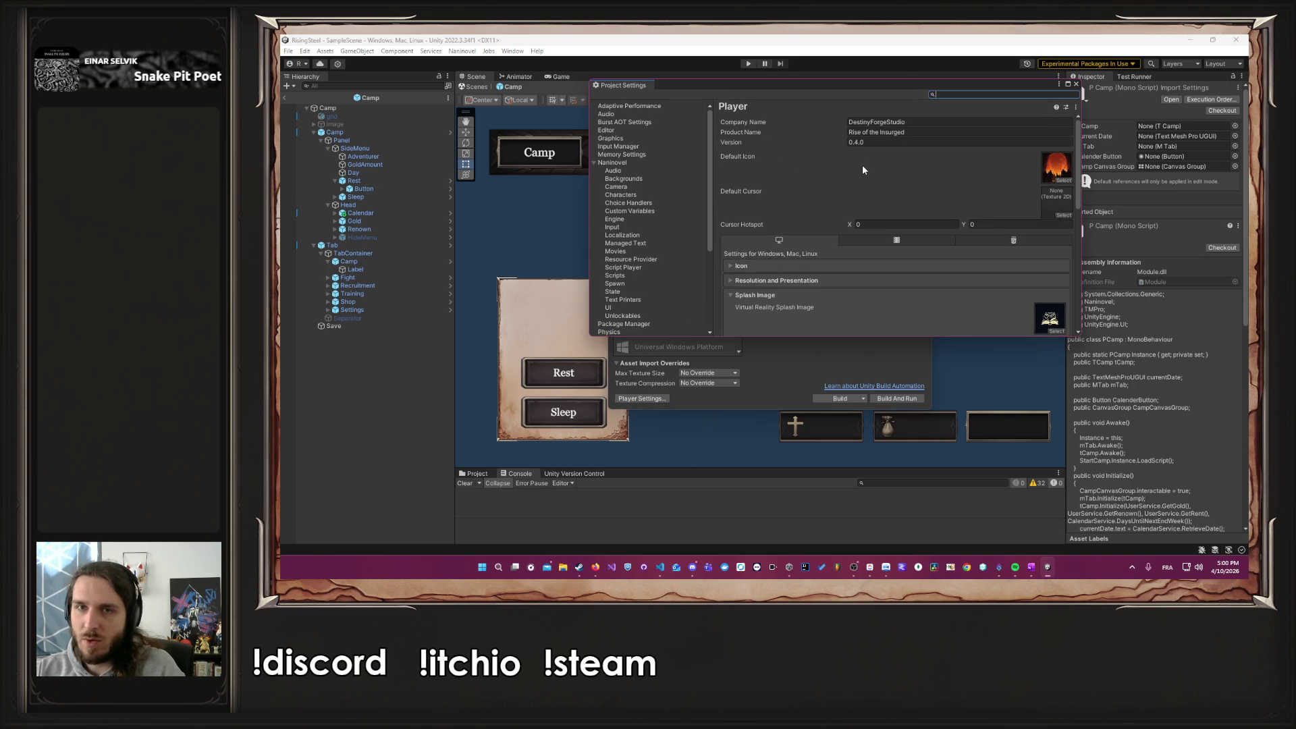
{"action": "left_click", "coordinate": [884, 142]}
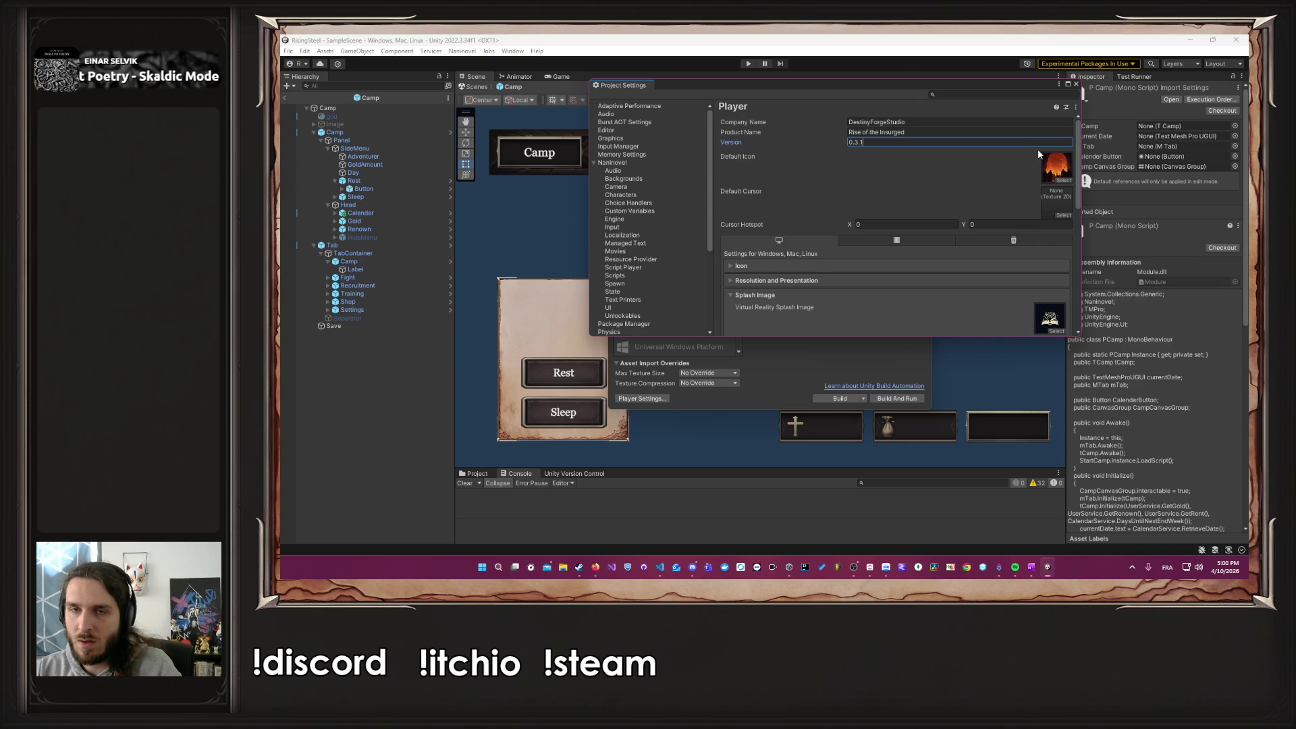
{"action": "left_click", "coordinate": [1076, 84]}
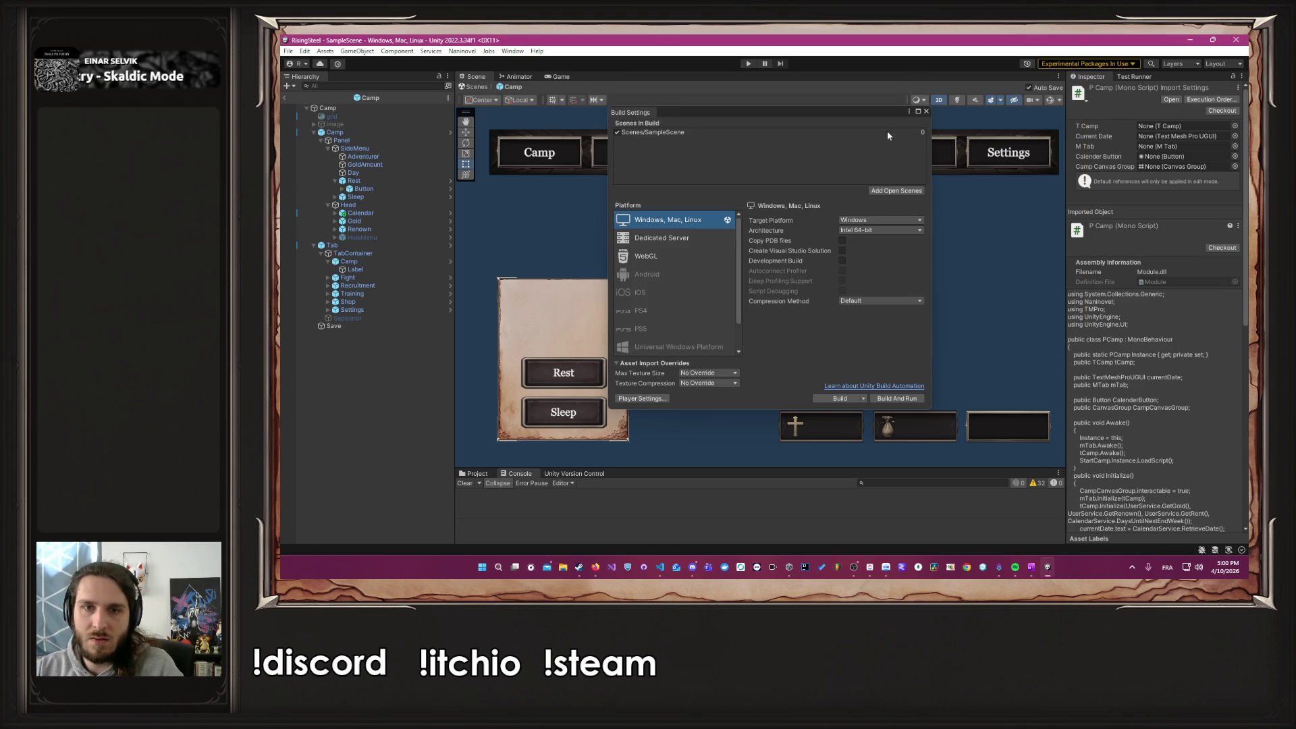
{"action": "left_click", "coordinate": [925, 109]}
{"action": "left_click", "coordinate": [462, 51]}
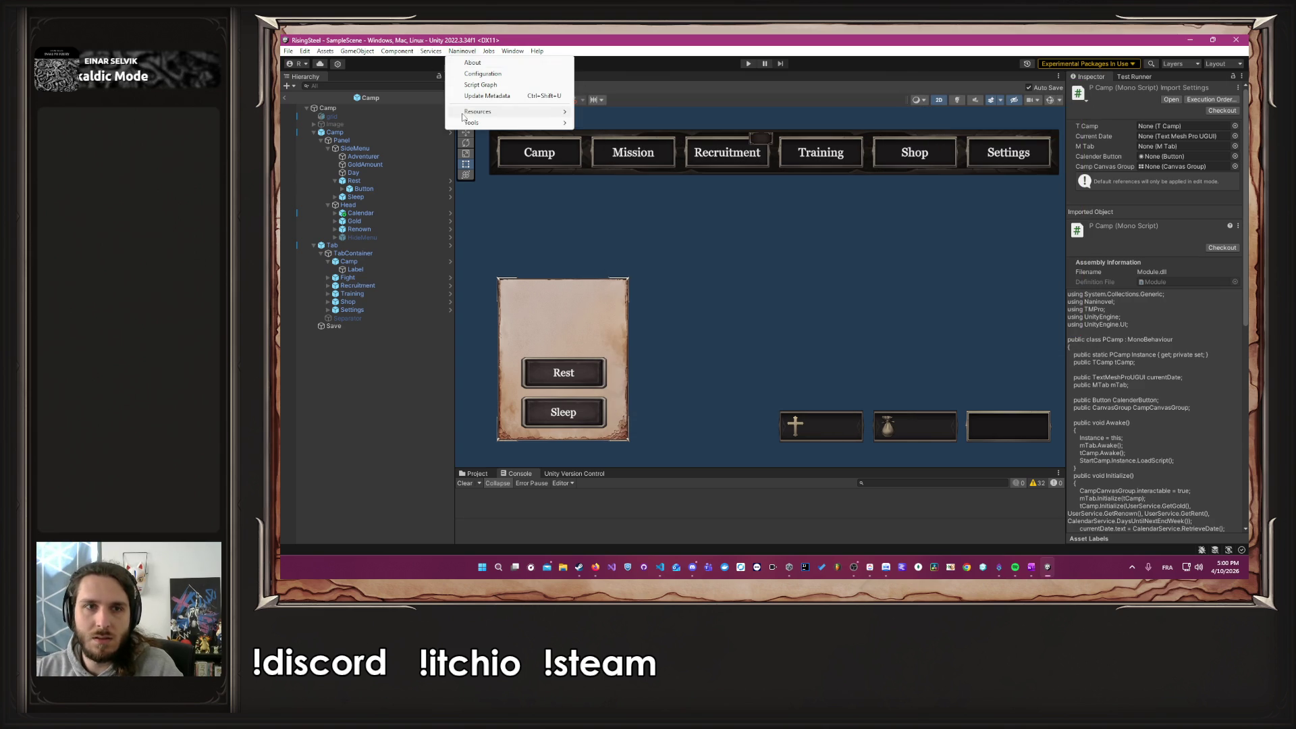
Step: Browse the Naninovel UI resources list, then close Project Settings
{"action": "mouse_move", "coordinate": [490, 115]}
{"action": "left_click", "coordinate": [594, 200]}
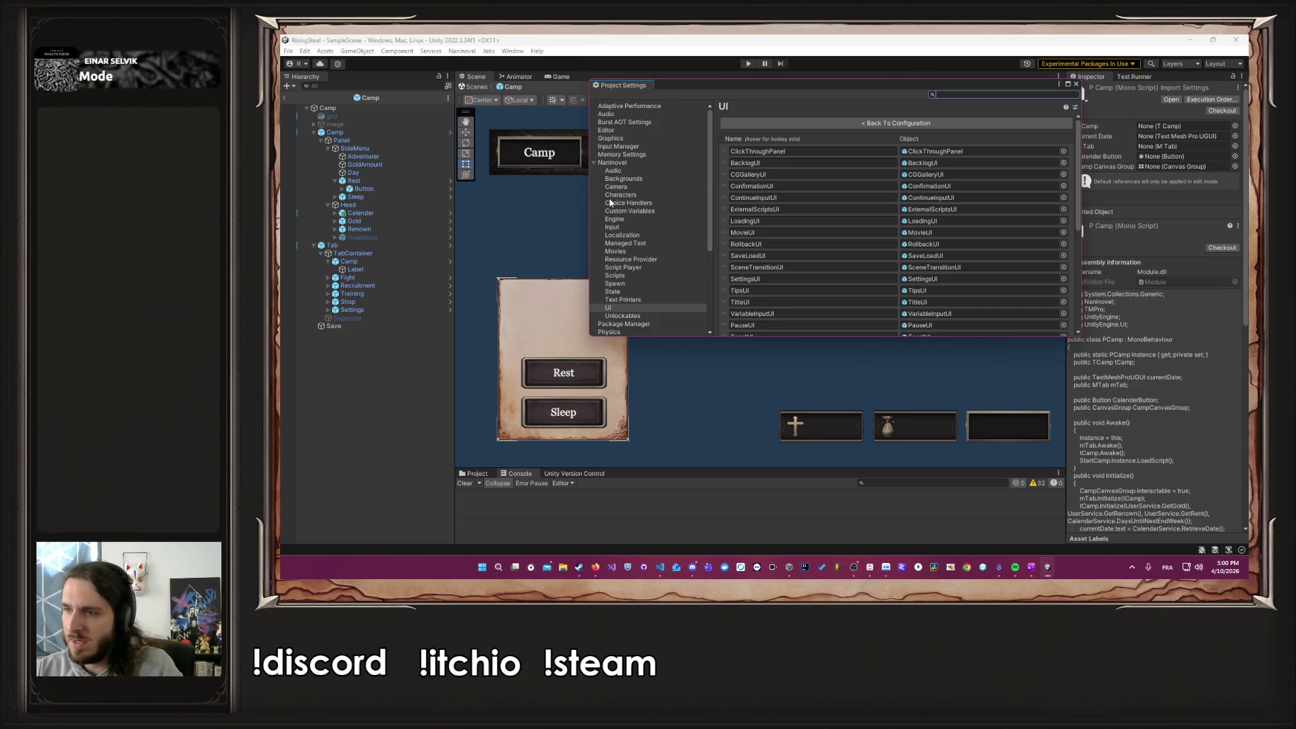
{"action": "scroll", "coordinate": [726, 240], "scroll_direction": "down", "scroll_amount": 5}
{"action": "scroll", "coordinate": [687, 256], "scroll_direction": "up", "scroll_amount": 3}
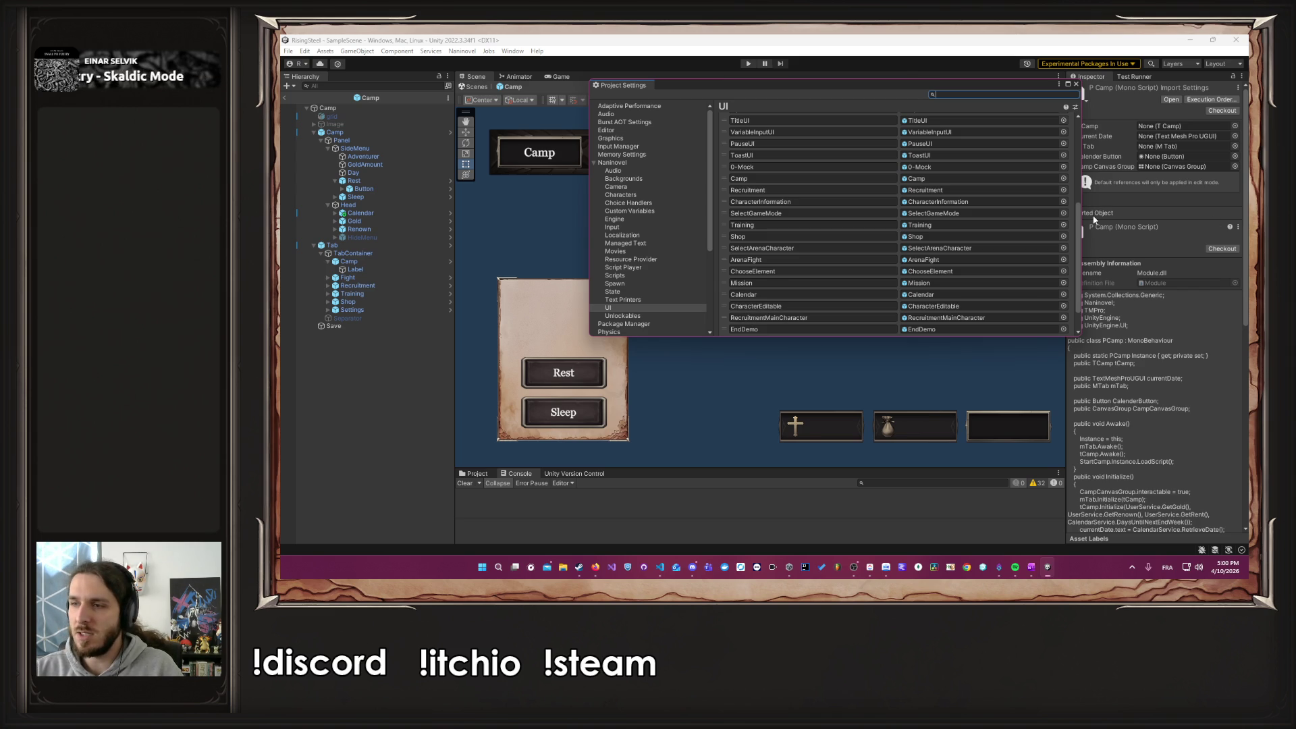
{"action": "scroll", "coordinate": [1053, 169], "scroll_direction": "up", "scroll_amount": 1}
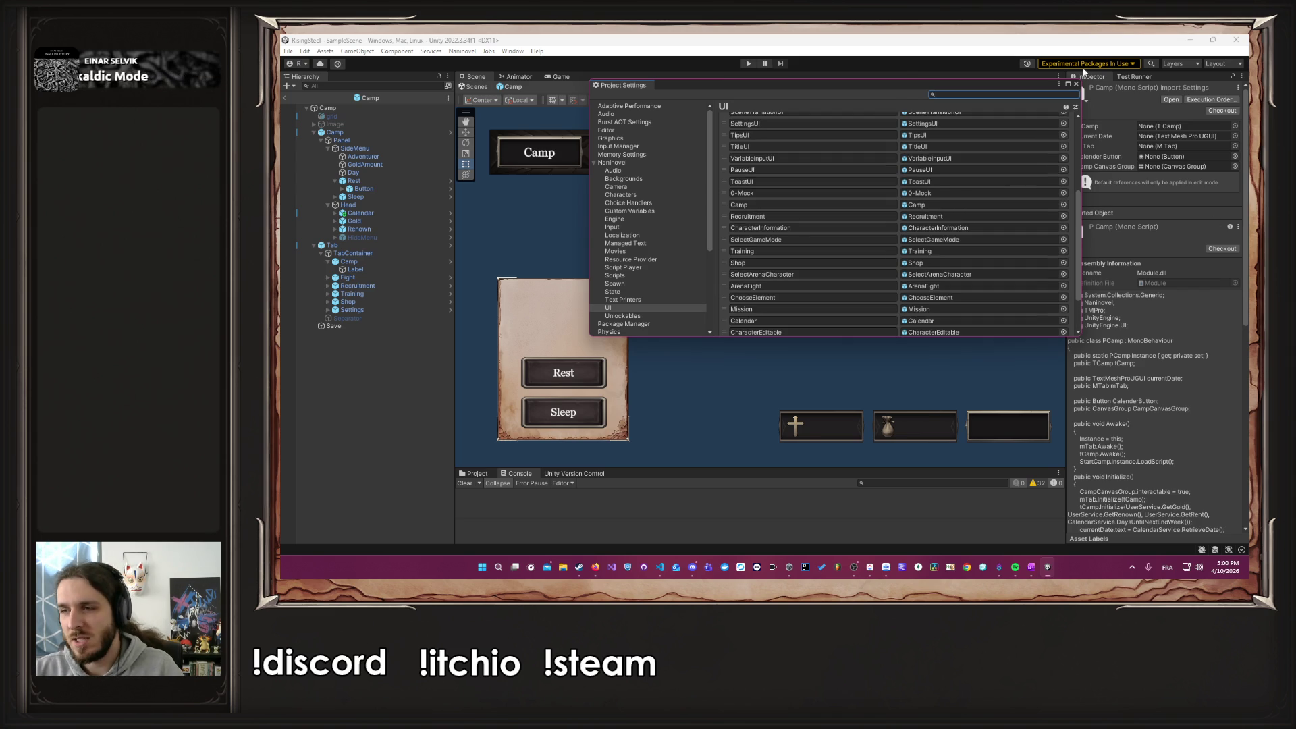
{"action": "left_click", "coordinate": [1075, 84]}
{"action": "left_click", "coordinate": [287, 51]}
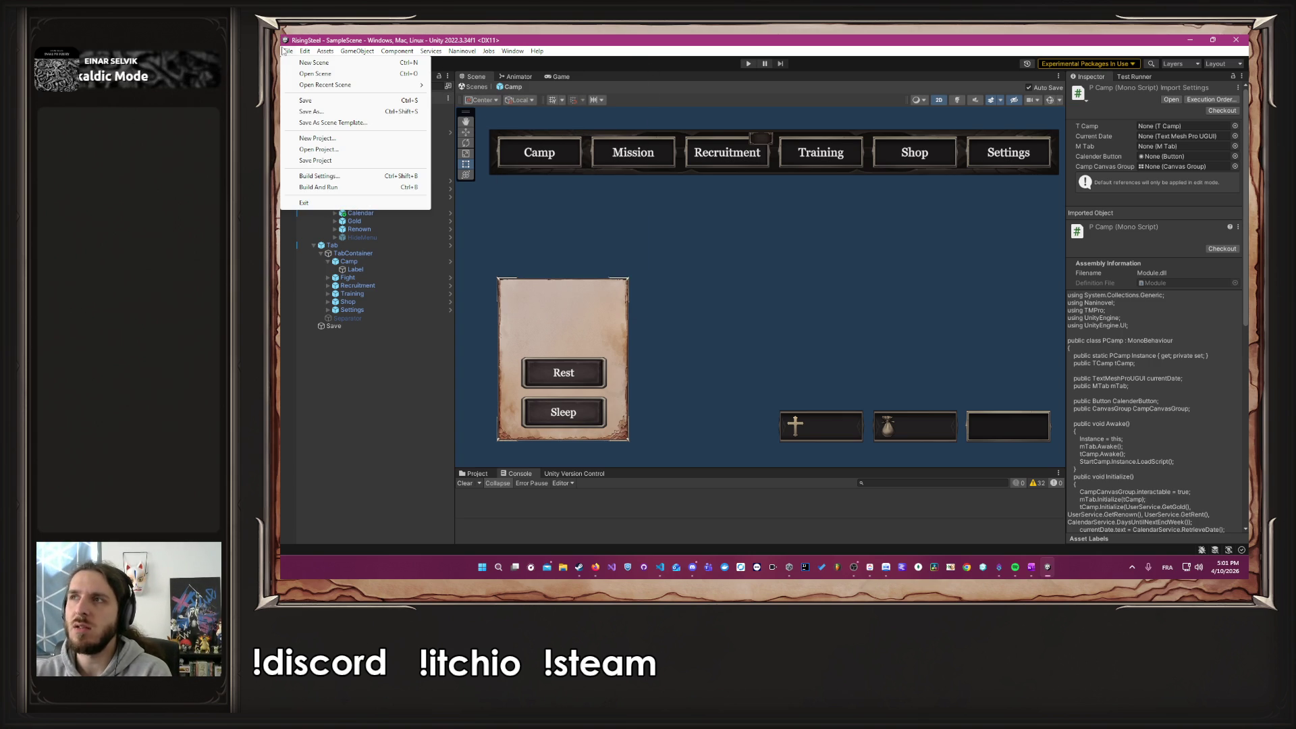
Step: Ping the TitleUI prefab in DefaultUI, enlarge the Project panel, and open the prefab
{"action": "mouse_move", "coordinate": [520, 111]}
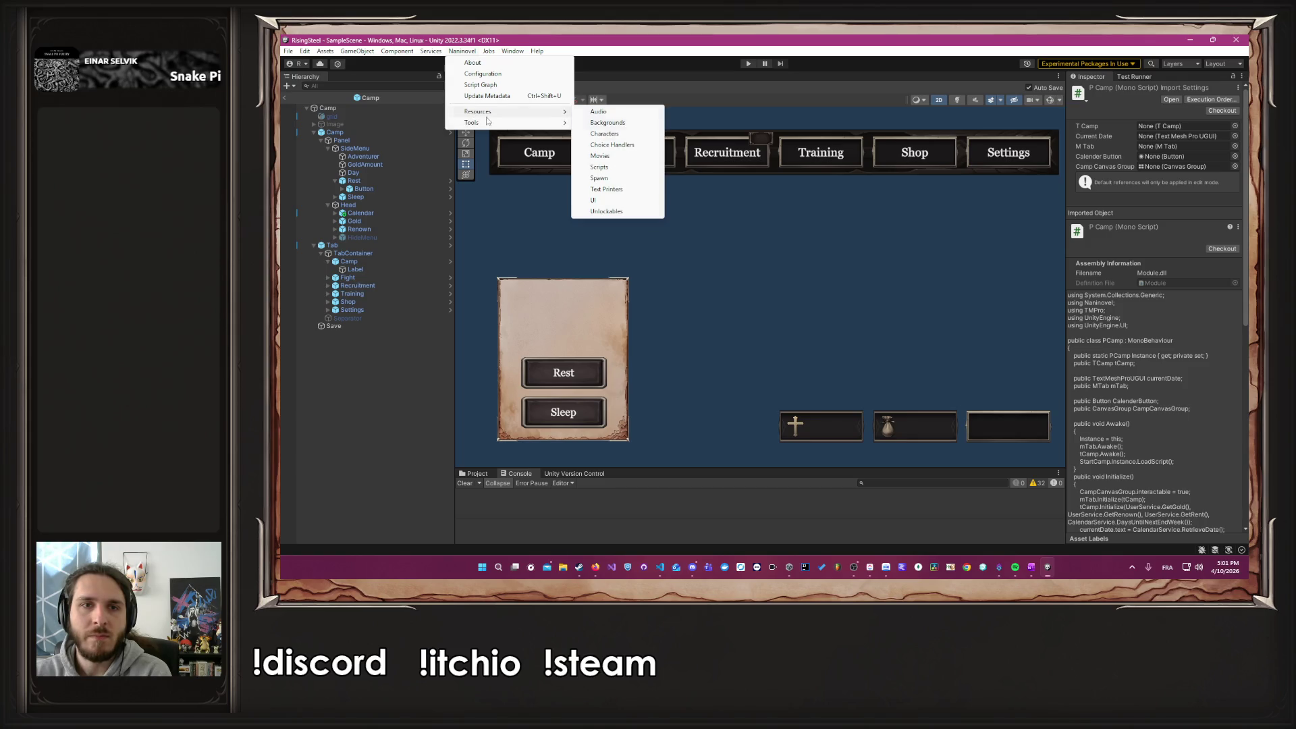
{"action": "left_click", "coordinate": [593, 201]}
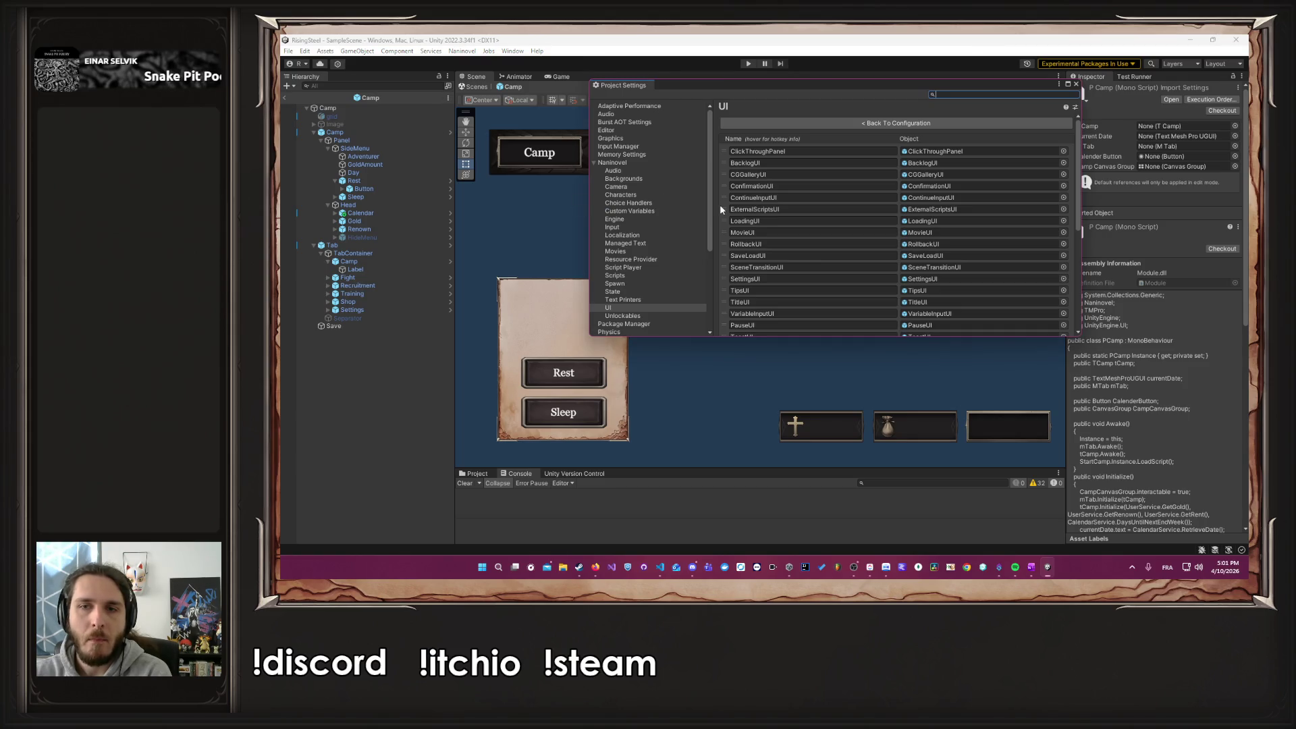
{"action": "left_click", "coordinate": [918, 301]}
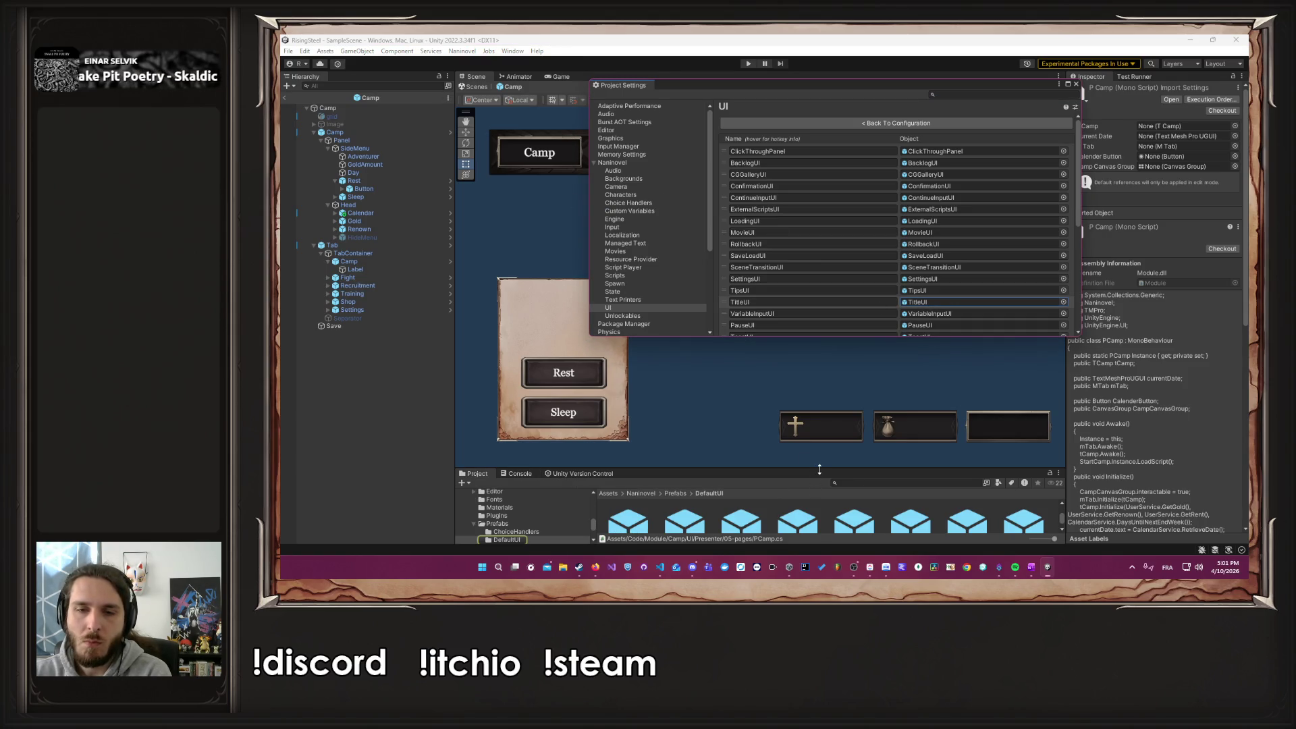
{"action": "left_click_drag", "start_coordinate": [820, 469], "coordinate": [819, 344]}
{"action": "double_click", "coordinate": [855, 500]}
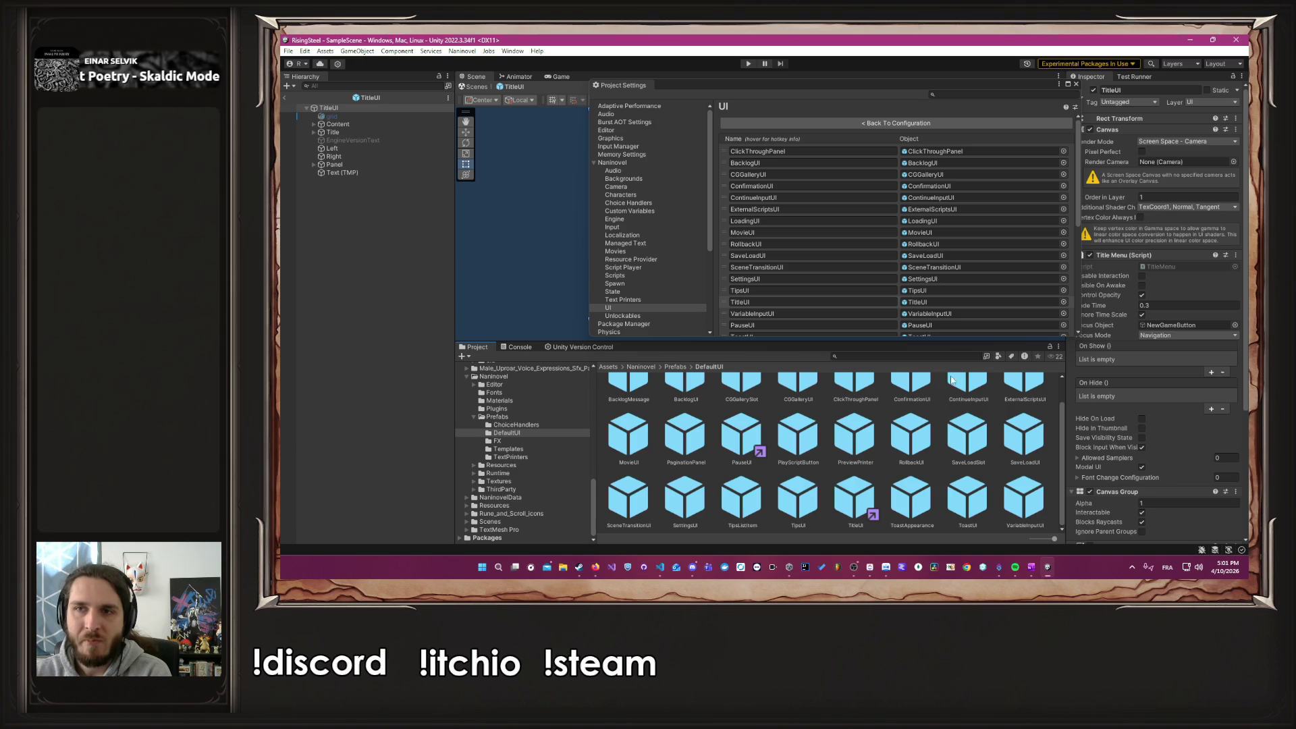
Step: Change TitleUI's Text (TMP) version label from V0.4.0 to V0.3.1
{"action": "left_click", "coordinate": [1076, 82]}
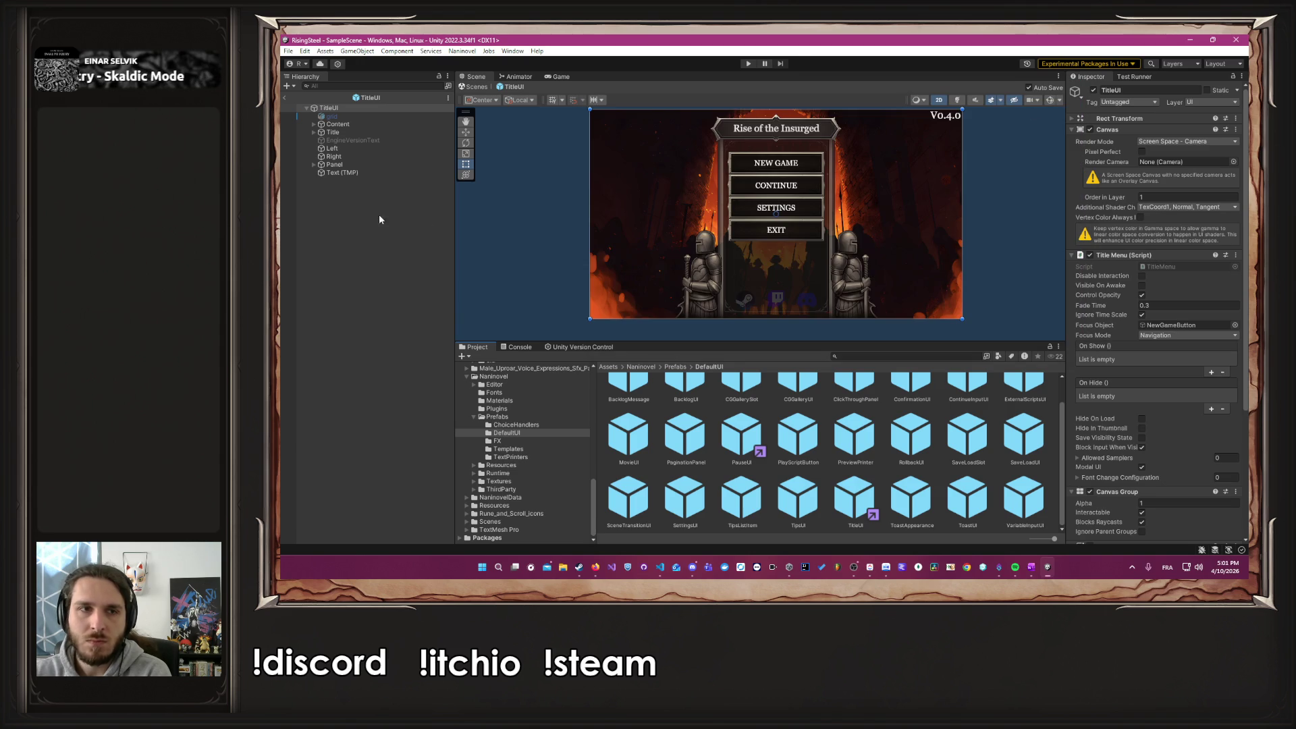
{"action": "left_click", "coordinate": [341, 174]}
{"action": "left_click", "coordinate": [1117, 199]}
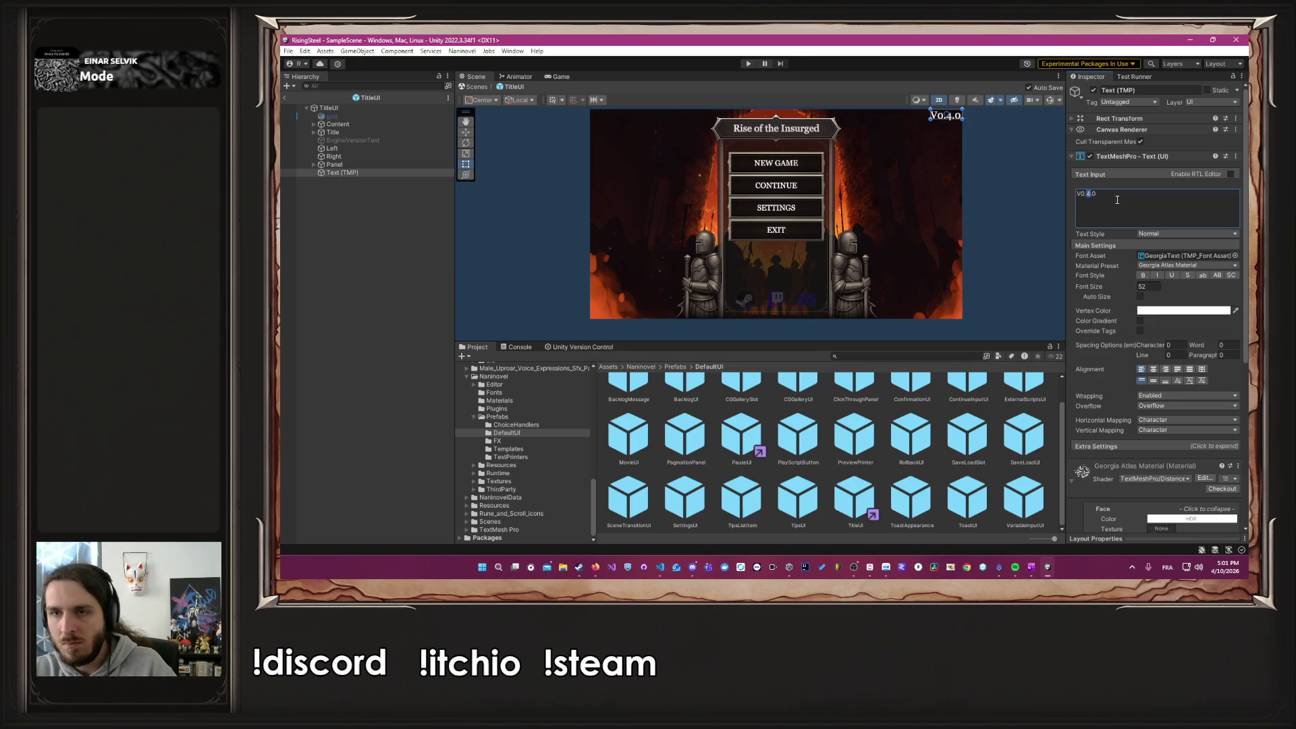
{"action": "type", "text": "3.1"}
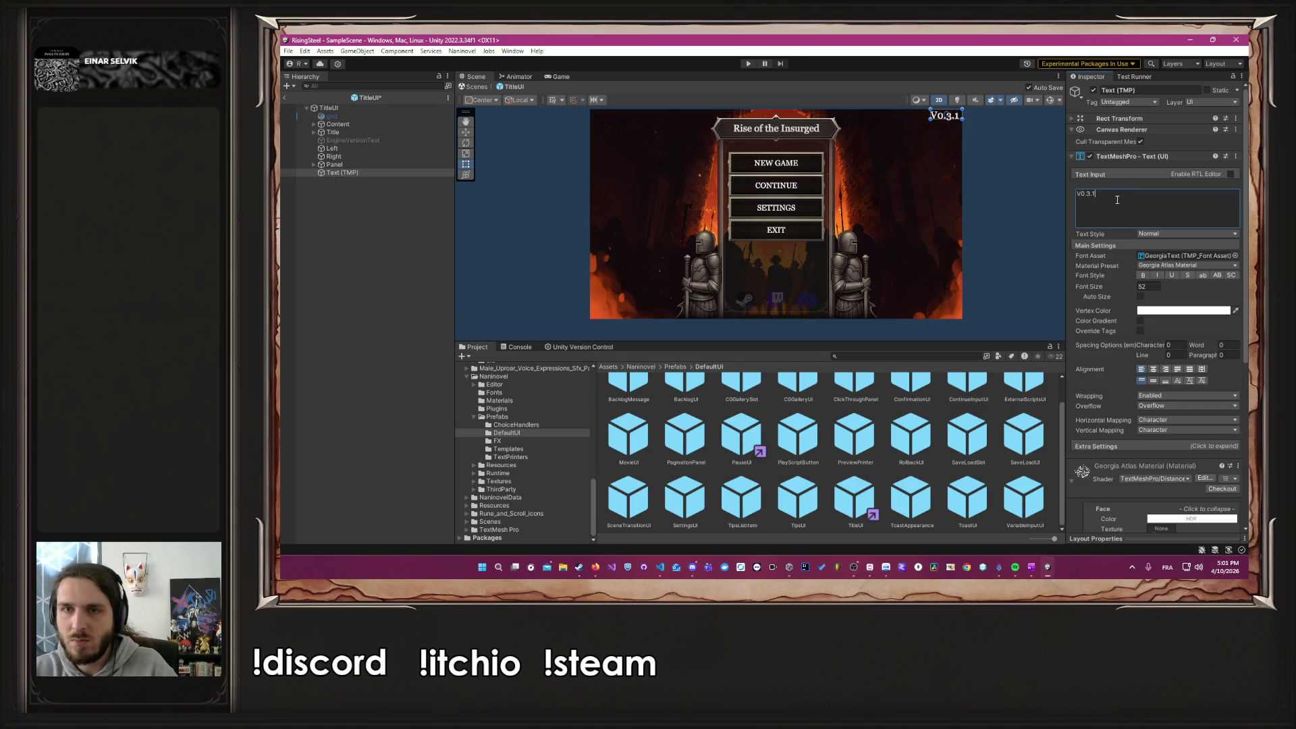
{"action": "left_click", "coordinate": [1018, 190]}
{"action": "left_click", "coordinate": [288, 51]}
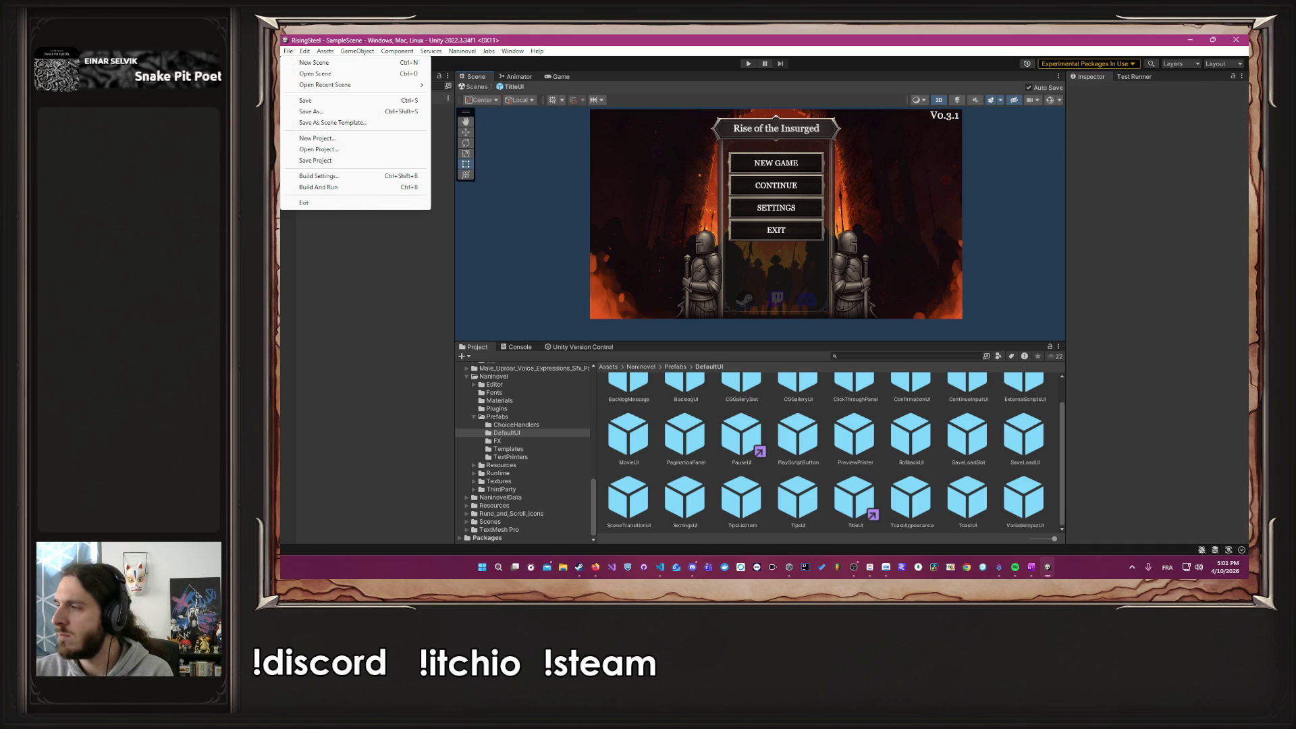
Step: Move the build folder window aside and run File > Build And Run
{"action": "key", "text": "Escape"}
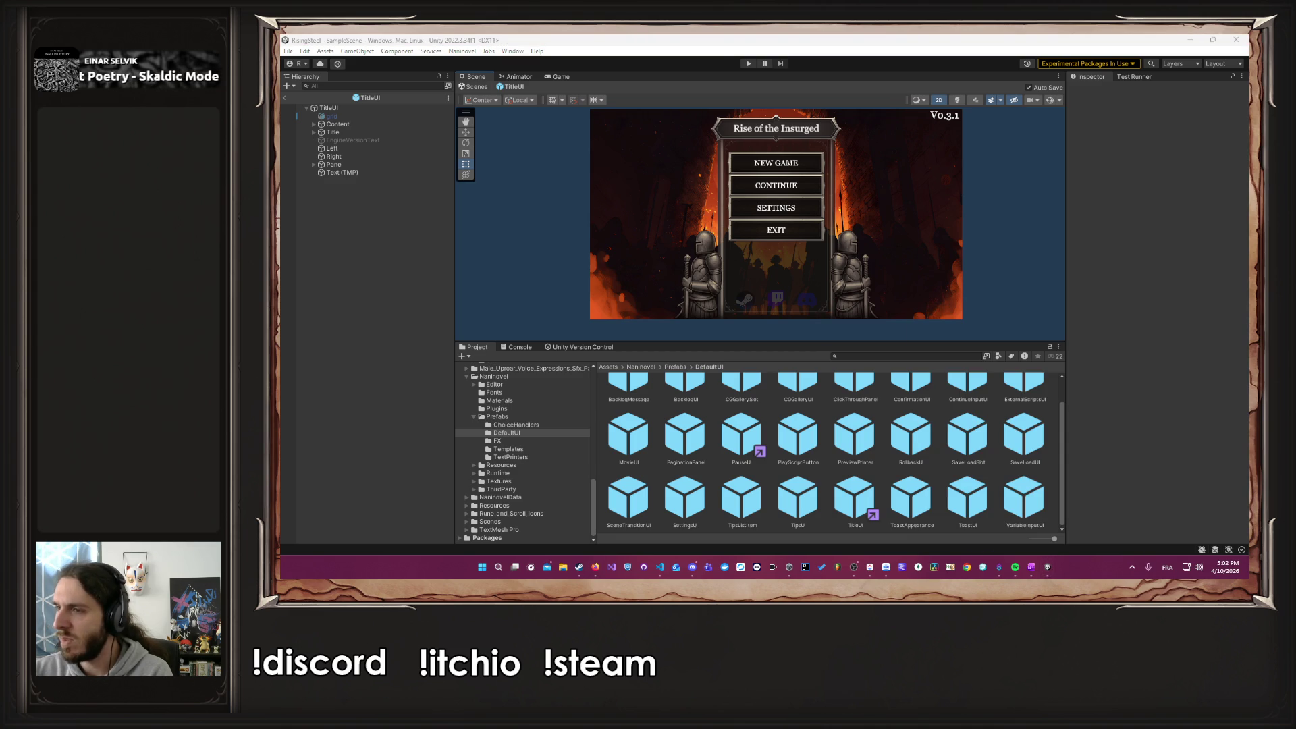
{"action": "mouse_move", "coordinate": [751, 74]}
{"action": "left_mouse_down"}
{"action": "mouse_move", "coordinate": [878, 115]}
{"action": "mouse_move", "coordinate": [1282, 128]}
{"action": "left_mouse_up"}
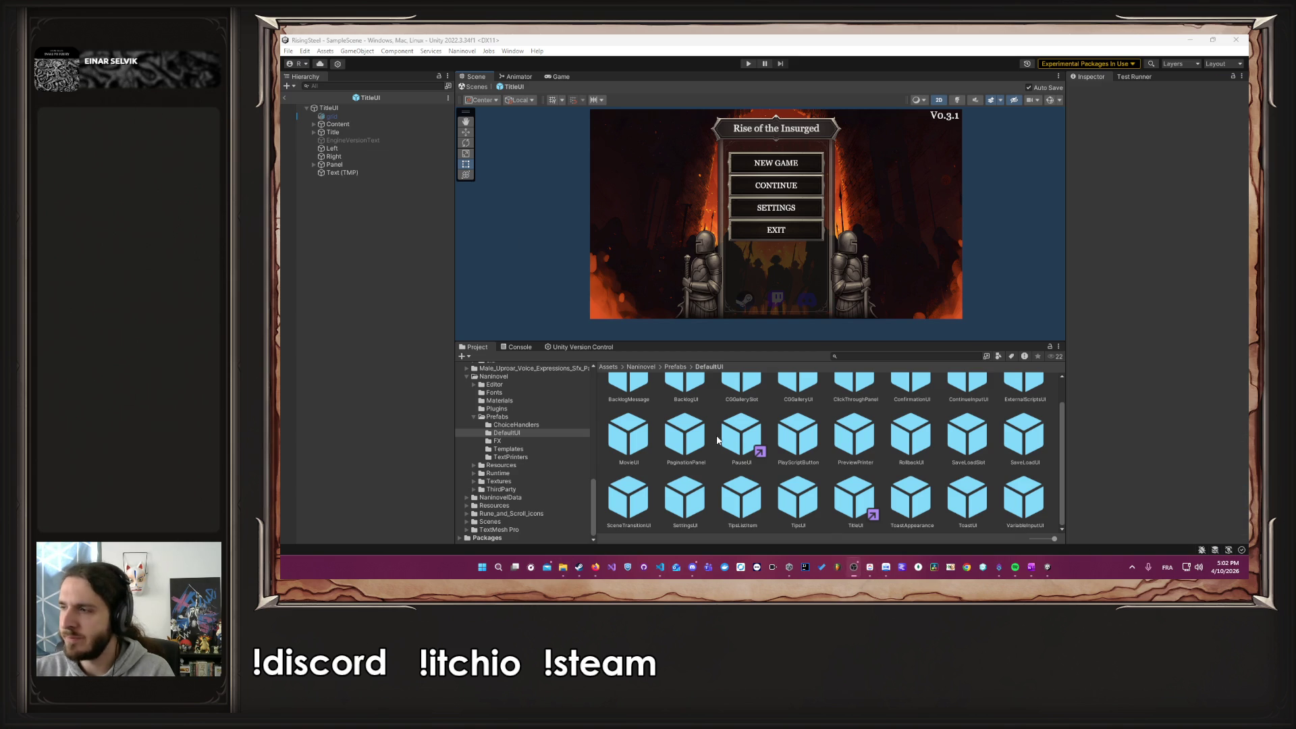
{"action": "left_click", "coordinate": [288, 51]}
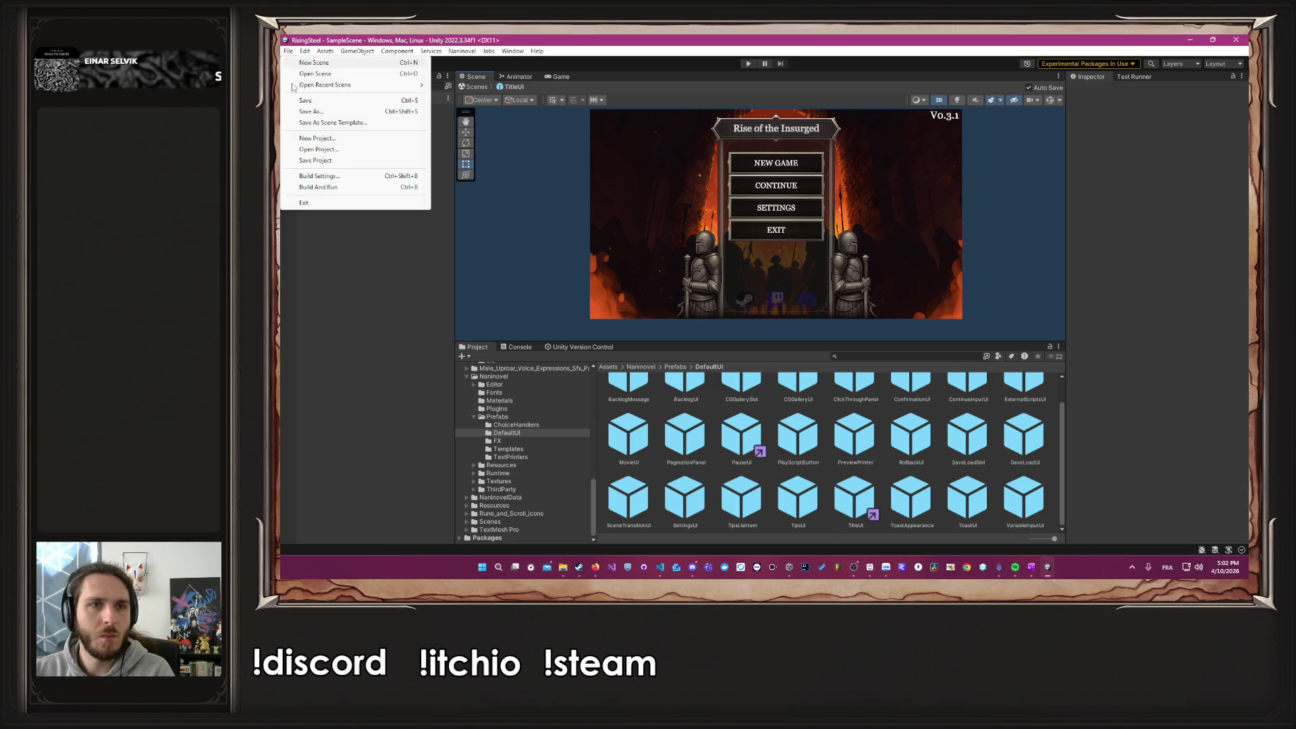
{"action": "left_click", "coordinate": [339, 188]}
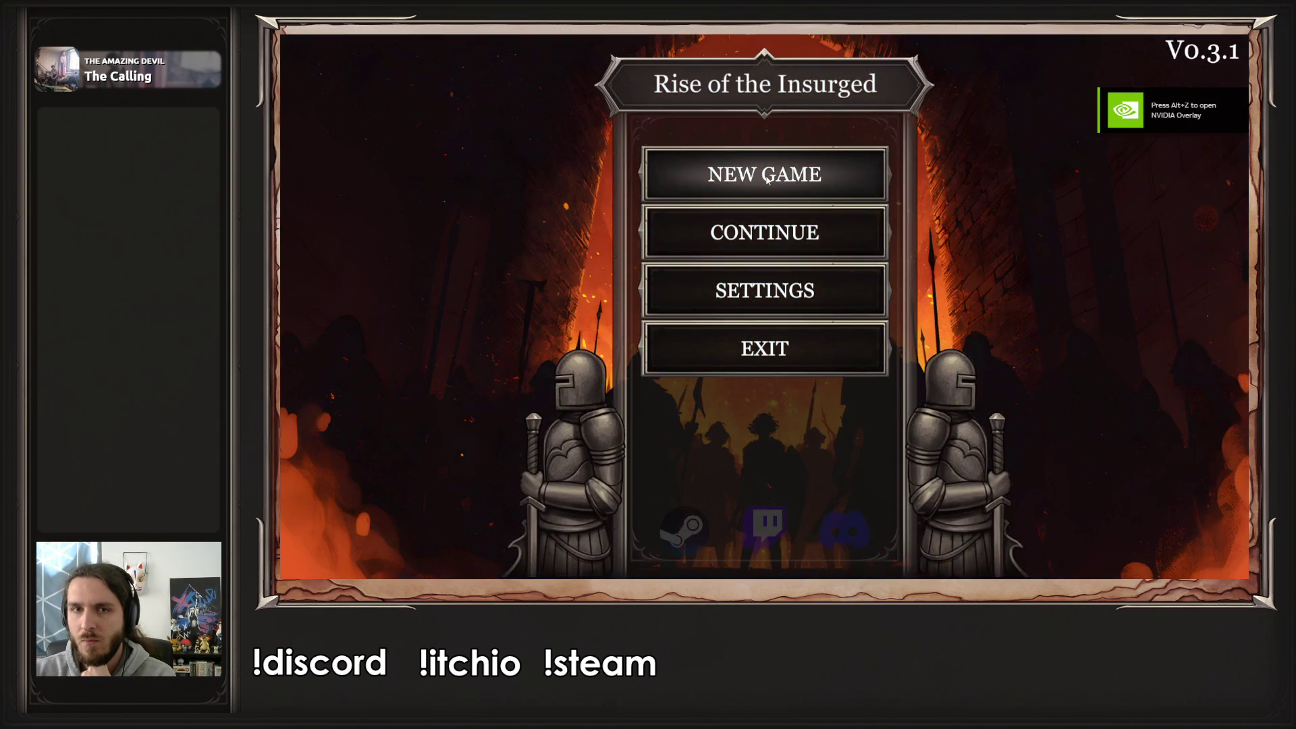
Step: After the built game launches, choose NEW GAME on its title menu
{"action": "left_click", "coordinate": [768, 178]}
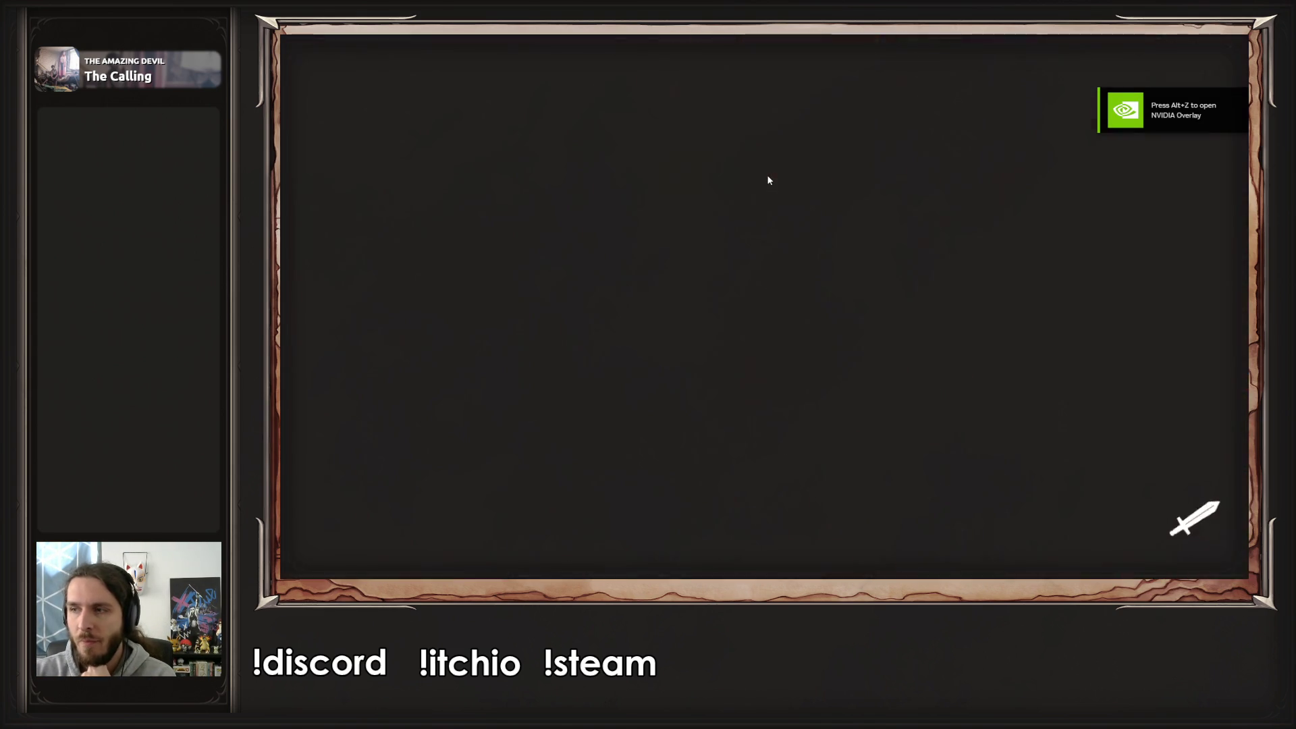
Step: Enter a player name, pick the male character, then return to the title screen via the pause menu
{"action": "type", "text": "Alex"}
{"action": "key", "text": "Return"}
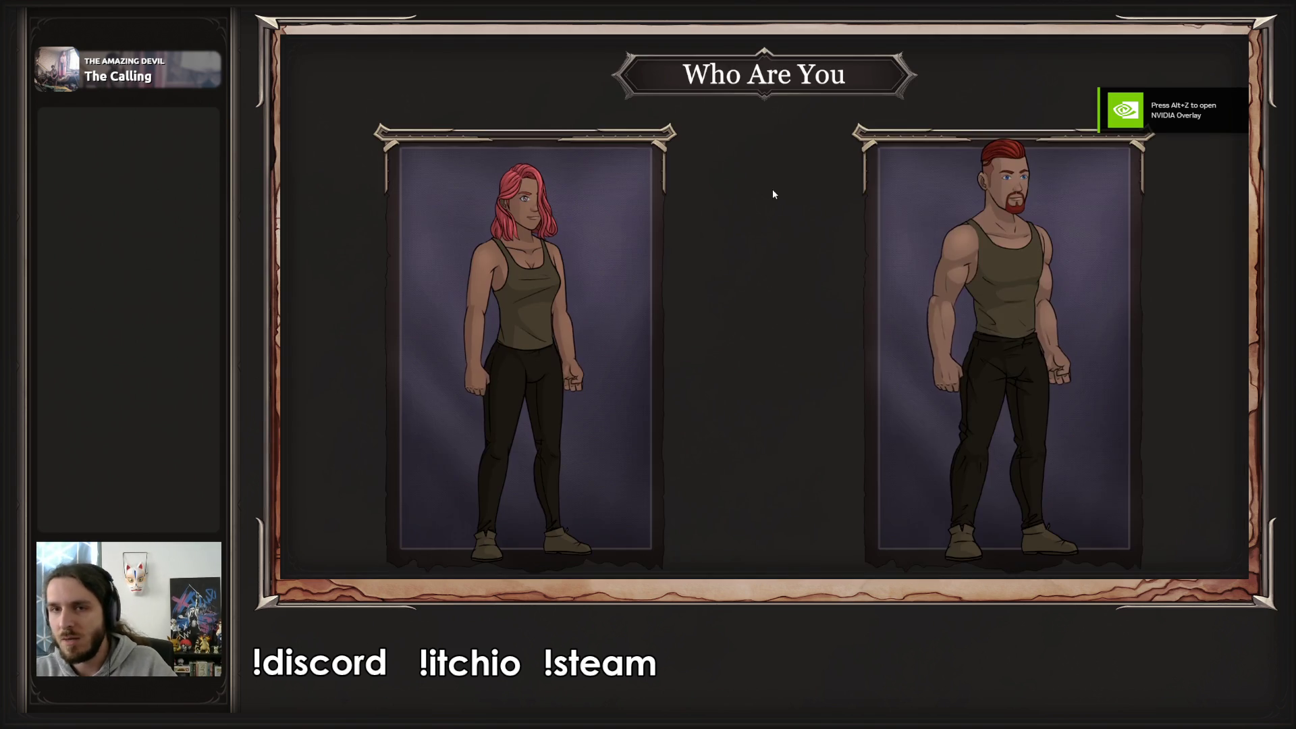
{"action": "left_click", "coordinate": [978, 245]}
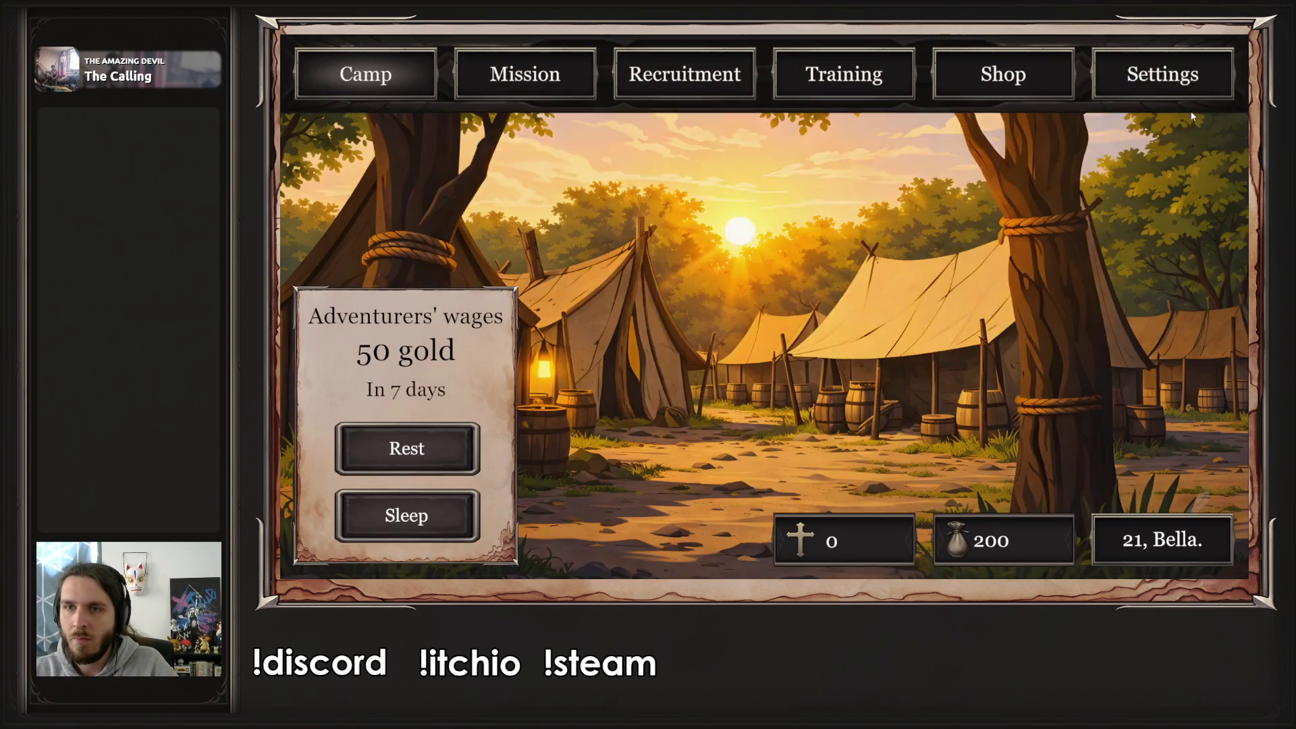
{"action": "key", "text": "Escape"}
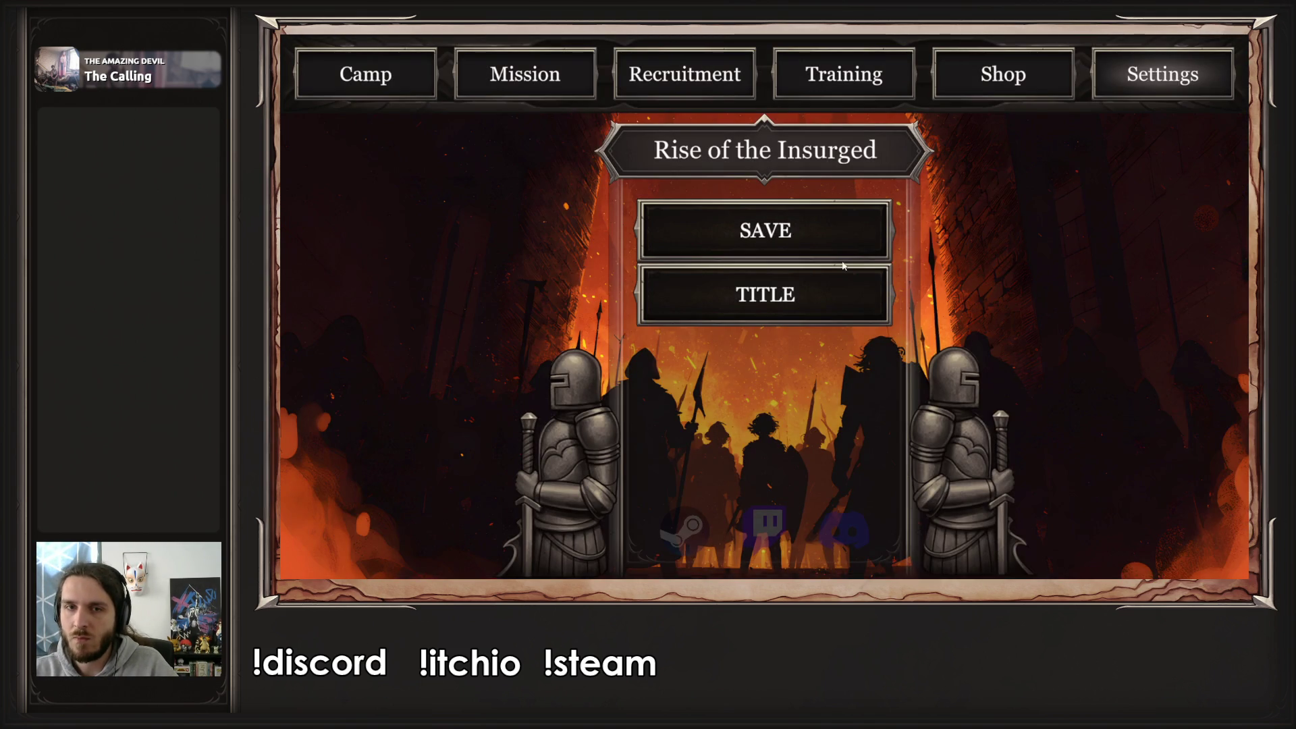
{"action": "left_click", "coordinate": [832, 286]}
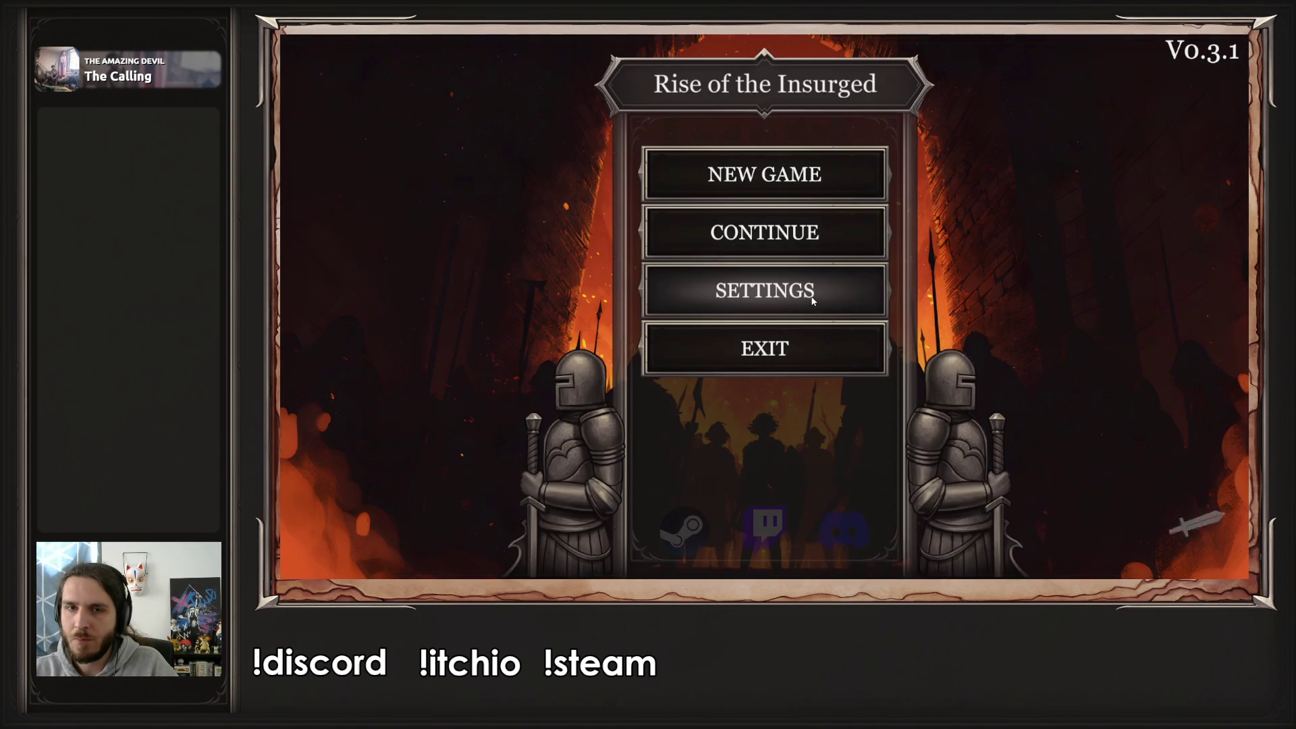
Step: Continue the saved game into camp and check the Shop, Training and Albert's character panel
{"action": "left_click", "coordinate": [812, 244]}
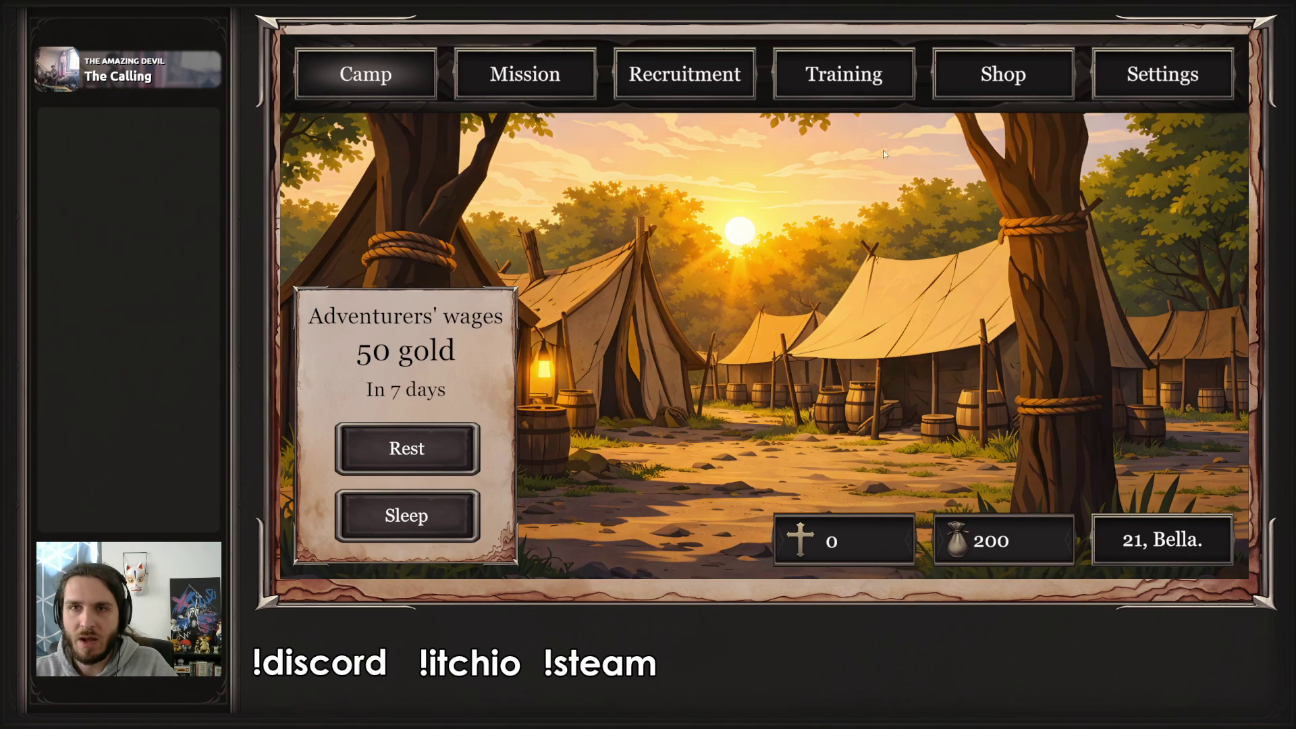
{"action": "left_click", "coordinate": [1006, 67]}
{"action": "left_click", "coordinate": [844, 94]}
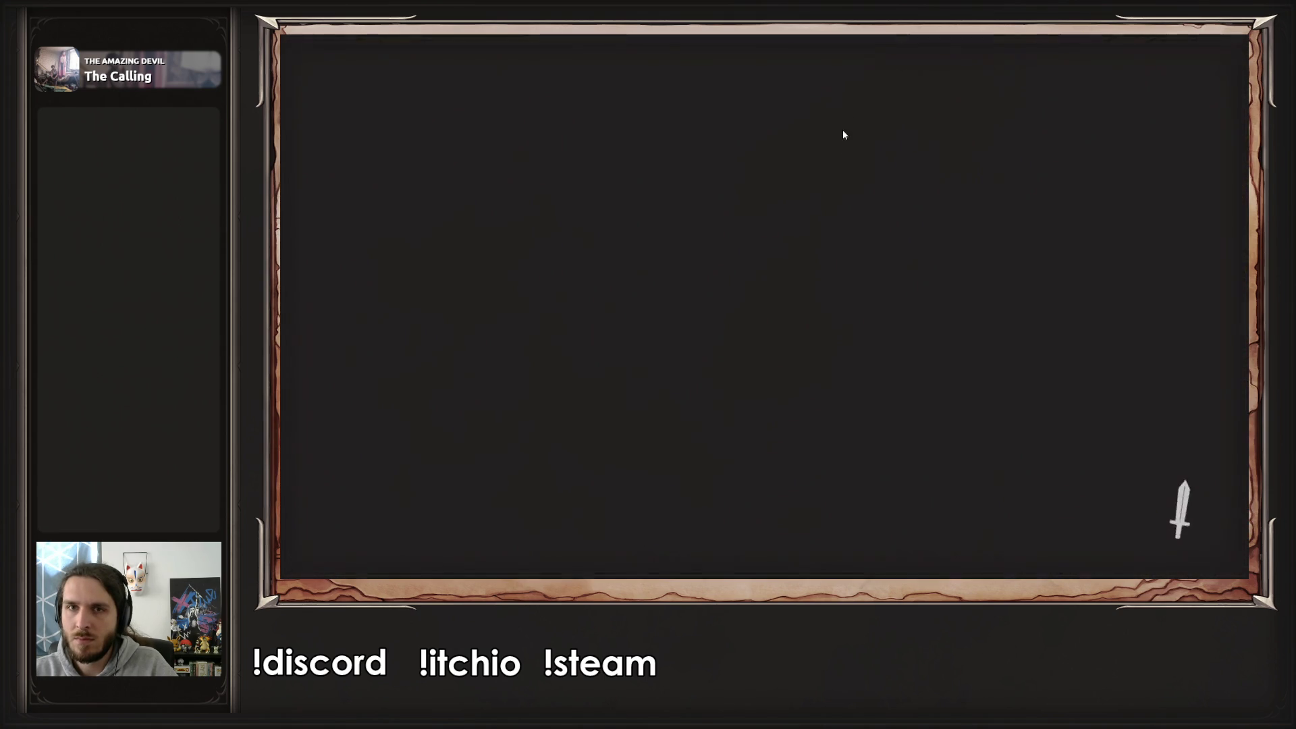
{"action": "left_click", "coordinate": [359, 253]}
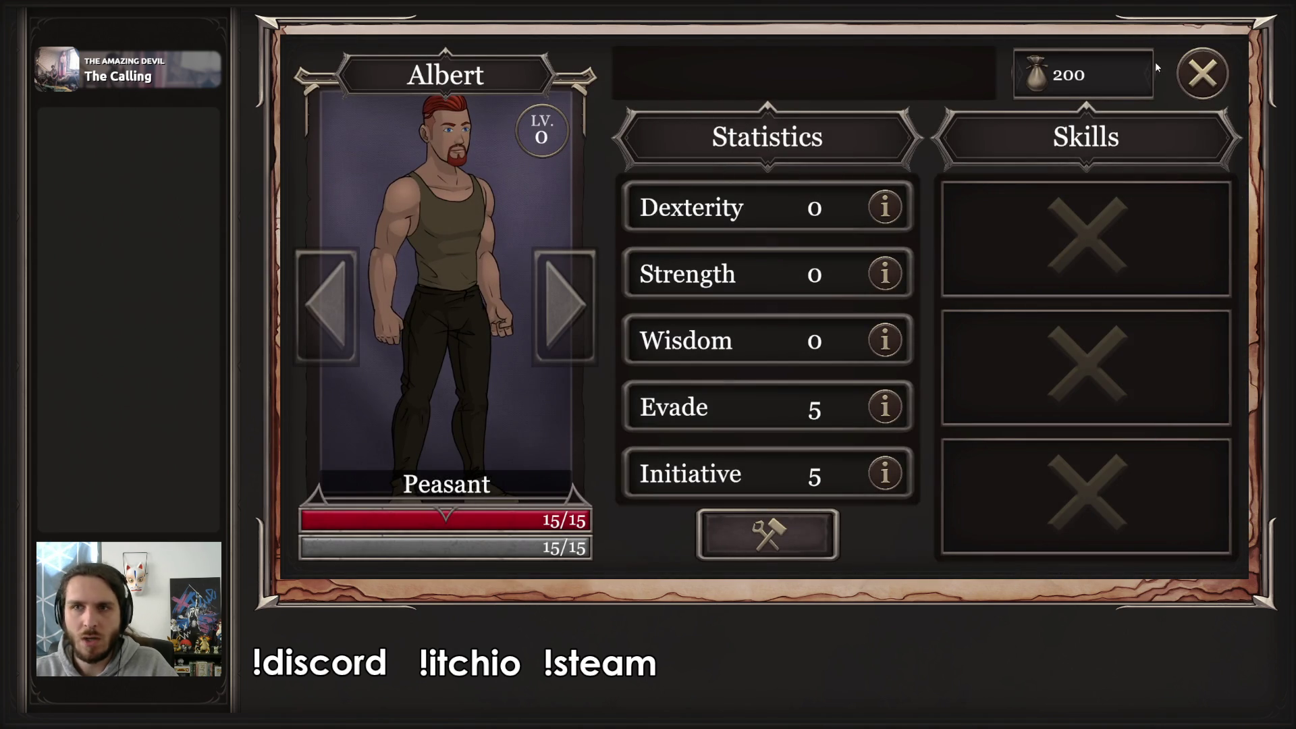
{"action": "left_click", "coordinate": [1201, 76]}
Step: Go back to the title screen through the settings panel and exit the game
{"action": "left_click", "coordinate": [1200, 79]}
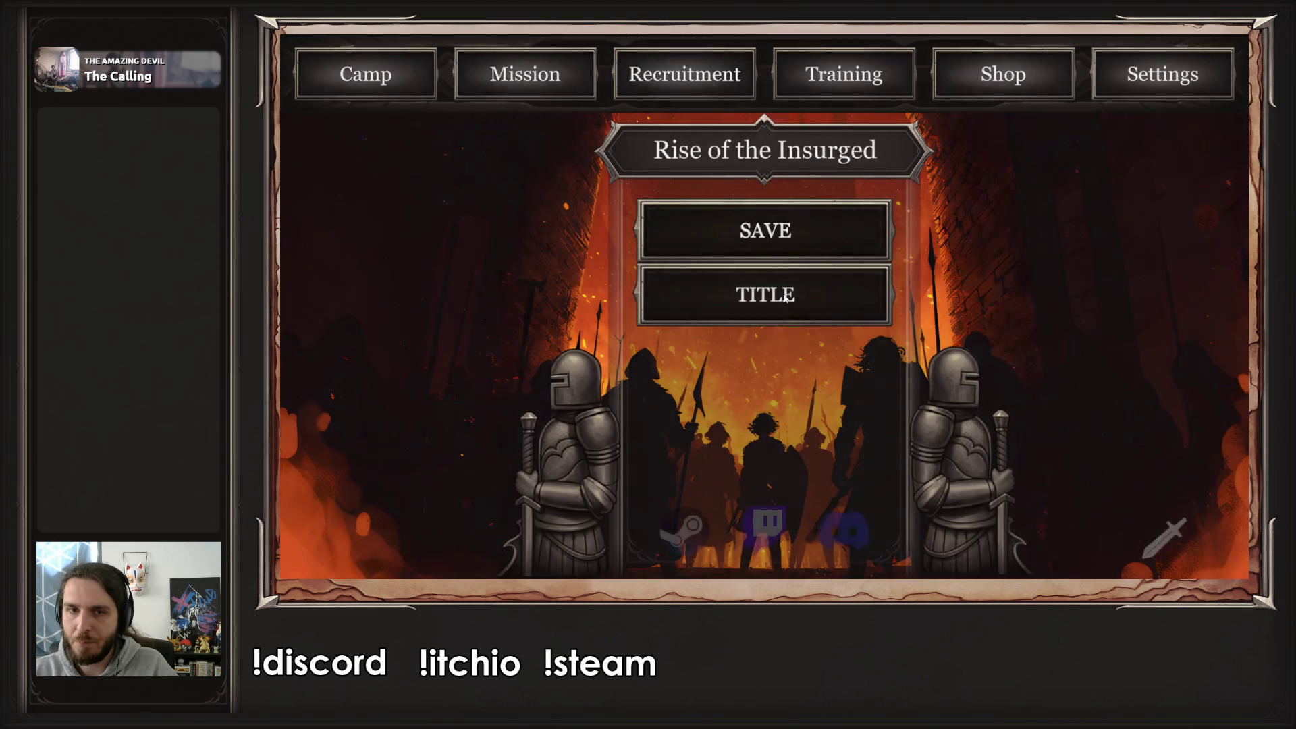
{"action": "left_click", "coordinate": [785, 297]}
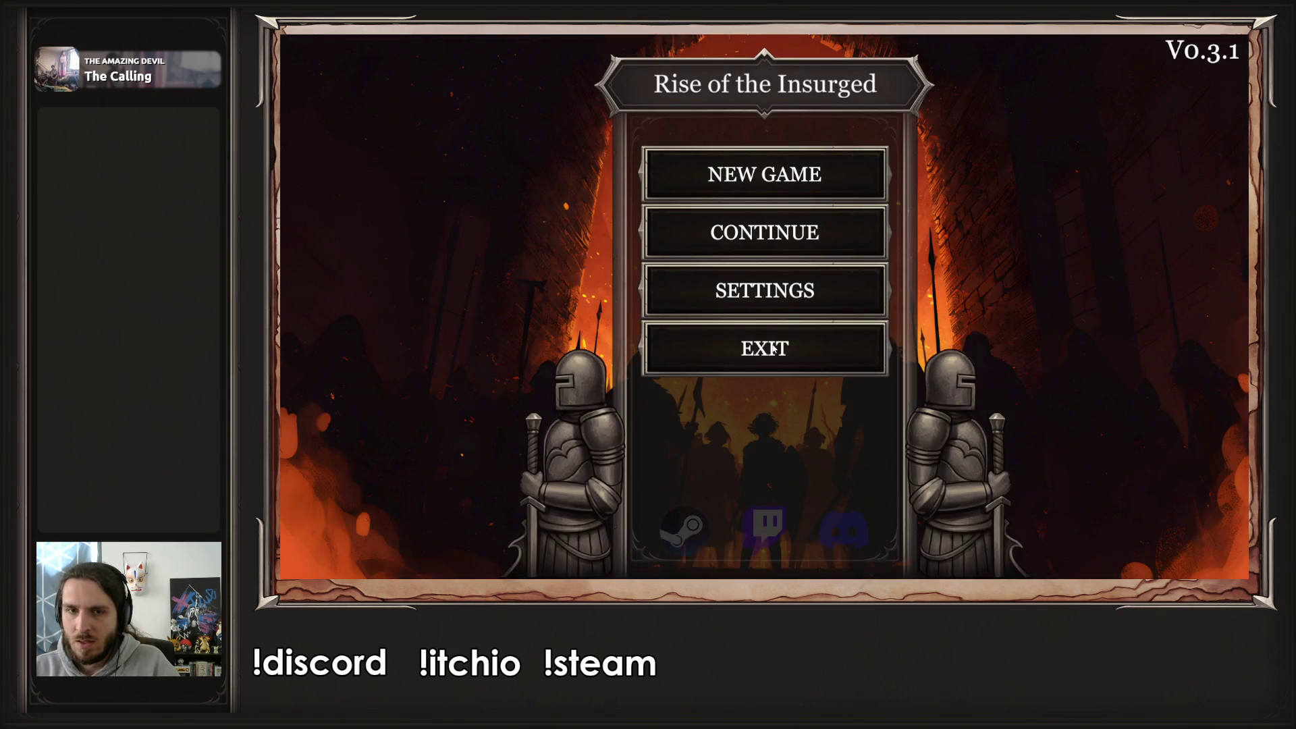
{"action": "left_click", "coordinate": [773, 348]}
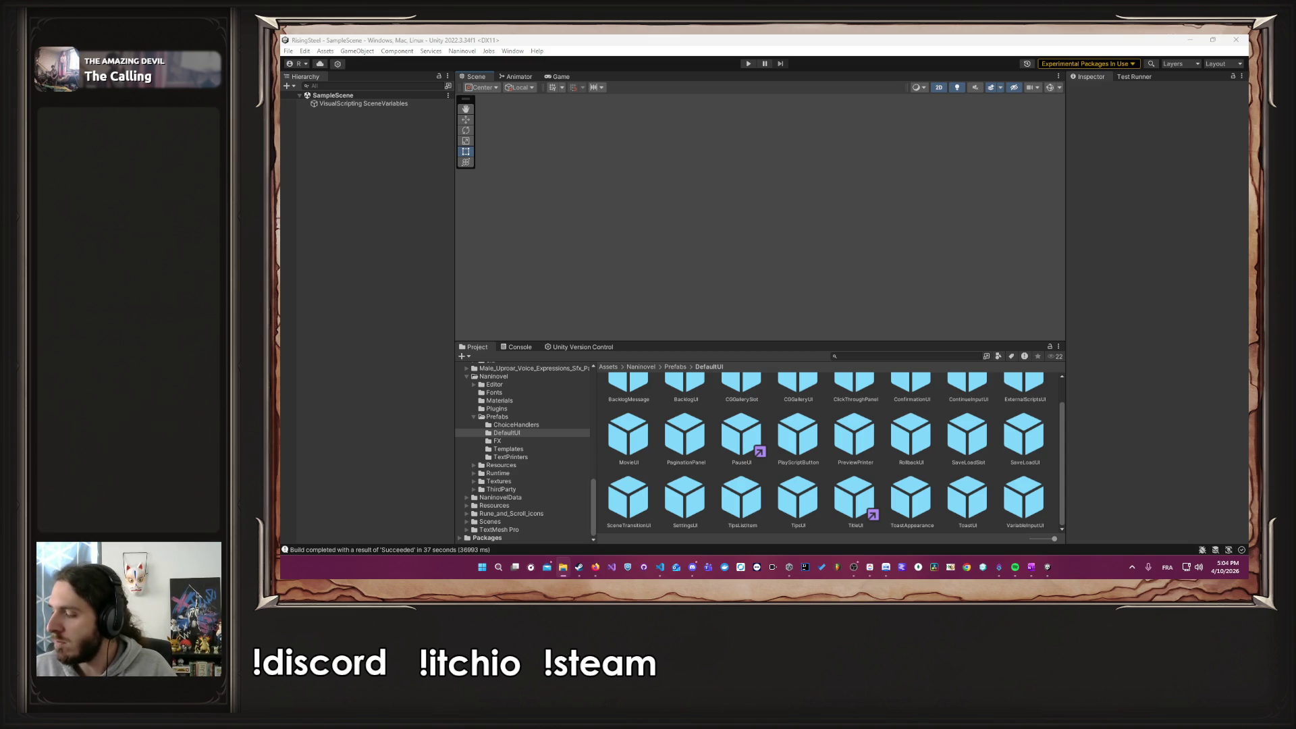
Step: Minimise the Unity editor once the status bar reports the build succeeded
{"action": "left_click", "coordinate": [1188, 39]}
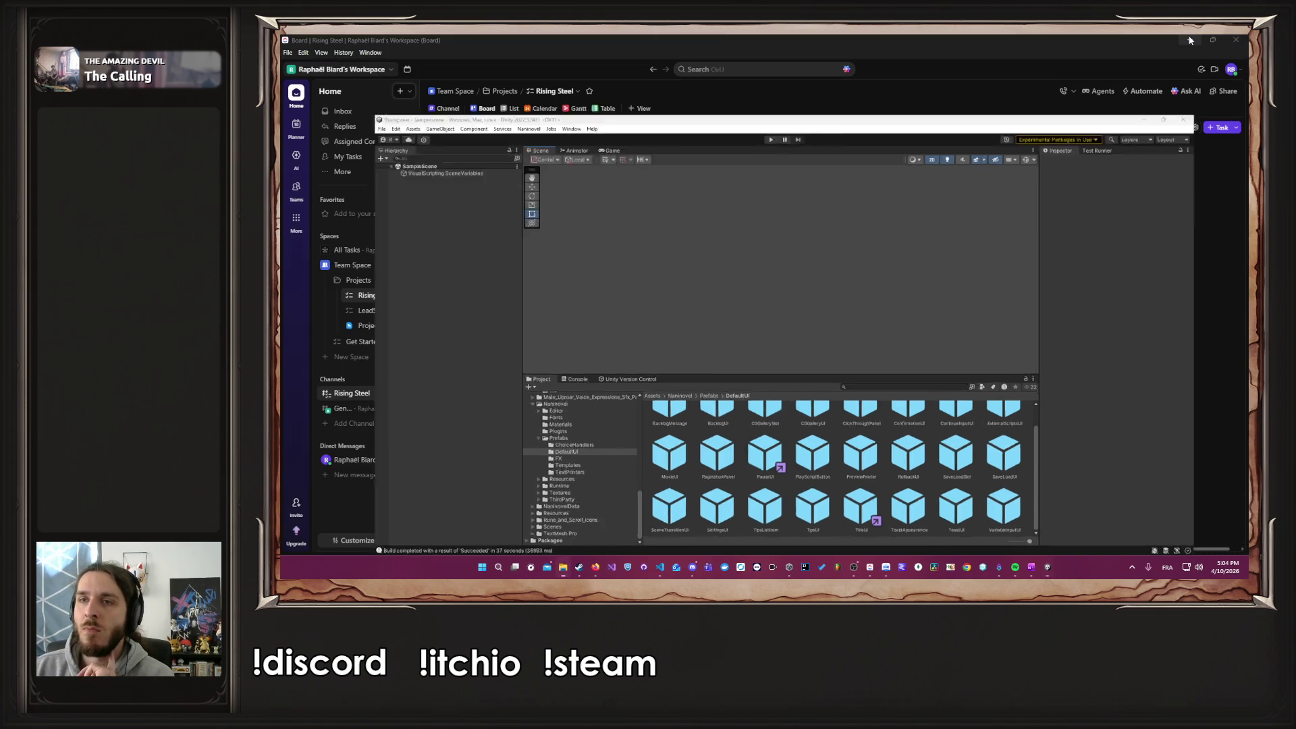
Step: Minimise Unity, ClickUp and Unity Hub, and place the v0.3.1 zip archive on the desktop
{"action": "left_click", "coordinate": [1187, 39]}
{"action": "left_click", "coordinate": [1188, 37]}
{"action": "left_click", "coordinate": [1032, 105]}
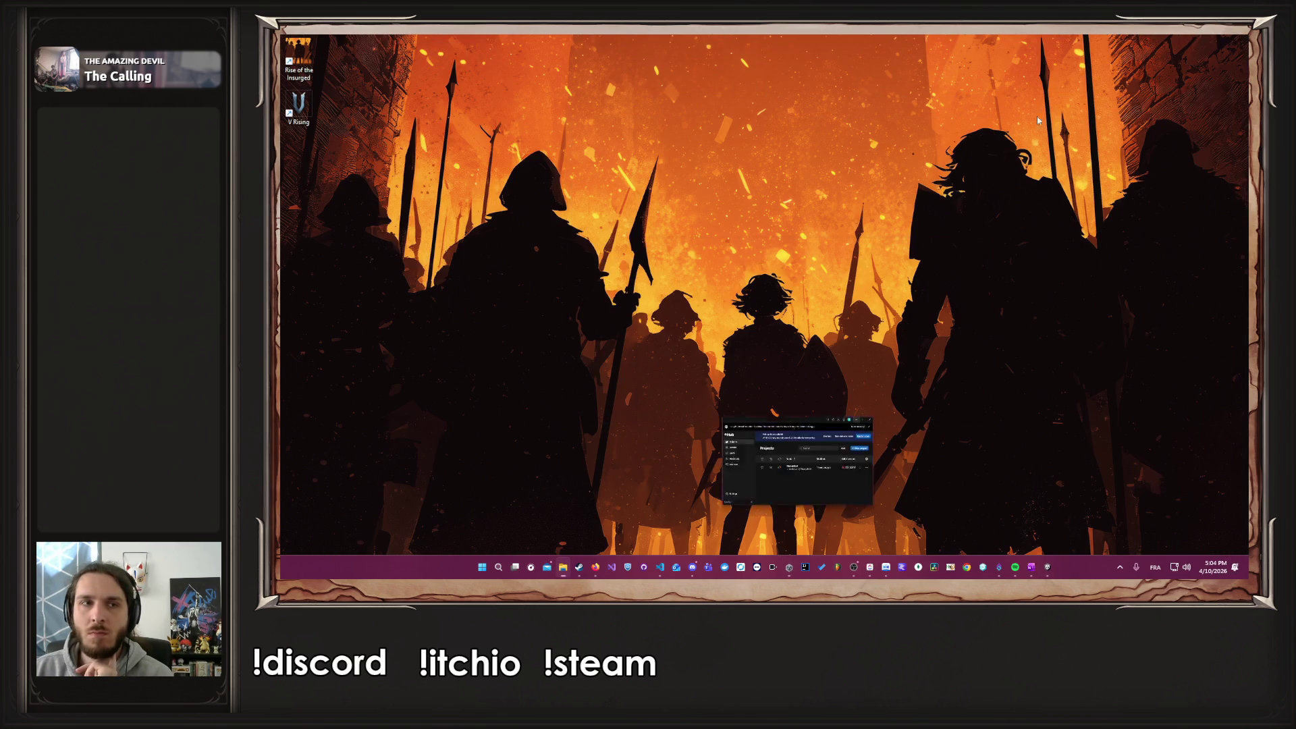
{"action": "left_click_drag", "start_coordinate": [336, 197], "coordinate": [513, 259]}
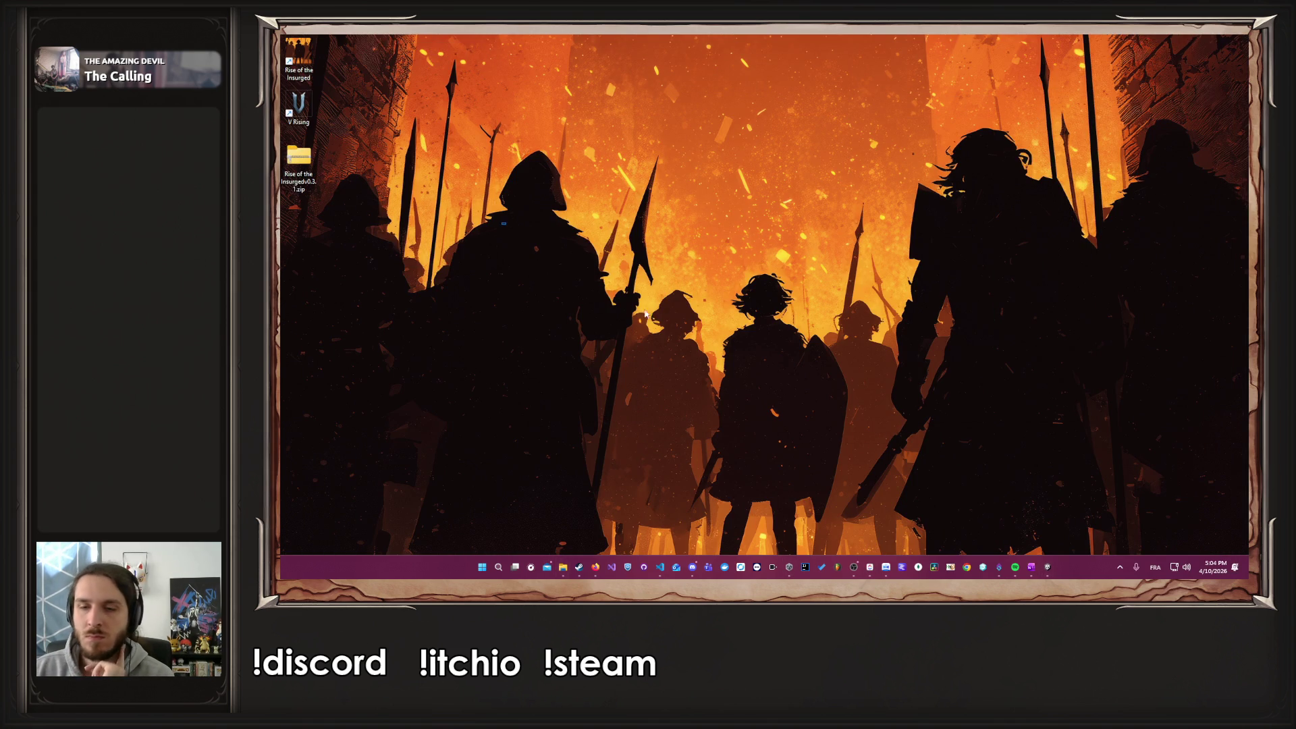
Step: Minimise ClickUp, dismiss FL Studio's cloud path warning and welcome dialog, and minimise FL Studio
{"action": "left_click", "coordinate": [872, 570]}
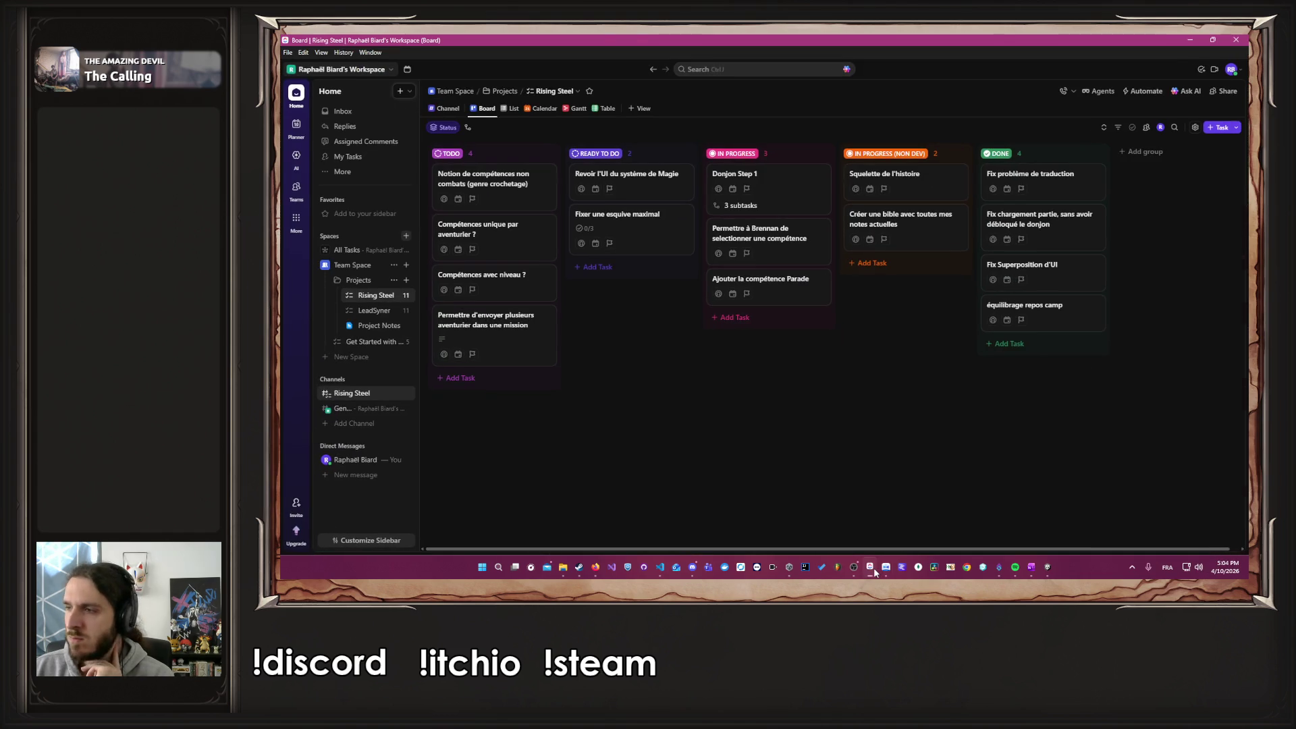
{"action": "left_click", "coordinate": [872, 570]}
{"action": "left_click", "coordinate": [854, 568]}
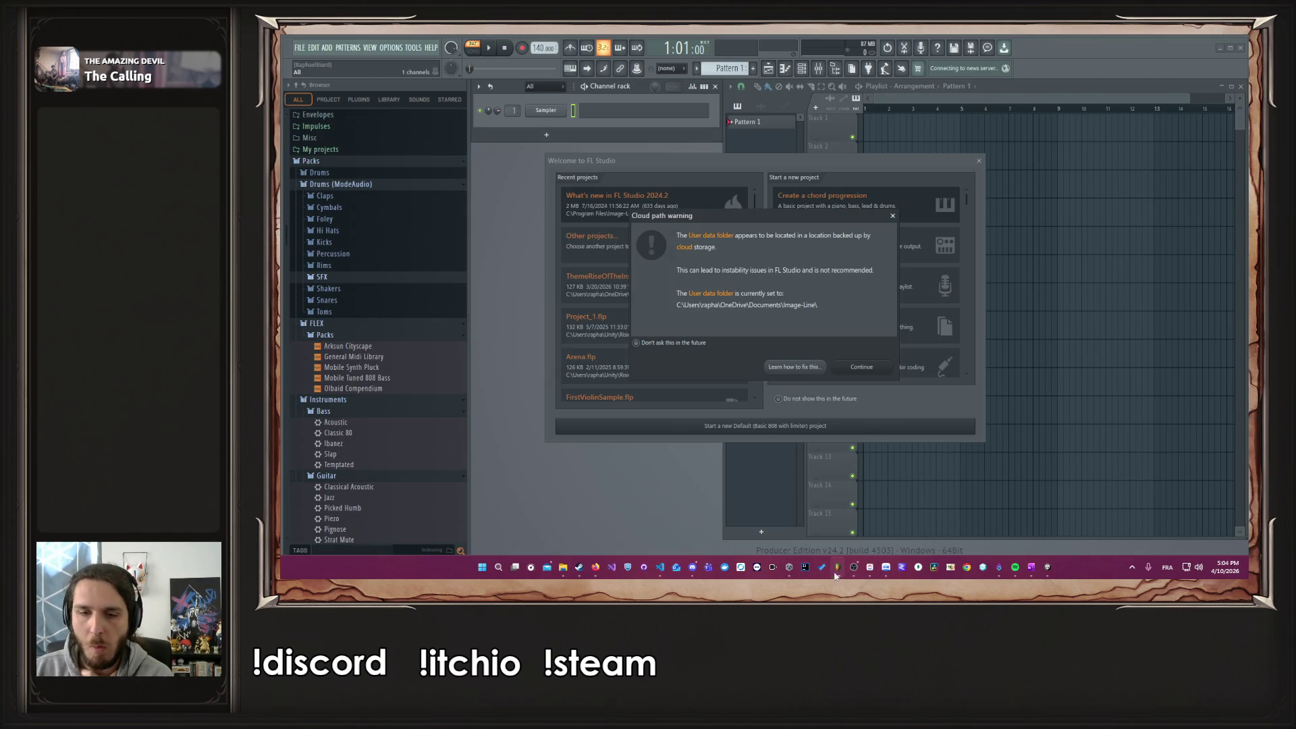
{"action": "left_click", "coordinate": [892, 216]}
{"action": "left_click", "coordinate": [979, 161]}
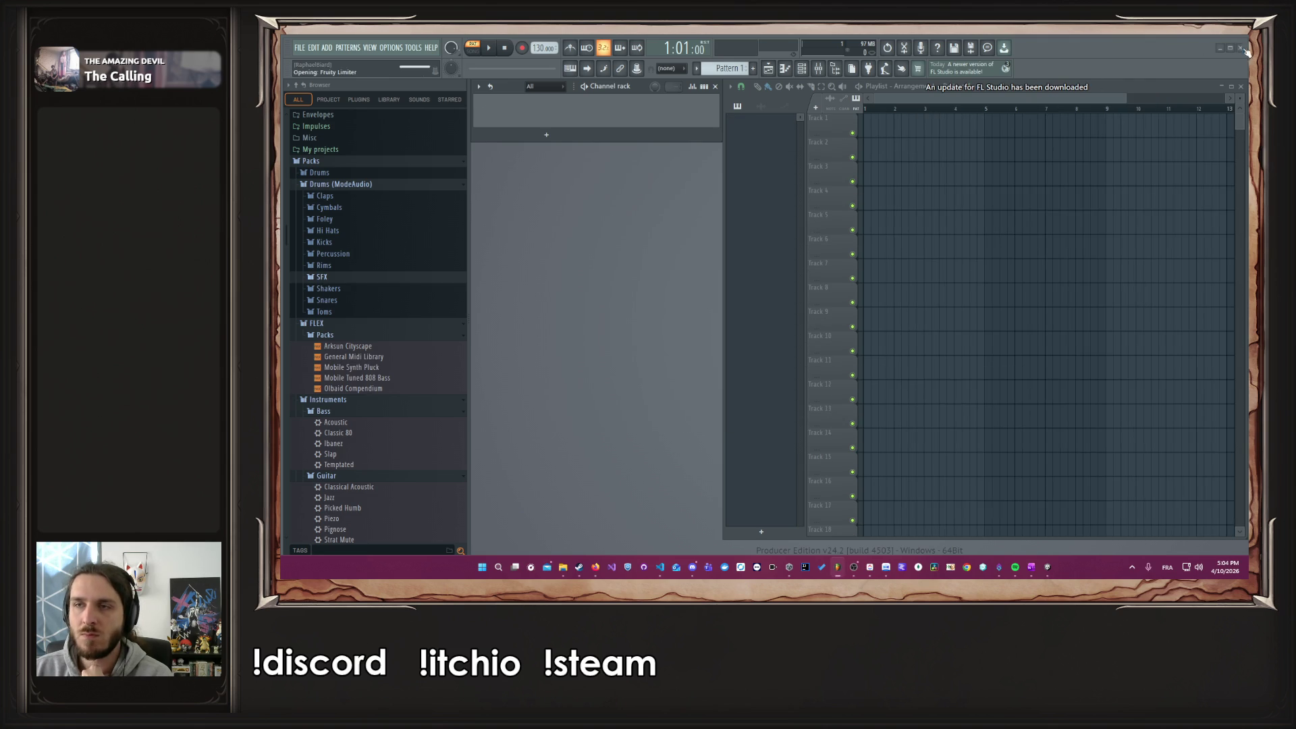
{"action": "left_click", "coordinate": [1220, 48]}
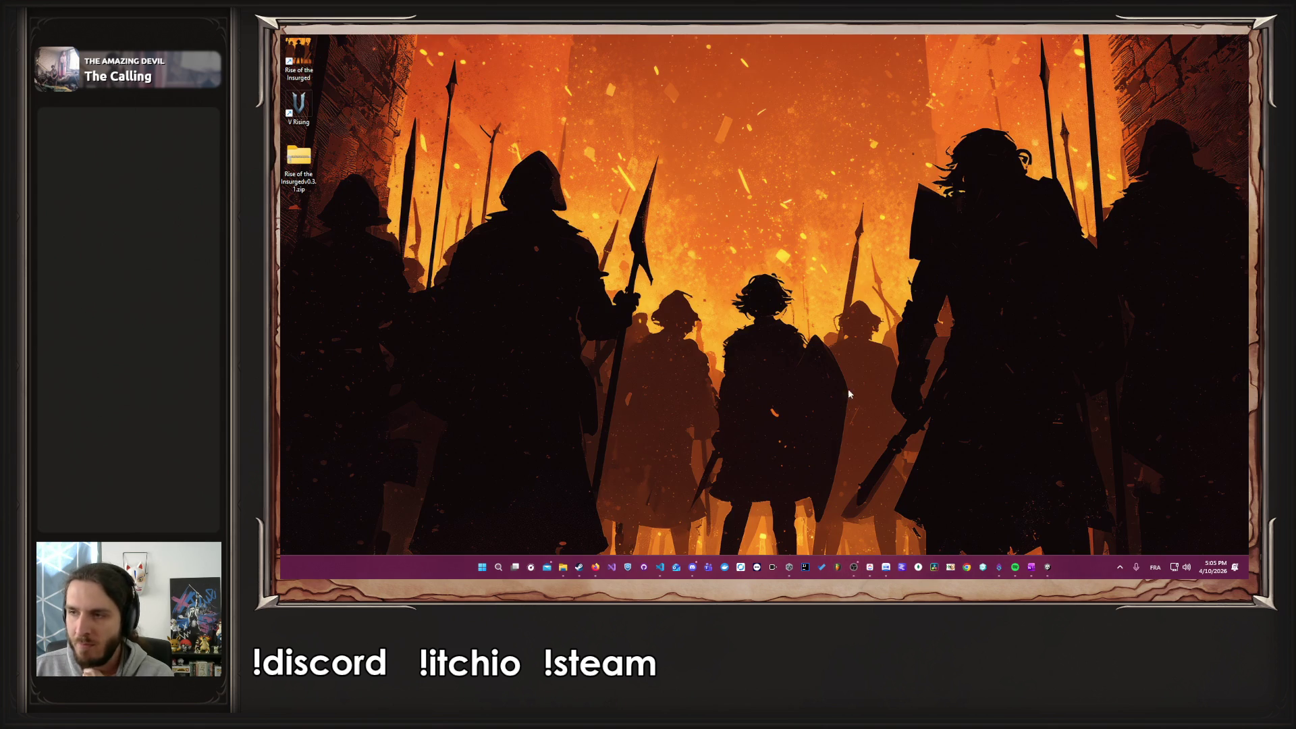
Step: Bring up Firefox to upload the v0.3.1 zip to the Steamworks depot
{"action": "left_click", "coordinate": [595, 567]}
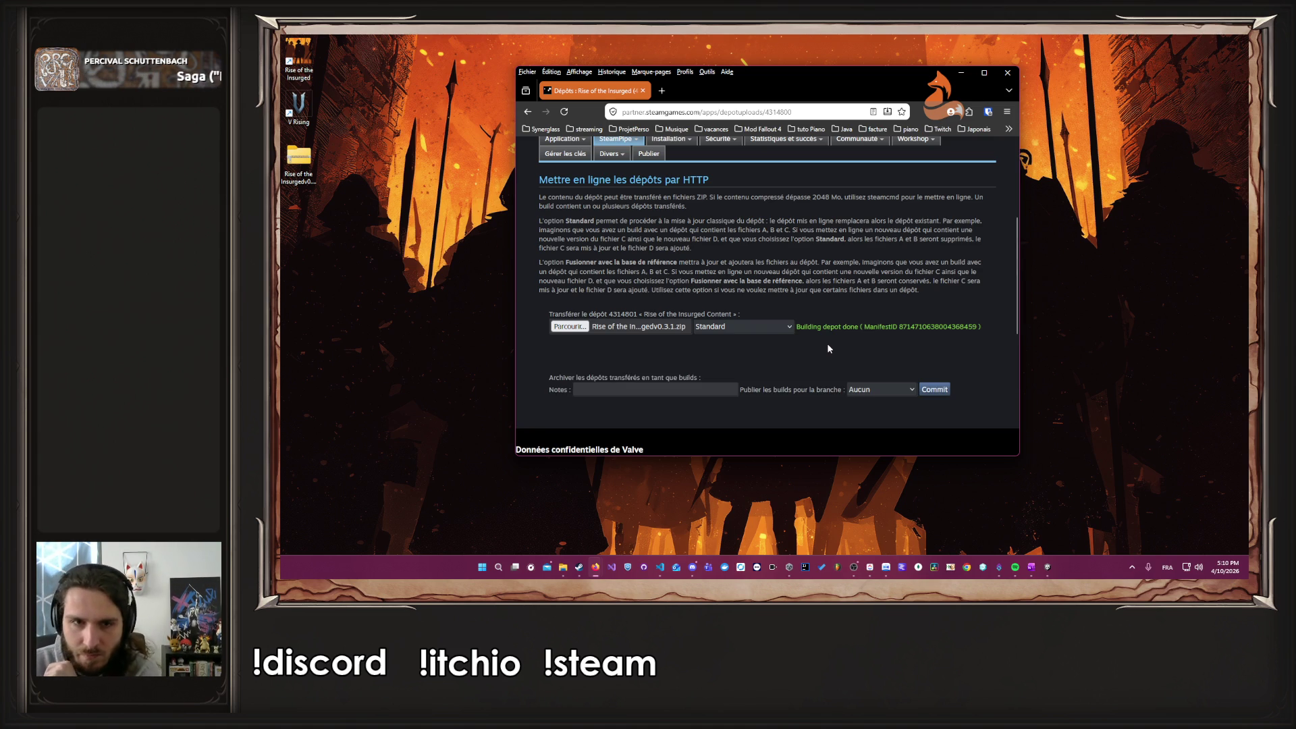
Step: Commit the uploaded depot as a new build with the note V0.3.1, left unassigned to any branch
{"action": "left_click", "coordinate": [695, 390]}
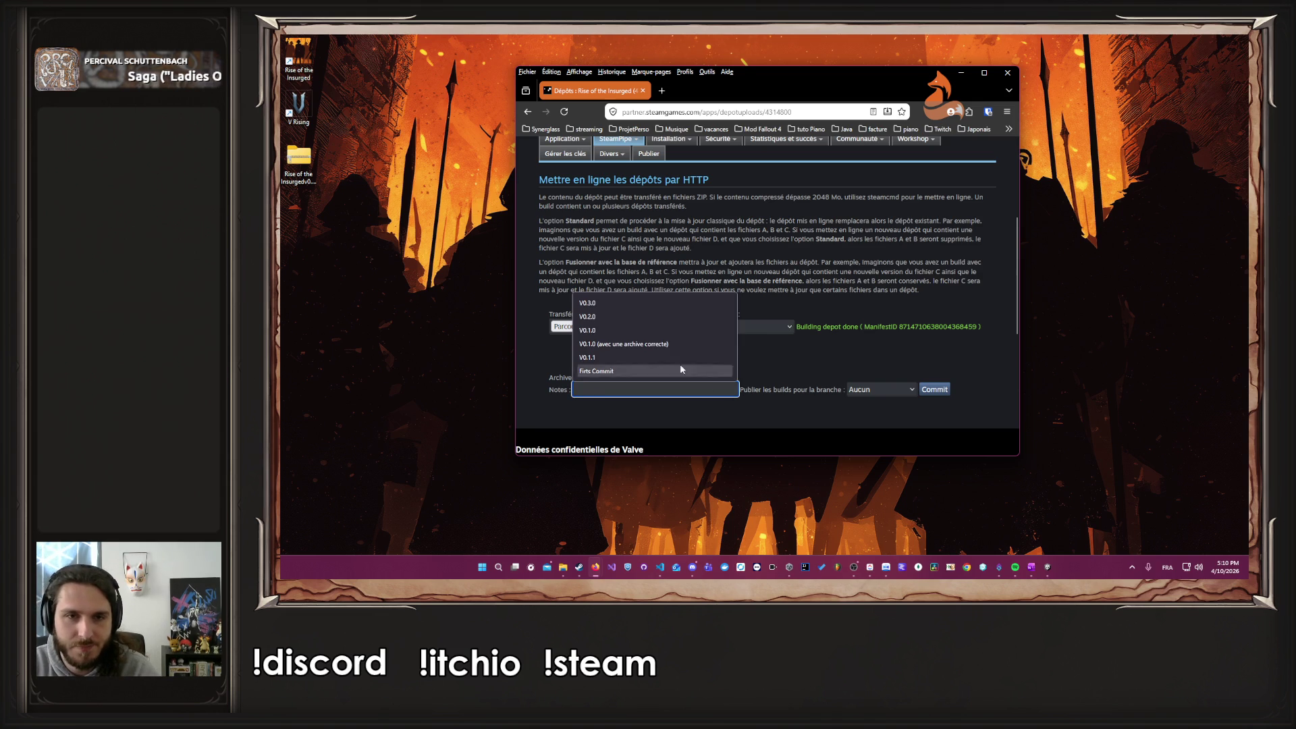
{"action": "left_click", "coordinate": [627, 304]}
{"action": "key", "text": "BackSpace"}
{"action": "type", "text": "1"}
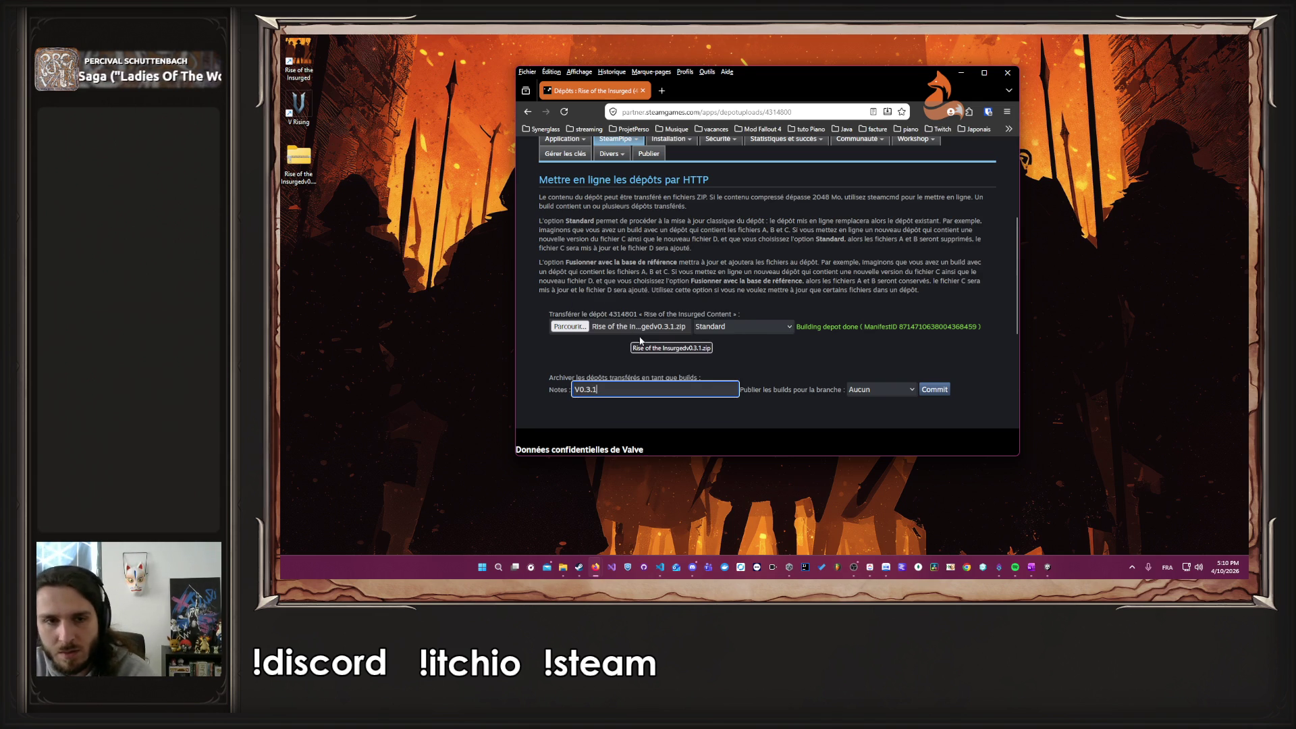
{"action": "left_click", "coordinate": [874, 391]}
{"action": "left_click", "coordinate": [874, 390]}
{"action": "left_click", "coordinate": [934, 390]}
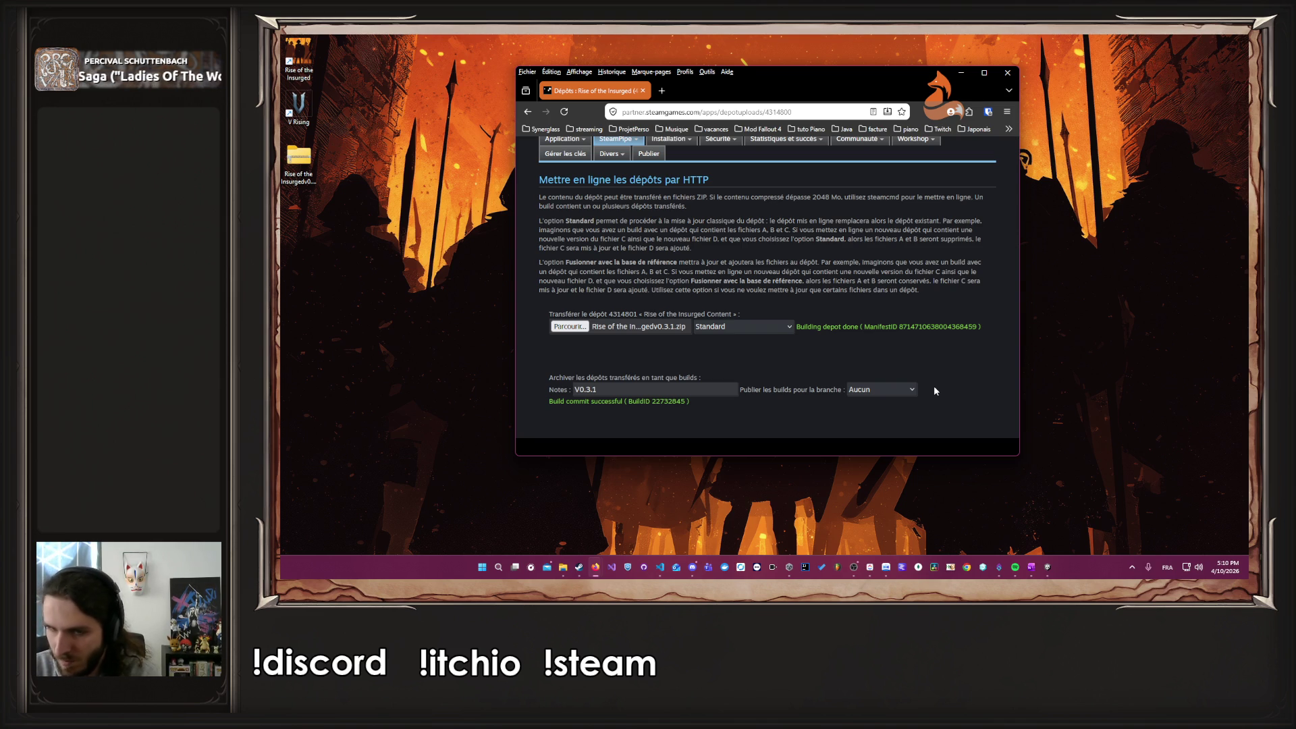
Step: Go to the app's SteamPipe Builds page with the browser at full height
{"action": "scroll", "coordinate": [877, 366], "scroll_direction": "up", "scroll_amount": 3}
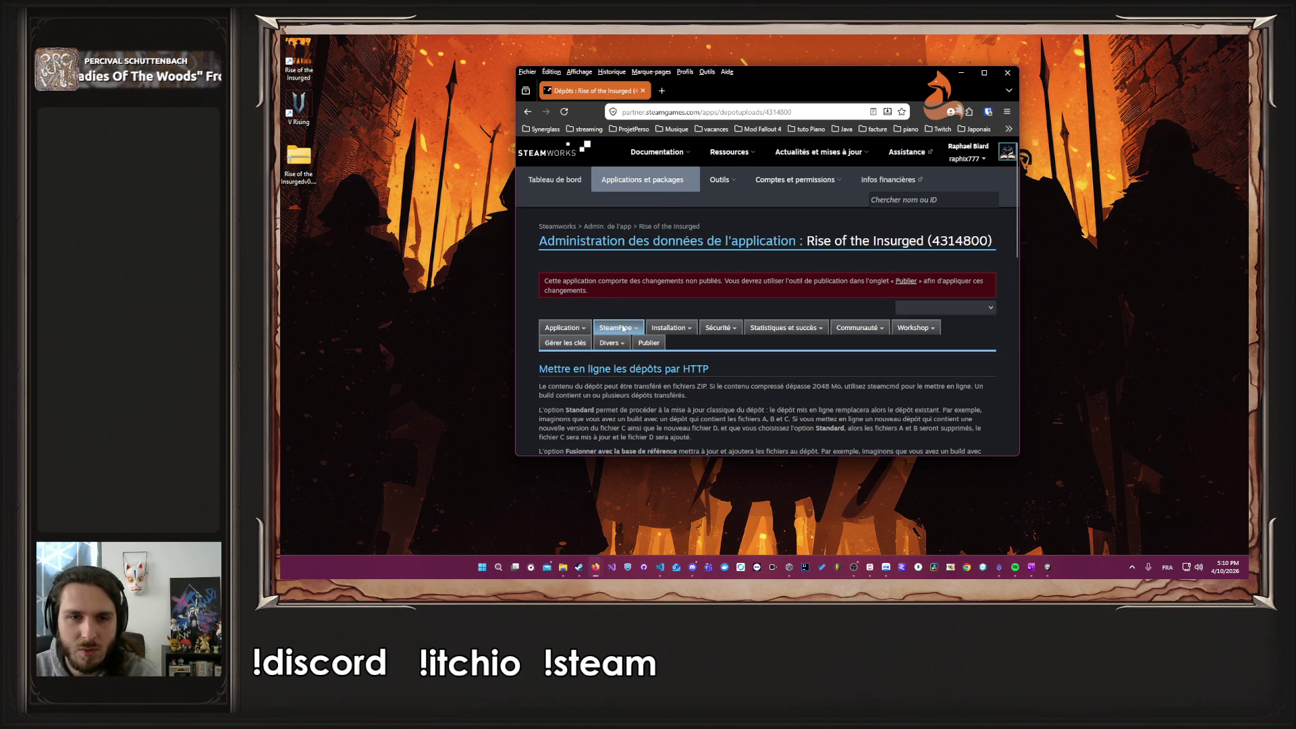
{"action": "left_click", "coordinate": [608, 342]}
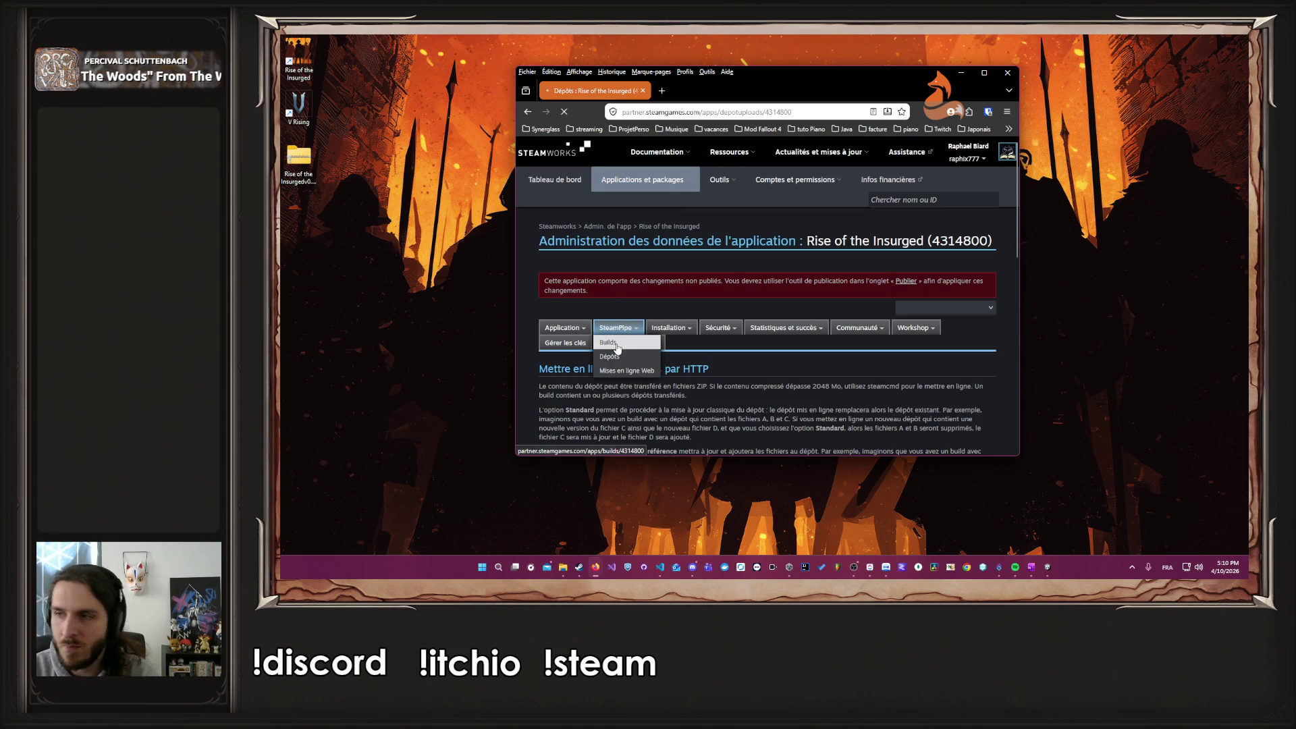
{"action": "key", "text": "super+shift+Up"}
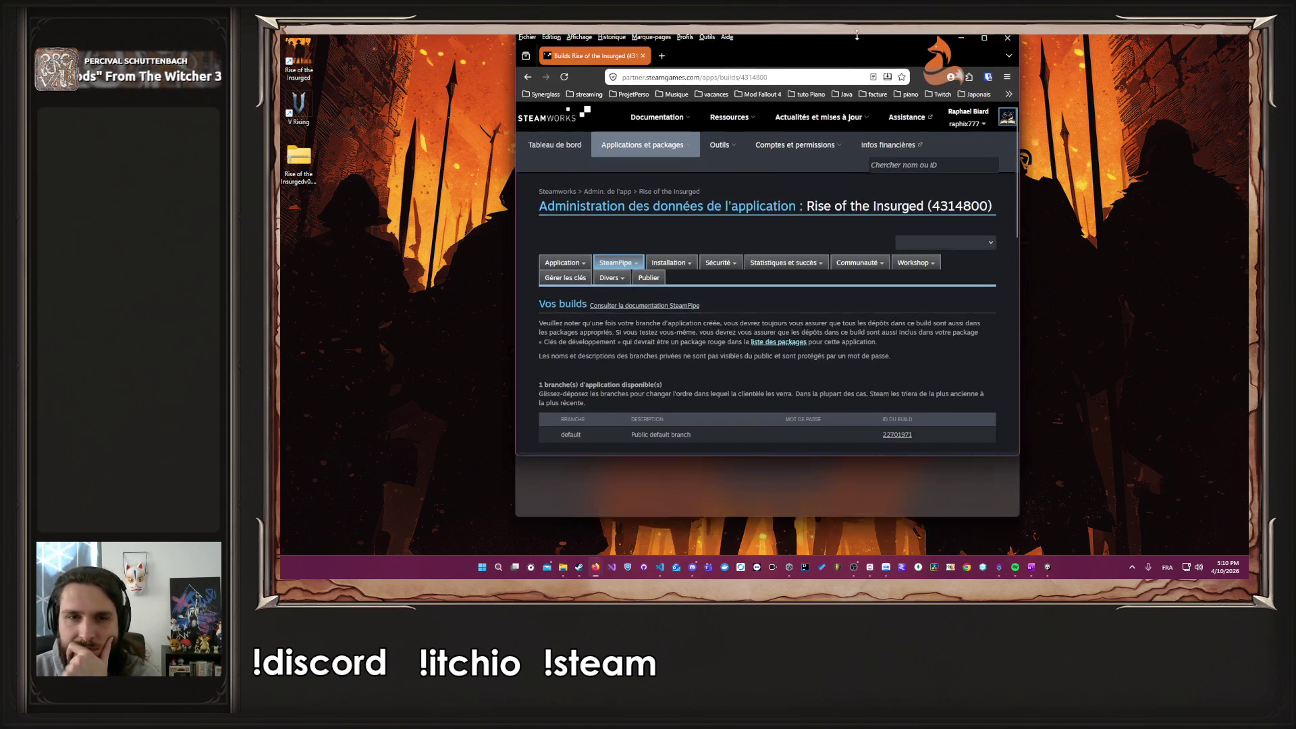
Step: Assign the V0.3.1 build to the default branch and preview the changes
{"action": "scroll", "coordinate": [765, 366], "scroll_direction": "down", "scroll_amount": 5}
{"action": "left_click", "coordinate": [619, 292]}
{"action": "left_click", "coordinate": [908, 355]}
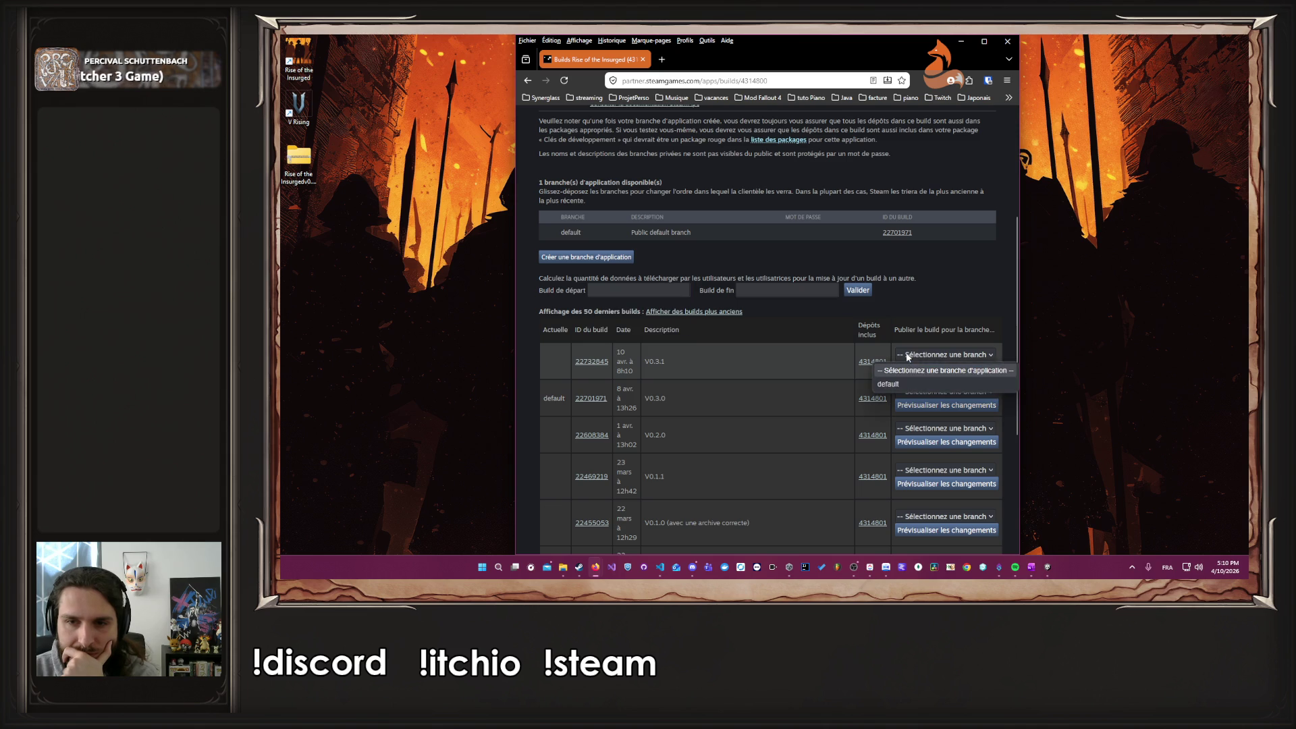
{"action": "left_click", "coordinate": [897, 384]}
{"action": "left_click", "coordinate": [933, 371]}
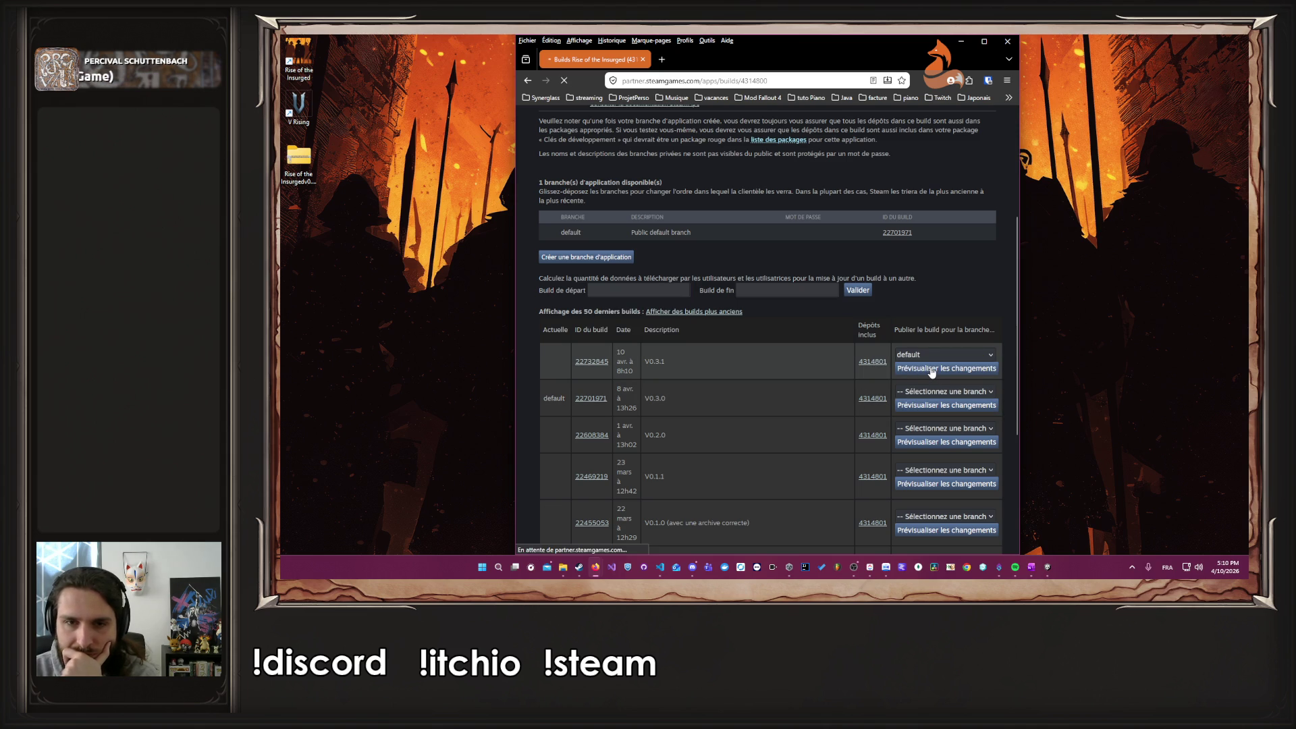
Step: Set build 22732845 live on default, confirming with the SMS verification code
{"action": "scroll", "coordinate": [761, 375], "scroll_direction": "down", "scroll_amount": 2}
{"action": "left_click", "coordinate": [761, 376]}
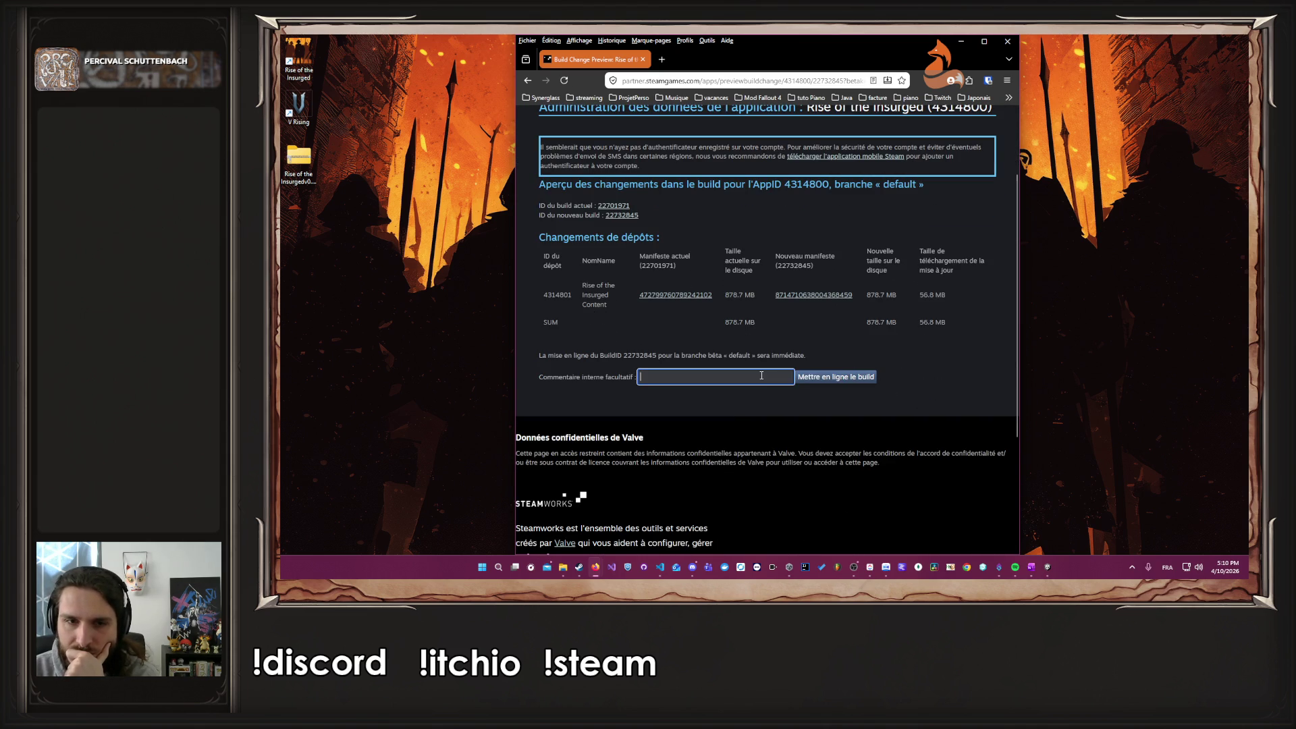
{"action": "left_click", "coordinate": [828, 379]}
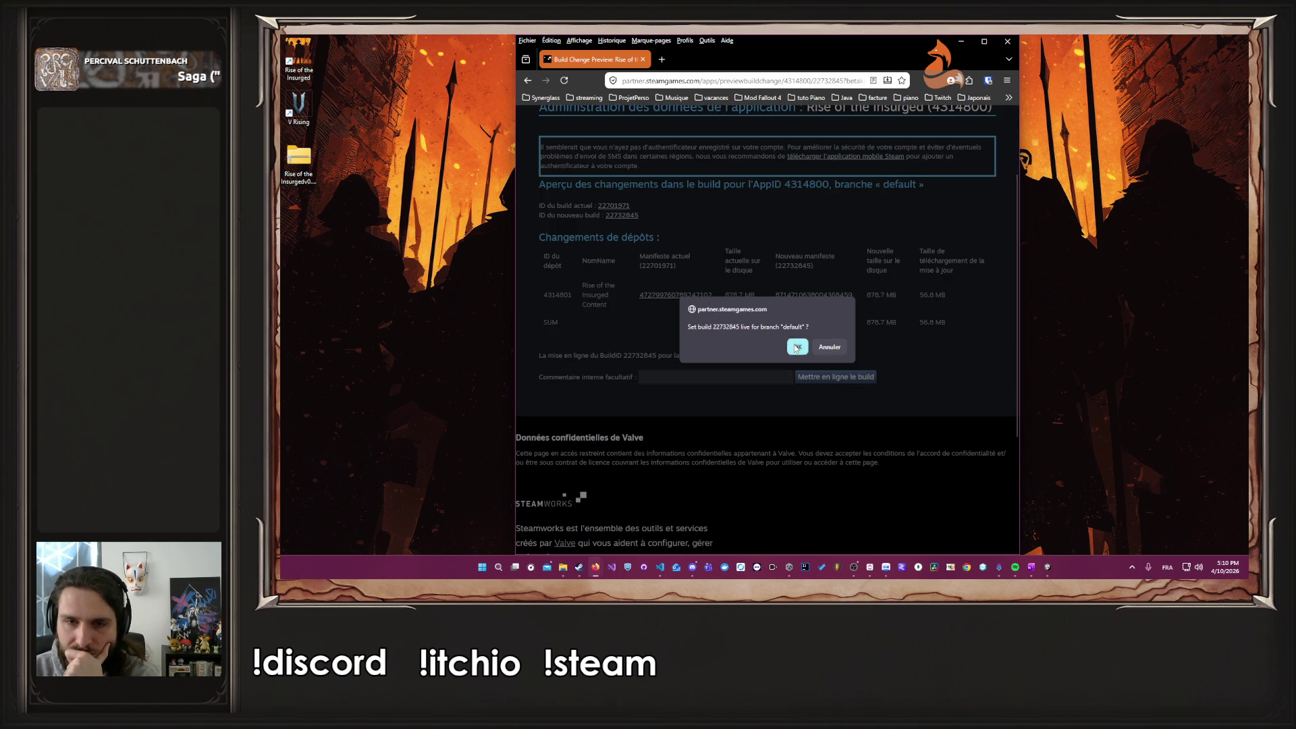
{"action": "left_click", "coordinate": [795, 345]}
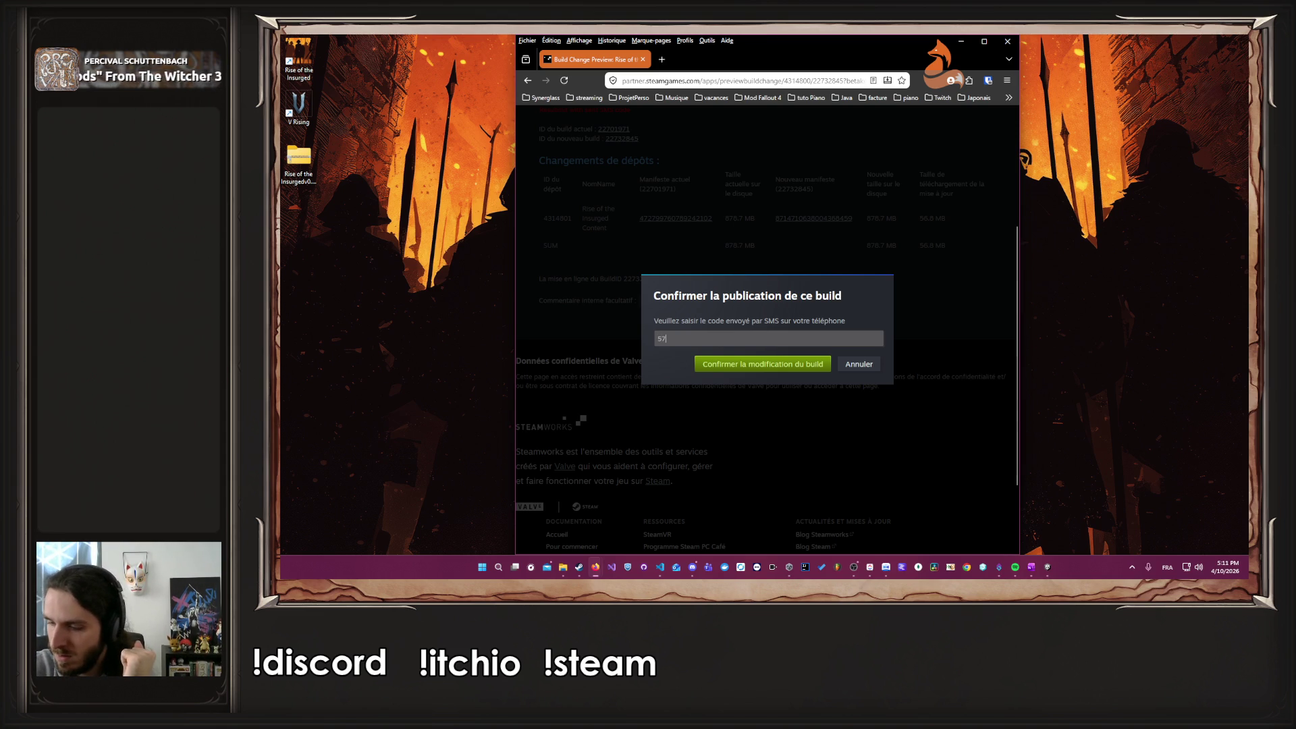
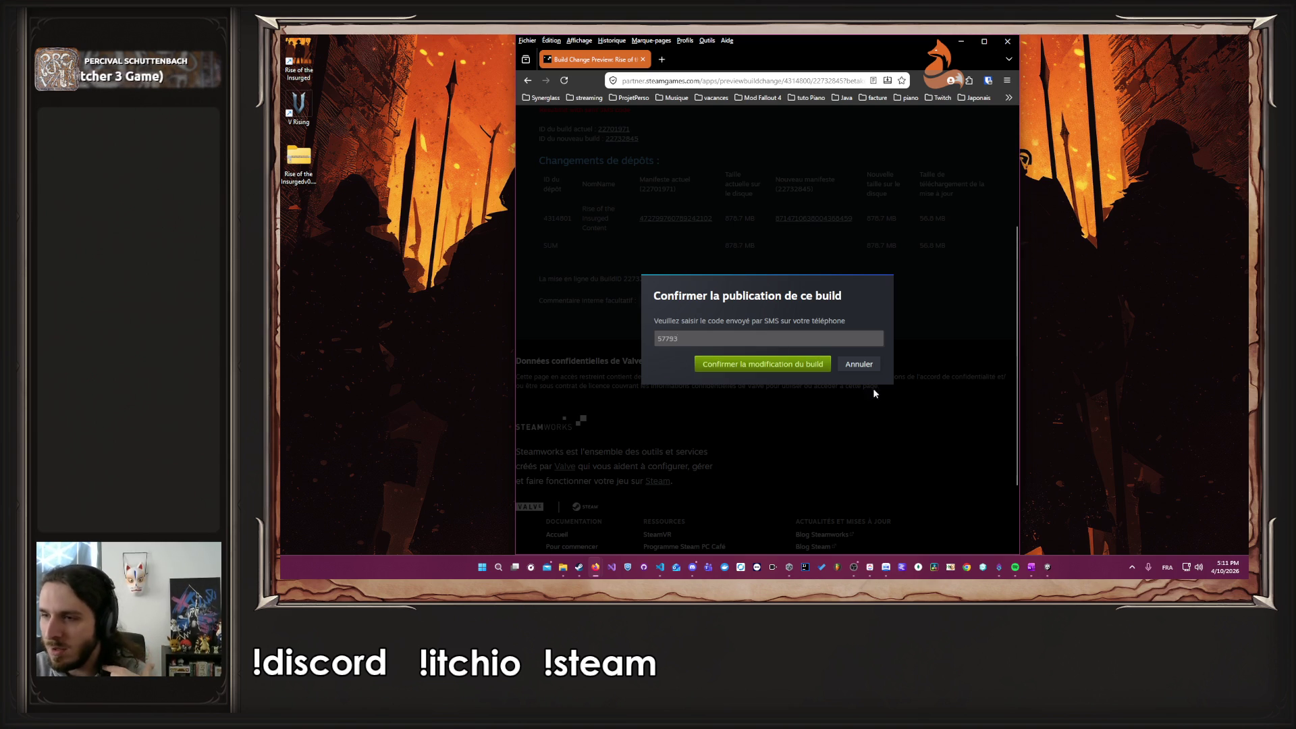
{"action": "left_click", "coordinate": [822, 365]}
{"action": "left_click", "coordinate": [794, 345]}
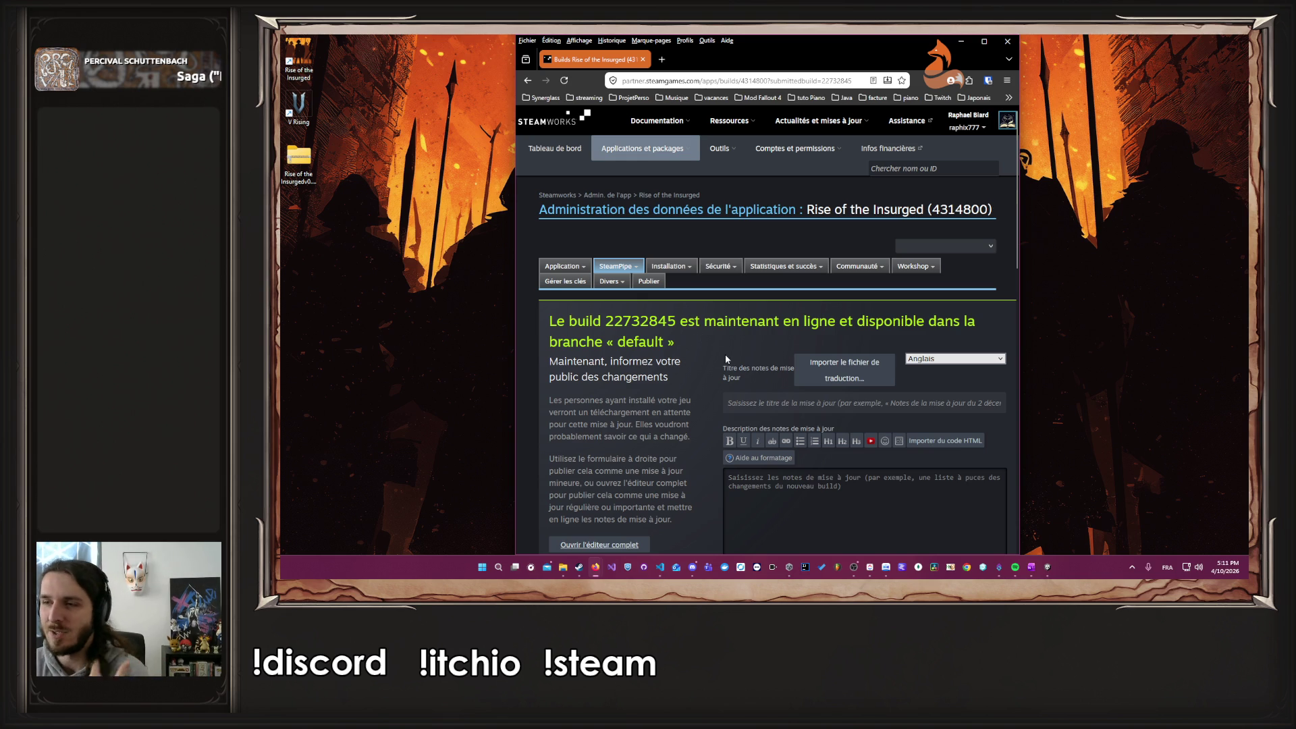
Step: Set the update-notes language to Français and open the full event editor
{"action": "scroll", "coordinate": [726, 358], "scroll_direction": "down", "scroll_amount": 2}
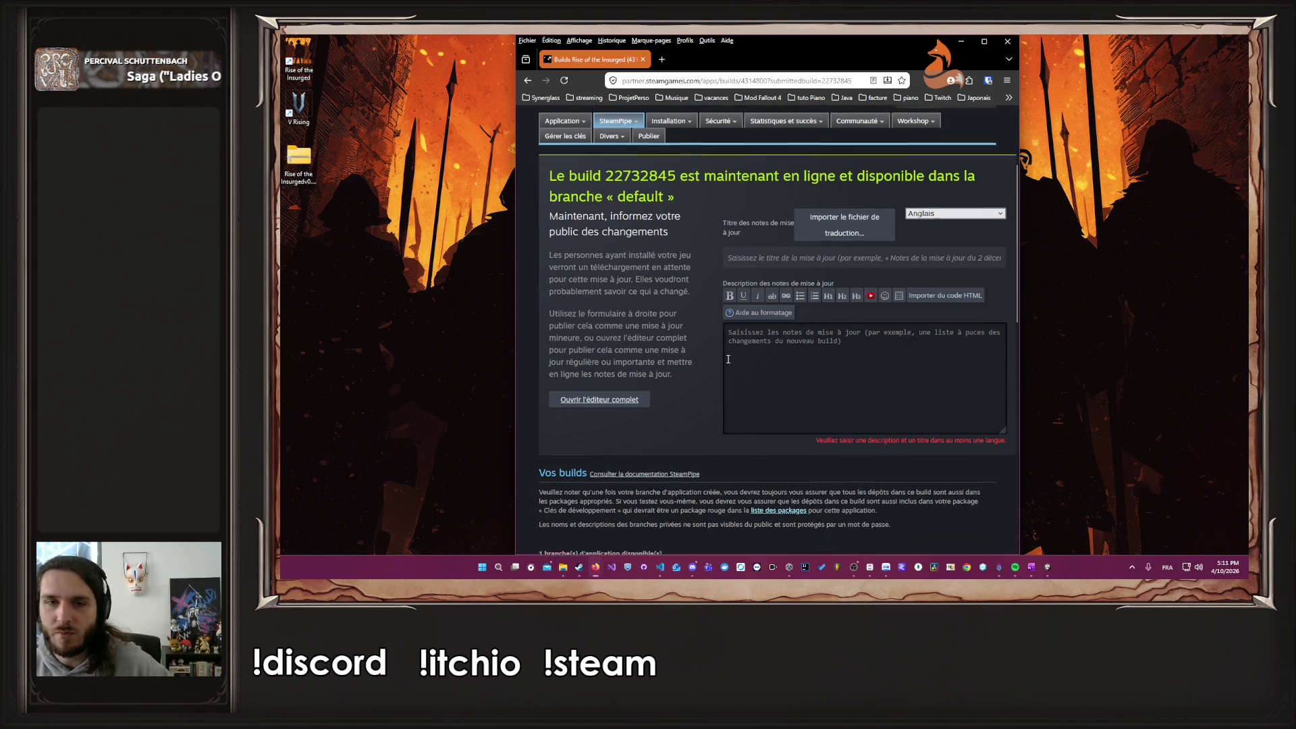
{"action": "left_click", "coordinate": [770, 301]}
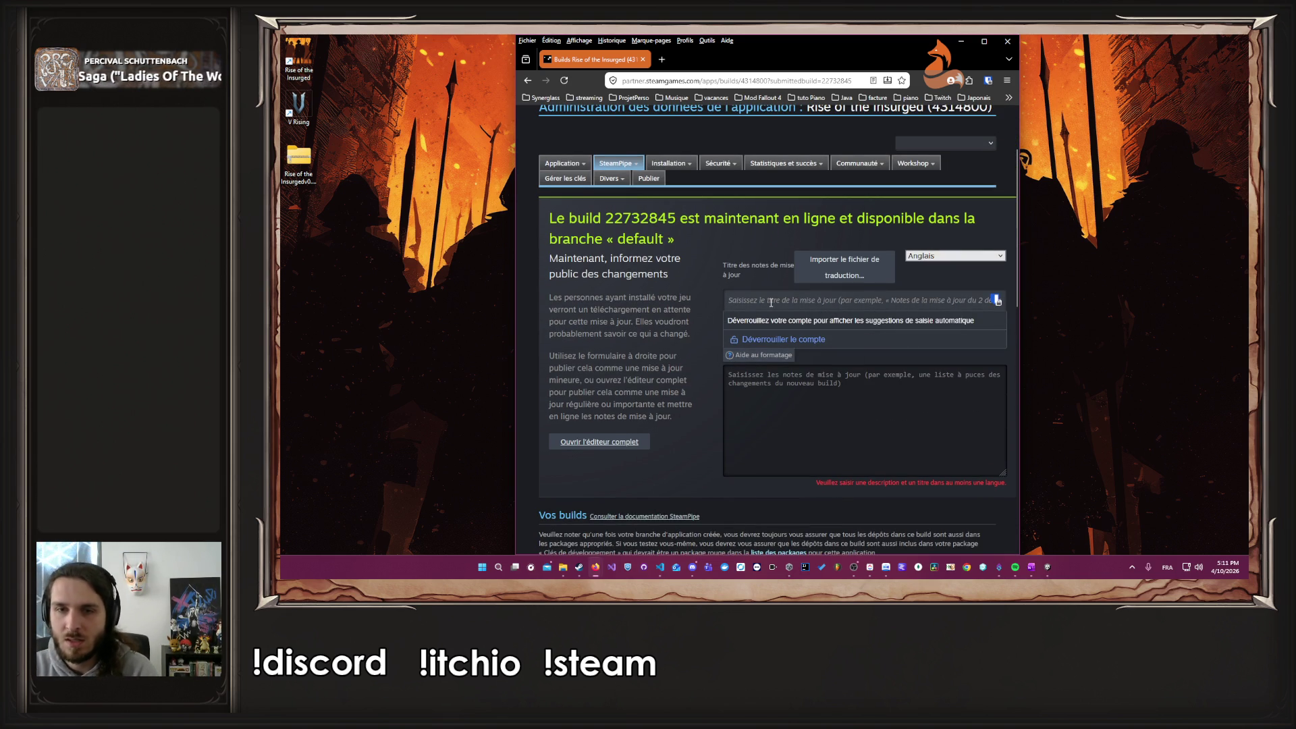
{"action": "left_click", "coordinate": [955, 256]}
{"action": "scroll", "coordinate": [972, 357], "scroll_direction": "down", "scroll_amount": 3}
{"action": "left_click", "coordinate": [926, 304]}
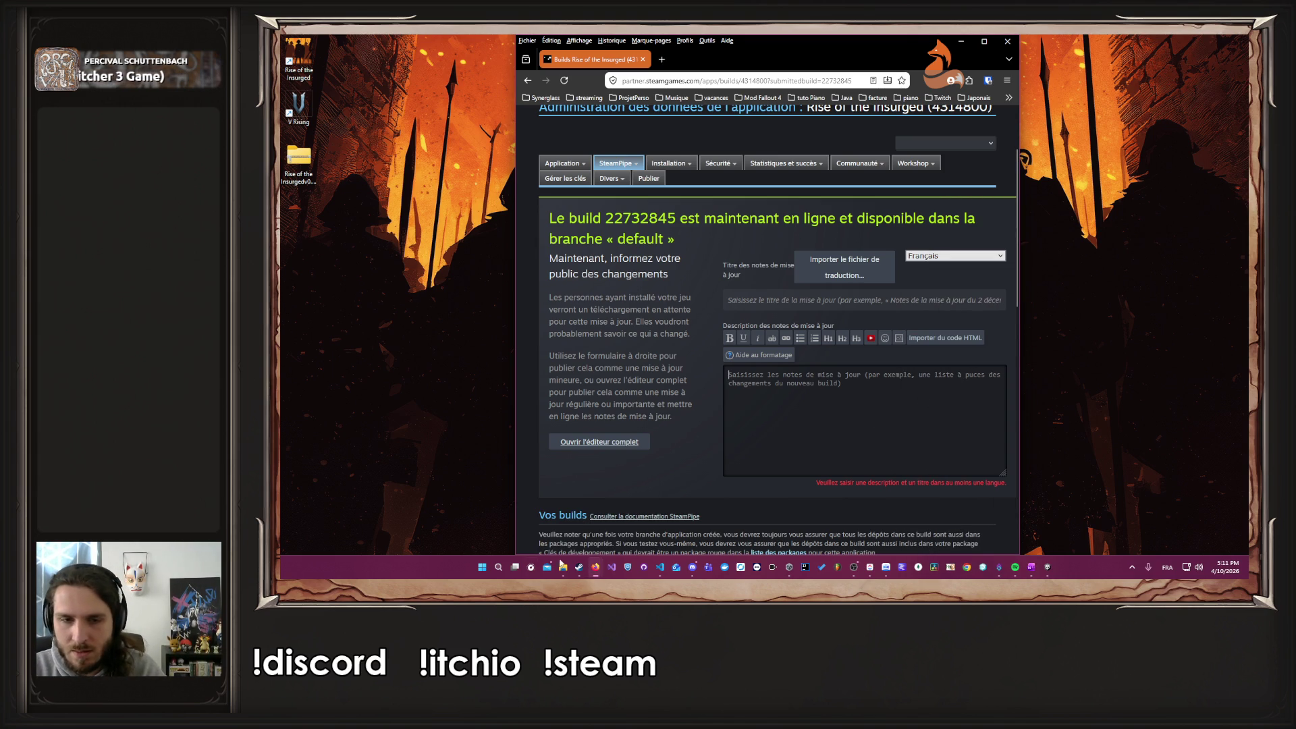
{"action": "mouse_move", "coordinate": [601, 574]}
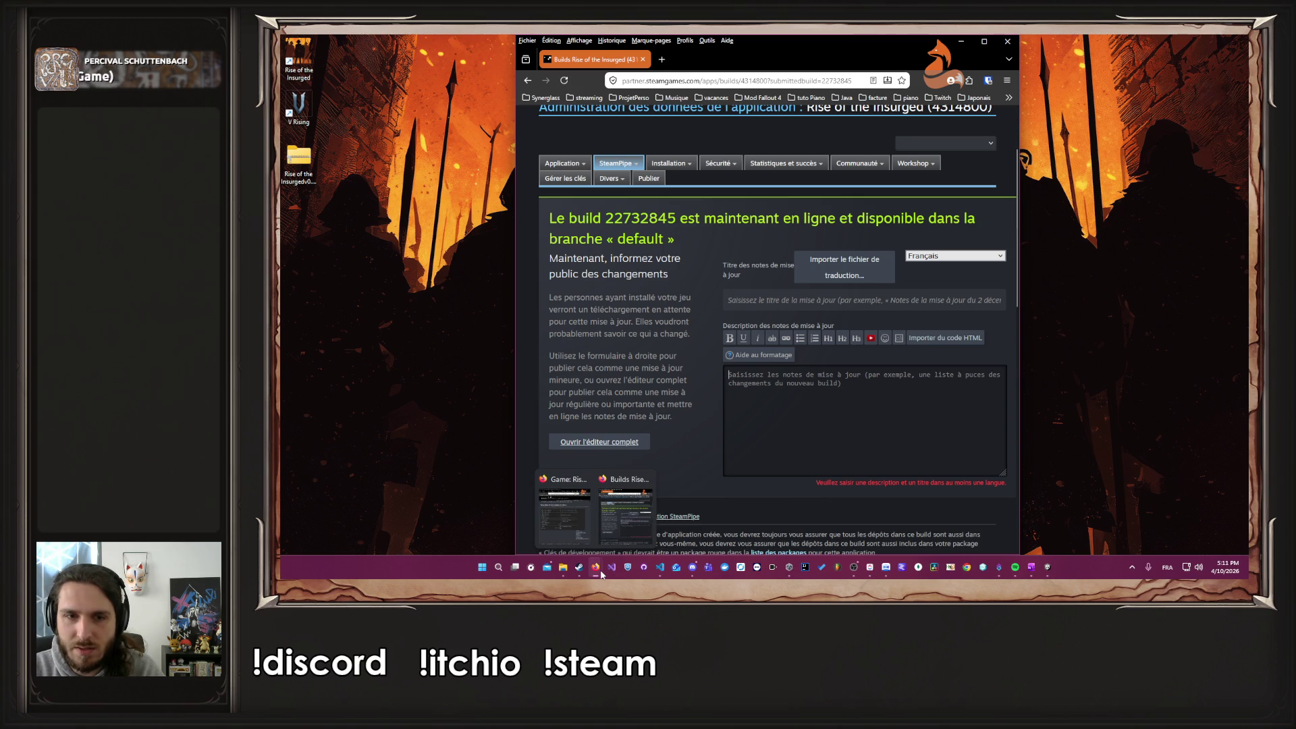
{"action": "left_click", "coordinate": [599, 441]}
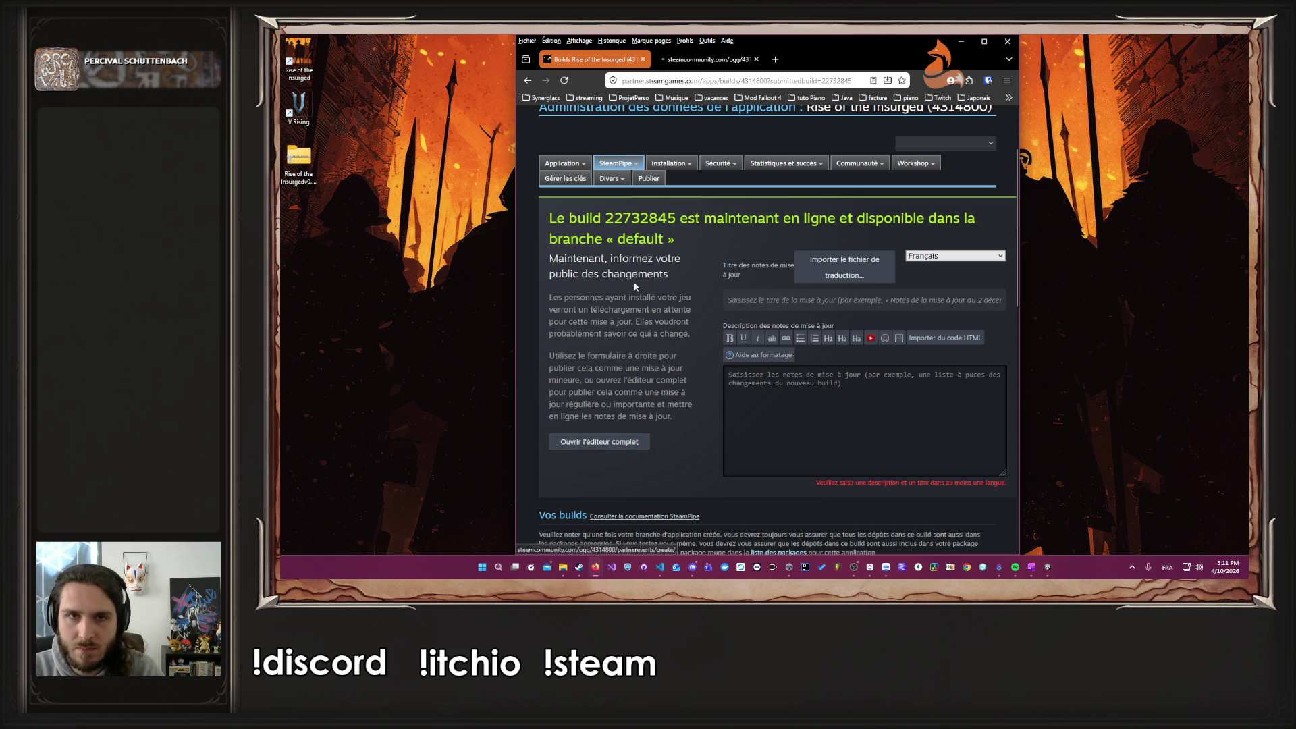
Step: In the new Community tab, choose Mise à jour de jeu > Mise à jour mineure (notes), then return to Builds
{"action": "left_click", "coordinate": [694, 61]}
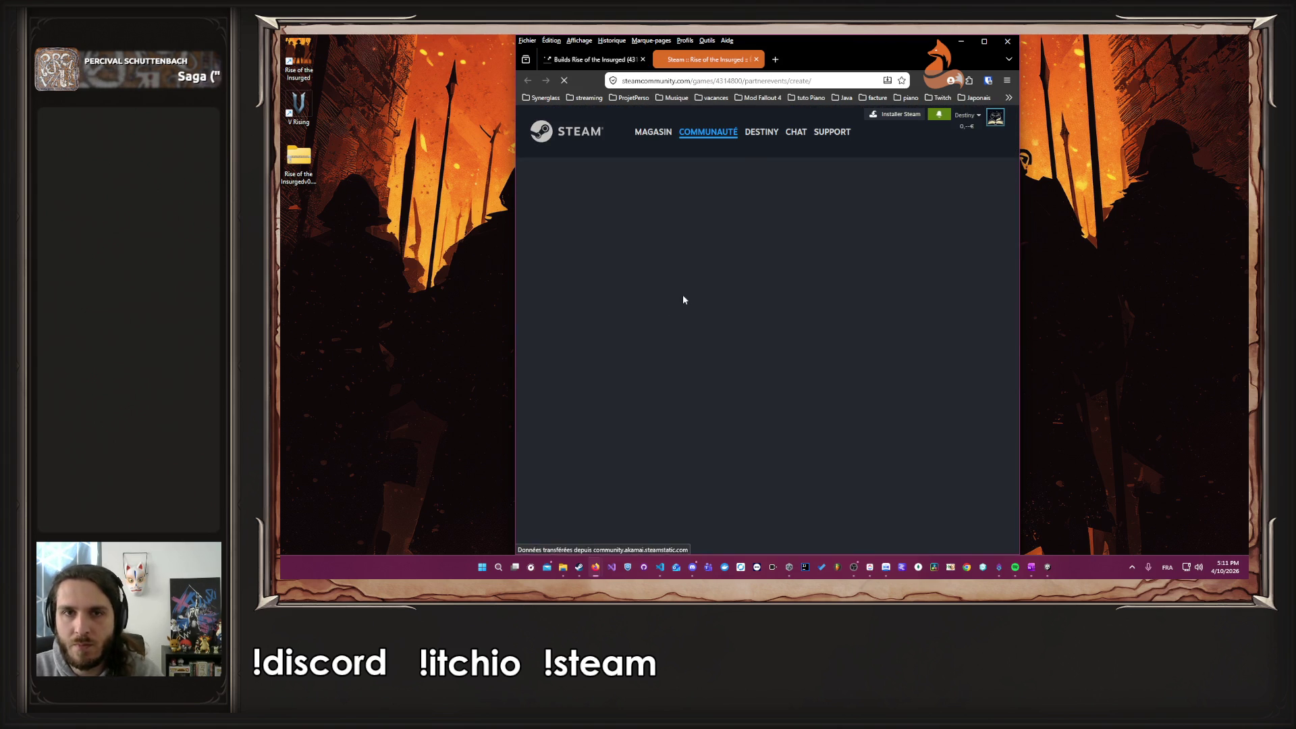
{"action": "scroll", "coordinate": [717, 306], "scroll_direction": "down", "scroll_amount": 5}
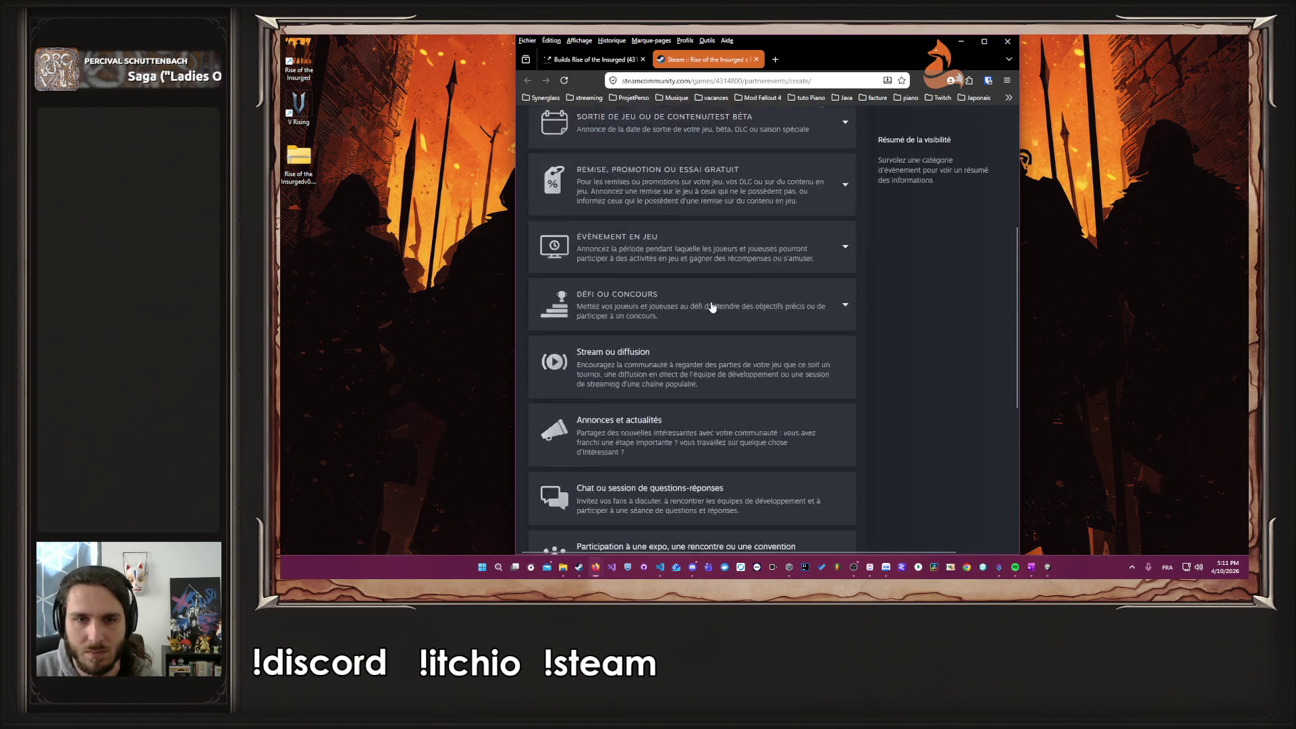
{"action": "scroll", "coordinate": [719, 307], "scroll_direction": "up", "scroll_amount": 3}
{"action": "left_click", "coordinate": [983, 41]}
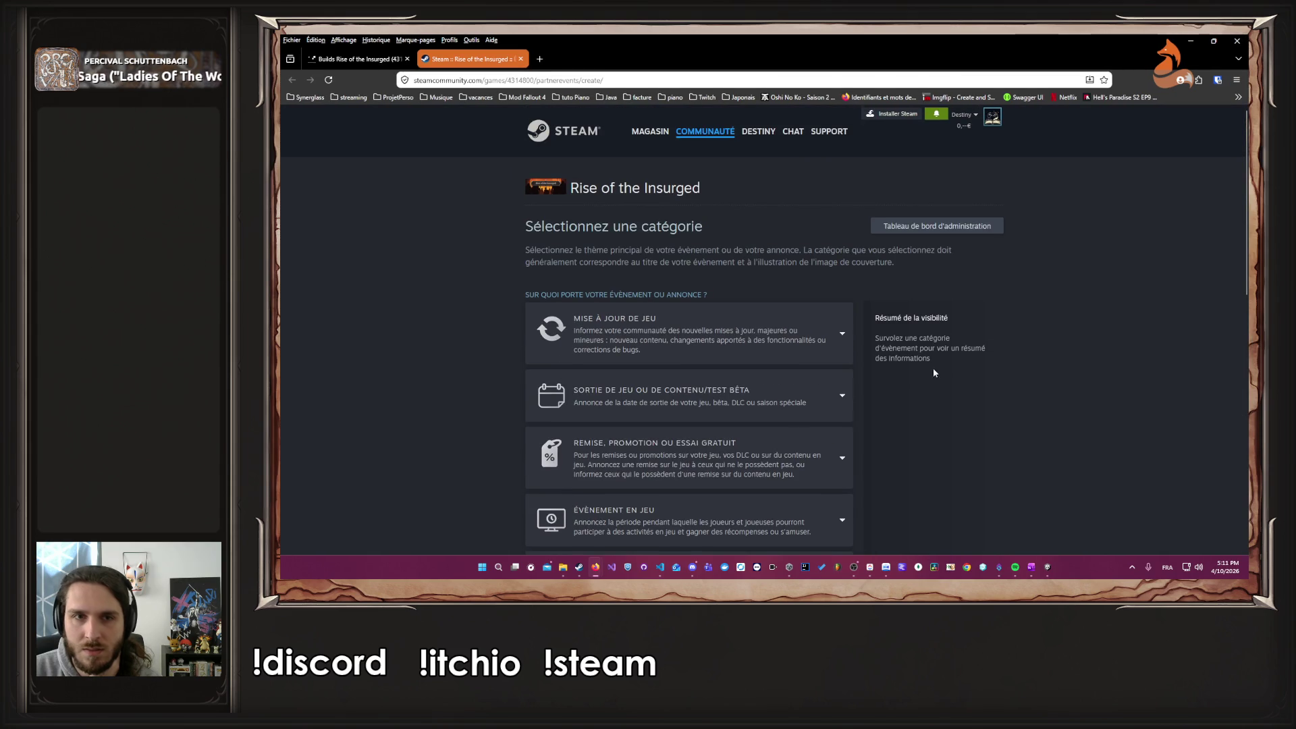
{"action": "left_click", "coordinate": [747, 342]}
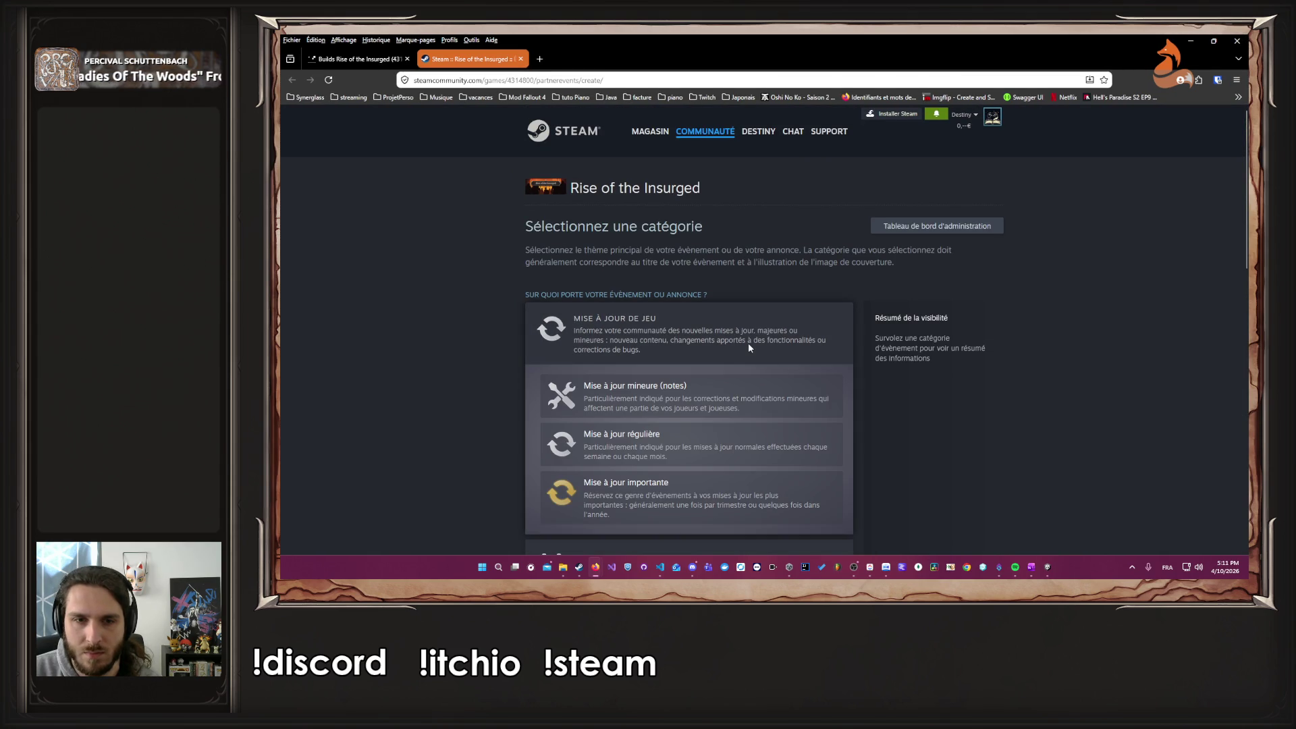
{"action": "scroll", "coordinate": [748, 343], "scroll_direction": "down", "scroll_amount": 1}
{"action": "left_click", "coordinate": [719, 346]}
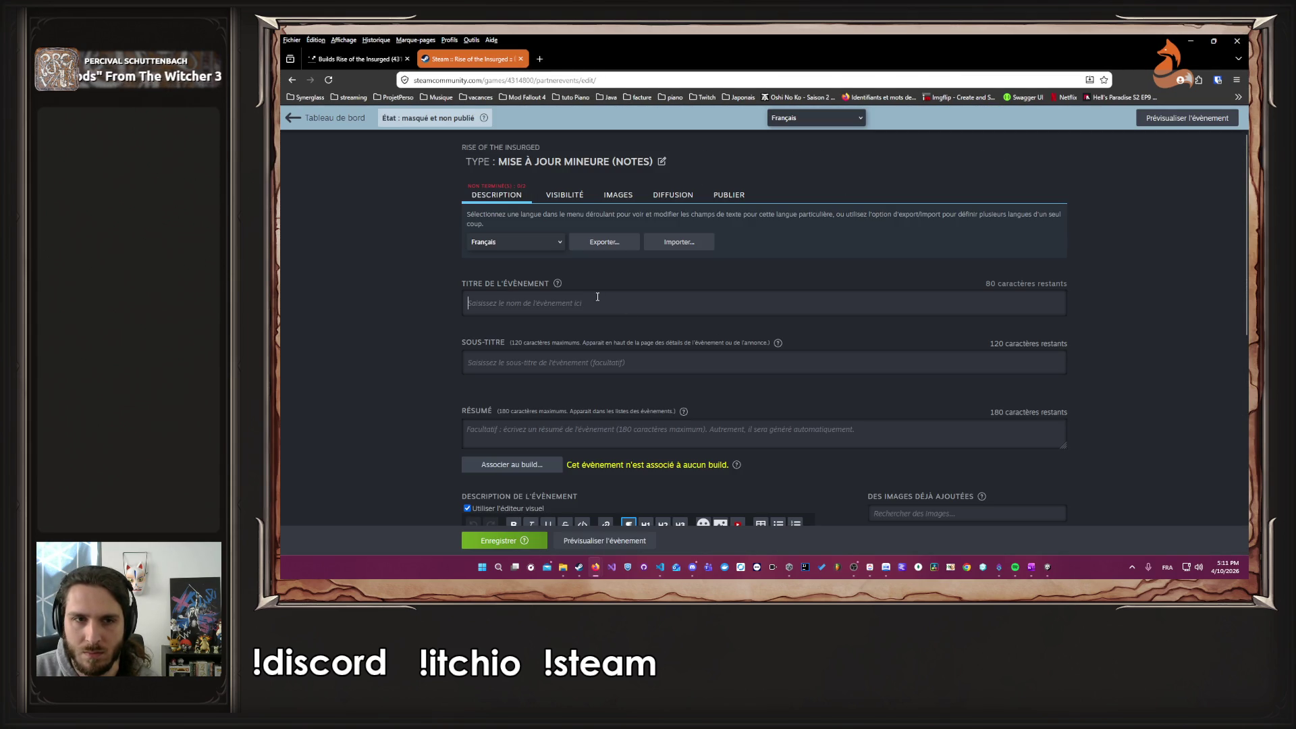
{"action": "left_click", "coordinate": [376, 60]}
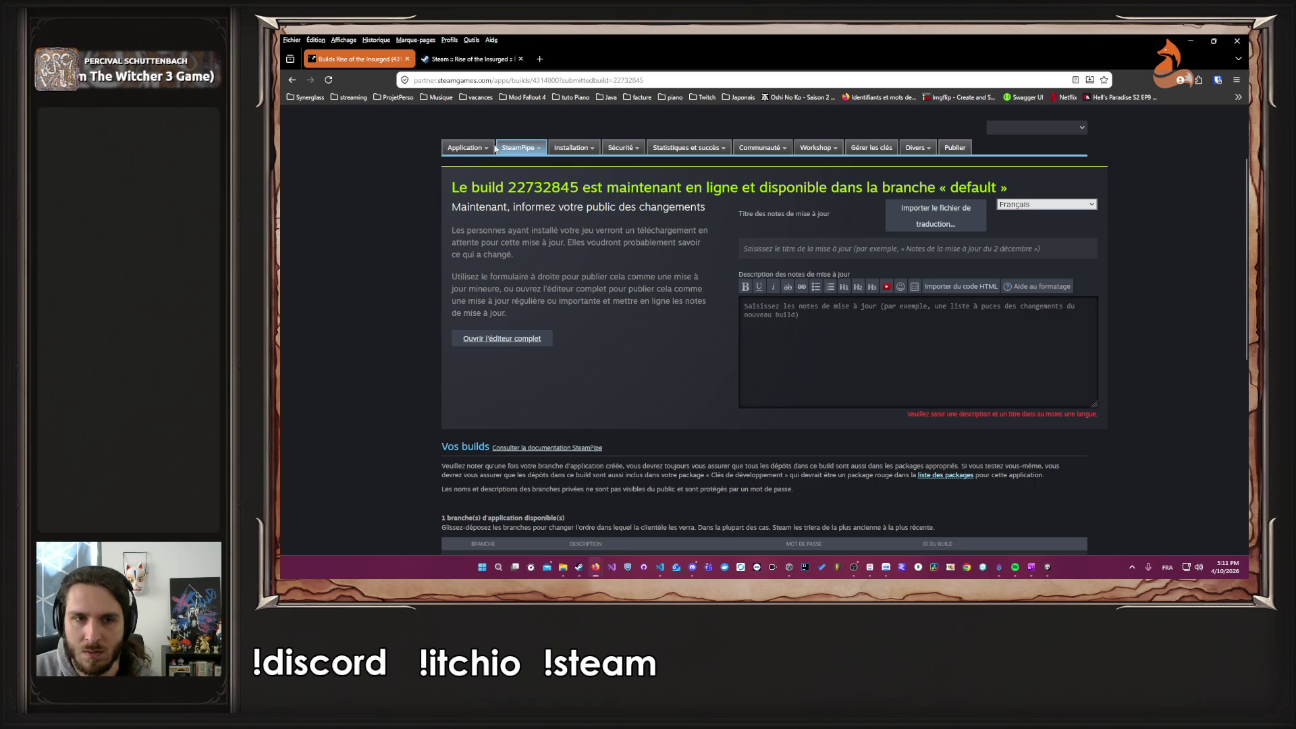
Step: Open the Rise of the Insurged store page and its Devlog #2 update announcement
{"action": "left_click", "coordinate": [530, 341]}
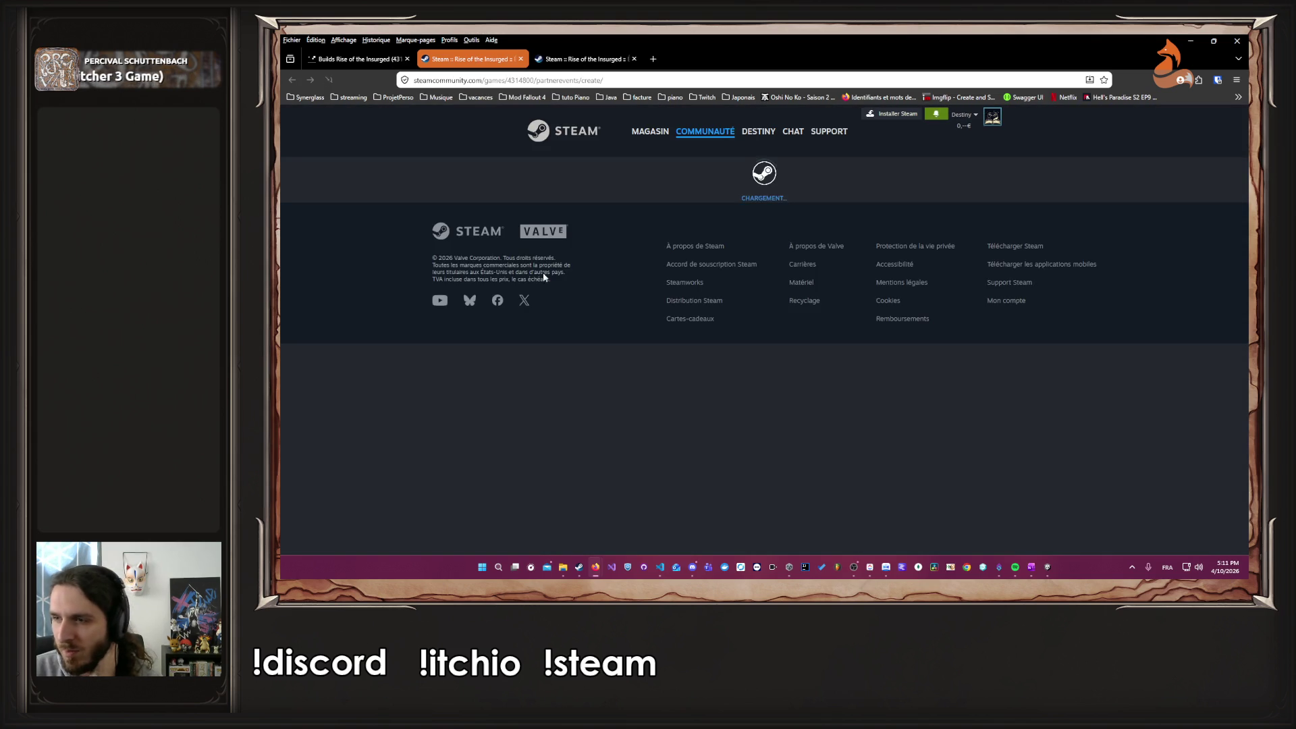
{"action": "left_click", "coordinate": [607, 198]}
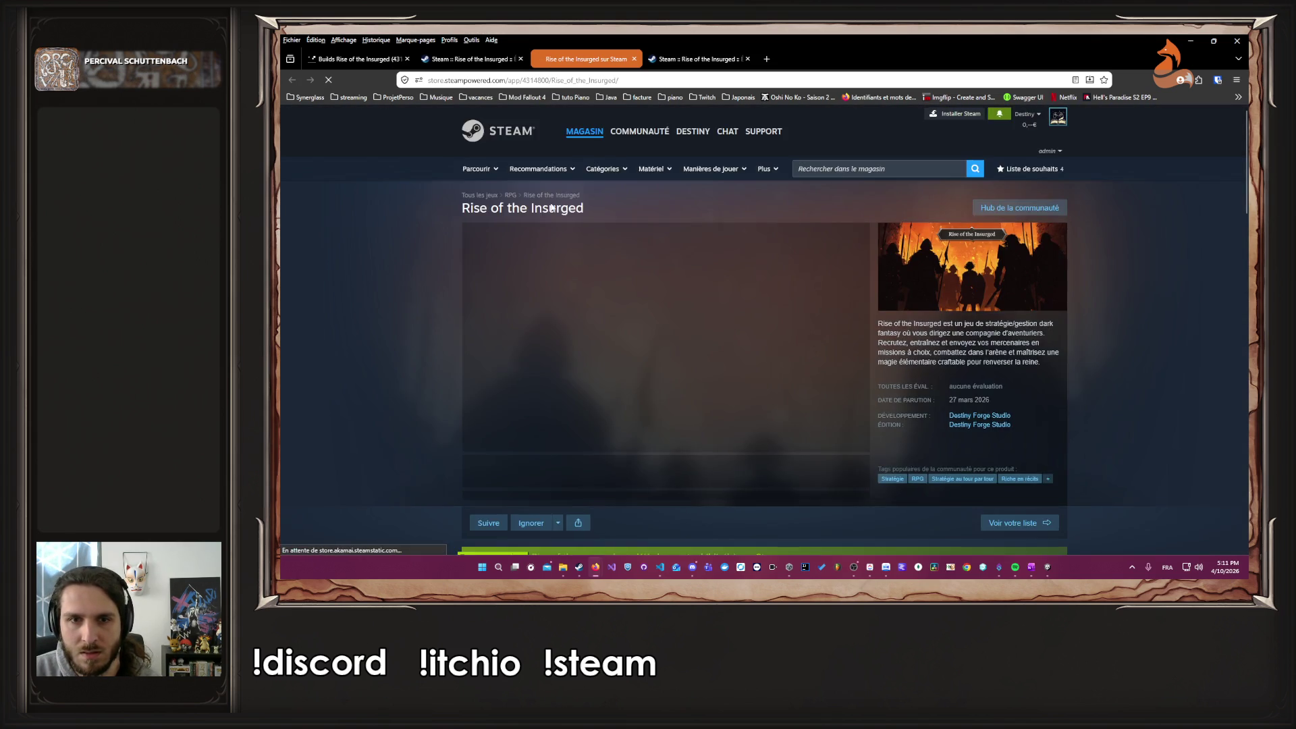
{"action": "scroll", "coordinate": [447, 275], "scroll_direction": "down", "scroll_amount": 10}
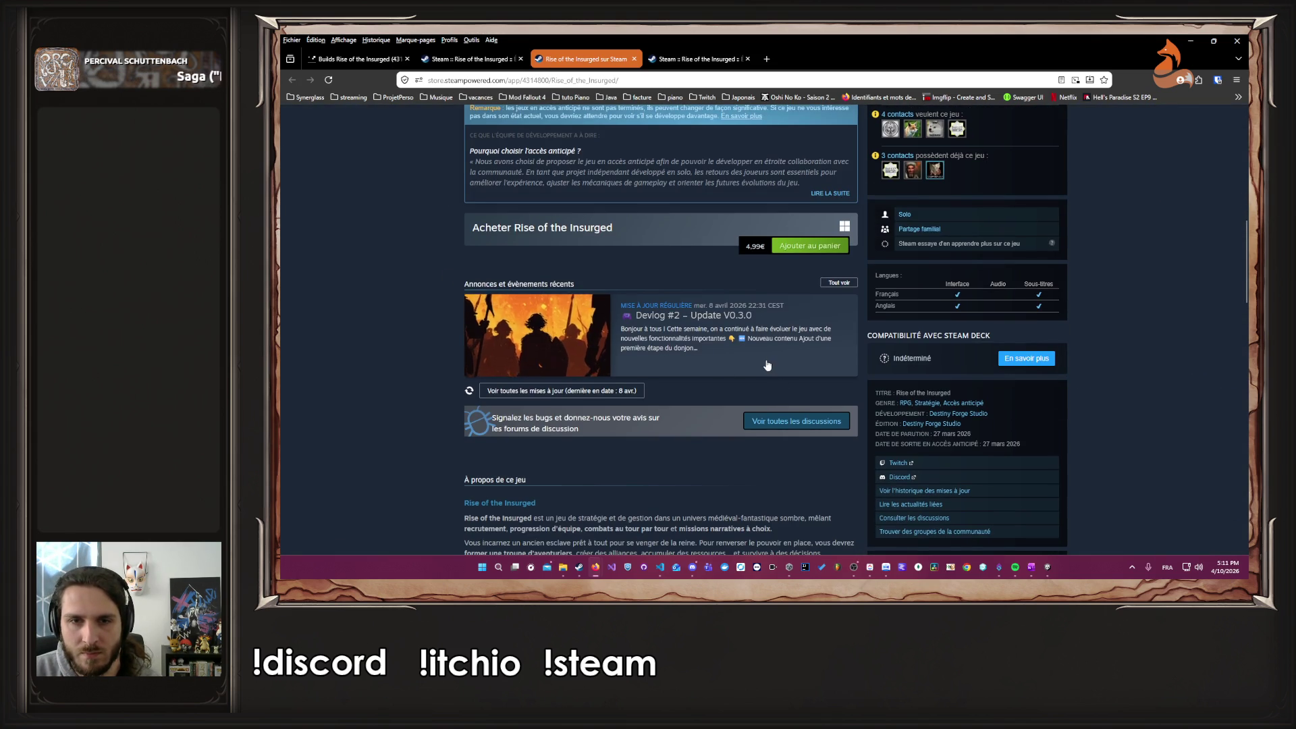
{"action": "left_click", "coordinate": [767, 364]}
Step: Bring the store page back, clear the devlog text selection, and switch to the Rising Steel board
{"action": "mouse_move", "coordinate": [582, 290]}
{"action": "left_mouse_down"}
{"action": "mouse_move", "coordinate": [695, 305]}
{"action": "mouse_move", "coordinate": [691, 409]}
{"action": "left_mouse_up"}
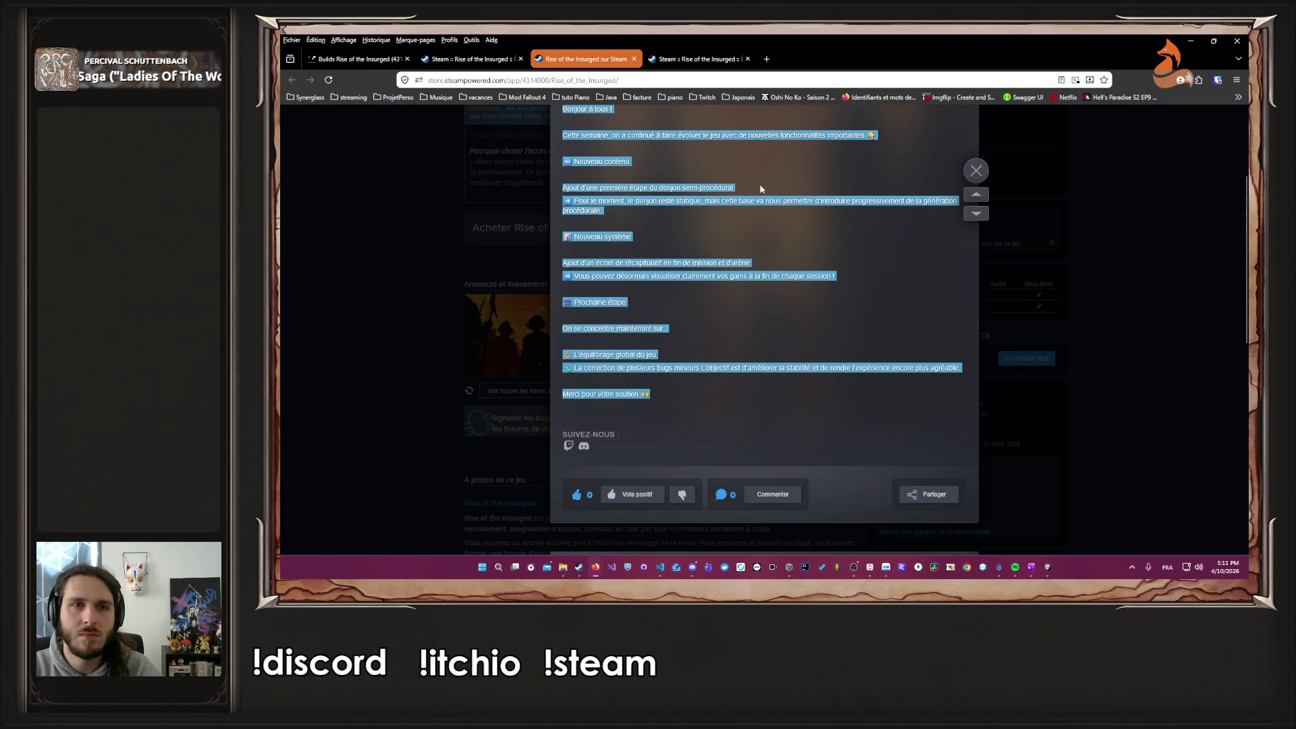
{"action": "mouse_move", "coordinate": [595, 567]}
{"action": "mouse_move", "coordinate": [548, 515]}
{"action": "left_click", "coordinate": [624, 513]}
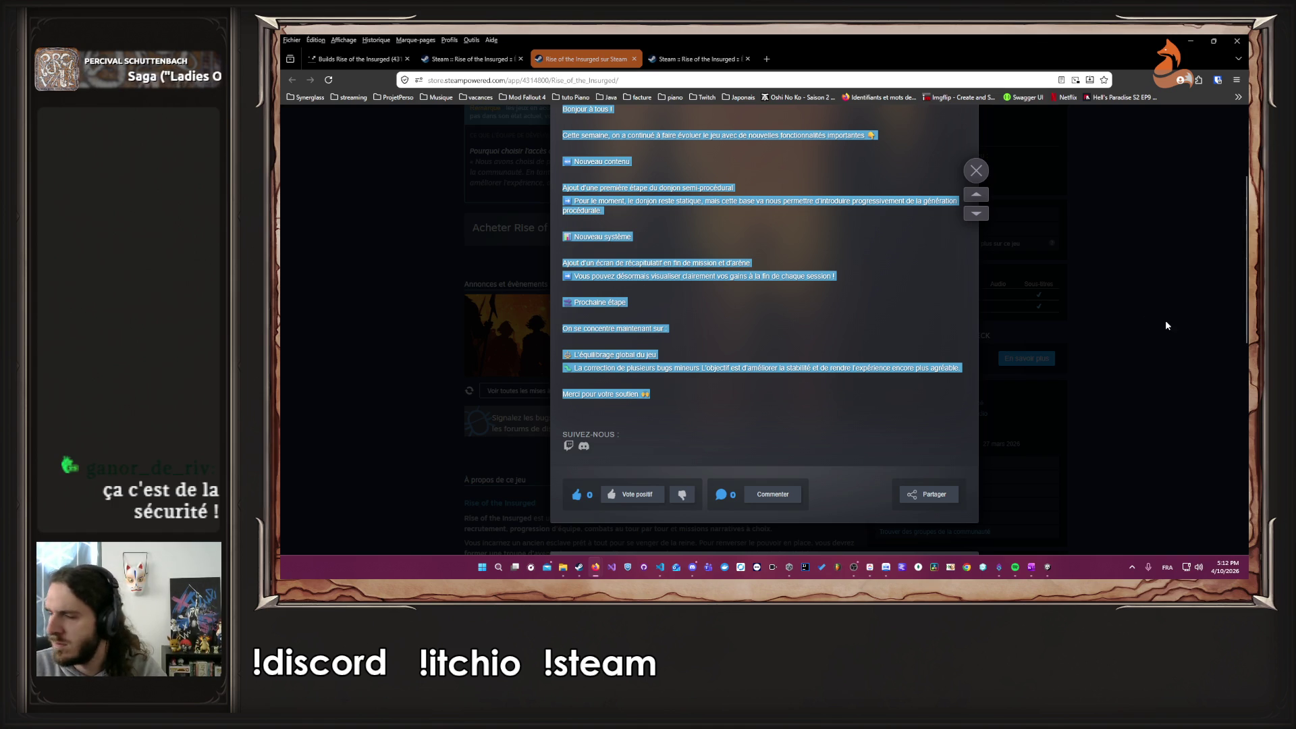
{"action": "left_click", "coordinate": [787, 284]}
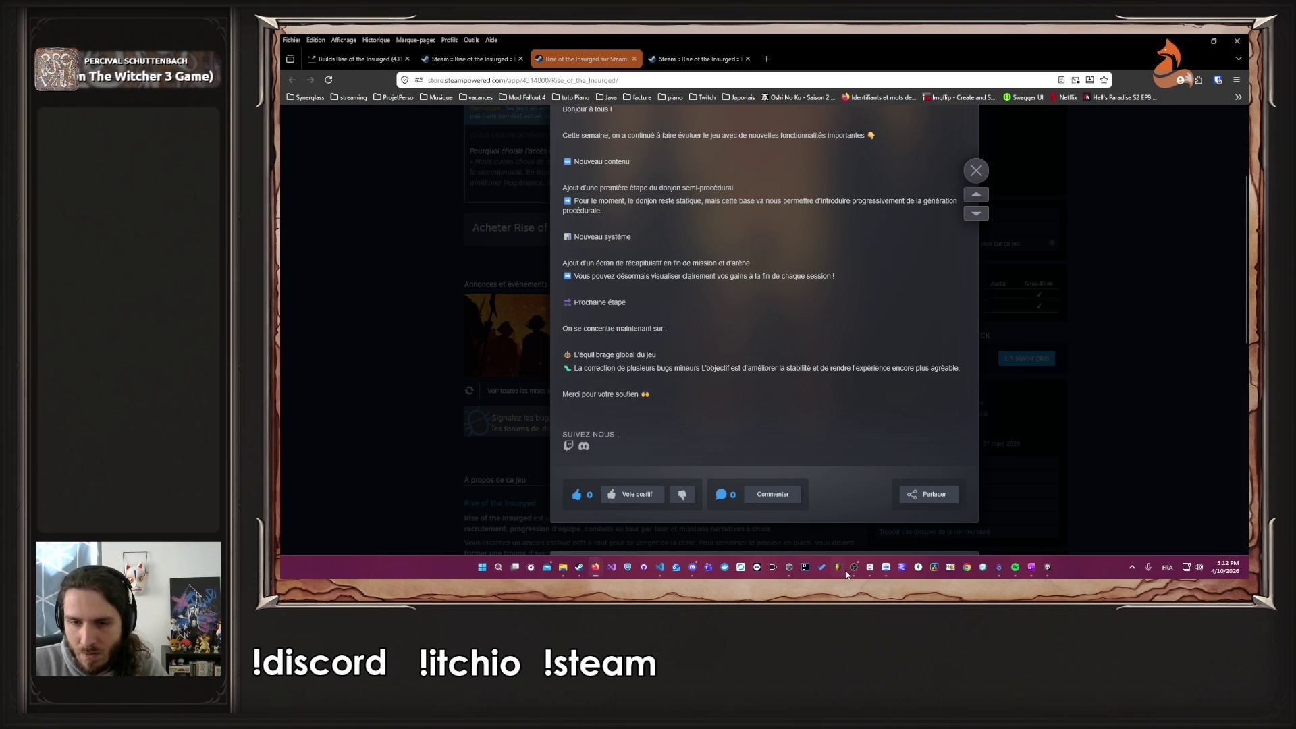
{"action": "left_click", "coordinate": [869, 567]}
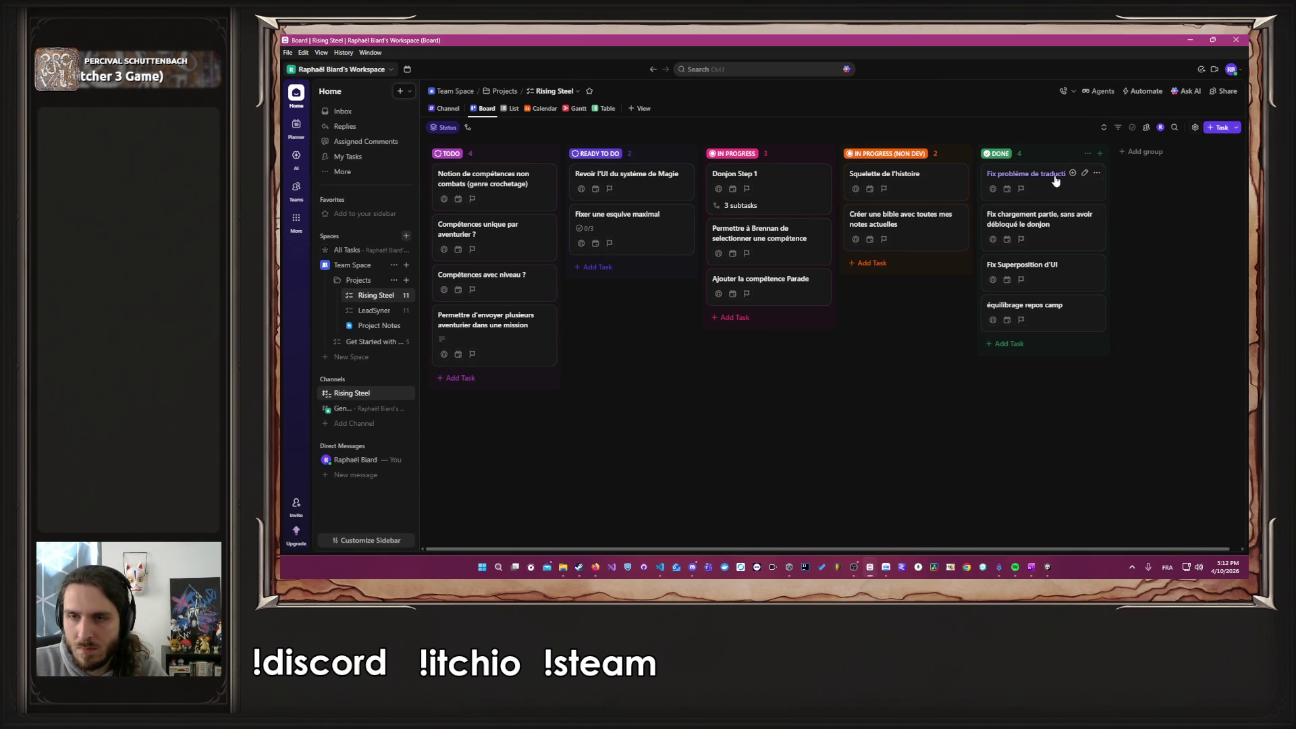
{"action": "left_click", "coordinate": [1084, 175]}
{"action": "key", "text": "ctrl+a"}
{"action": "key", "text": "alt+Tab"}
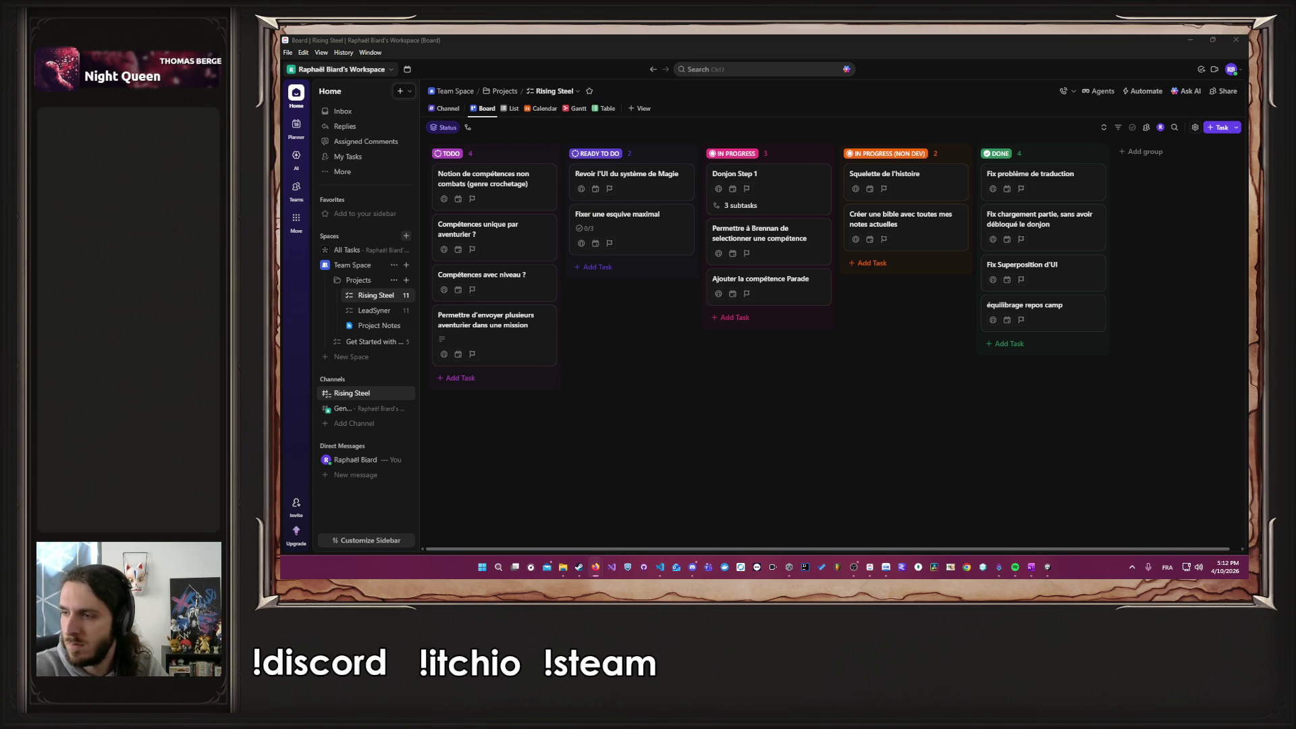
{"action": "left_click", "coordinate": [1084, 215]}
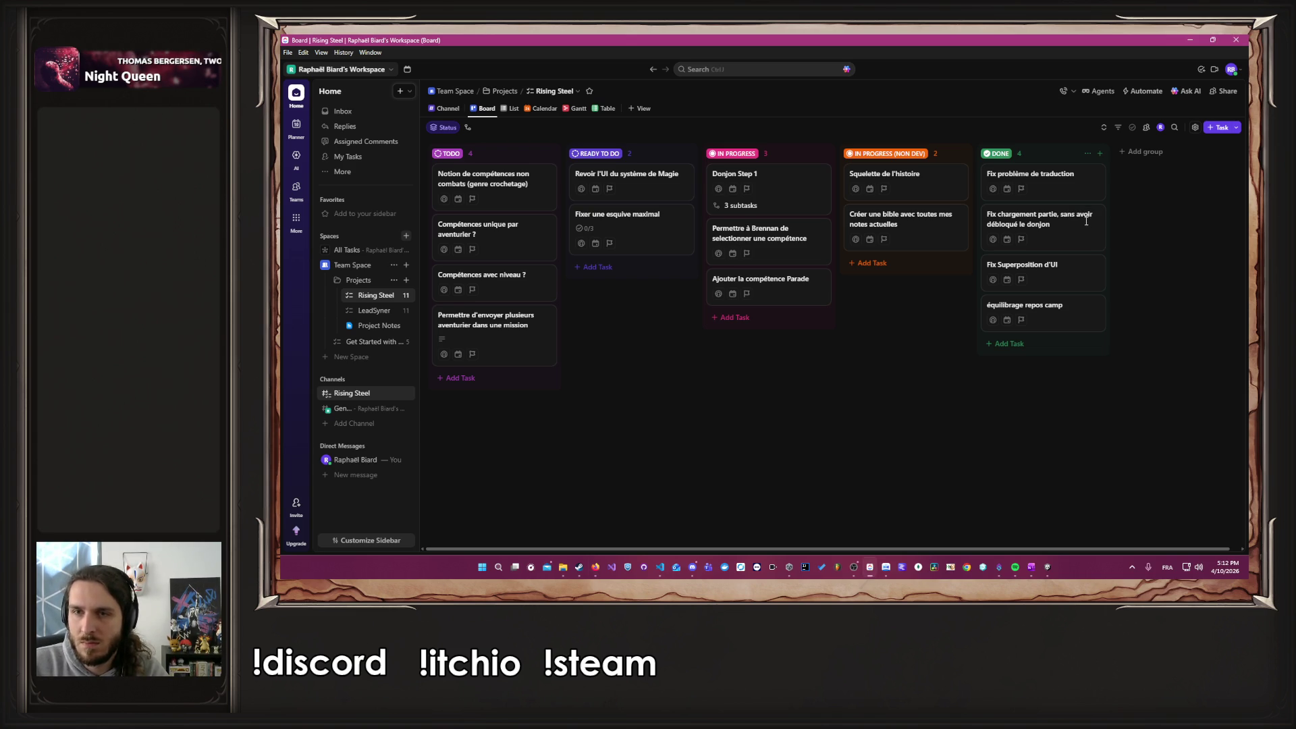
{"action": "key", "text": "alt+Tab"}
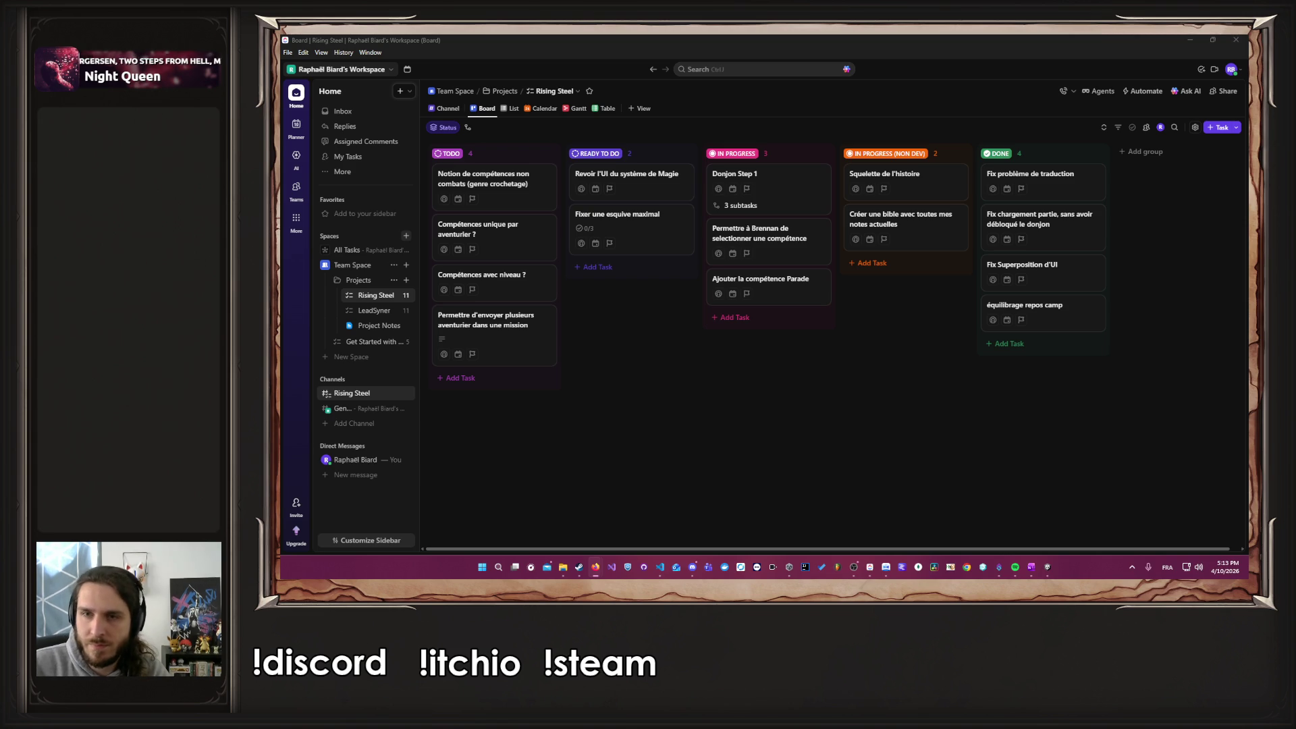
{"action": "mouse_move", "coordinate": [1090, 273]}
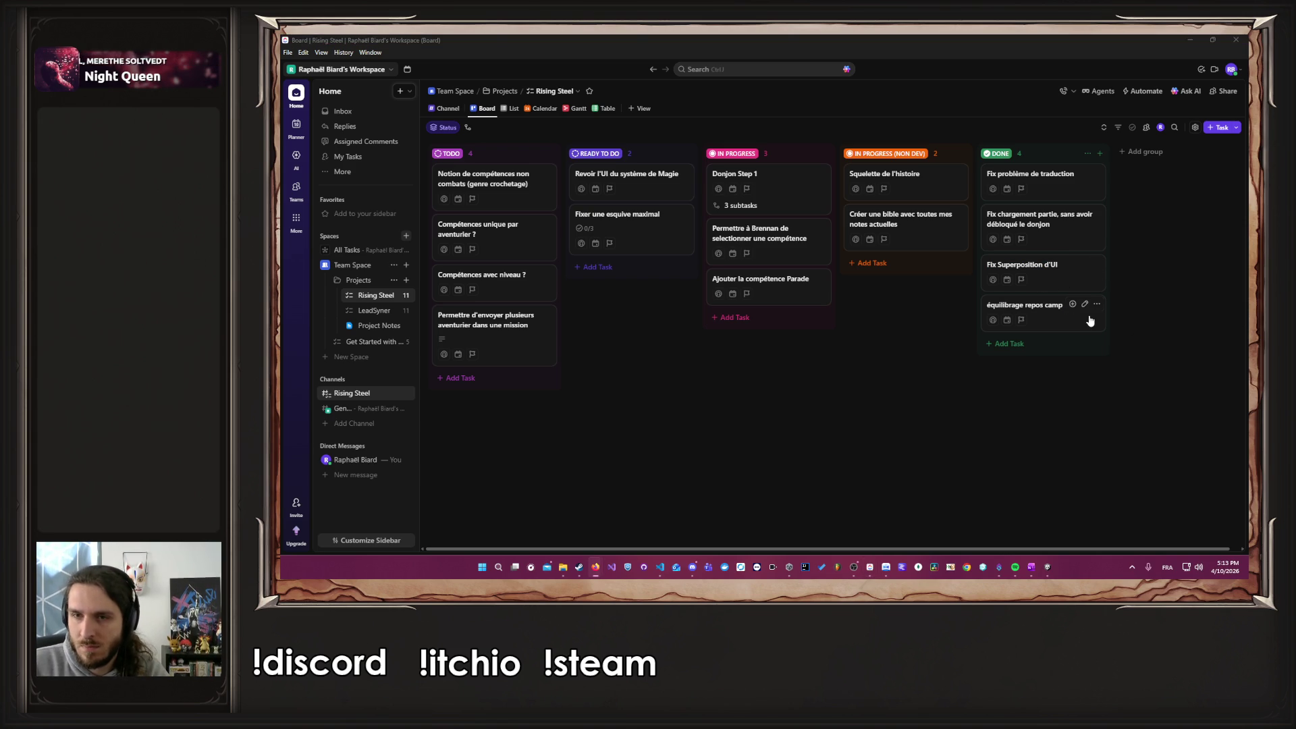
{"action": "left_click", "coordinate": [1085, 307]}
{"action": "key", "text": "ctrl+a"}
{"action": "key", "text": "alt+Tab"}
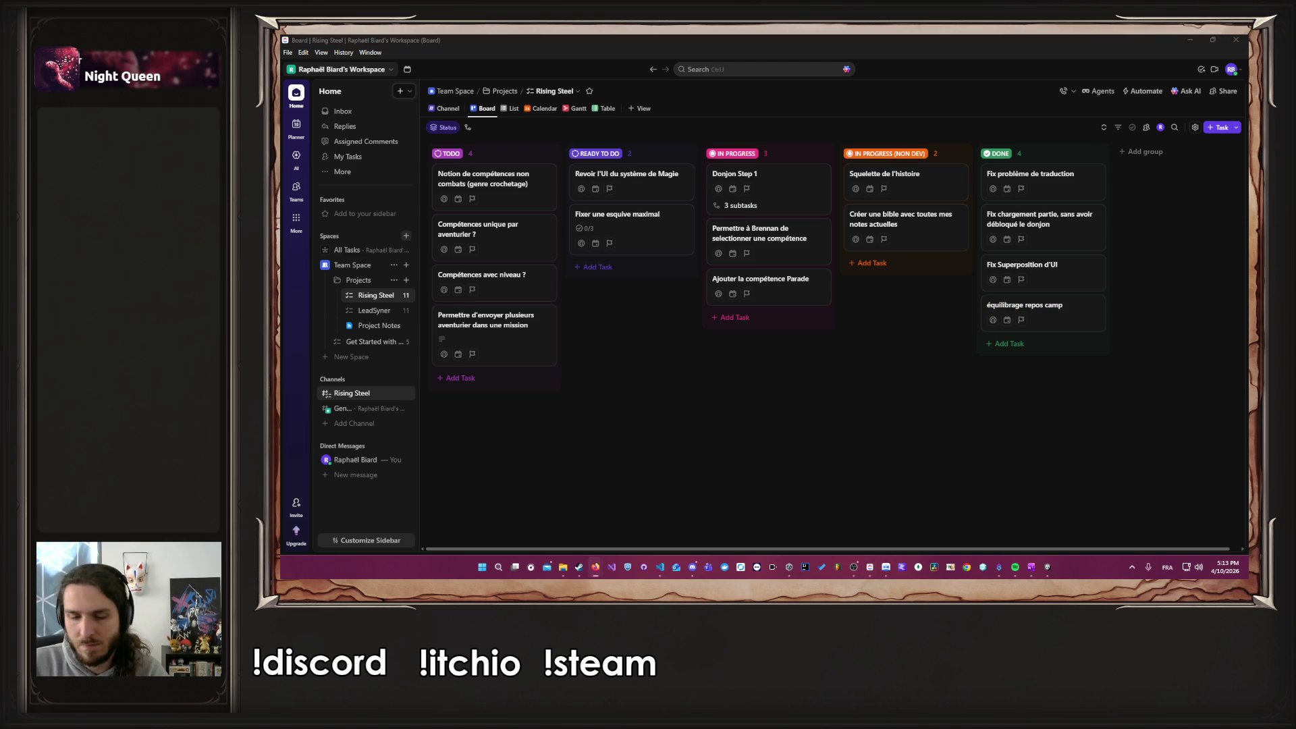
{"action": "left_click", "coordinate": [1189, 39]}
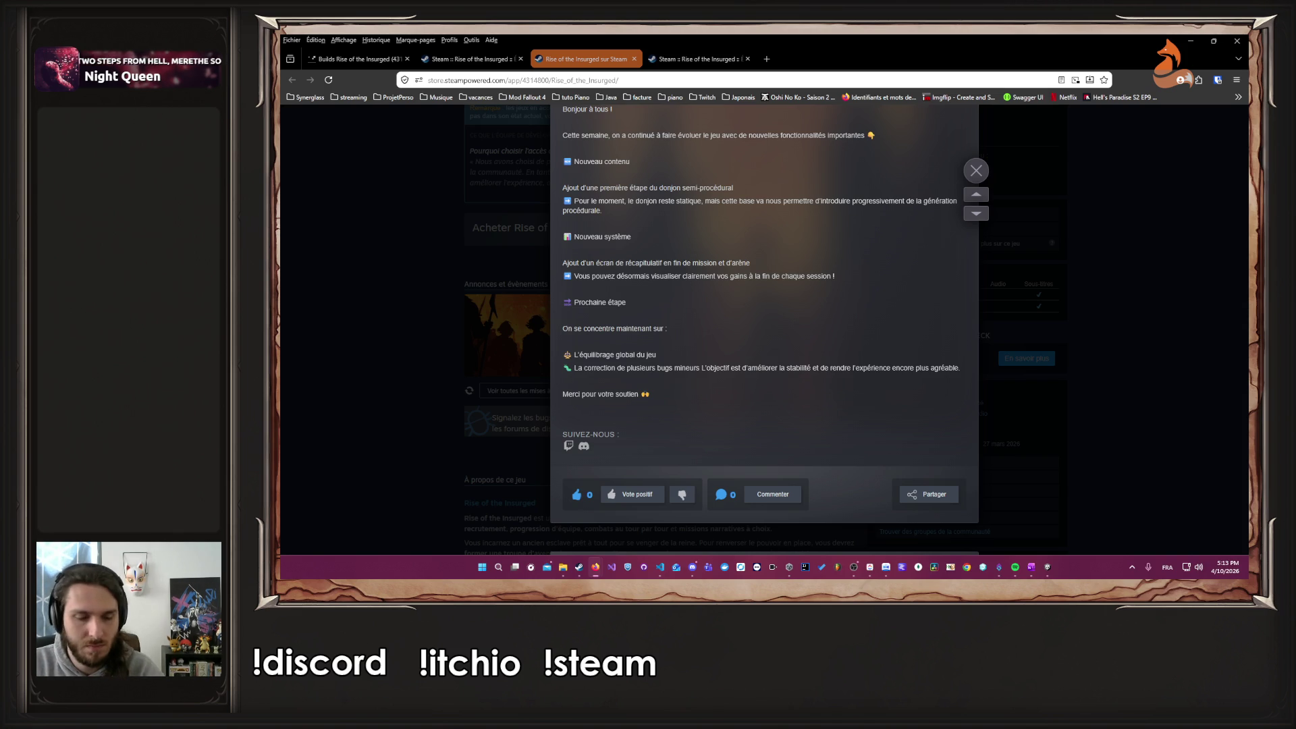
Step: Paste the patch notes into the event description and space out the intro, Correctifs, translation and dungeon-loading lines
{"action": "left_click", "coordinate": [678, 59]}
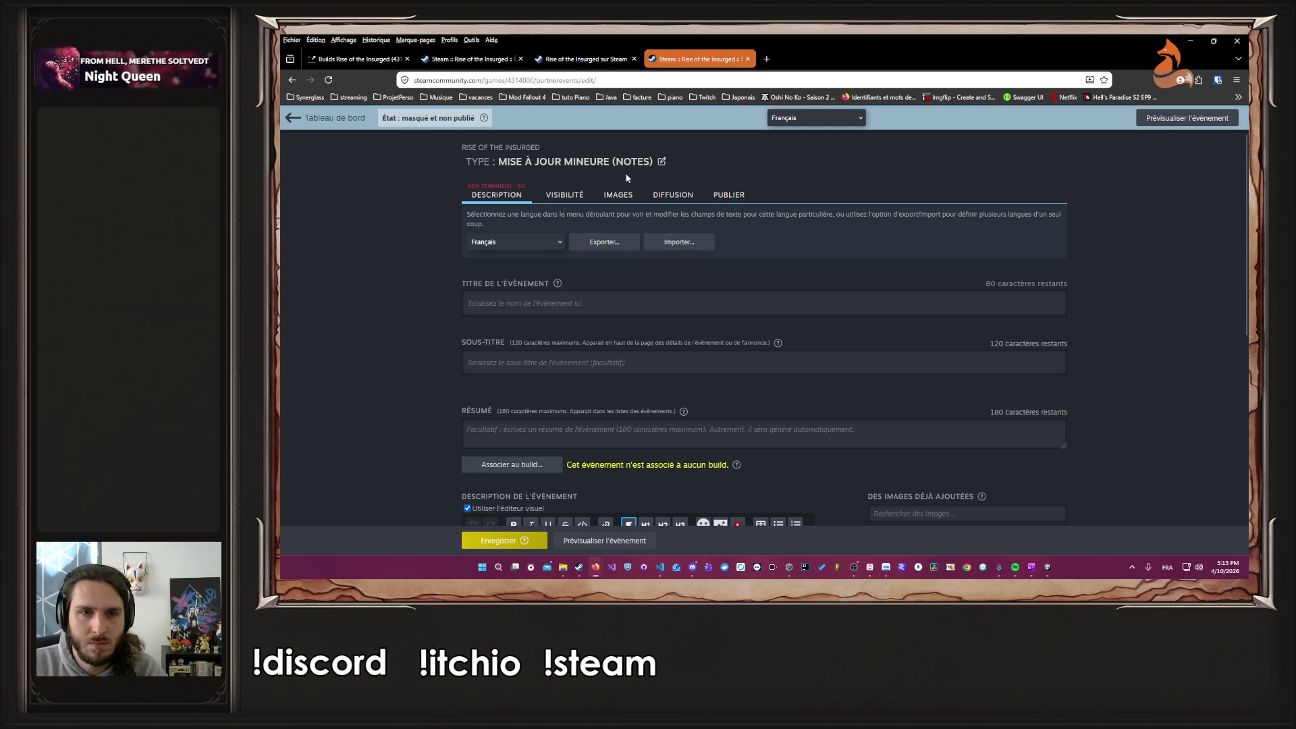
{"action": "scroll", "coordinate": [565, 356], "scroll_direction": "down", "scroll_amount": 3}
{"action": "key", "text": "ctrl+v"}
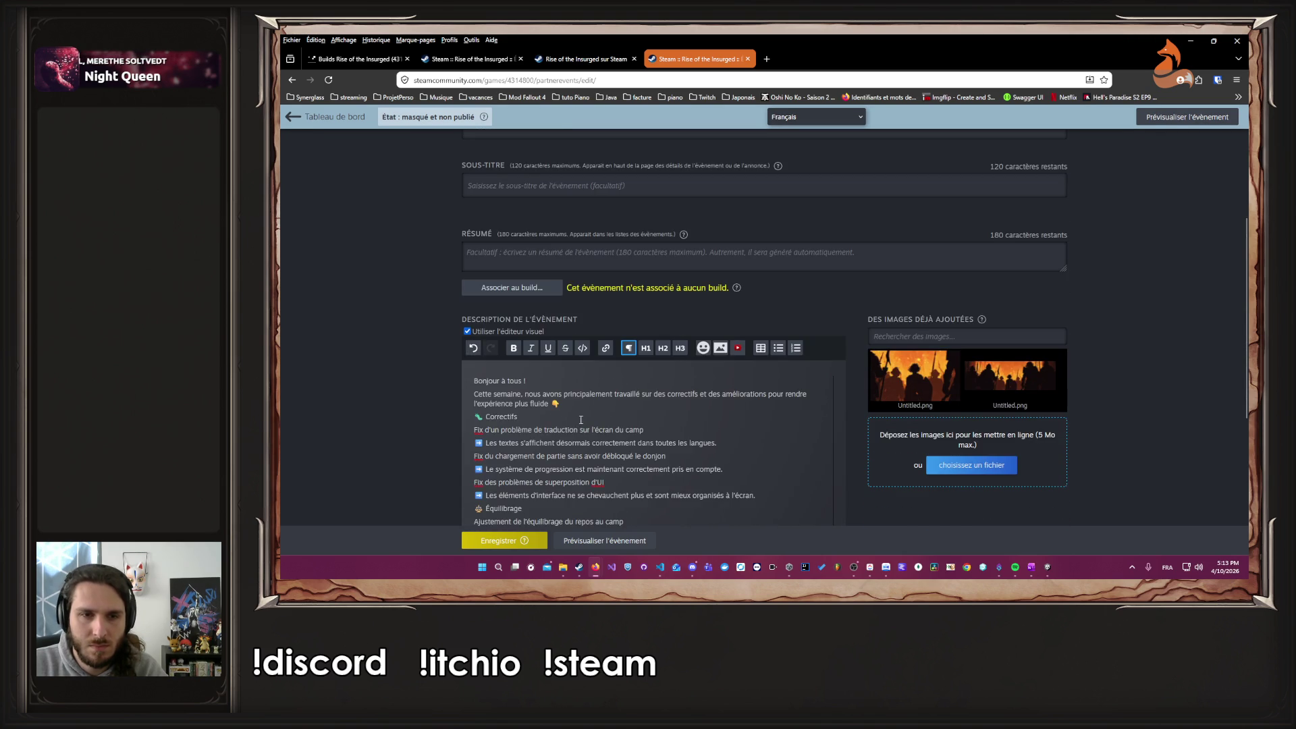
{"action": "scroll", "coordinate": [580, 392], "scroll_direction": "down", "scroll_amount": 2}
{"action": "left_click", "coordinate": [593, 371]}
{"action": "key", "text": "Return"}
{"action": "scroll", "coordinate": [550, 341], "scroll_direction": "down", "scroll_amount": 1}
{"action": "key", "text": "Return"}
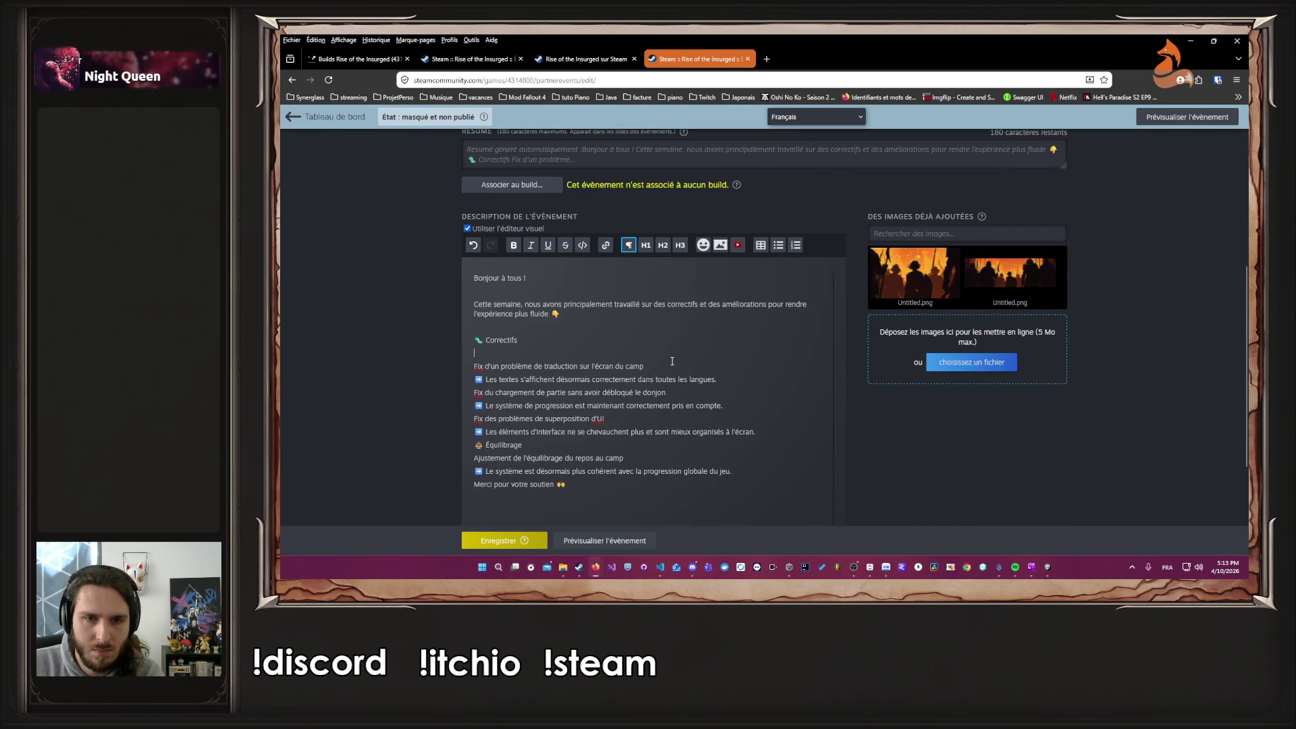
{"action": "left_click", "coordinate": [675, 367]}
{"action": "key", "text": "Return"}
{"action": "key", "text": "Return"}
{"action": "scroll", "coordinate": [684, 377], "scroll_direction": "down", "scroll_amount": 1}
{"action": "key", "text": "Return"}
{"action": "left_click", "coordinate": [737, 393]}
{"action": "key", "text": "Return"}
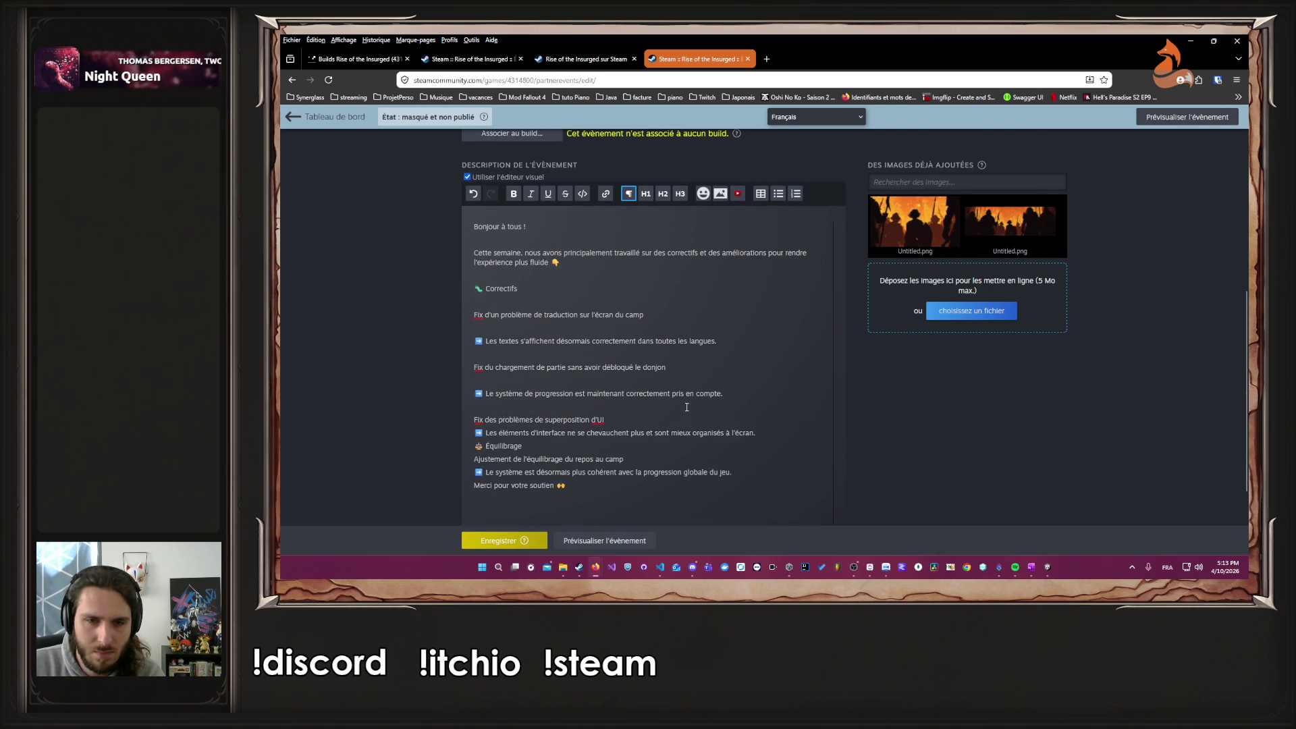
Step: Space the UI overlap fix and reword the interface sentence ending to 'lorsqu'on repasse par'
{"action": "left_click_drag", "start_coordinate": [559, 393], "coordinate": [724, 394]}
{"action": "left_click", "coordinate": [645, 369]}
{"action": "scroll", "coordinate": [645, 369], "scroll_direction": "down", "scroll_amount": 1}
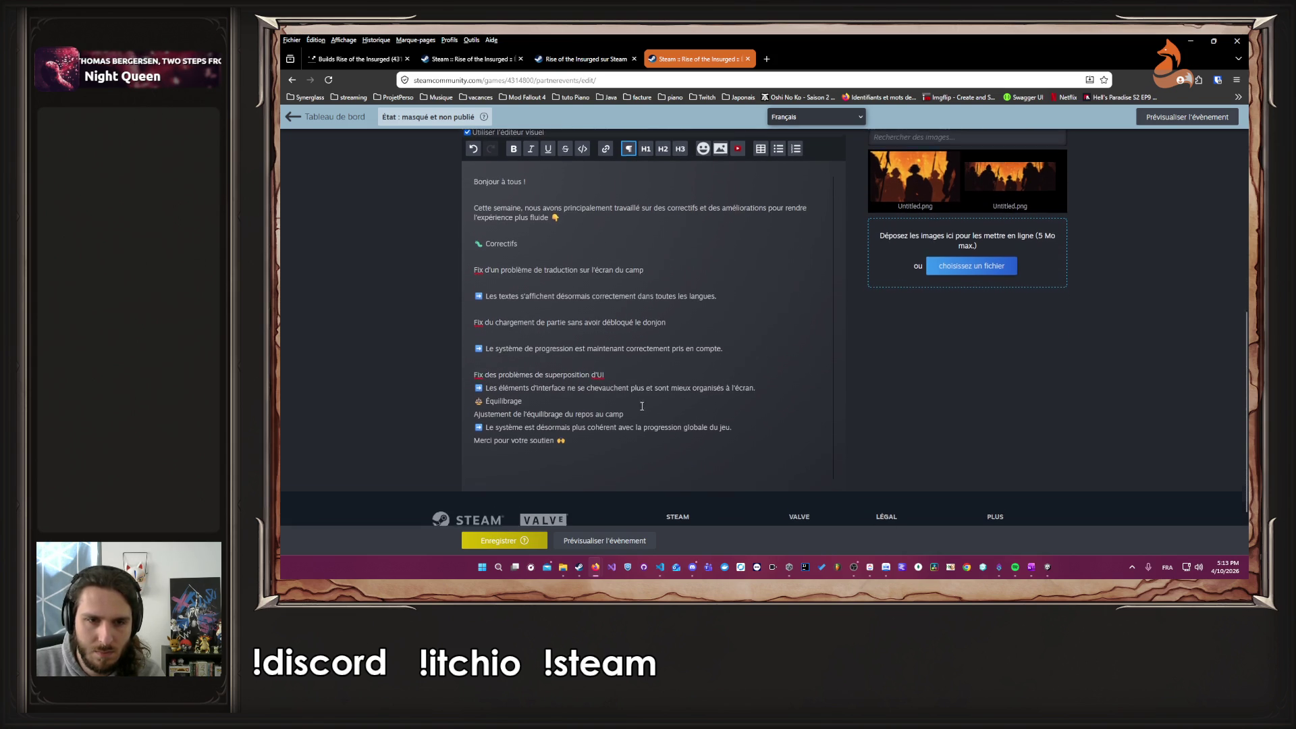
{"action": "key", "text": "Return"}
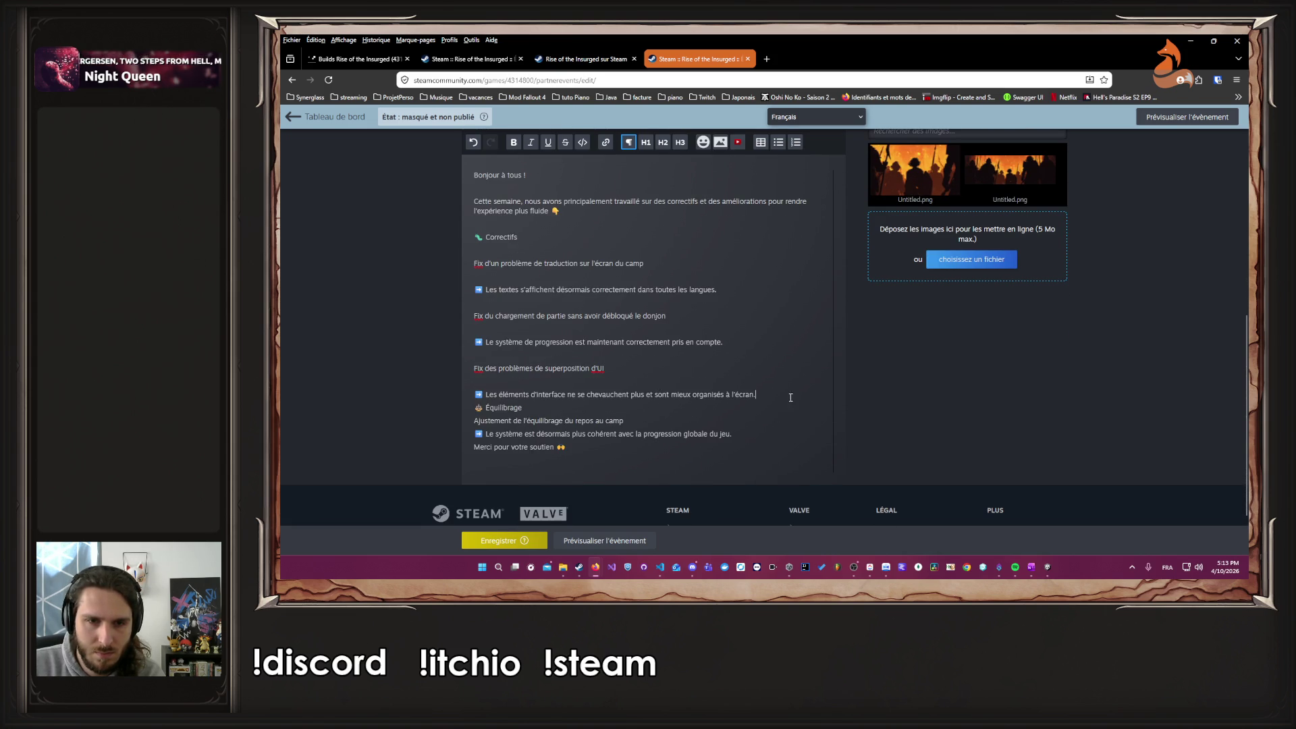
{"action": "left_click", "coordinate": [802, 403]}
{"action": "key", "text": "Return"}
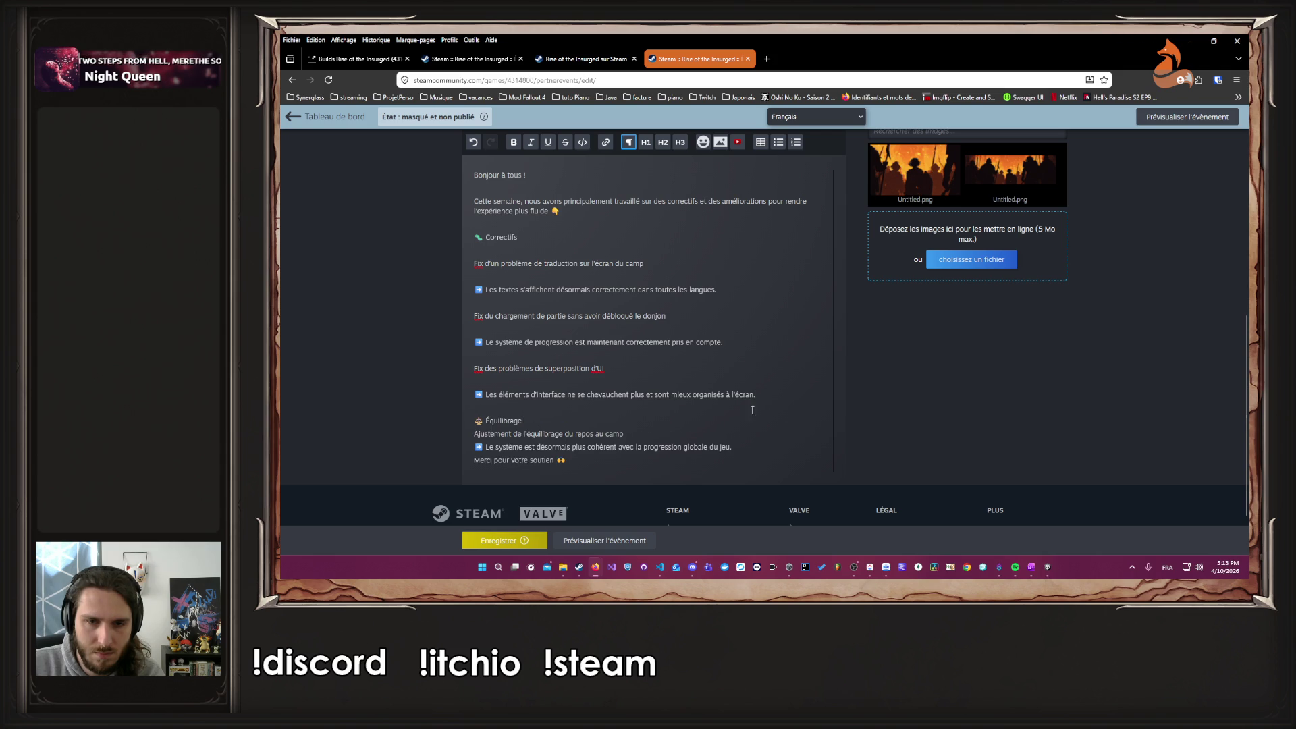
{"action": "mouse_move", "coordinate": [646, 394]}
{"action": "left_mouse_down"}
{"action": "mouse_move", "coordinate": [742, 396]}
{"action": "mouse_move", "coordinate": [768, 429]}
{"action": "left_mouse_up"}
{"action": "type", "text": "lorsqu'on "}
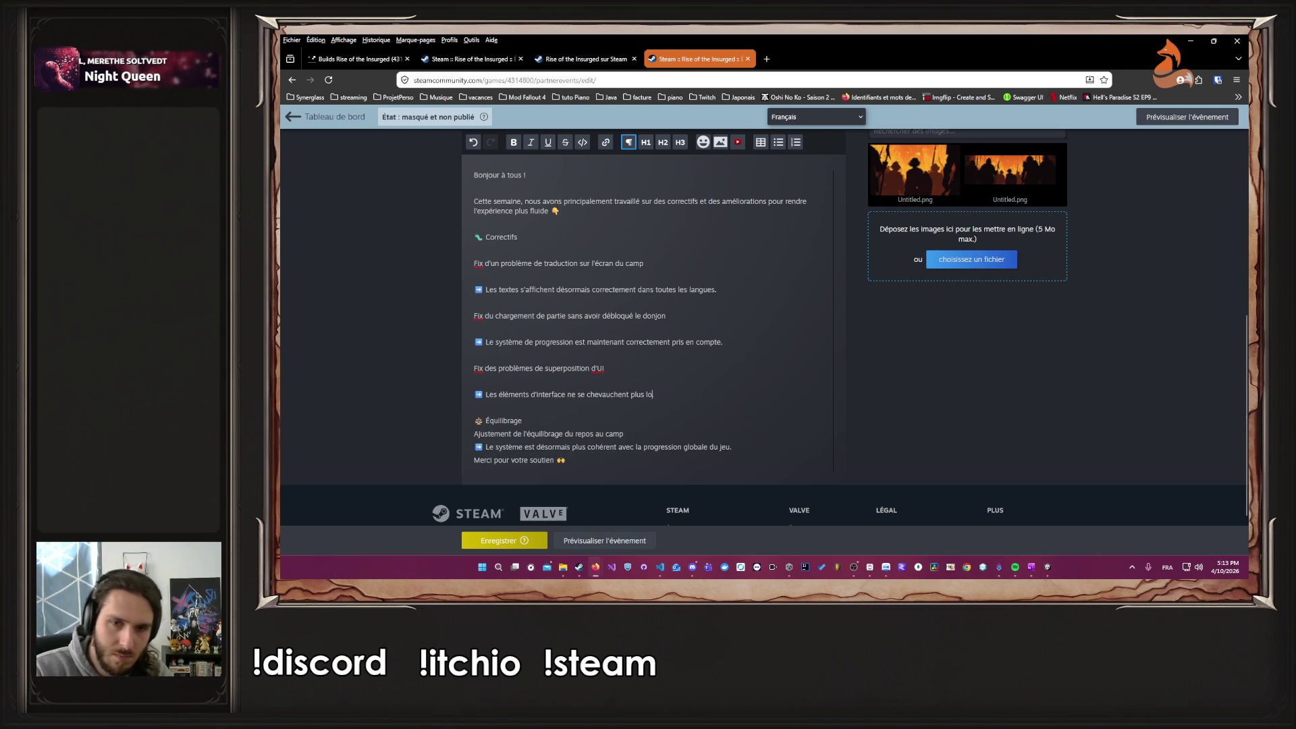
{"action": "type", "text": "repasse par l'écran titre."}
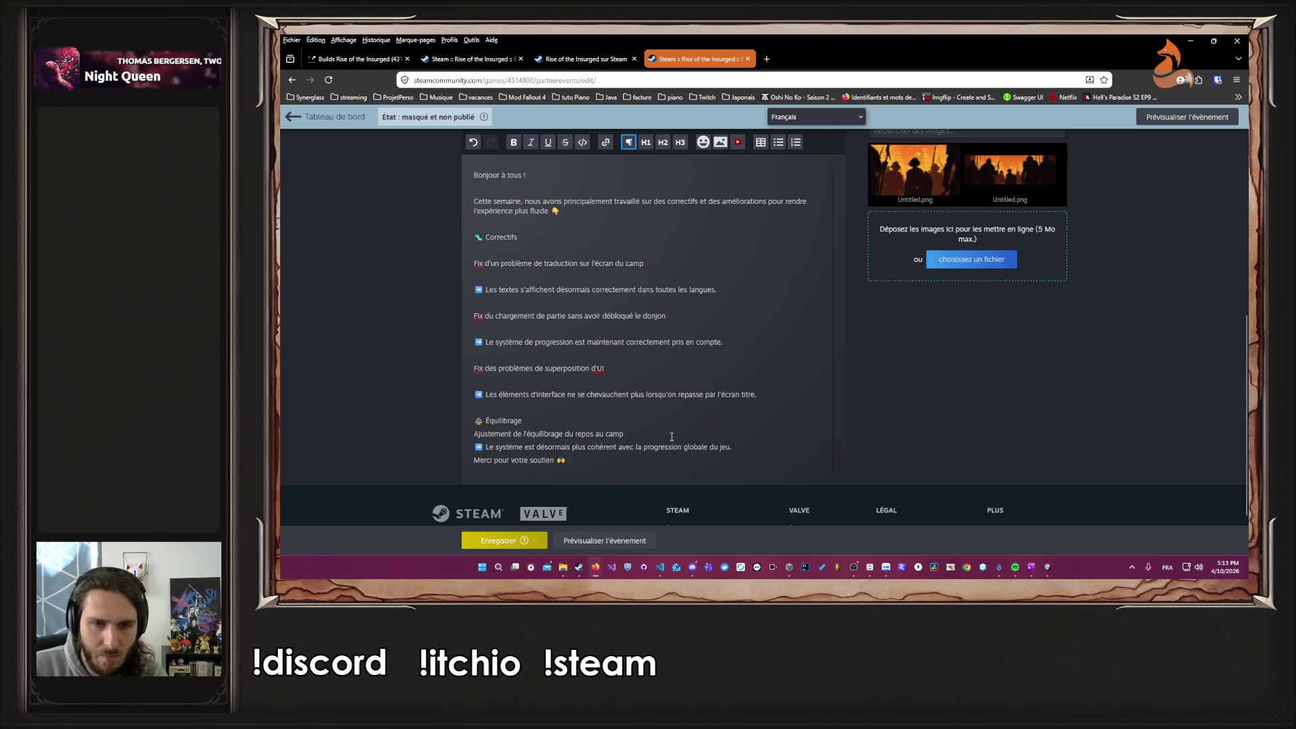
Step: Space out the camp-rest and thank-you lines, adding 'Permettant de ne plus se ruiner pour se soigner'
{"action": "left_click", "coordinate": [671, 436]}
{"action": "key", "text": "Return"}
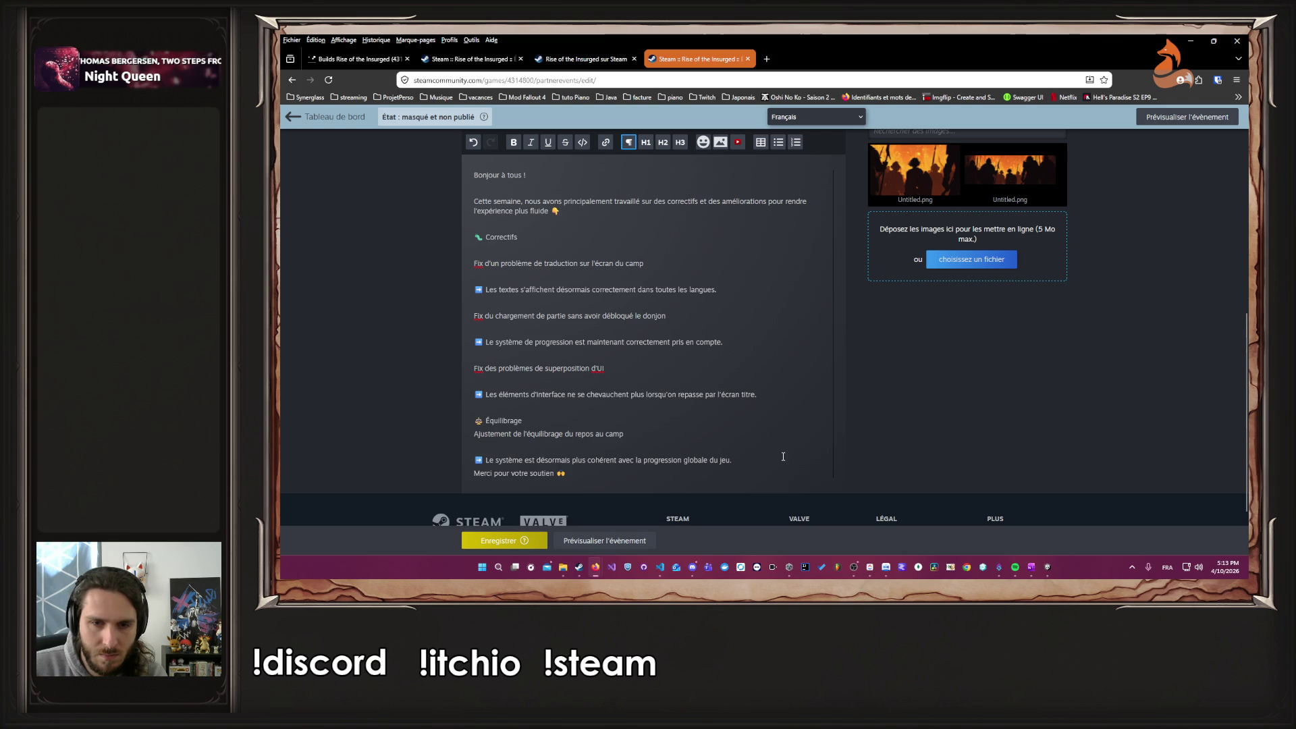
{"action": "left_click", "coordinate": [746, 460]}
{"action": "key", "text": "Return"}
{"action": "mouse_move", "coordinate": [742, 459]}
{"action": "left_mouse_down"}
{"action": "mouse_move", "coordinate": [492, 463]}
{"action": "mouse_move", "coordinate": [743, 463]}
{"action": "left_mouse_up"}
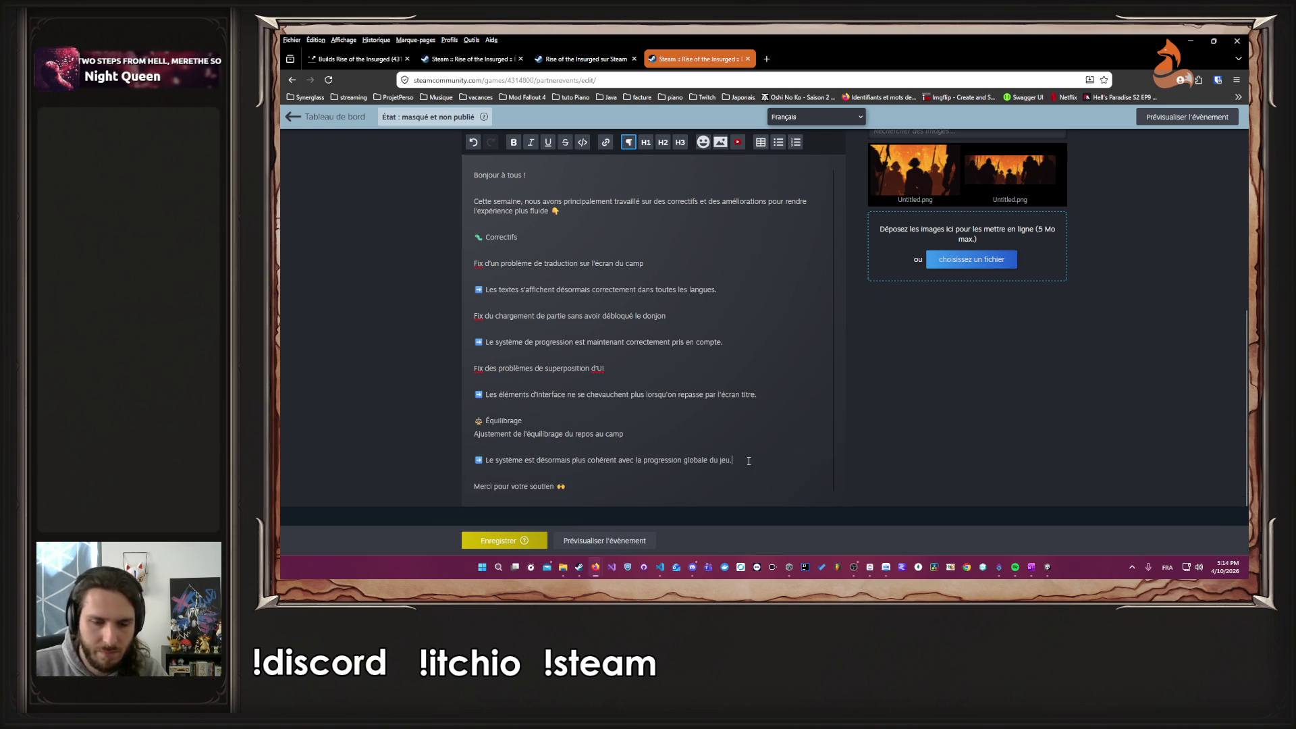
{"action": "type", "text": "Permettant de ne plus"}
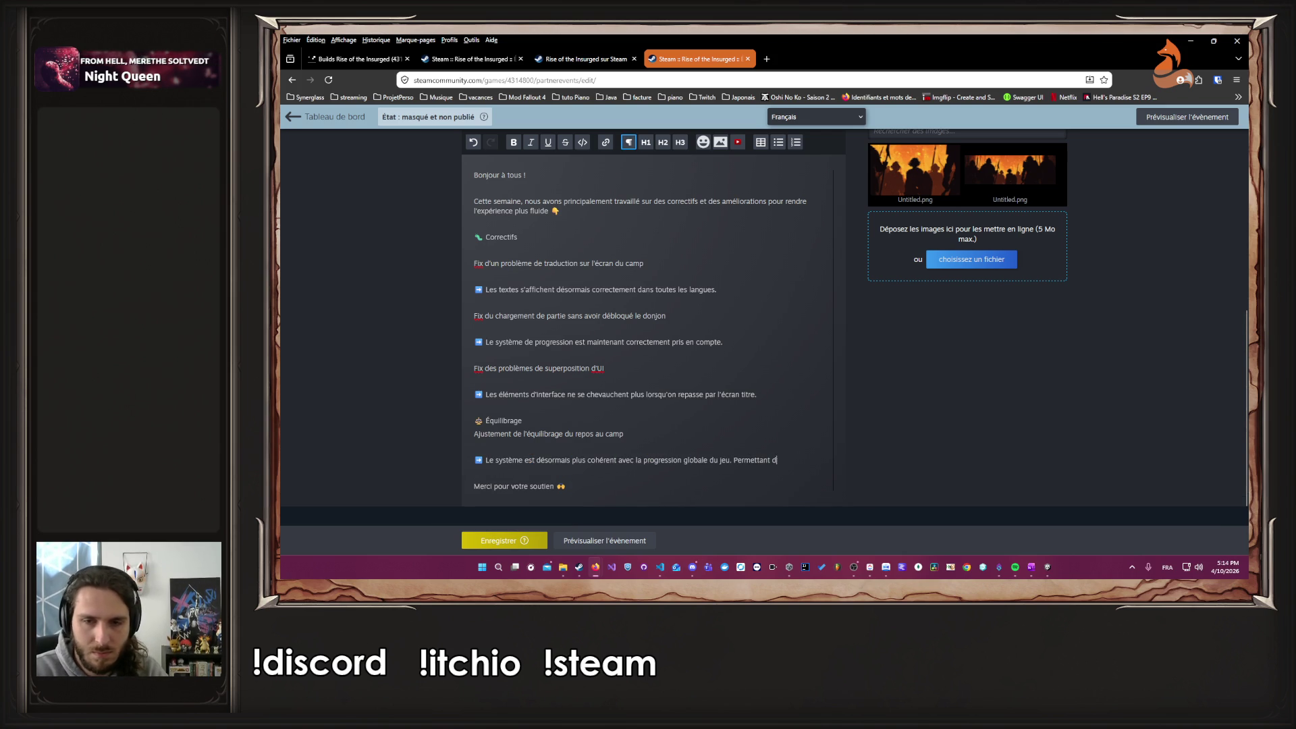
{"action": "type", "text": " se ruiner pou"}
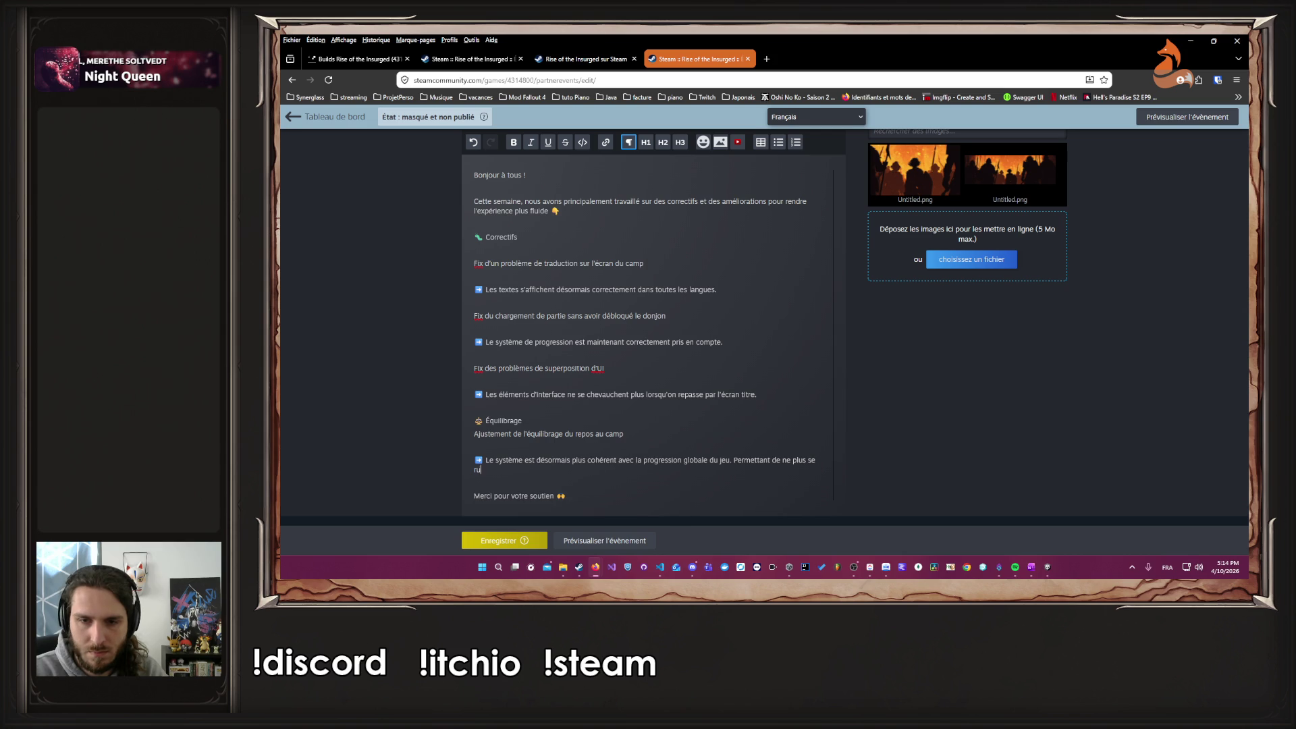
{"action": "type", "text": "r se soigner !"}
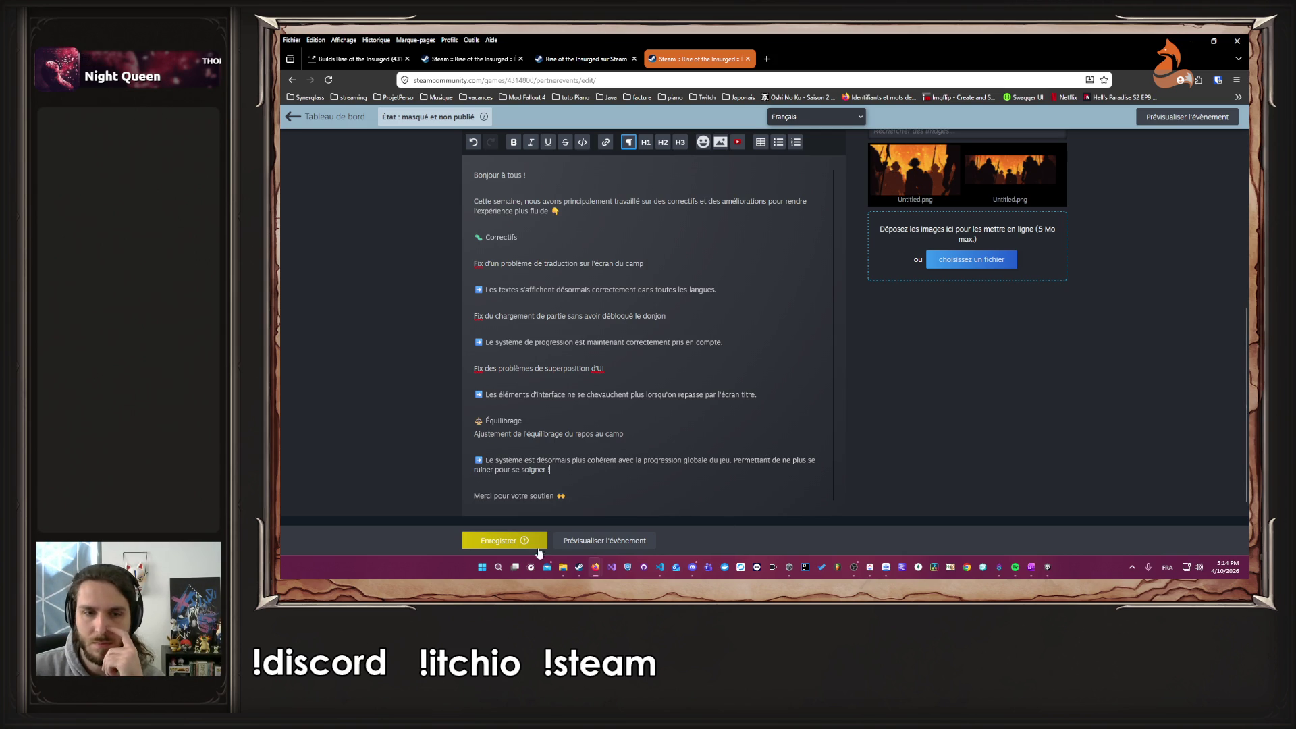
{"action": "scroll", "coordinate": [592, 496], "scroll_direction": "down", "scroll_amount": 2}
{"action": "scroll", "coordinate": [592, 494], "scroll_direction": "up", "scroll_amount": 2}
{"action": "mouse_move", "coordinate": [592, 493]}
{"action": "left_mouse_down"}
{"action": "mouse_move", "coordinate": [486, 378]}
{"action": "mouse_move", "coordinate": [460, 267]}
{"action": "left_mouse_up"}
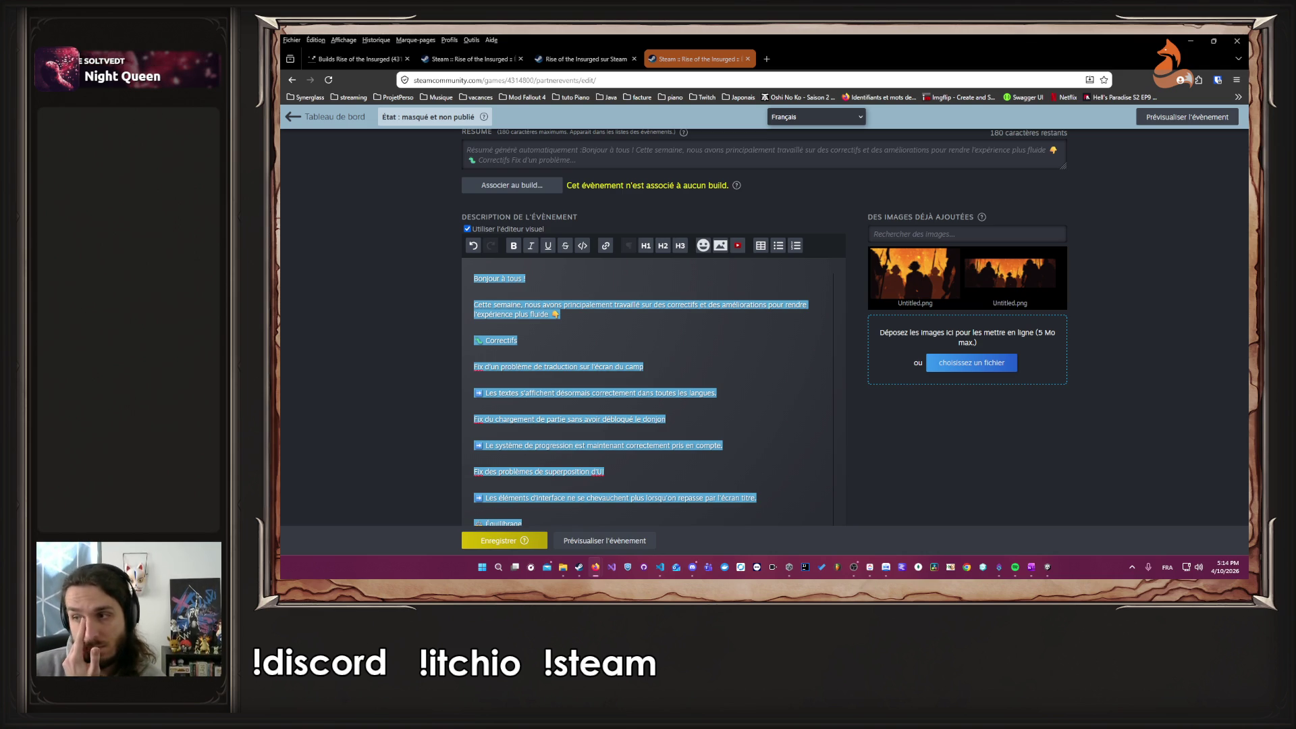
Step: Set the French event title to V0.3.1
{"action": "scroll", "coordinate": [583, 454], "scroll_direction": "up", "scroll_amount": 6}
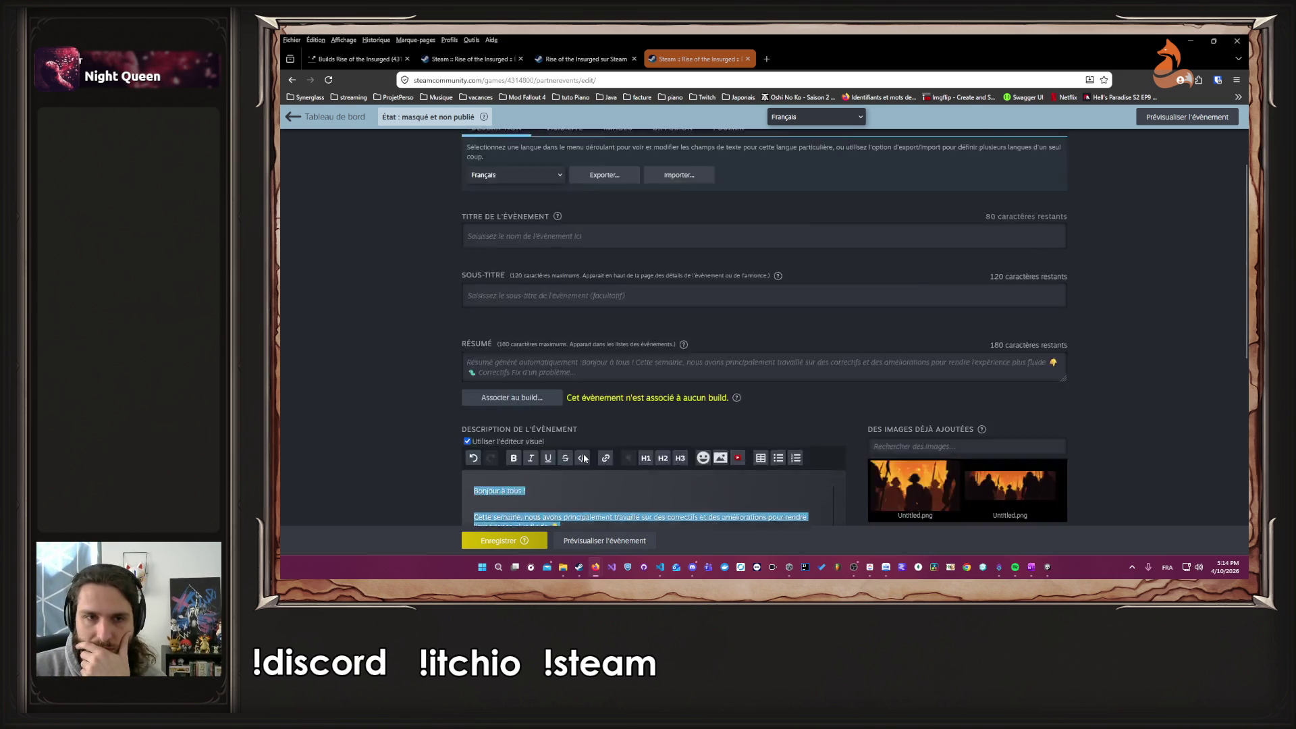
{"action": "left_click", "coordinate": [520, 354]}
{"action": "scroll", "coordinate": [521, 354], "scroll_direction": "down", "scroll_amount": 1}
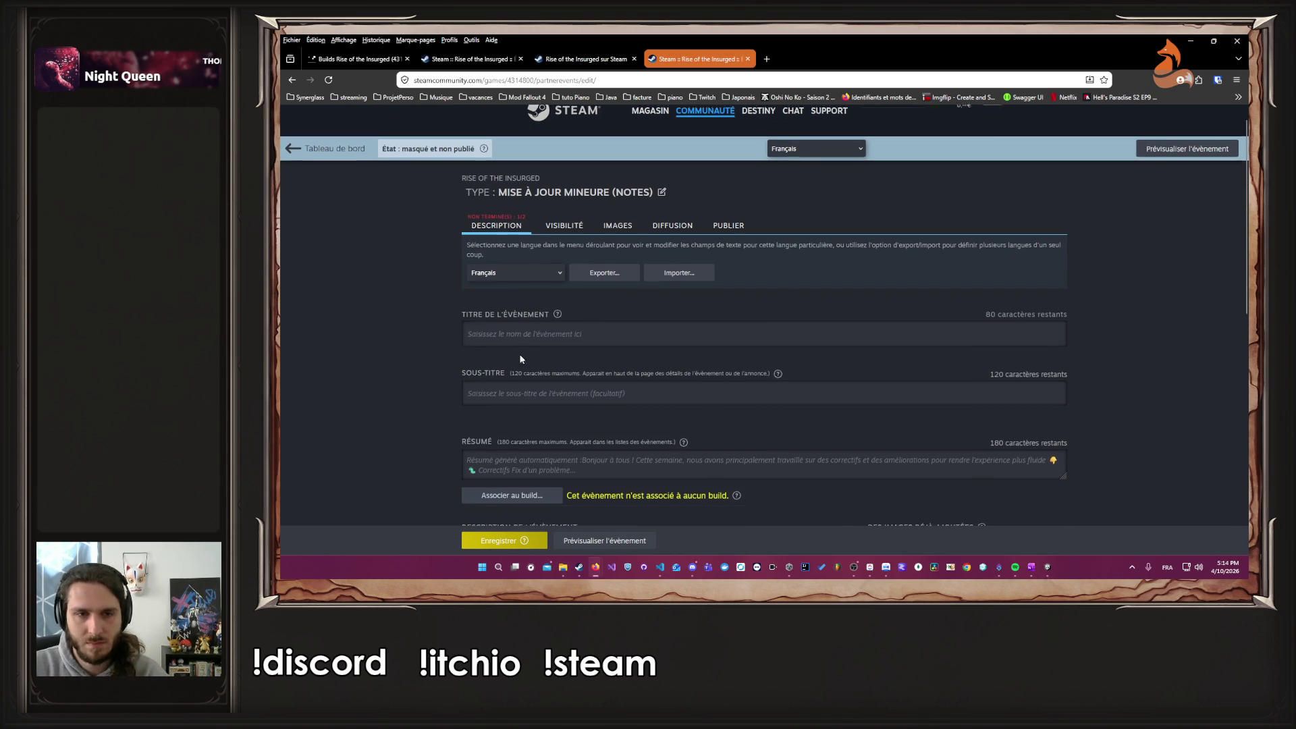
{"action": "type", "text": "V0.3.1"}
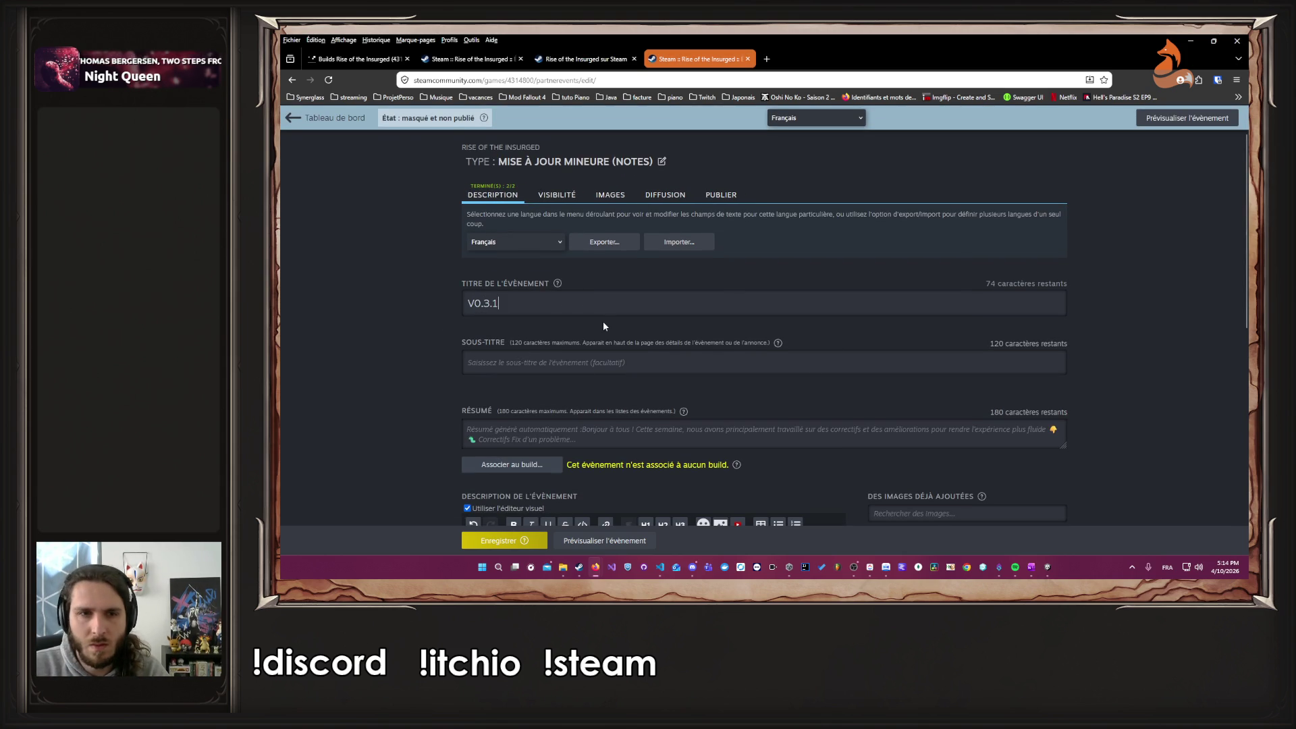
{"action": "scroll", "coordinate": [602, 321], "scroll_direction": "down", "scroll_amount": 1}
Step: Switch the event text to English and enter the English title V0.3.1
{"action": "left_click", "coordinate": [518, 191]}
{"action": "left_click", "coordinate": [513, 220]}
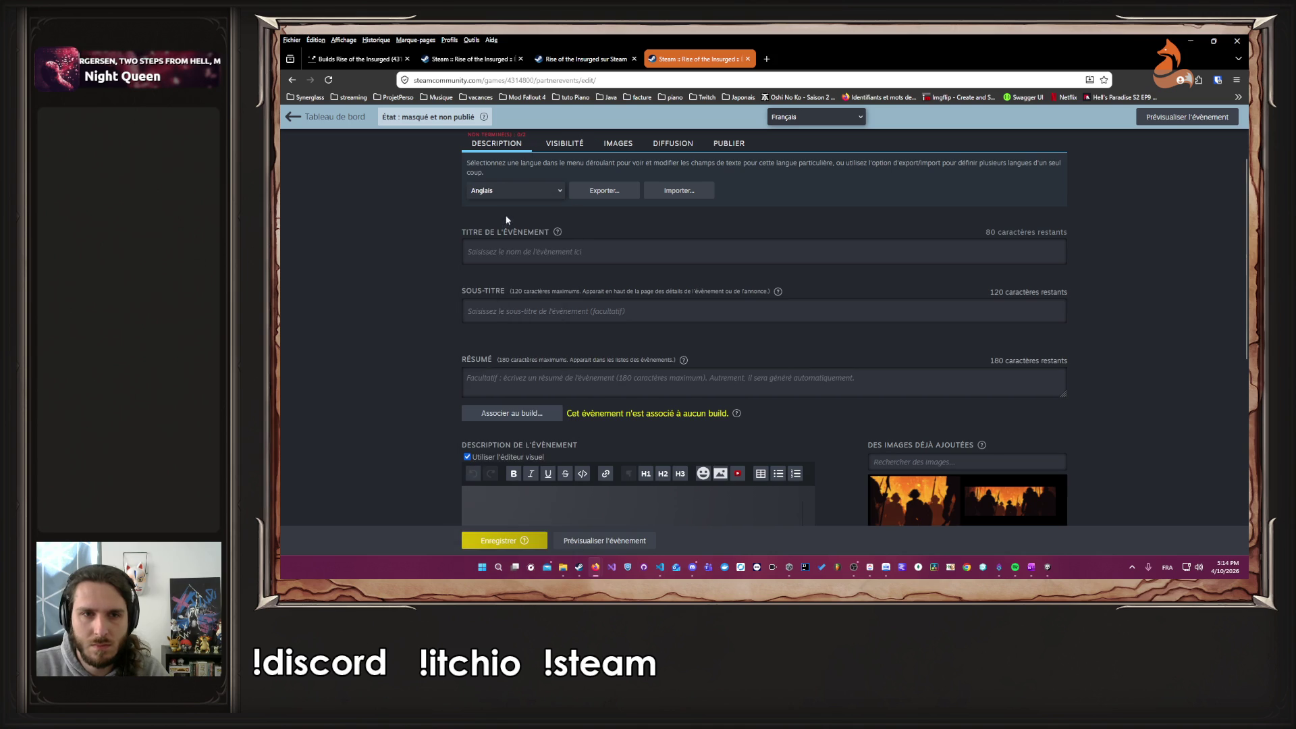
{"action": "left_click", "coordinate": [560, 251]}
{"action": "type", "text": "V0."}
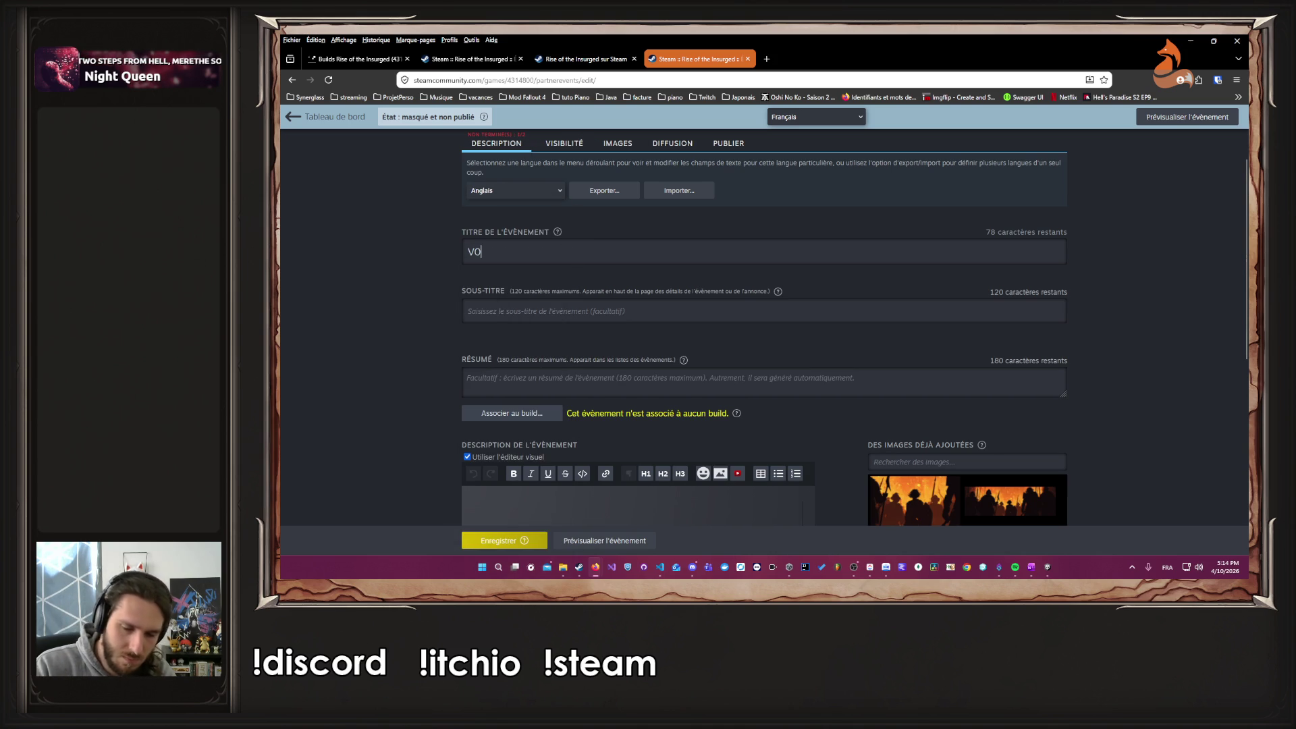
{"action": "type", "text": "3.1"}
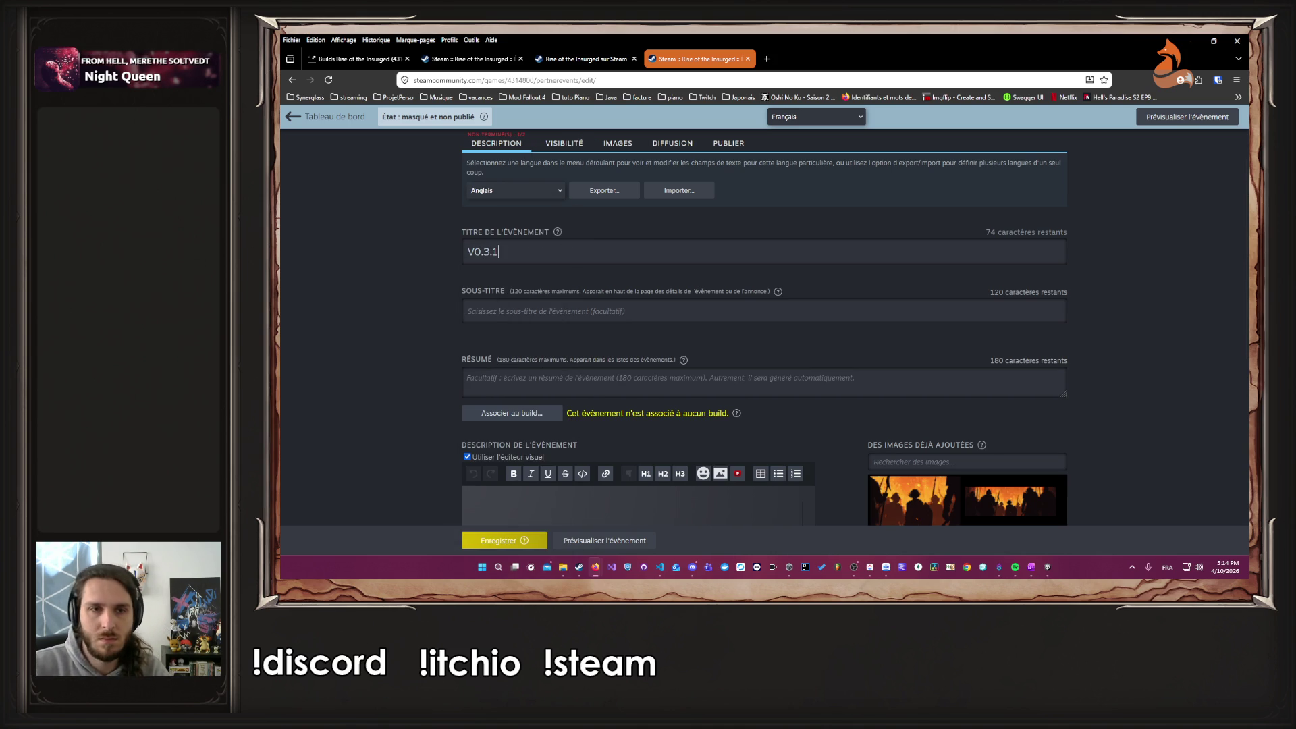
Step: Paste the patch notes into the empty English description
{"action": "scroll", "coordinate": [663, 390], "scroll_direction": "down", "scroll_amount": 2}
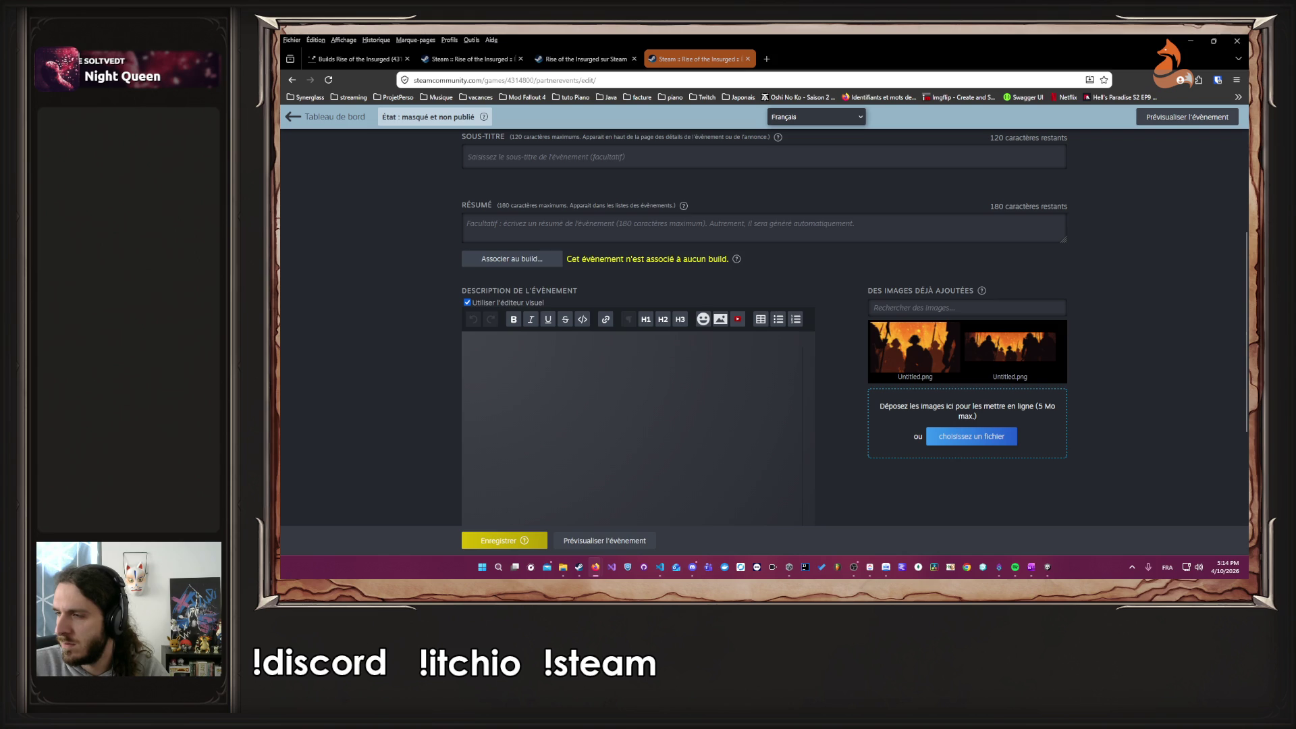
{"action": "left_click", "coordinate": [558, 386]}
{"action": "key", "text": "ctrl+v"}
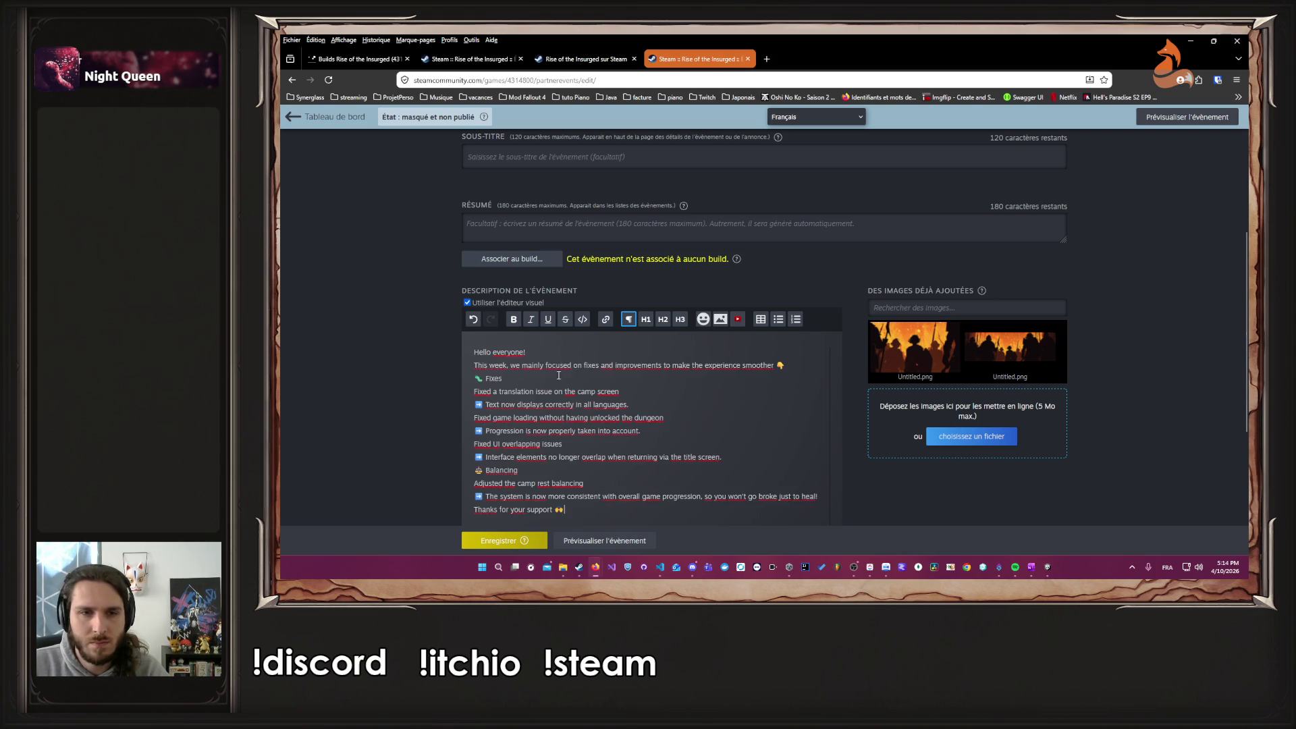
Step: Add blank lines after the greeting, between the opening lines and around the Fixes heading
{"action": "key", "text": "Return"}
{"action": "key", "text": "Down"}
{"action": "key", "text": "End"}
{"action": "key", "text": "Return"}
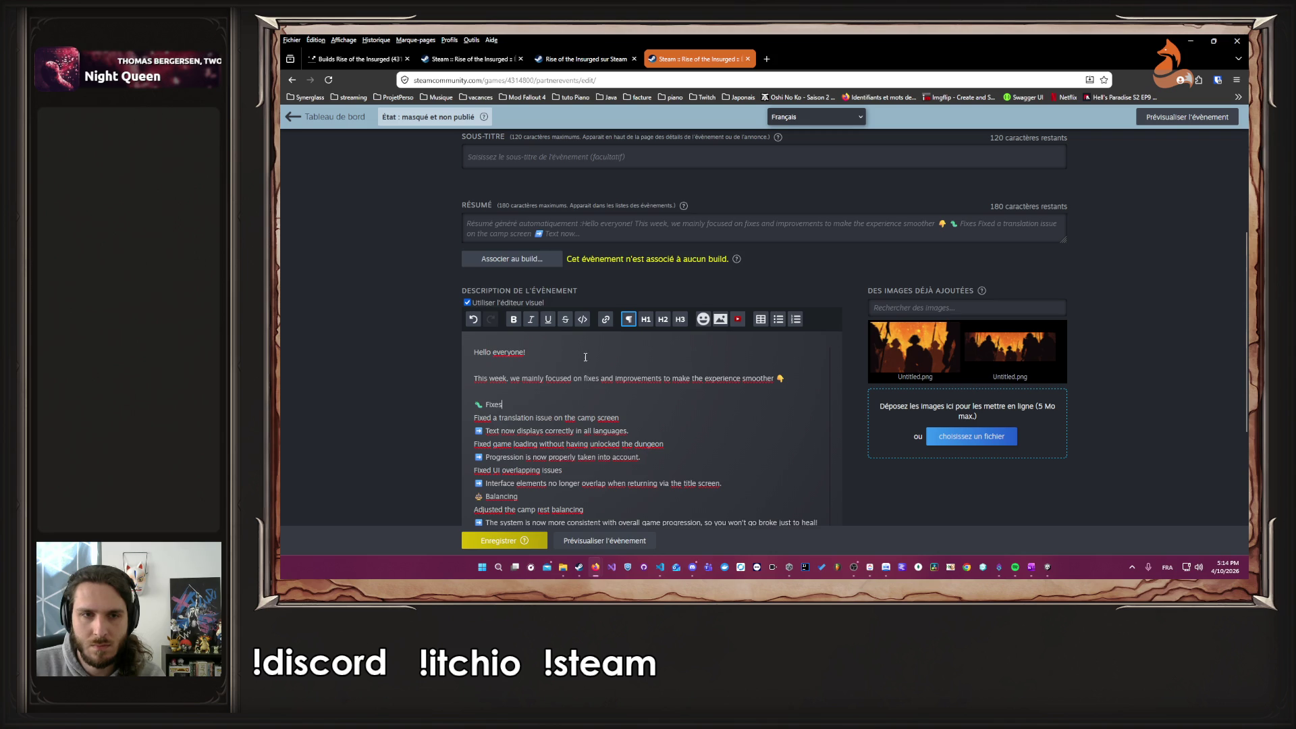
{"action": "scroll", "coordinate": [607, 371], "scroll_direction": "down", "scroll_amount": 1}
{"action": "key", "text": "Return"}
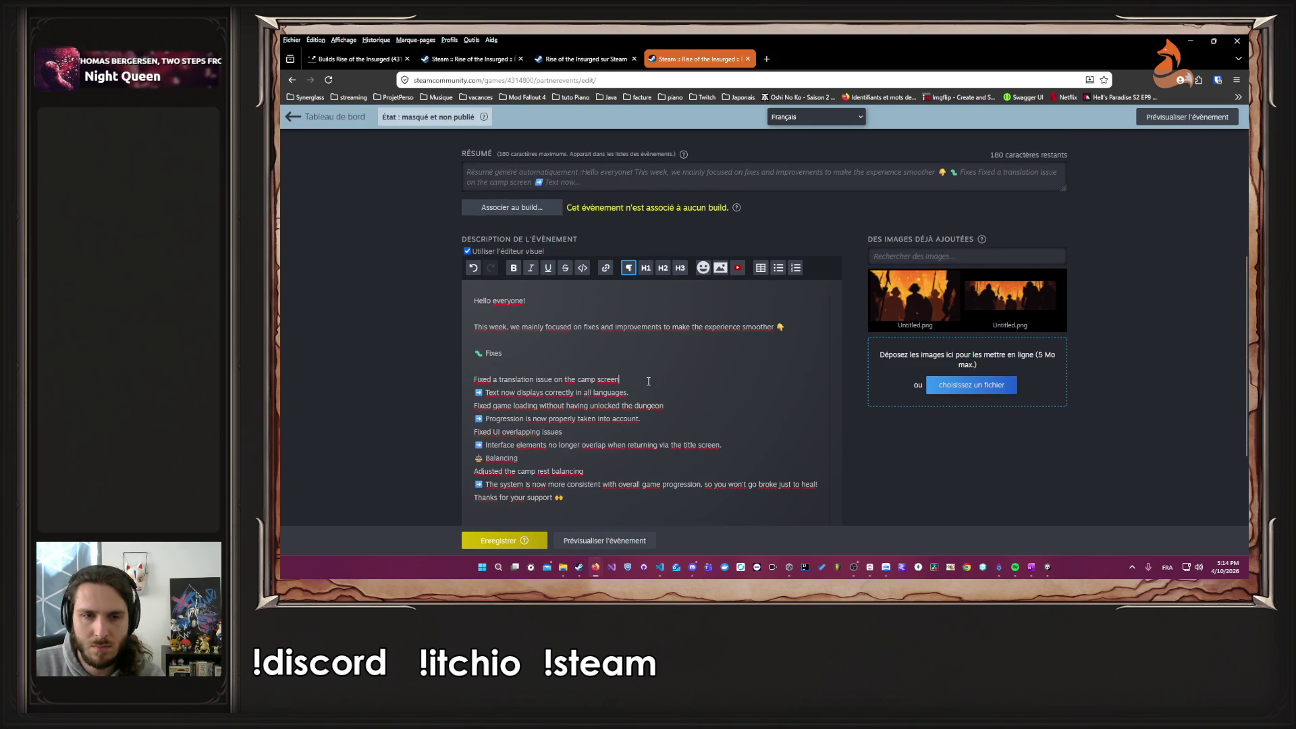
{"action": "scroll", "coordinate": [642, 368], "scroll_direction": "up", "scroll_amount": 4}
Step: Switch to the French version and capture its description as a reference screenshot
{"action": "left_click", "coordinate": [533, 191]}
{"action": "left_click", "coordinate": [529, 275]}
{"action": "scroll", "coordinate": [582, 346], "scroll_direction": "down", "scroll_amount": 4}
{"action": "scroll", "coordinate": [582, 346], "scroll_direction": "up", "scroll_amount": 1}
{"action": "scroll", "coordinate": [582, 346], "scroll_direction": "down", "scroll_amount": 4}
{"action": "scroll", "coordinate": [531, 304], "scroll_direction": "up", "scroll_amount": 3}
{"action": "scroll", "coordinate": [531, 304], "scroll_direction": "down", "scroll_amount": 3}
{"action": "scroll", "coordinate": [531, 305], "scroll_direction": "up", "scroll_amount": 2}
{"action": "scroll", "coordinate": [531, 305], "scroll_direction": "down", "scroll_amount": 1}
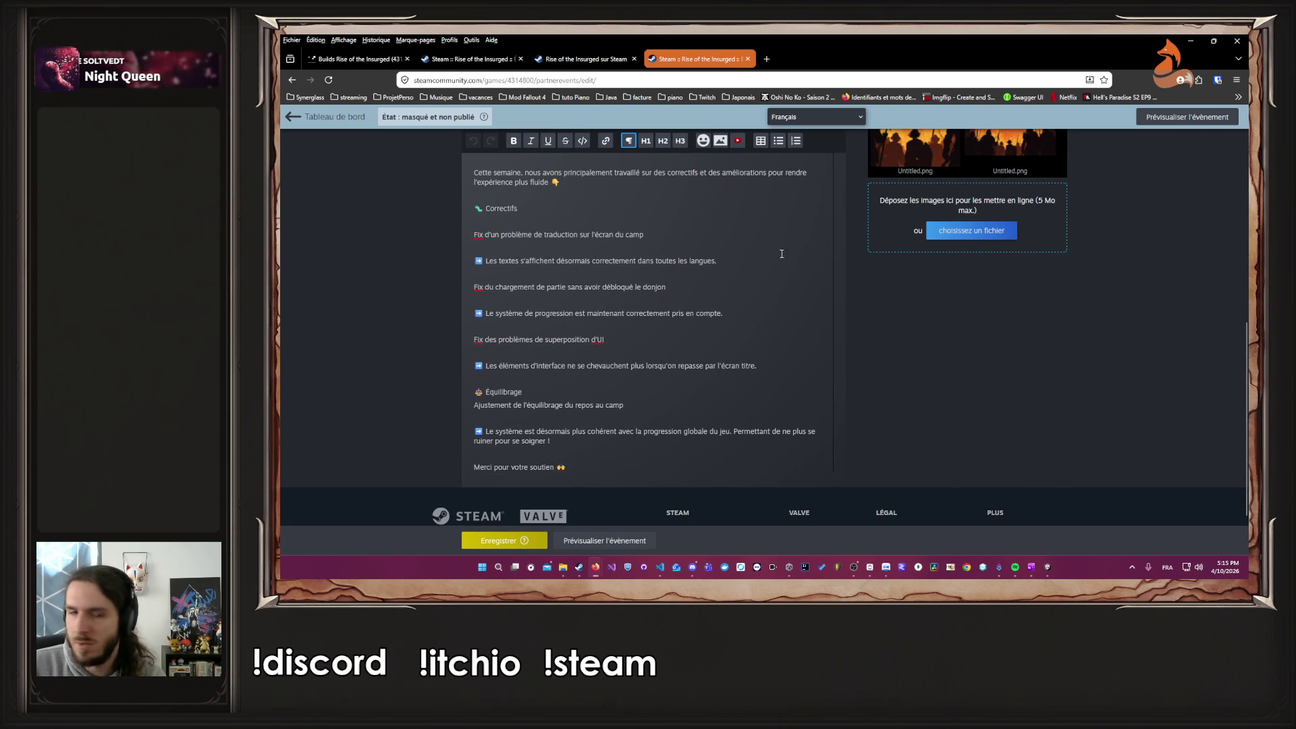
{"action": "key", "text": "ctrl+Print"}
{"action": "mouse_move", "coordinate": [495, 181]}
{"action": "left_mouse_down"}
{"action": "mouse_move", "coordinate": [832, 432]}
{"action": "mouse_move", "coordinate": [824, 481]}
{"action": "left_mouse_up"}
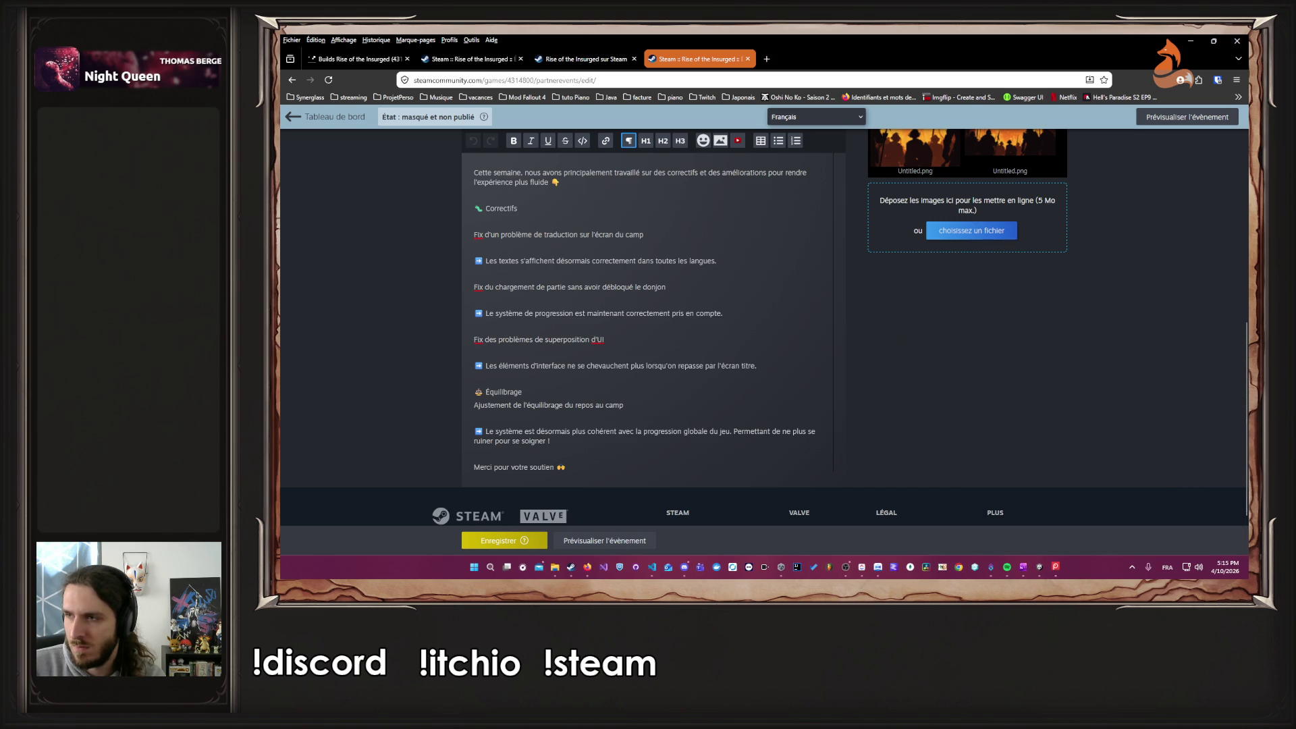
{"action": "scroll", "coordinate": [808, 260], "scroll_direction": "up", "scroll_amount": 3}
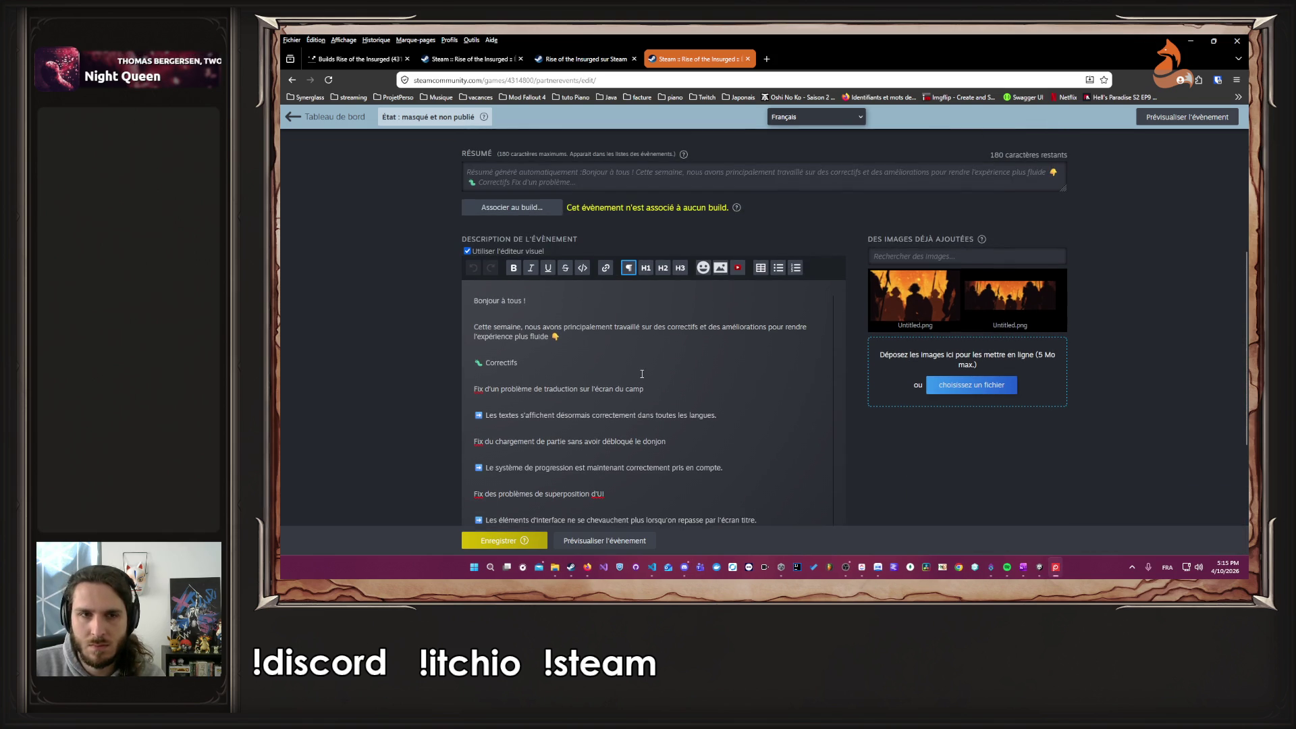
{"action": "scroll", "coordinate": [628, 362], "scroll_direction": "up", "scroll_amount": 4}
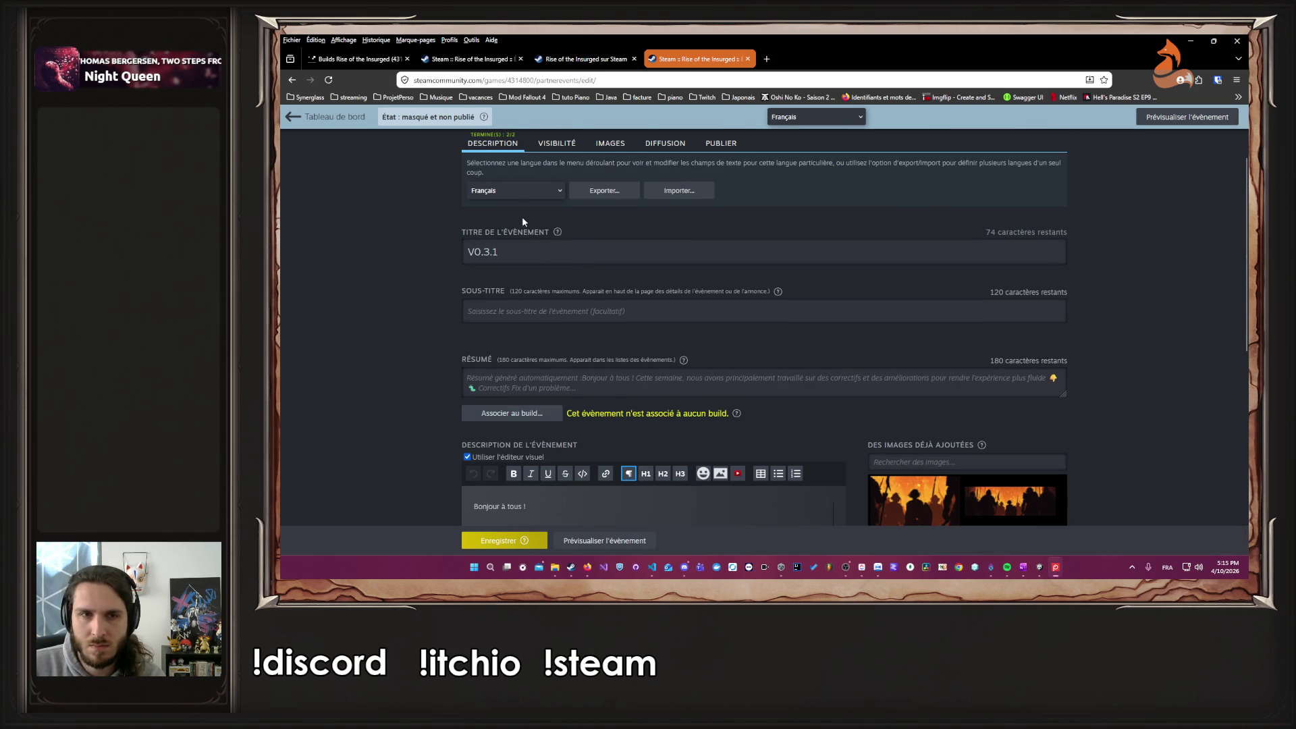
Step: Back in English, add blank lines after the camp screen fix and the languages line
{"action": "left_click", "coordinate": [516, 191]}
{"action": "left_click", "coordinate": [501, 220]}
{"action": "scroll", "coordinate": [533, 326], "scroll_direction": "down", "scroll_amount": 5}
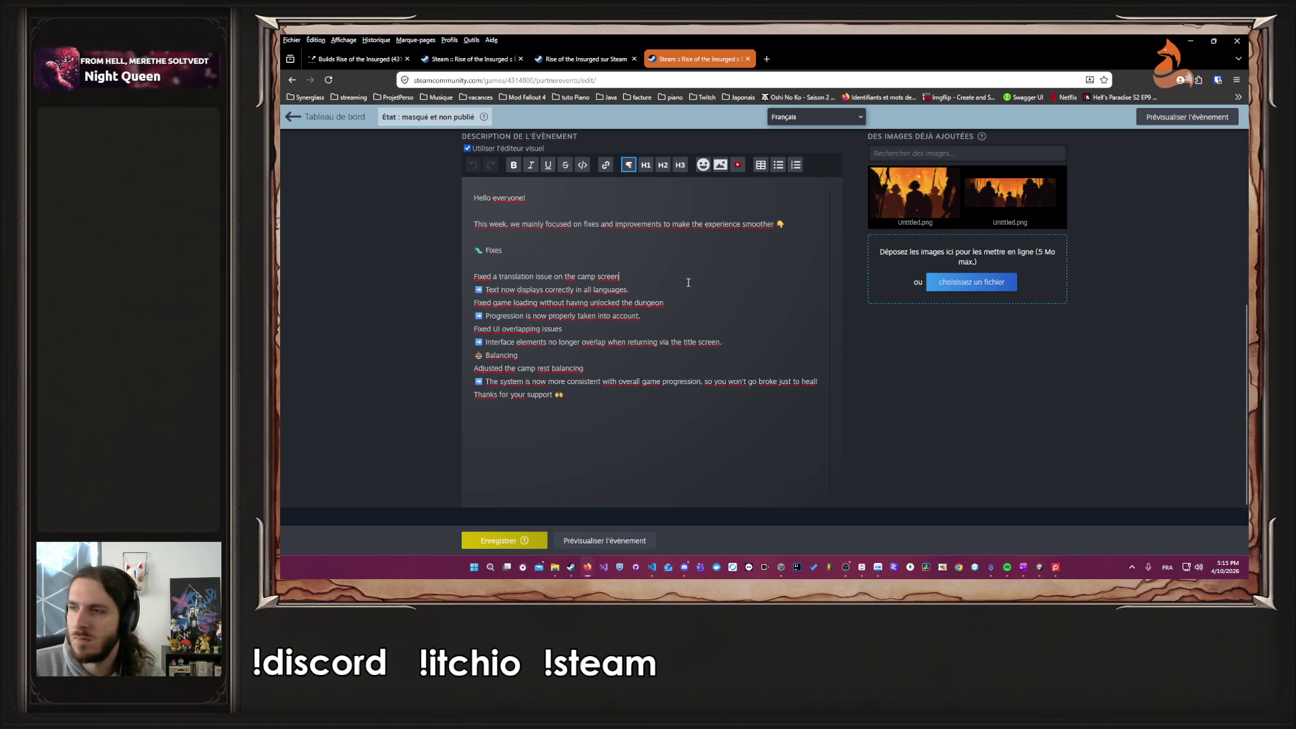
{"action": "key", "text": "Return"}
{"action": "left_click", "coordinate": [677, 303]}
{"action": "key", "text": "Return"}
Step: Add blank lines after the dungeon fix, progression, UI overlapping and interface elements lines
{"action": "left_click", "coordinate": [682, 328]}
{"action": "key", "text": "Return"}
{"action": "left_click", "coordinate": [663, 355]}
{"action": "key", "text": "Return"}
{"action": "left_click", "coordinate": [698, 387]}
{"action": "key", "text": "Return"}
{"action": "left_click", "coordinate": [722, 409]}
{"action": "key", "text": "Return"}
Step: Undo a stray line break, add a blank line after the camp rest balancing line, and save
{"action": "key", "text": "Return"}
{"action": "left_click", "coordinate": [665, 471]}
{"action": "key", "text": "Return"}
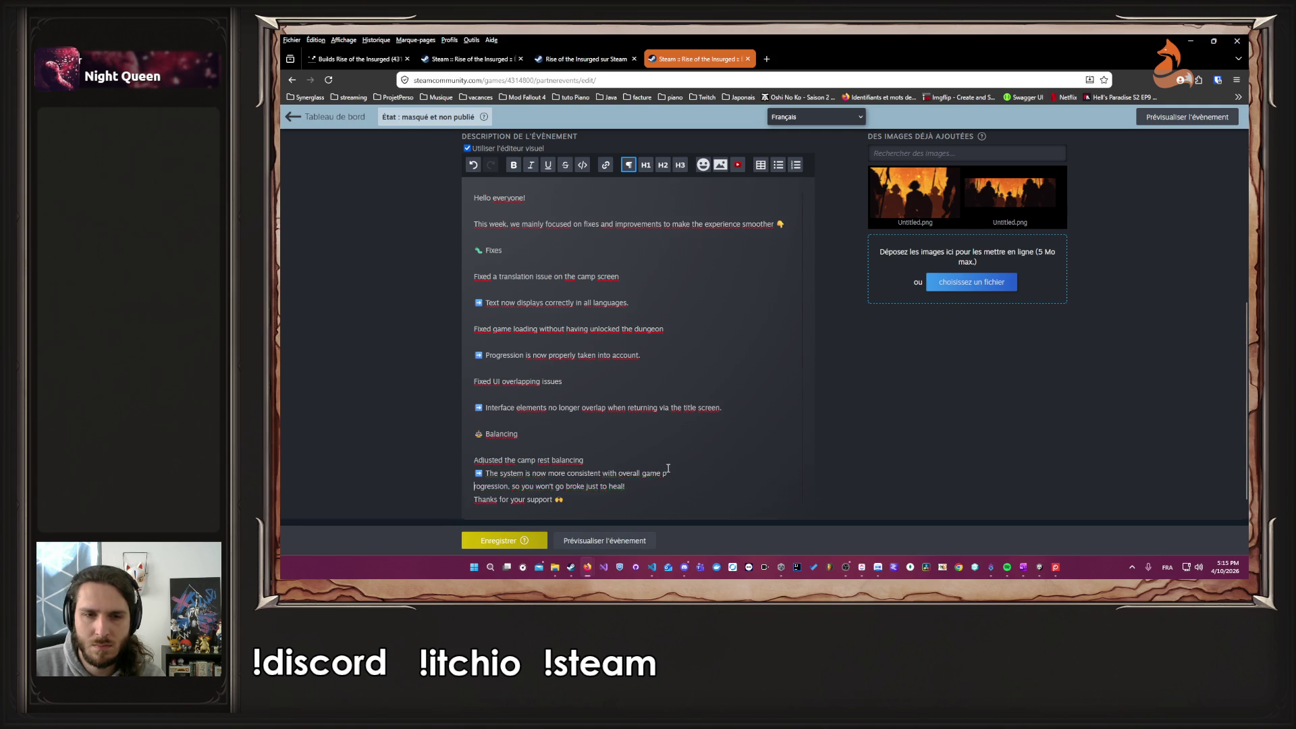
{"action": "key", "text": "ctrl+z"}
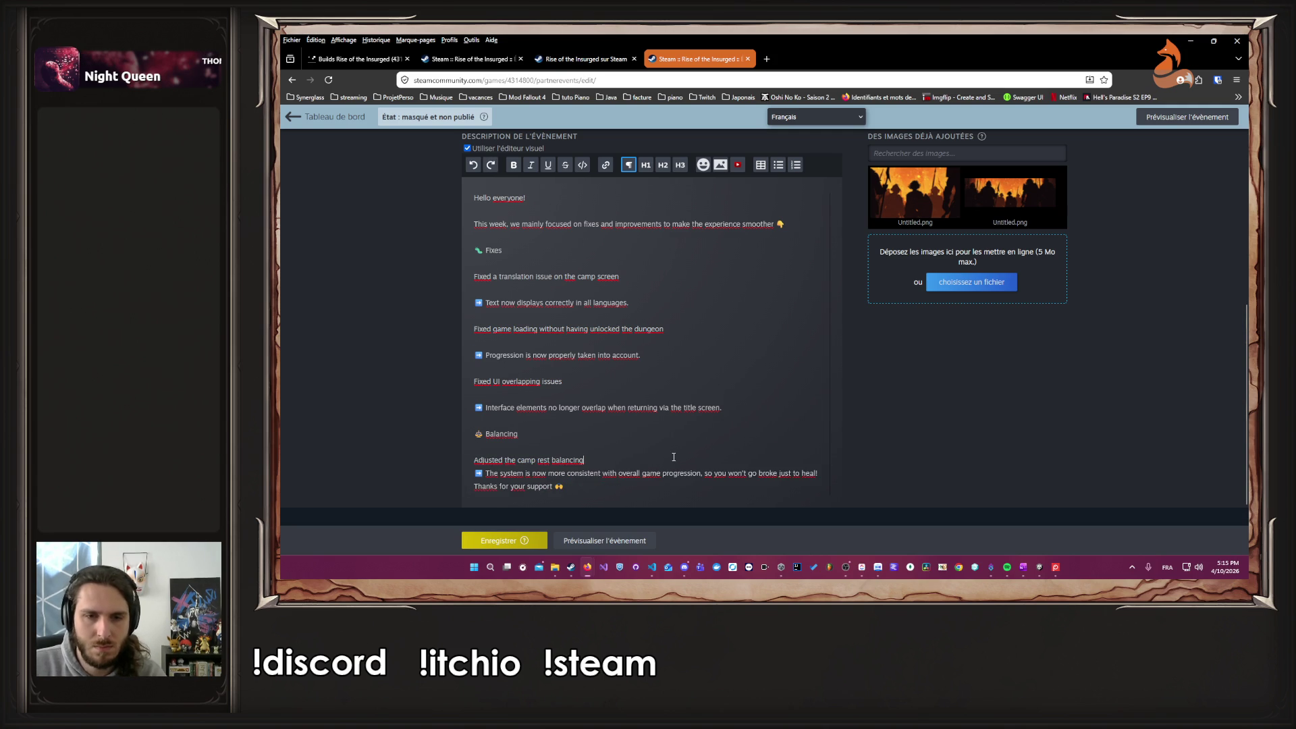
{"action": "left_click", "coordinate": [674, 457]}
{"action": "key", "text": "Return"}
{"action": "scroll", "coordinate": [742, 459], "scroll_direction": "down", "scroll_amount": 1}
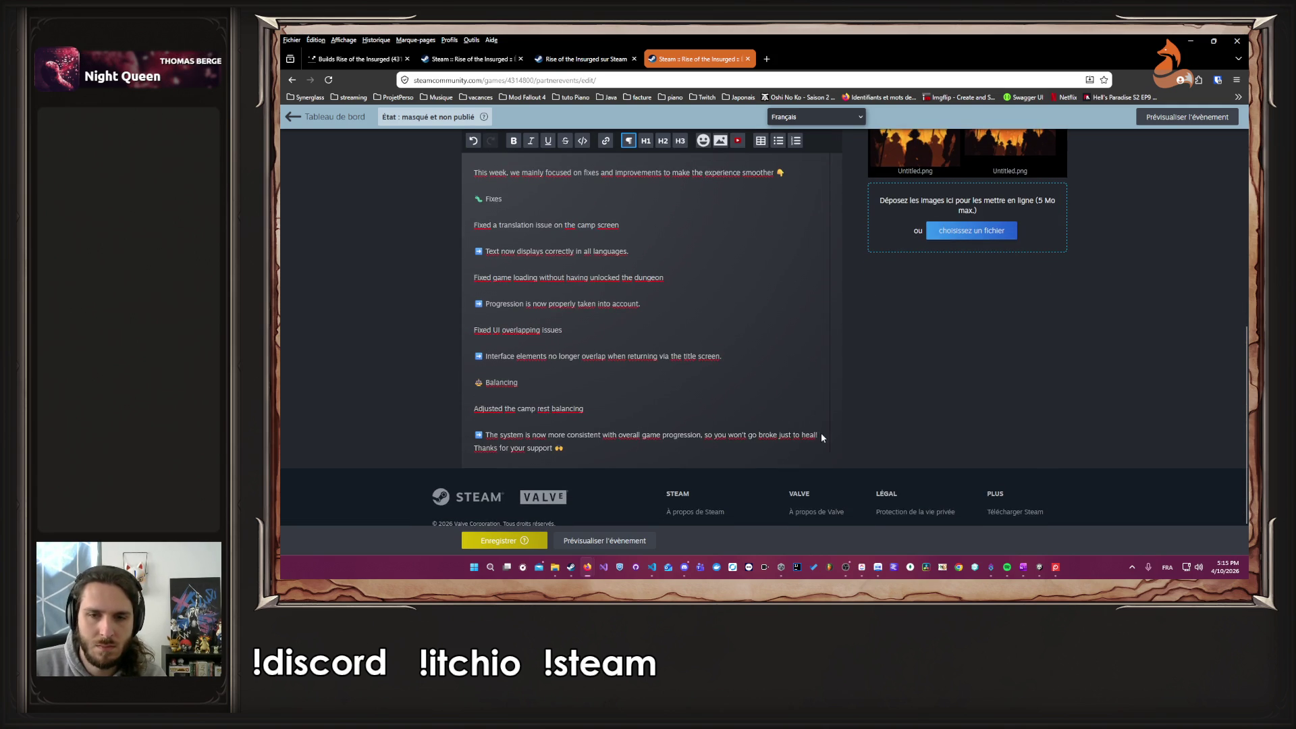
{"action": "scroll", "coordinate": [819, 436], "scroll_direction": "up", "scroll_amount": 6}
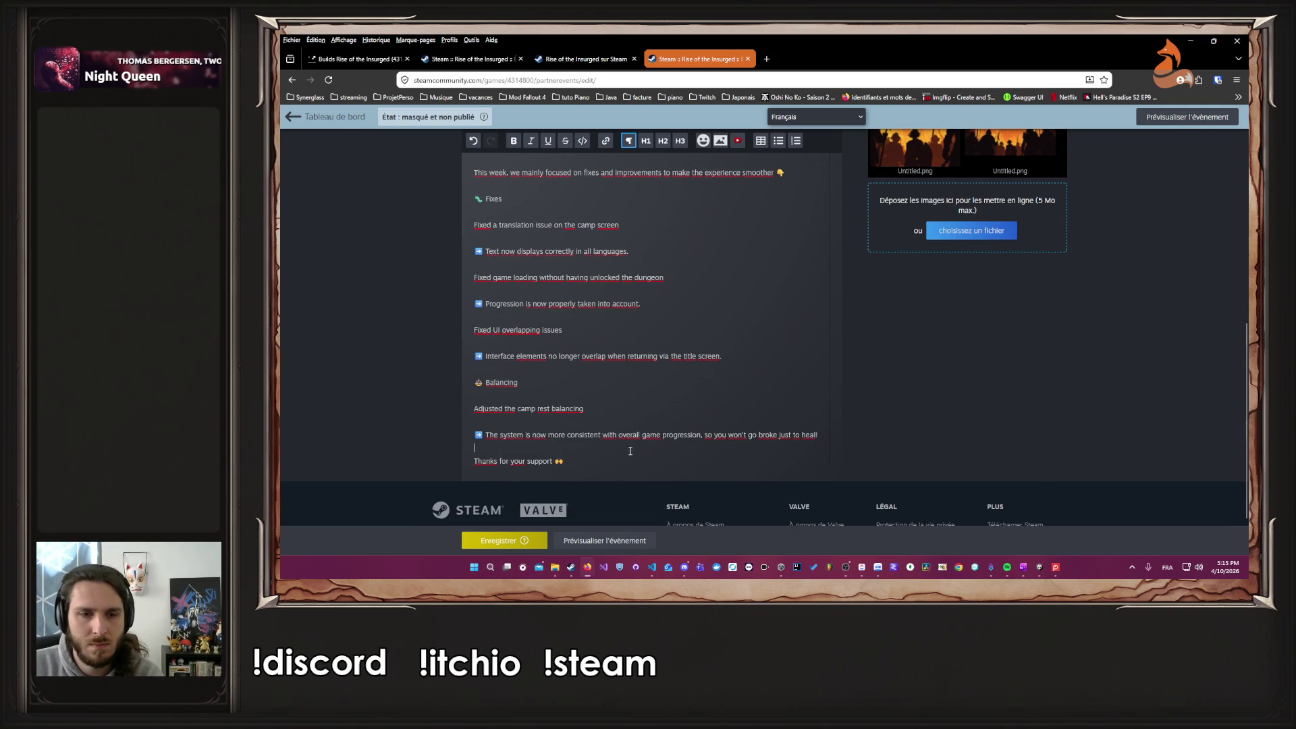
{"action": "scroll", "coordinate": [629, 454], "scroll_direction": "up", "scroll_amount": 2}
{"action": "left_click", "coordinate": [521, 541]}
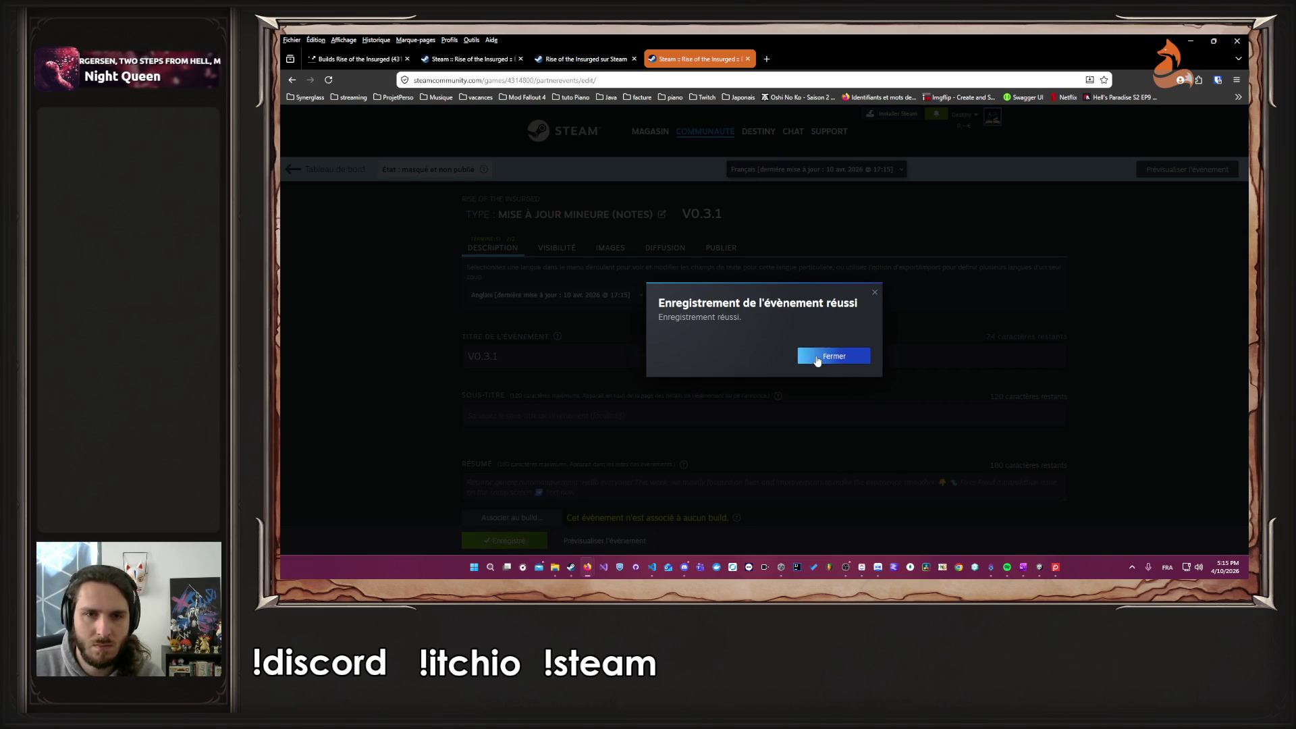
Step: Dismiss the save confirmation and review the event's publishing summary
{"action": "left_click", "coordinate": [818, 356]}
{"action": "scroll", "coordinate": [816, 355], "scroll_direction": "down", "scroll_amount": 8}
{"action": "scroll", "coordinate": [807, 356], "scroll_direction": "up", "scroll_amount": 10}
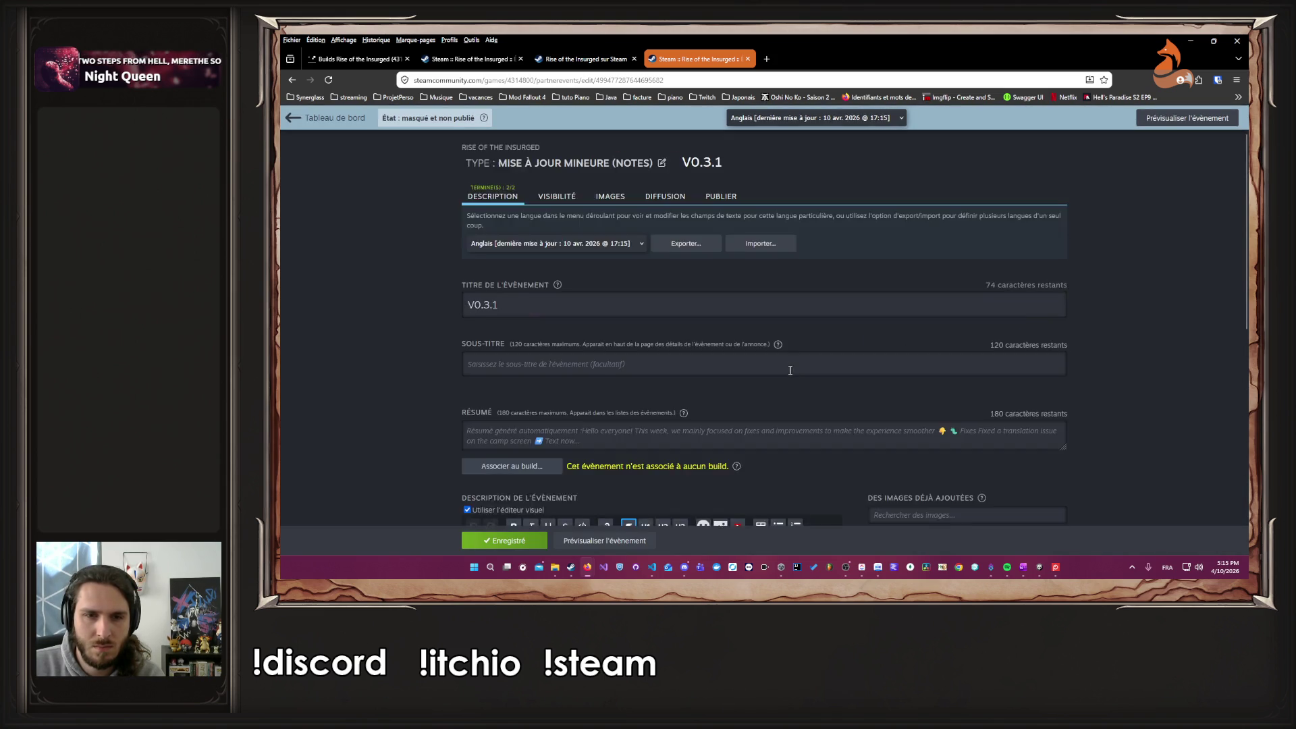
{"action": "left_click", "coordinate": [707, 251]}
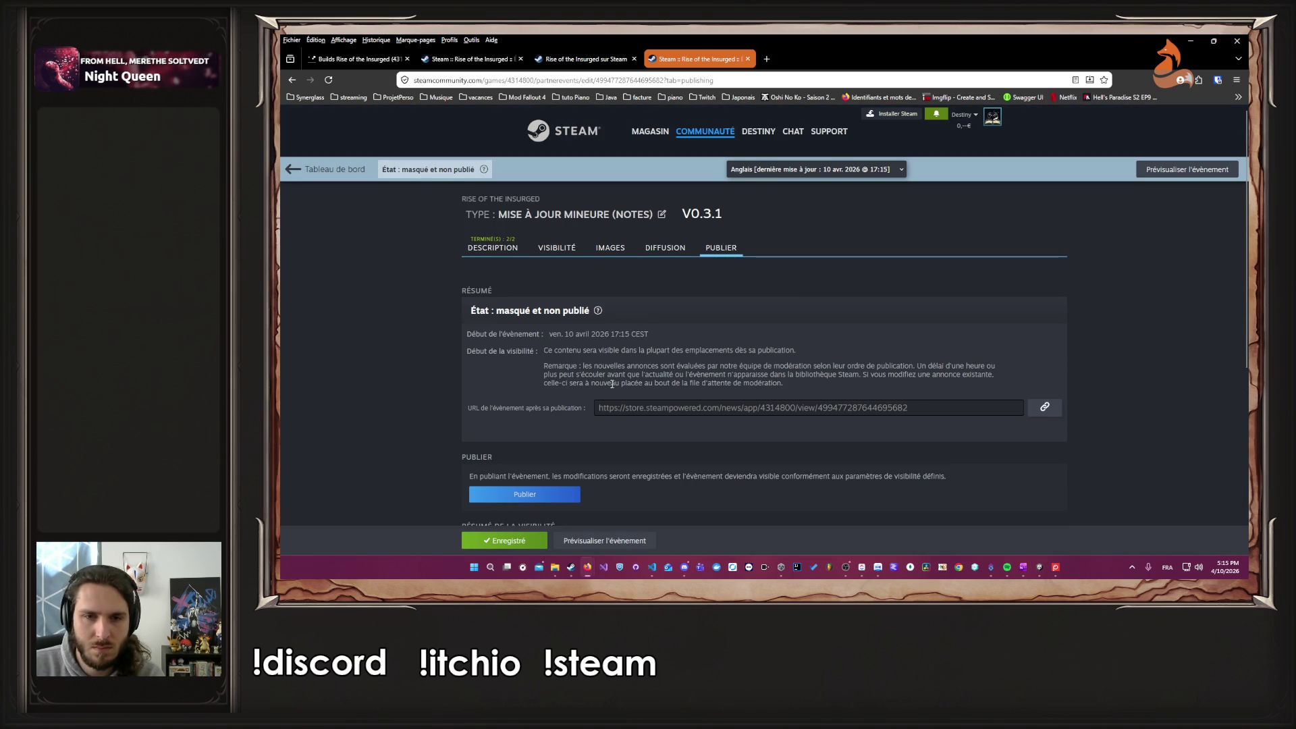
{"action": "scroll", "coordinate": [665, 403], "scroll_direction": "down", "scroll_amount": 3}
{"action": "scroll", "coordinate": [543, 285], "scroll_direction": "up", "scroll_amount": 3}
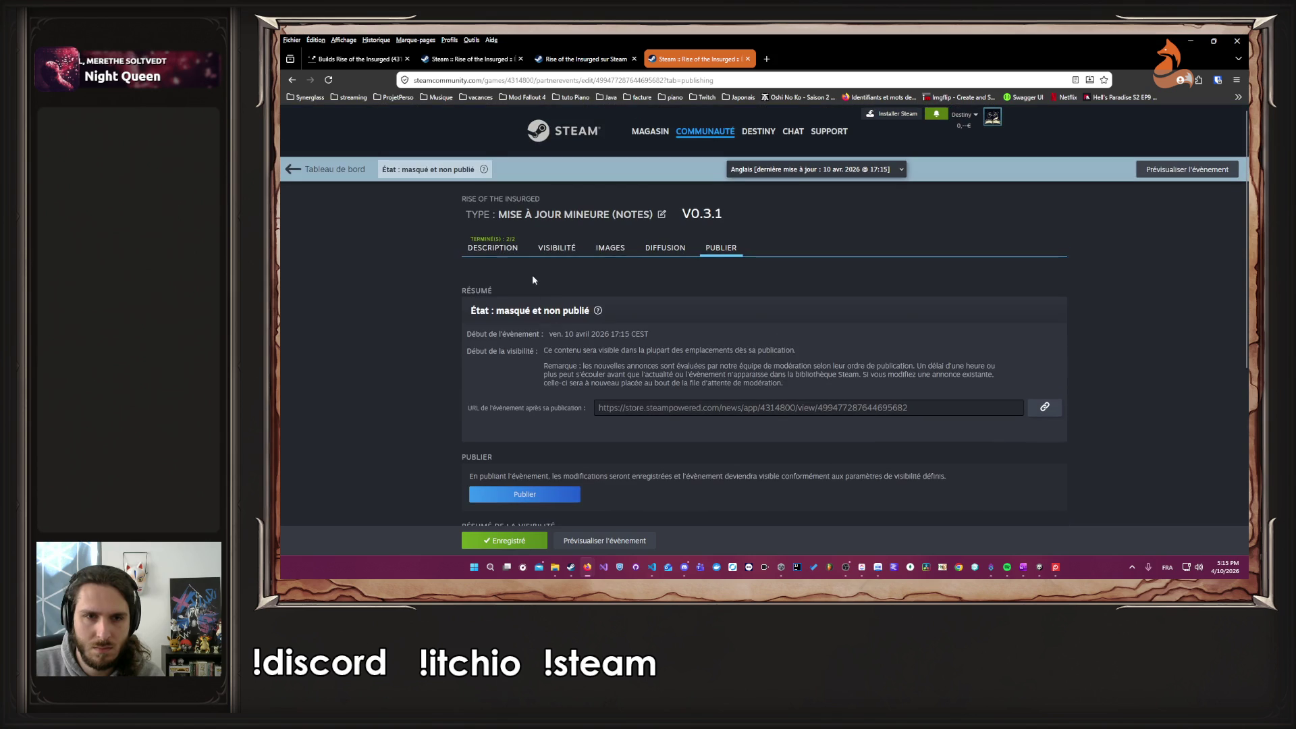
{"action": "left_click", "coordinate": [494, 248]}
Step: Link the event to build 22732845
{"action": "scroll", "coordinate": [610, 301], "scroll_direction": "down", "scroll_amount": 5}
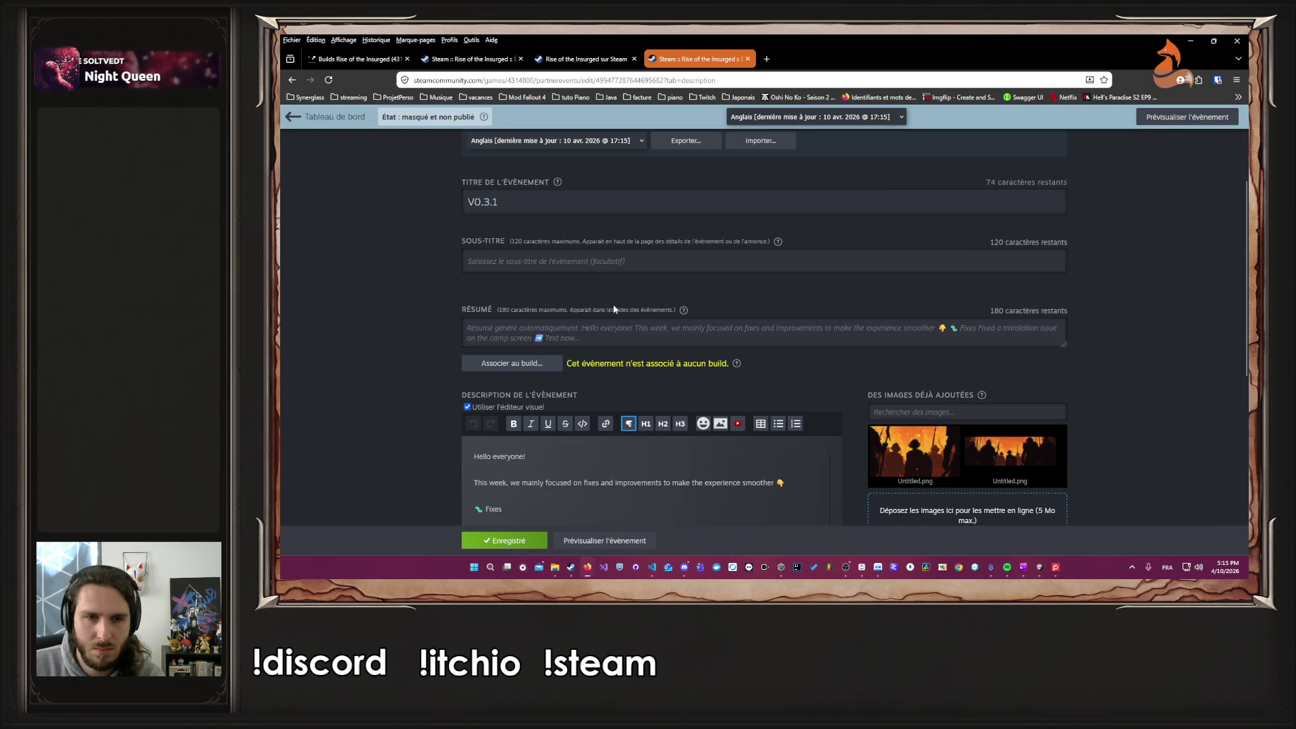
{"action": "left_click", "coordinate": [543, 365]}
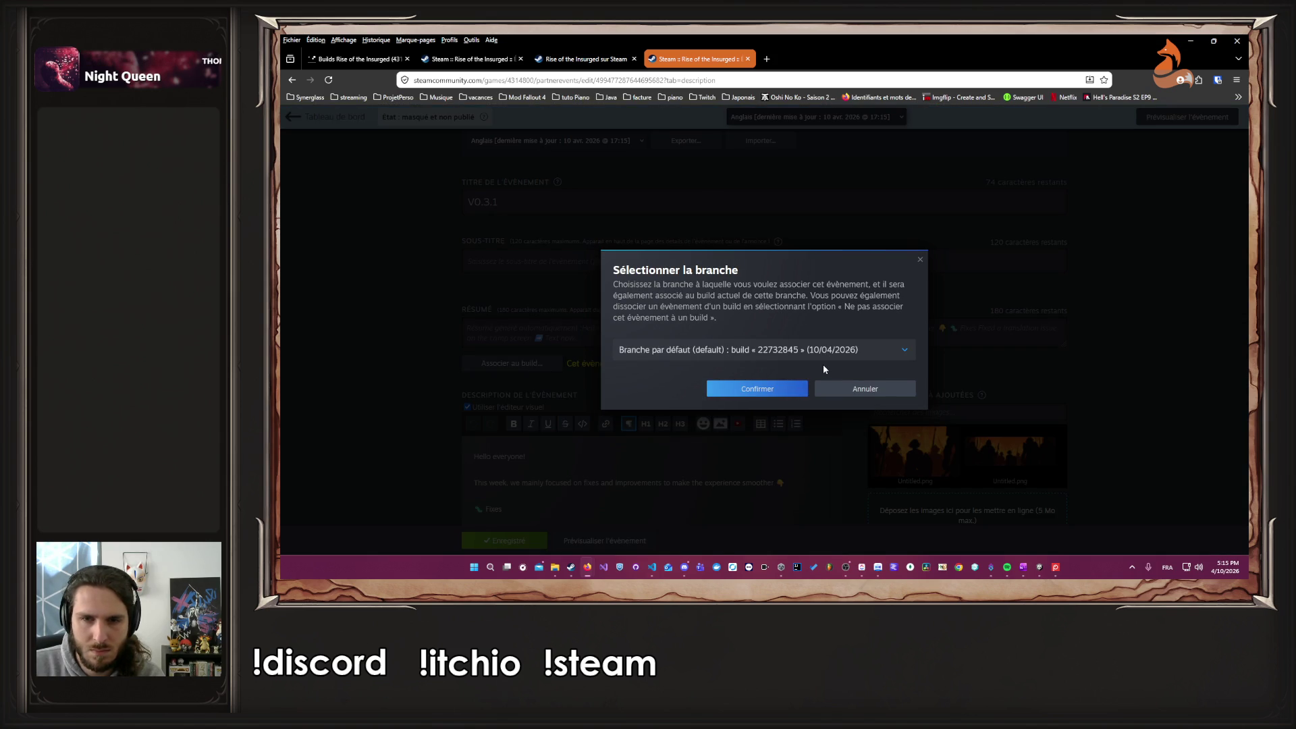
{"action": "left_click", "coordinate": [775, 388]}
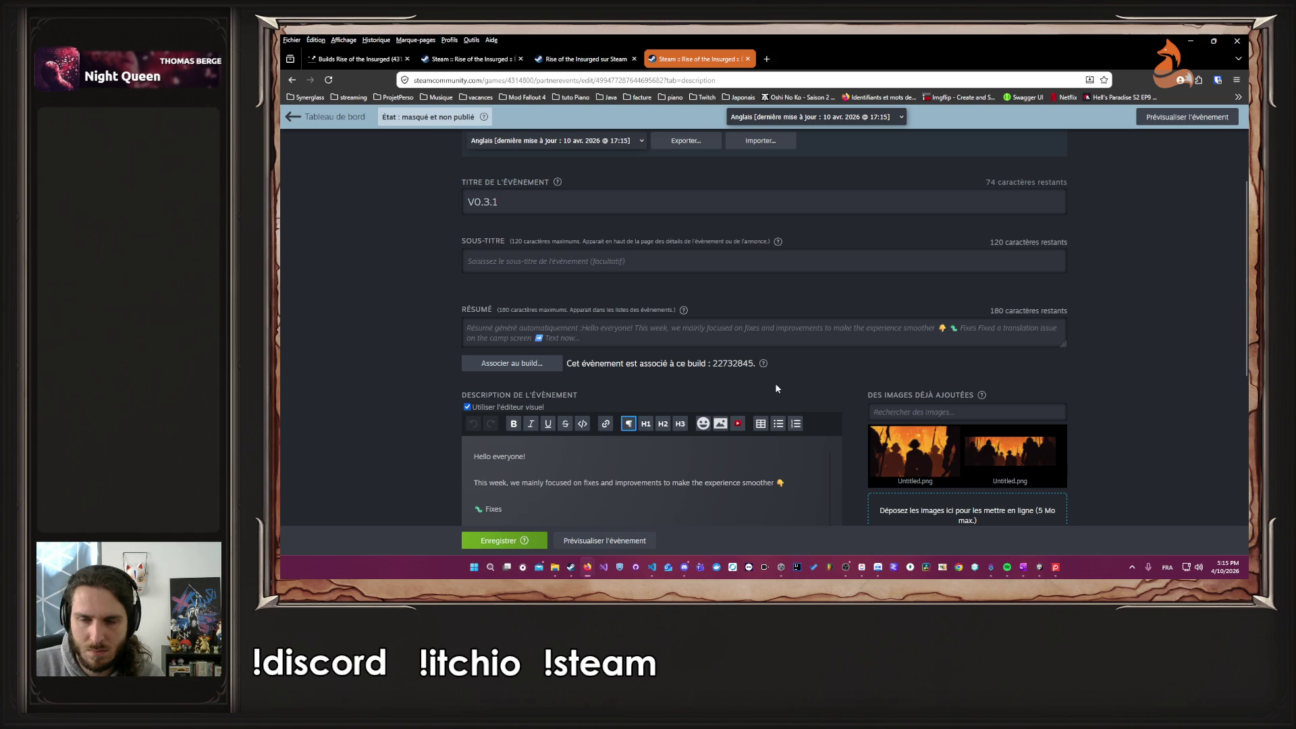
{"action": "scroll", "coordinate": [675, 331], "scroll_direction": "up", "scroll_amount": 3}
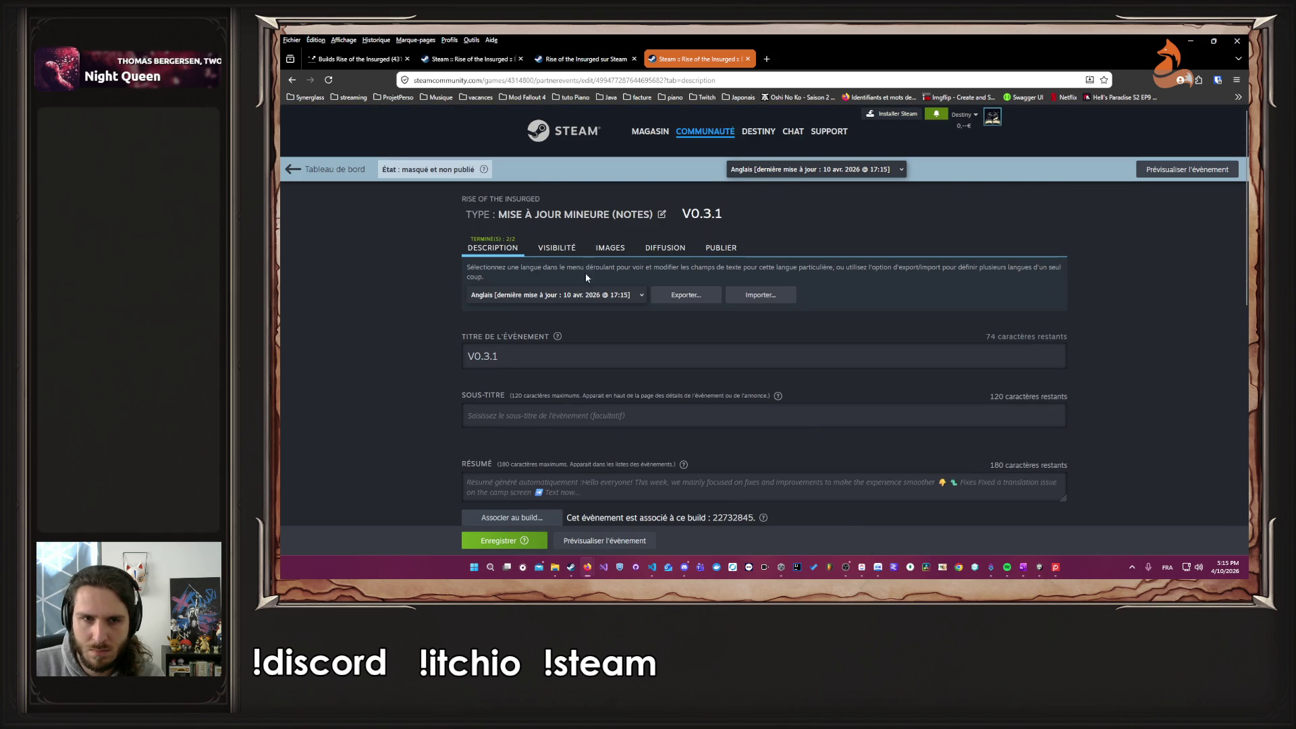
Step: Publish the event publicly, accepting the missing-image warning
{"action": "left_click", "coordinate": [721, 249]}
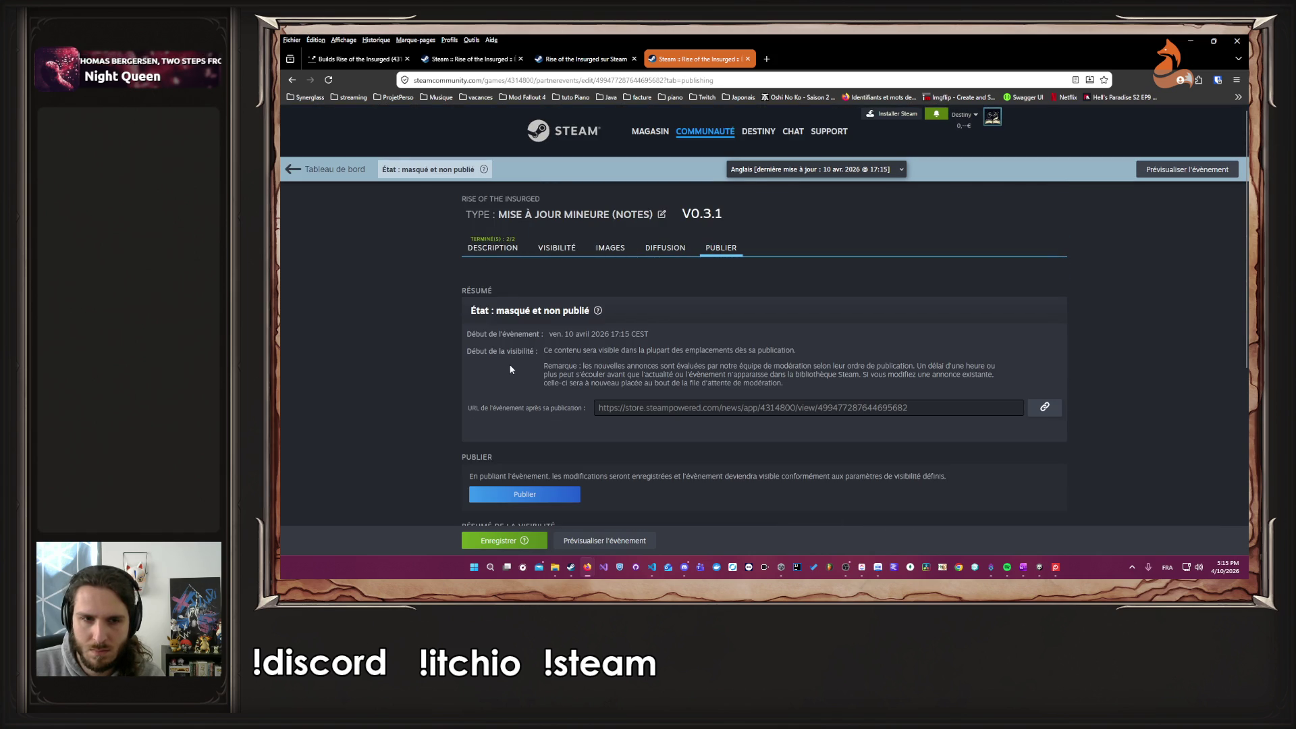
{"action": "scroll", "coordinate": [510, 369], "scroll_direction": "down", "scroll_amount": 2}
{"action": "left_click", "coordinate": [543, 341]}
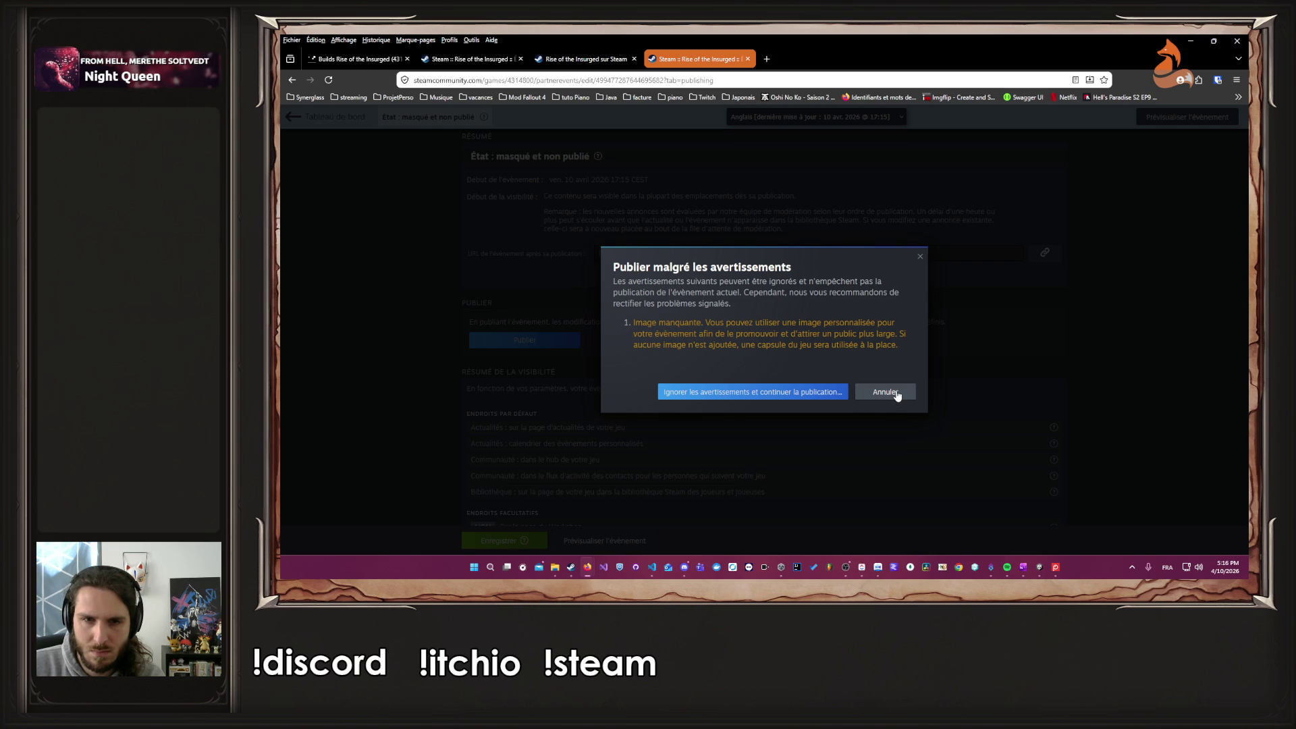
{"action": "left_click", "coordinate": [742, 392]}
{"action": "left_click", "coordinate": [809, 392]}
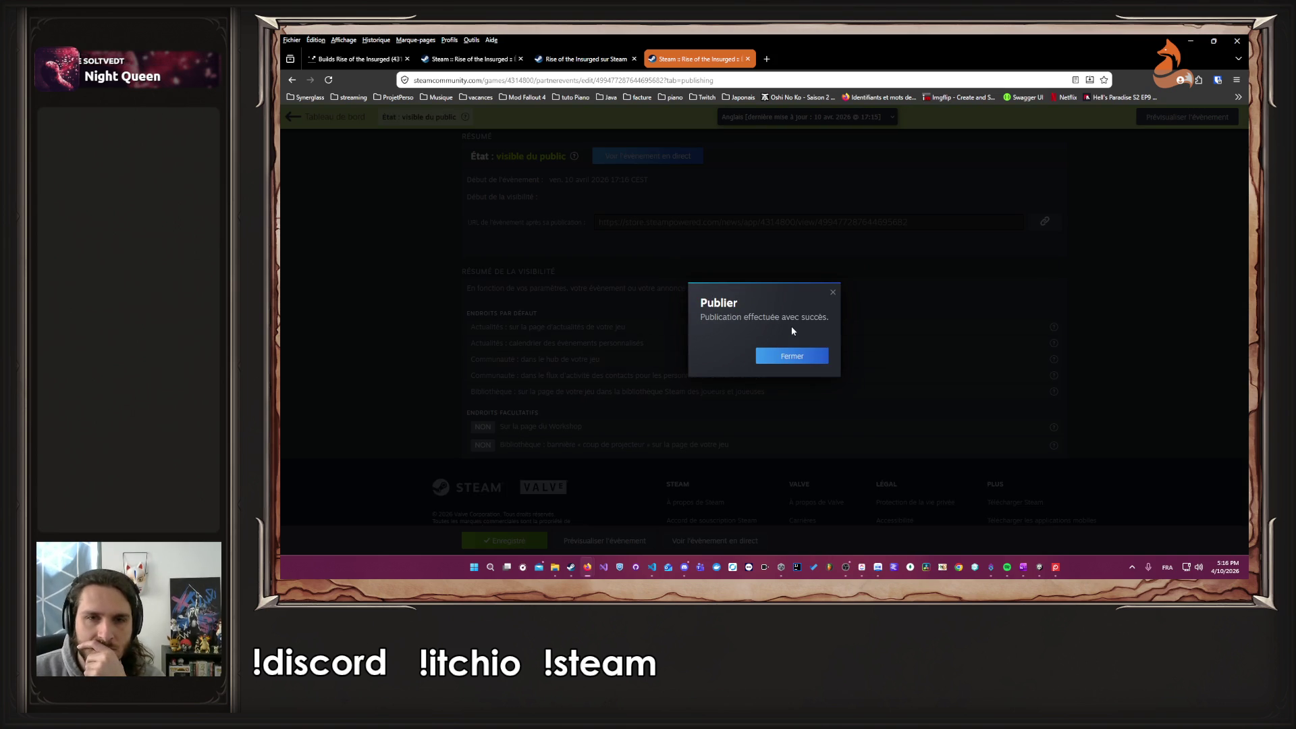
{"action": "left_click", "coordinate": [792, 356]}
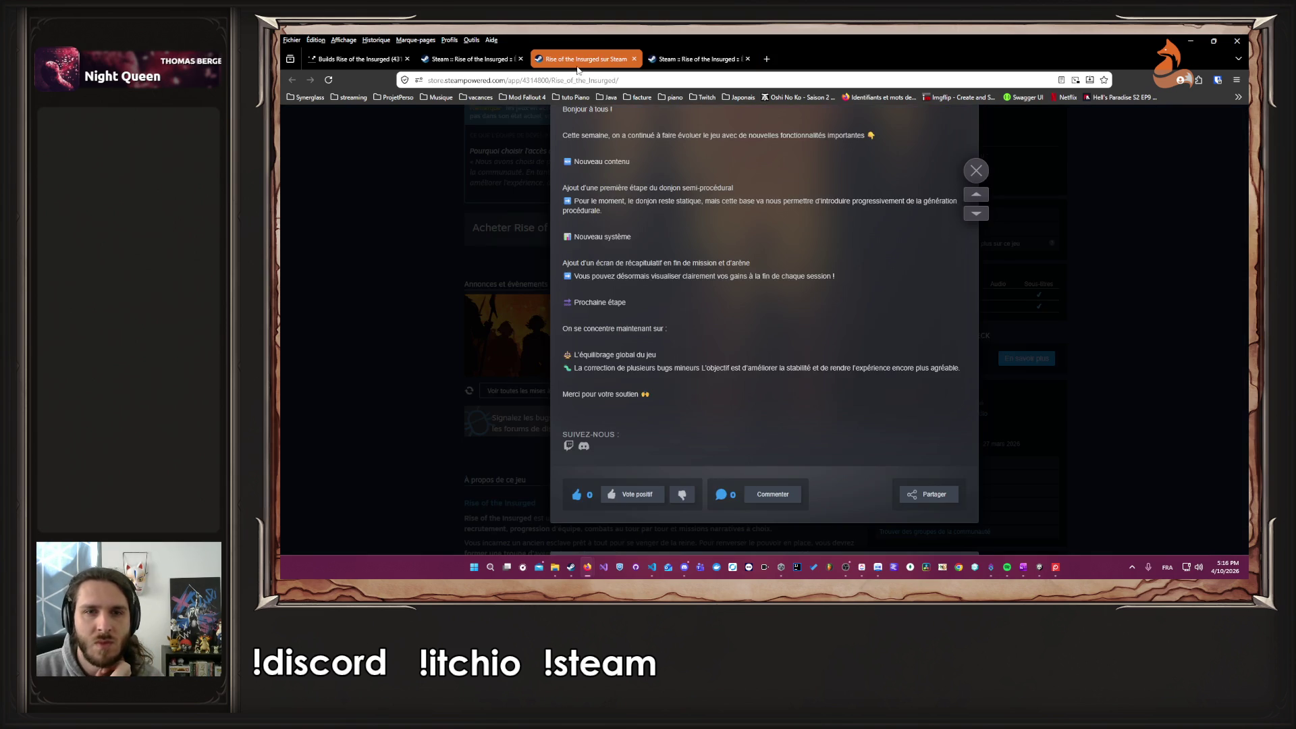
{"action": "left_click", "coordinate": [578, 60]}
{"action": "left_click", "coordinate": [466, 59]}
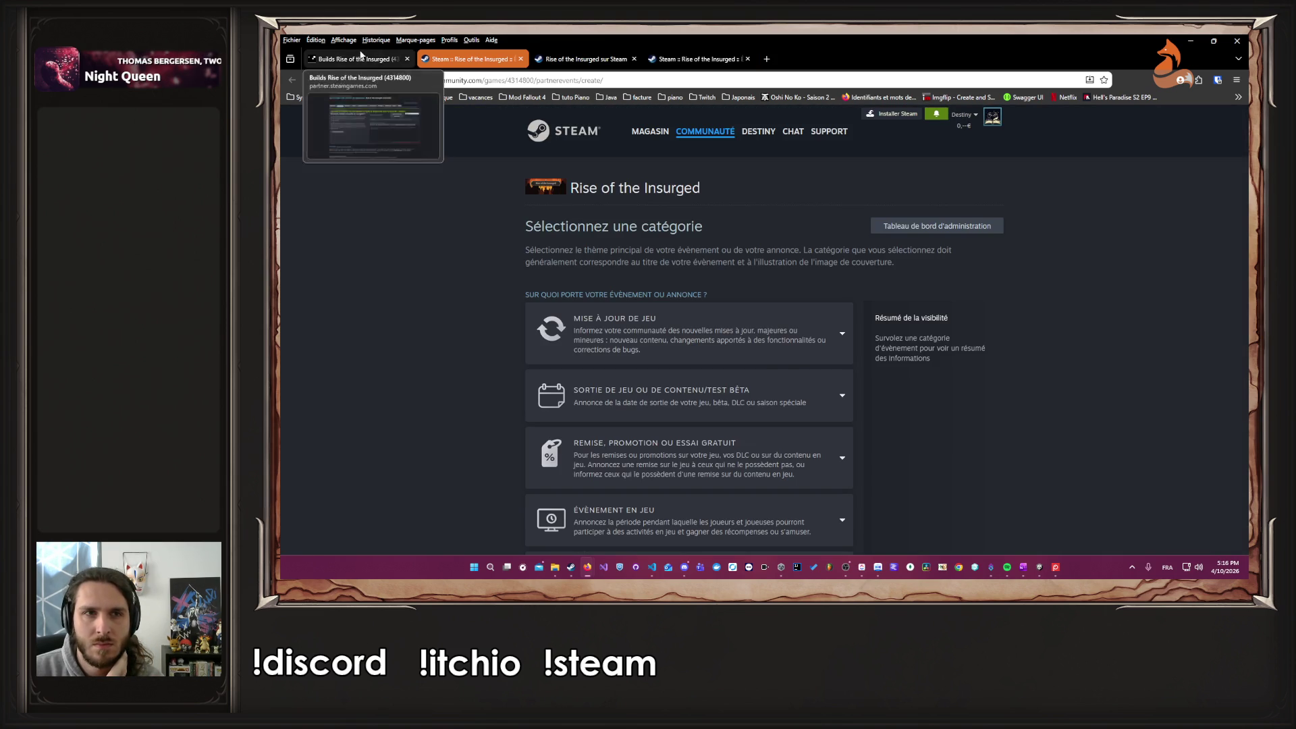
Step: On the Steamworks builds page, prepare the app's pending changes for publishing to Steam
{"action": "left_click", "coordinate": [364, 59]}
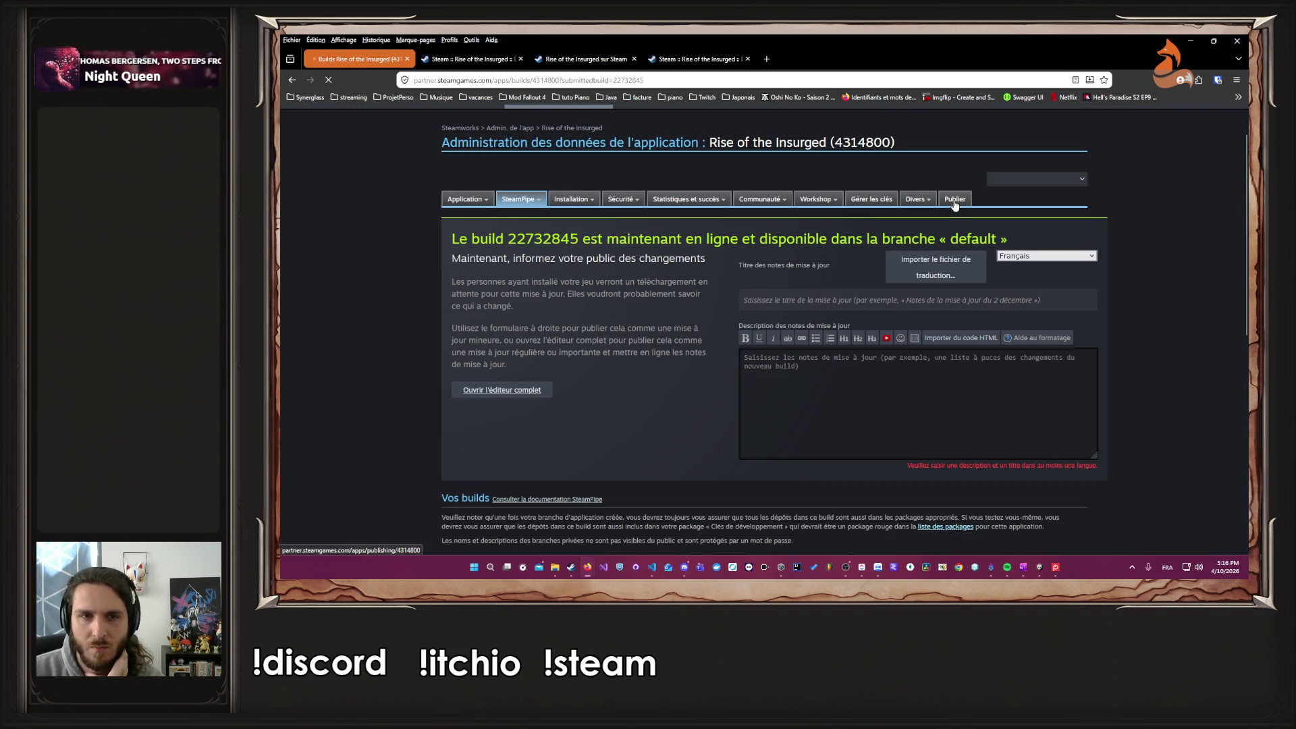
{"action": "left_click", "coordinate": [954, 199]}
{"action": "left_click", "coordinate": [480, 439]}
{"action": "scroll", "coordinate": [473, 411], "scroll_direction": "down", "scroll_amount": 2}
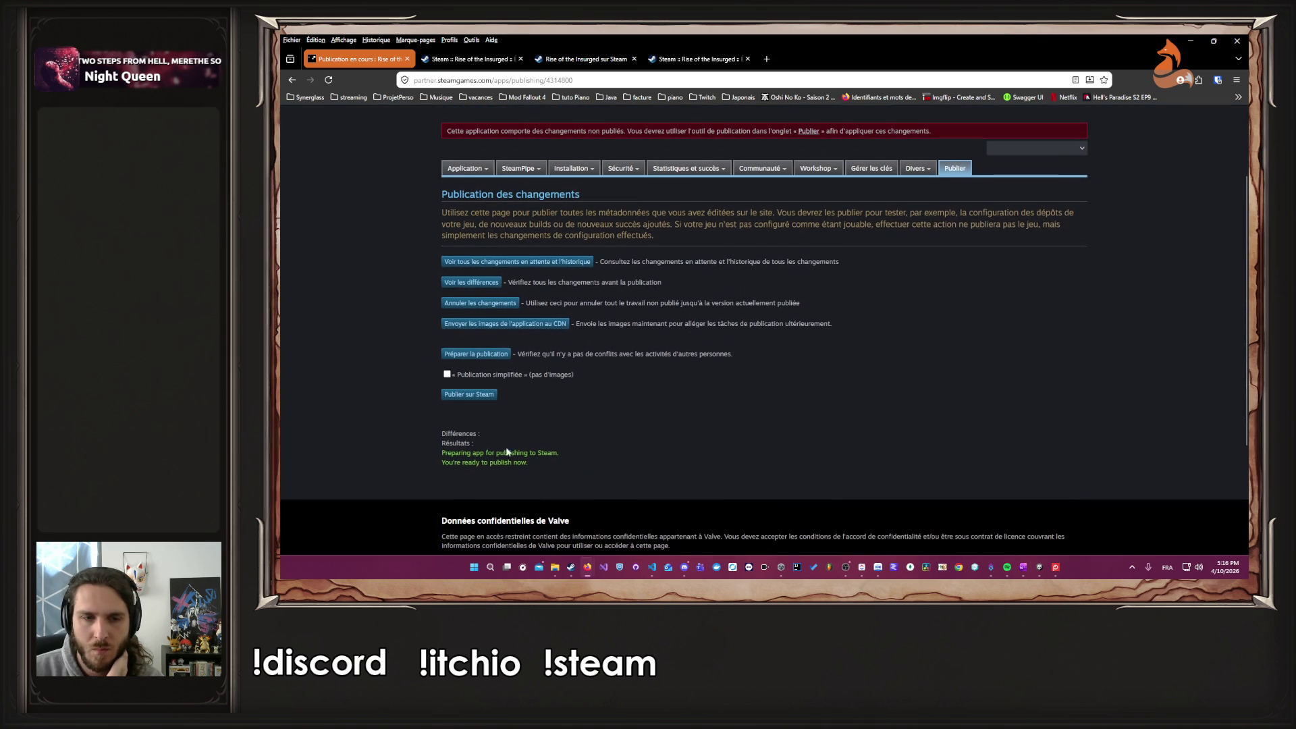
{"action": "left_click", "coordinate": [470, 396]}
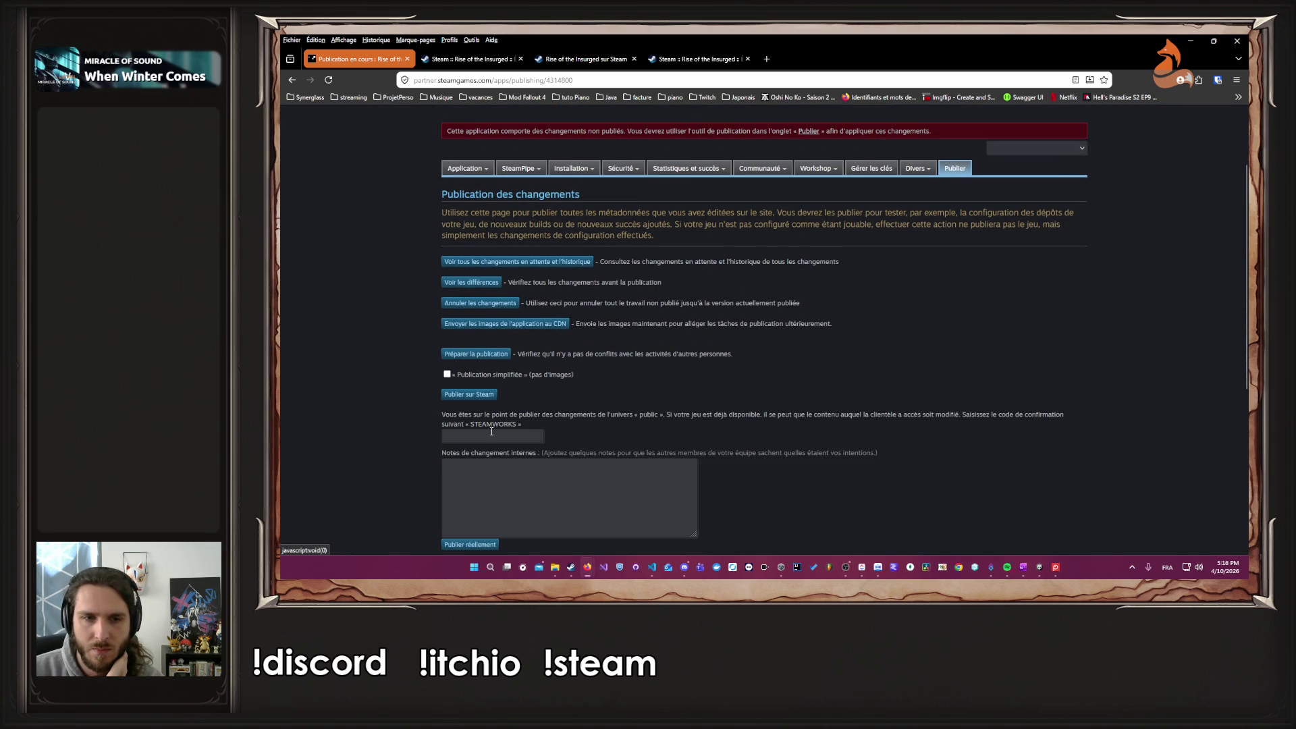
Step: Confirm with the word STEAMWORKS to publish, then close Screenpresso and bring up Steam
{"action": "double_click", "coordinate": [484, 426]}
{"action": "key", "text": "ctrl+c"}
{"action": "left_click", "coordinate": [493, 436]}
{"action": "key", "text": "ctrl+v"}
{"action": "left_click", "coordinate": [480, 546]}
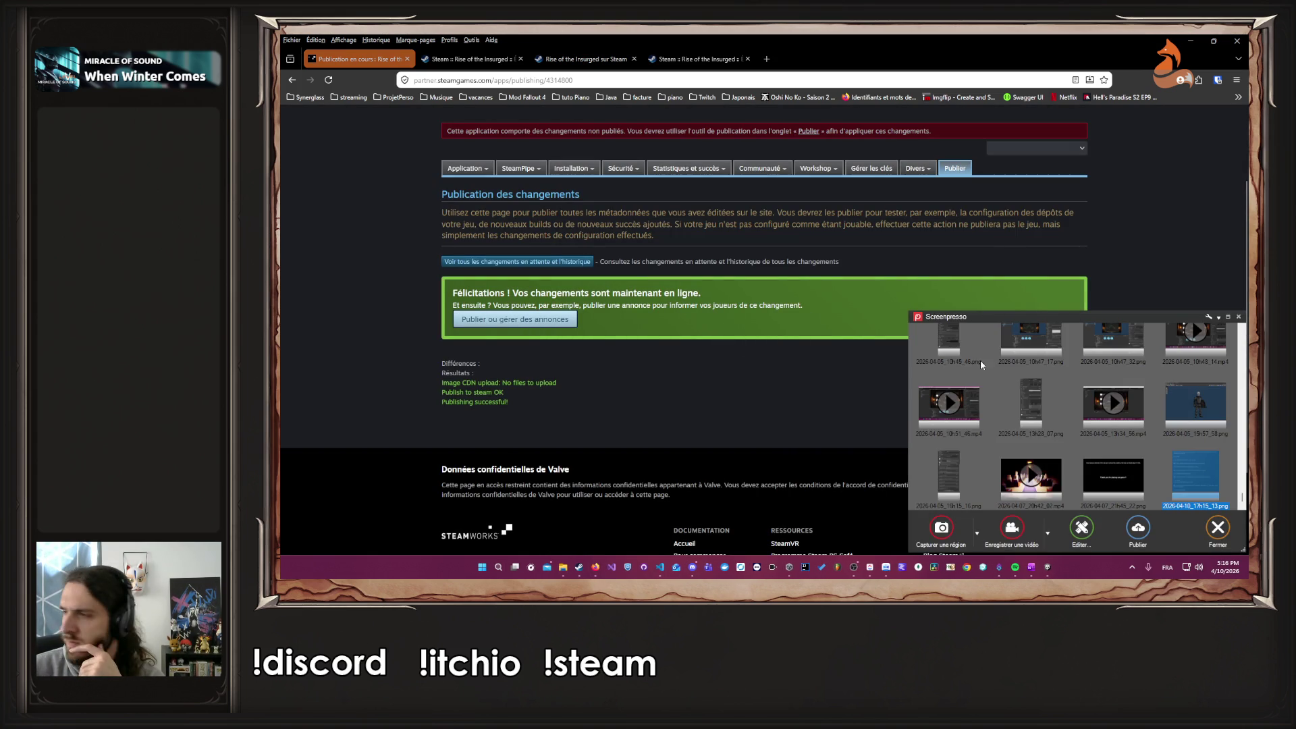
{"action": "left_click", "coordinate": [1239, 317]}
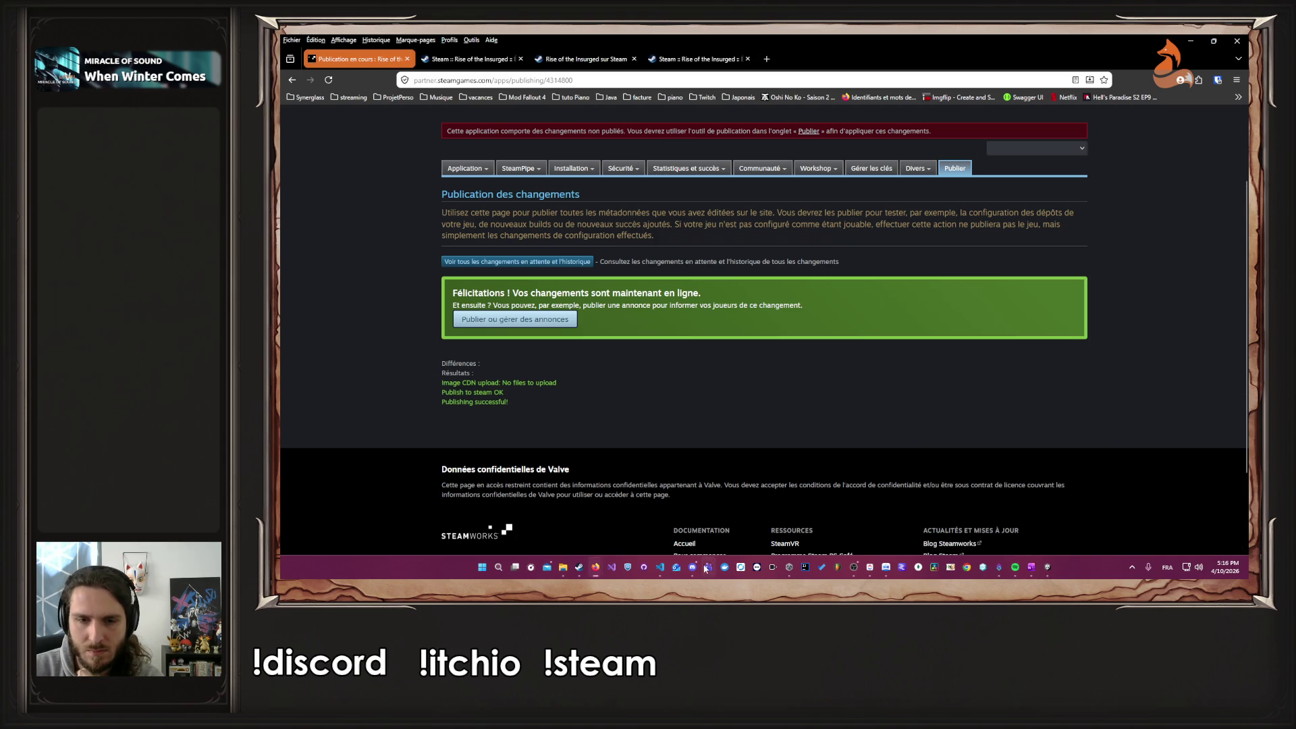
{"action": "left_click", "coordinate": [580, 567]}
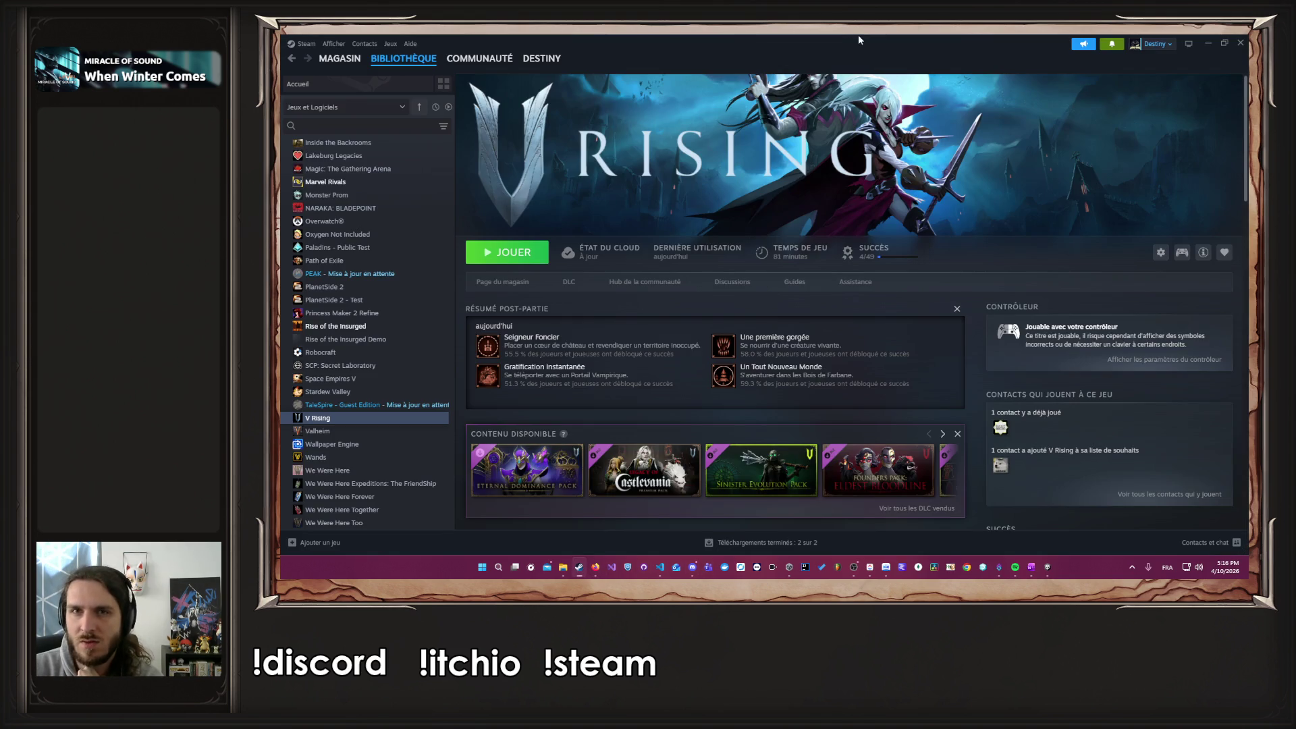
Step: Launch Rise of the Insurged from its Steam library page, then exit the game
{"action": "left_click", "coordinate": [358, 327]}
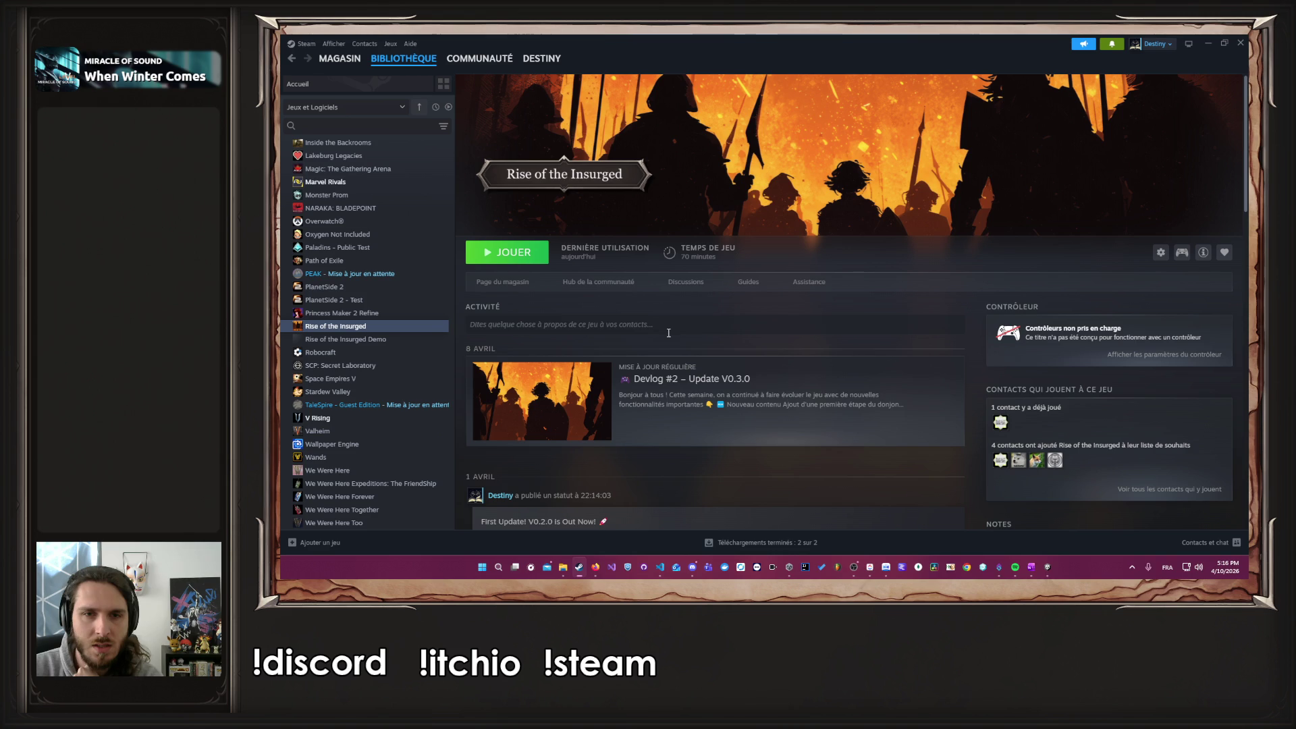
{"action": "key", "text": "alt+Tab"}
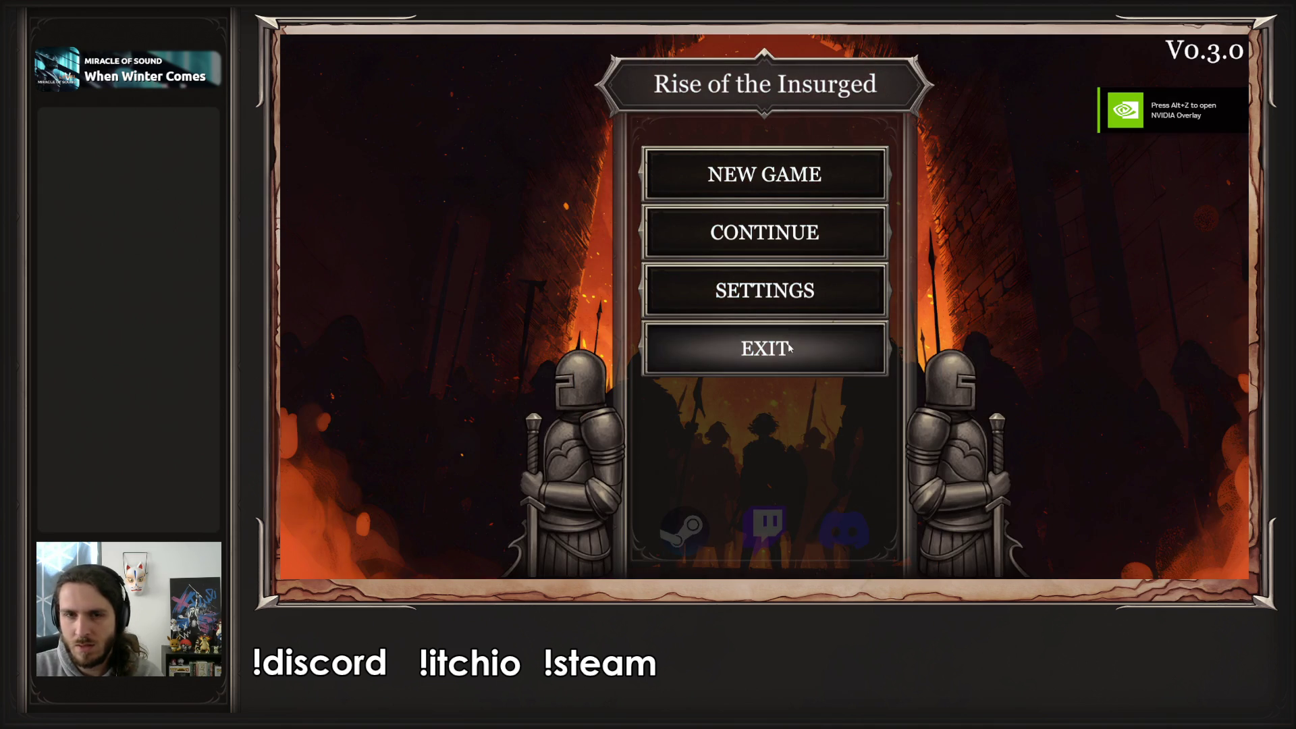
{"action": "left_click", "coordinate": [790, 348]}
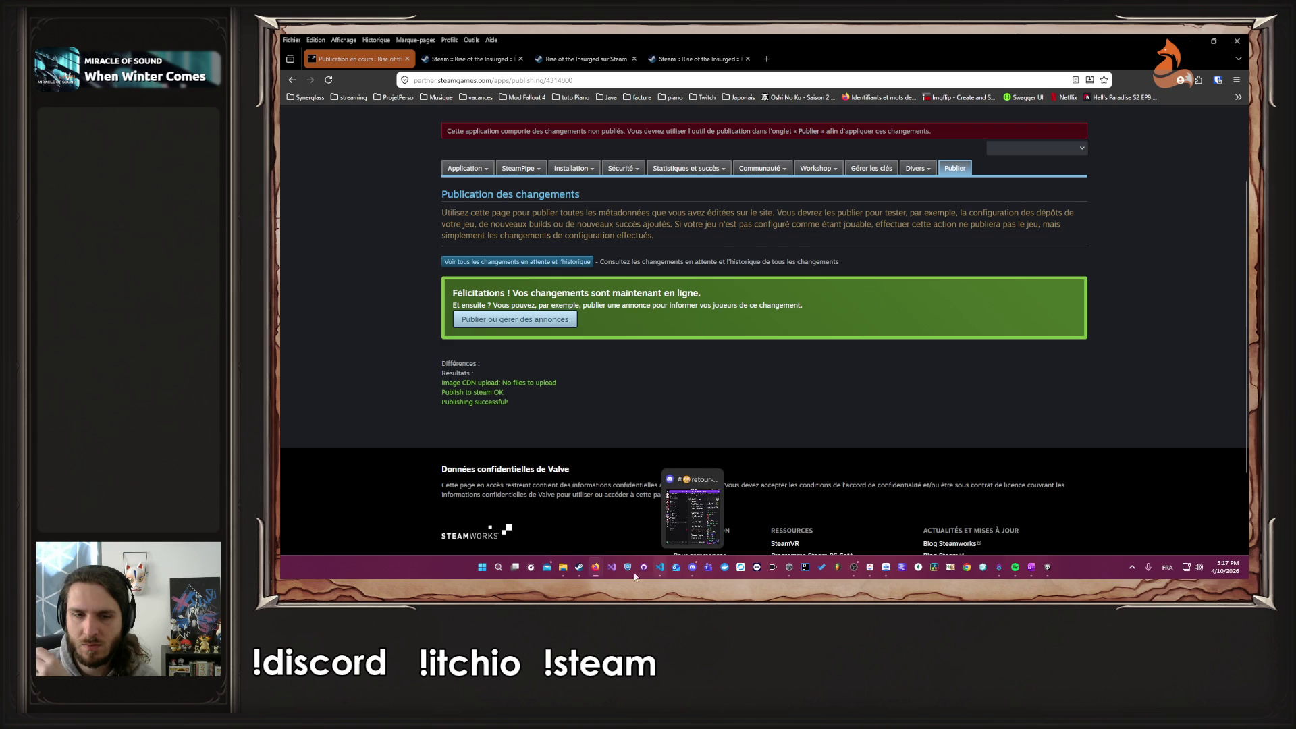
Step: Check the public events list on the announcements page for V0.3.1, then minimize Firefox
{"action": "left_click", "coordinate": [582, 570]}
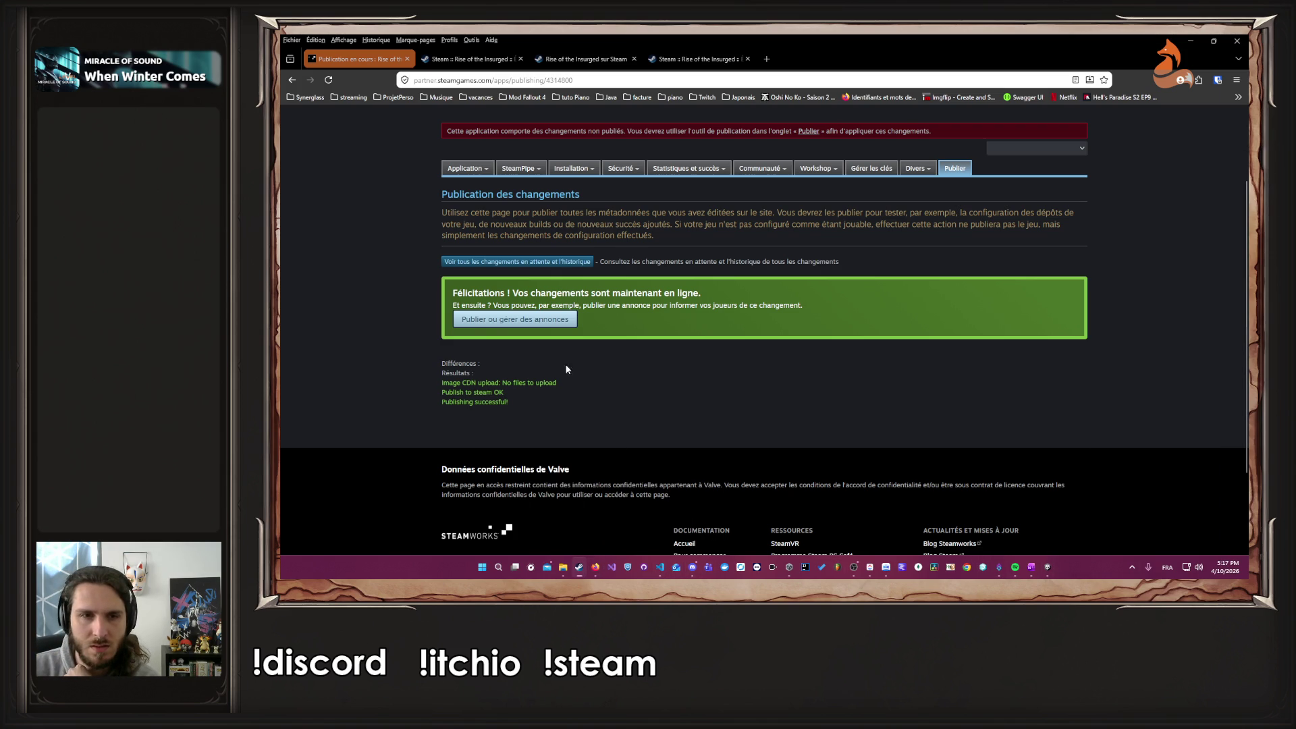
{"action": "left_click", "coordinate": [541, 319]}
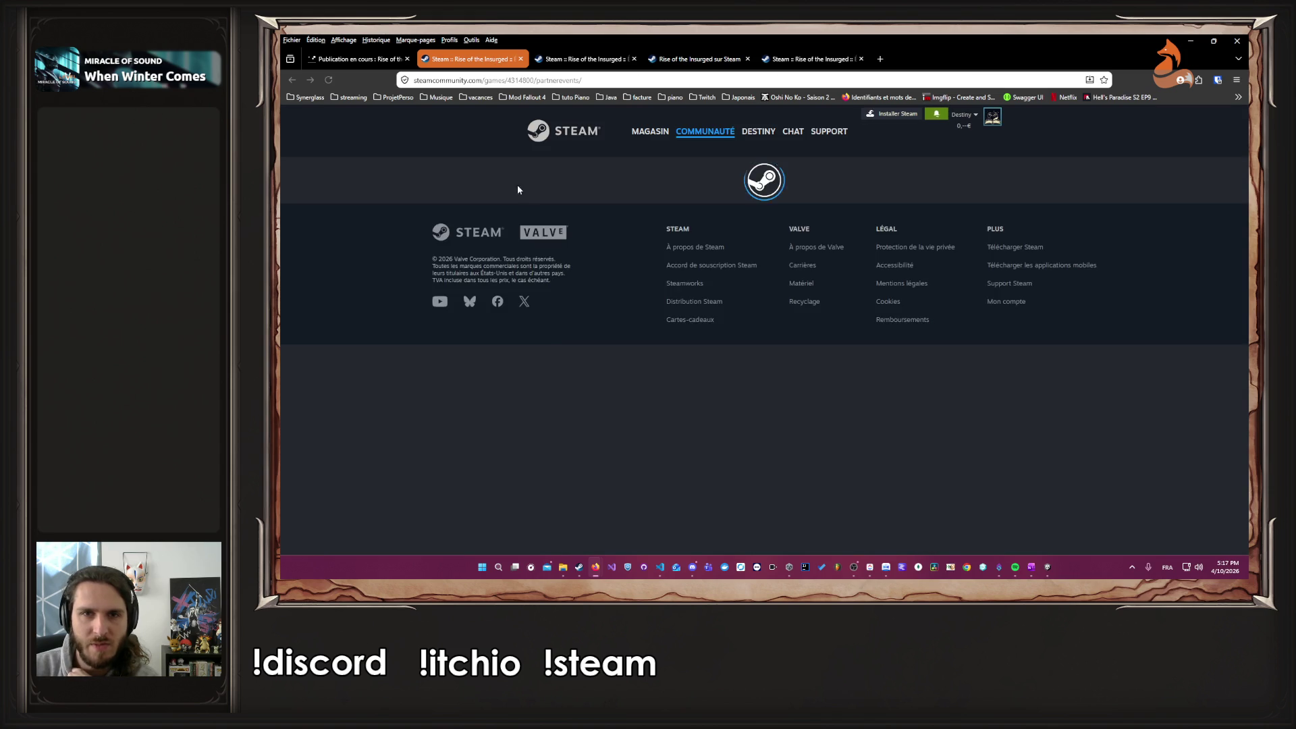
{"action": "scroll", "coordinate": [507, 280], "scroll_direction": "down", "scroll_amount": 3}
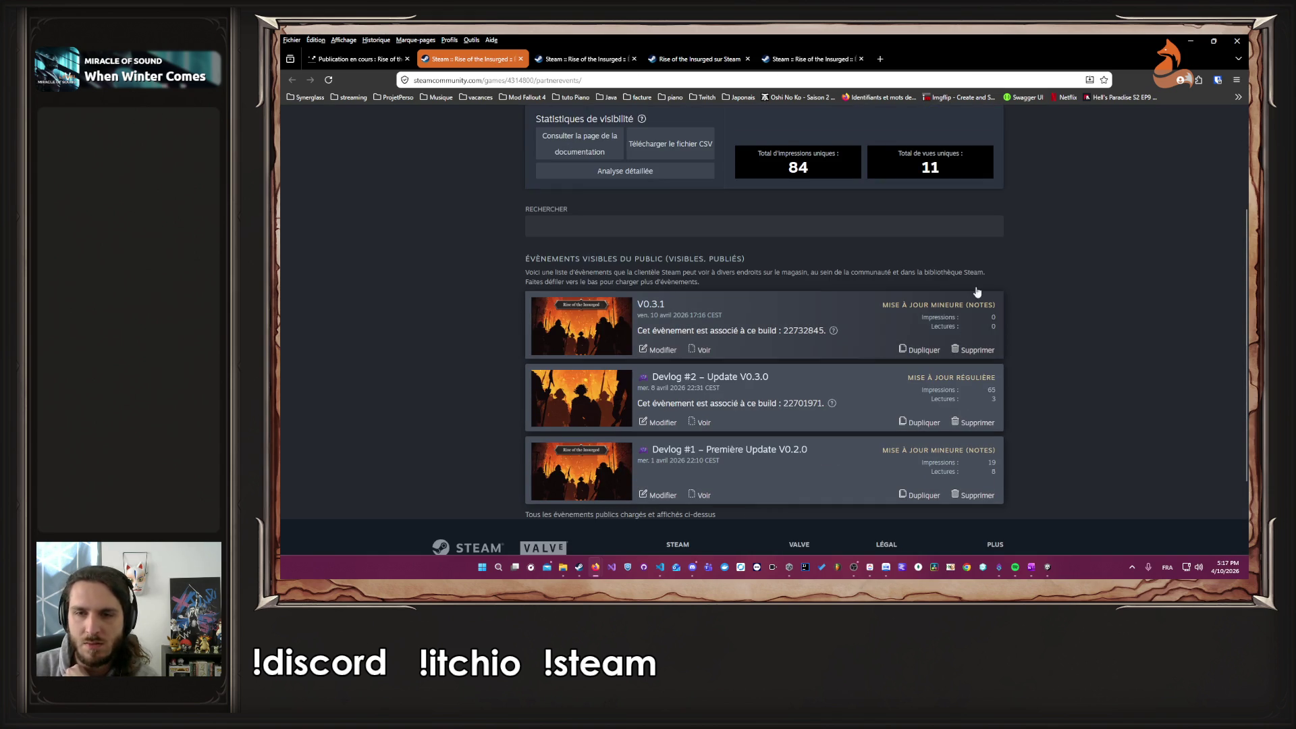
{"action": "left_click", "coordinate": [1190, 41]}
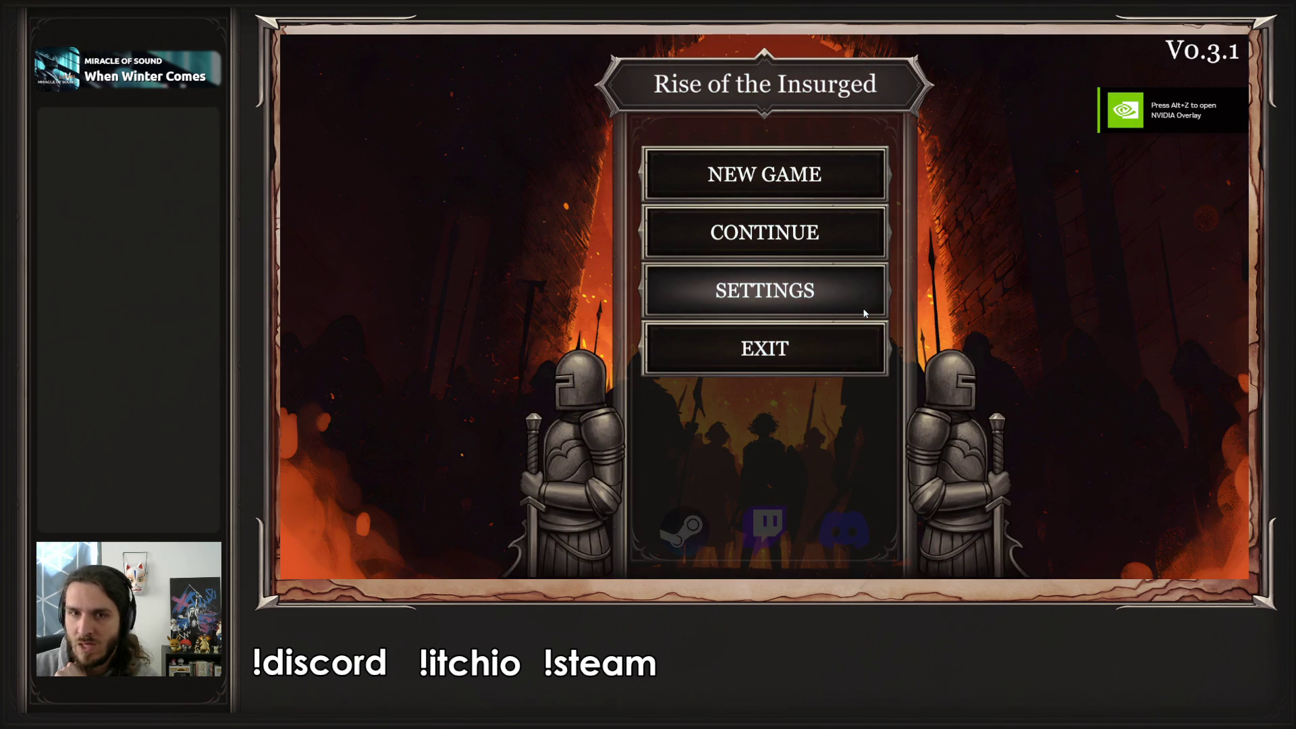
Step: Continue the save, view Albert's training stats, then exit to desktop via Settings and Title
{"action": "left_click", "coordinate": [836, 238]}
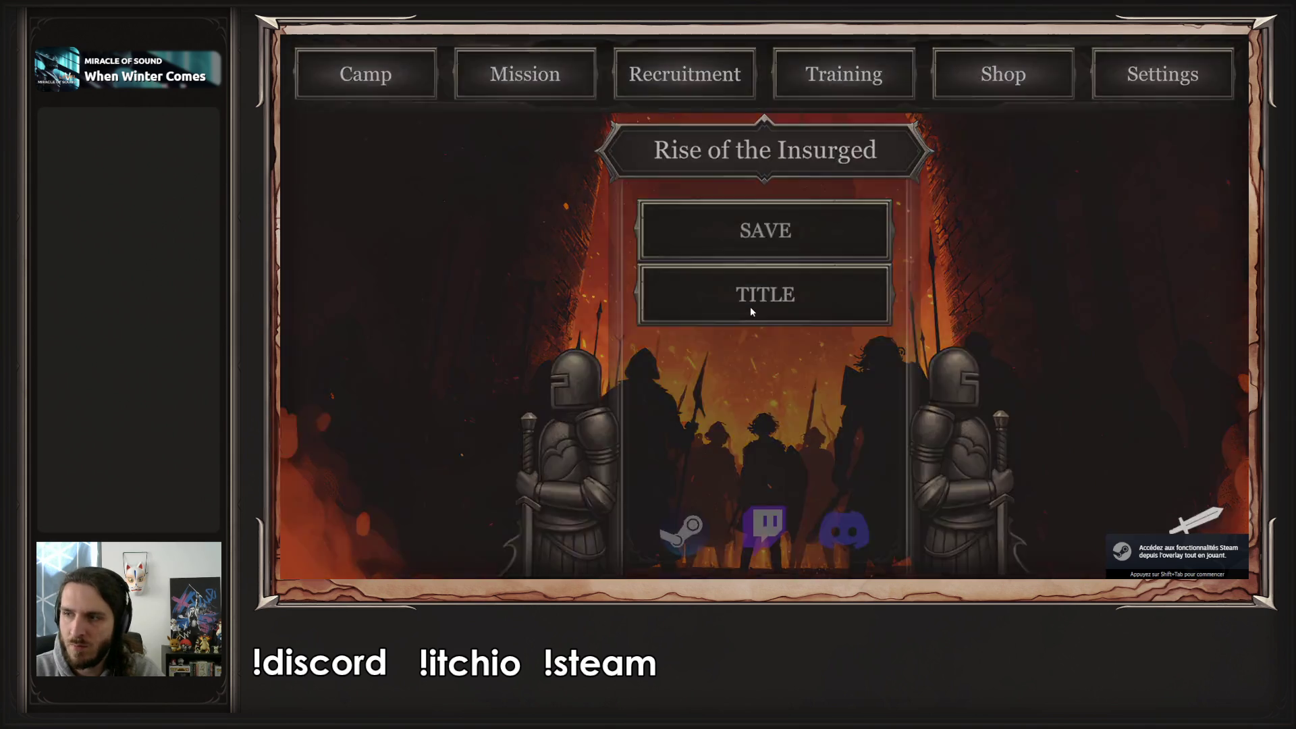
{"action": "left_click", "coordinate": [751, 306]}
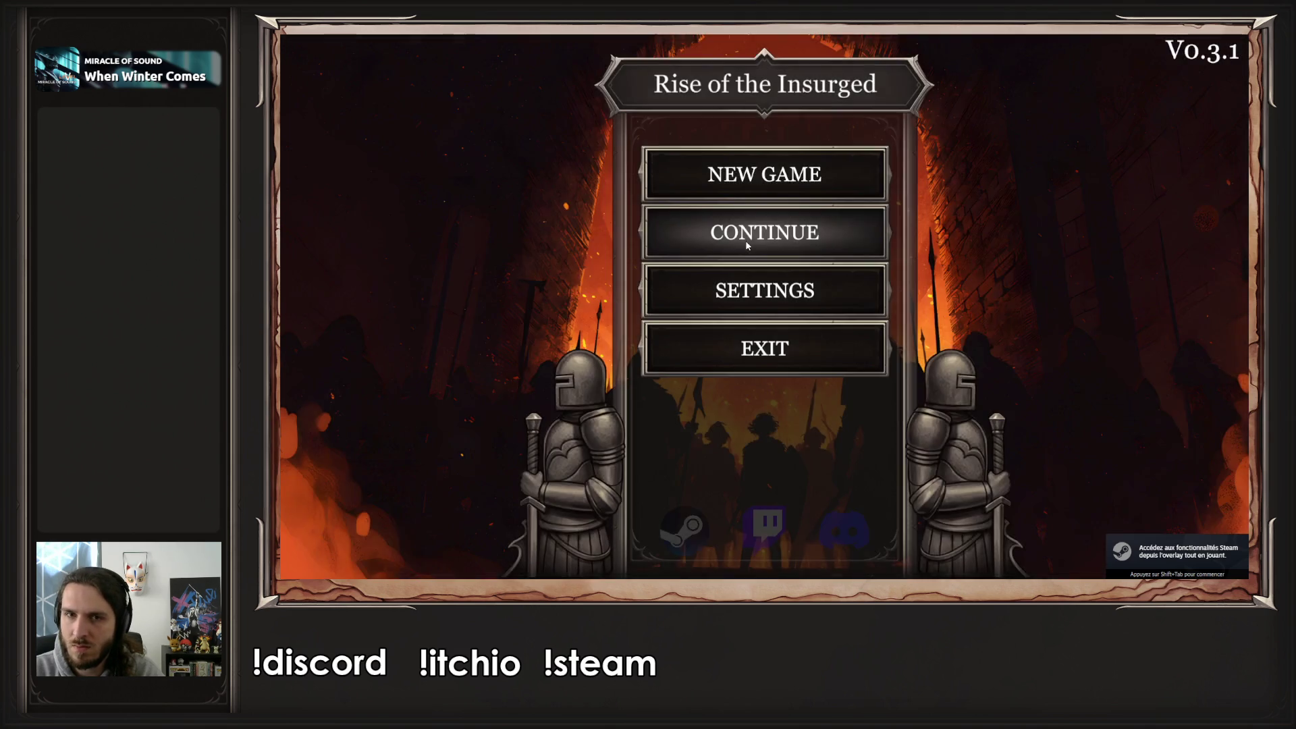
{"action": "left_click", "coordinate": [763, 229]}
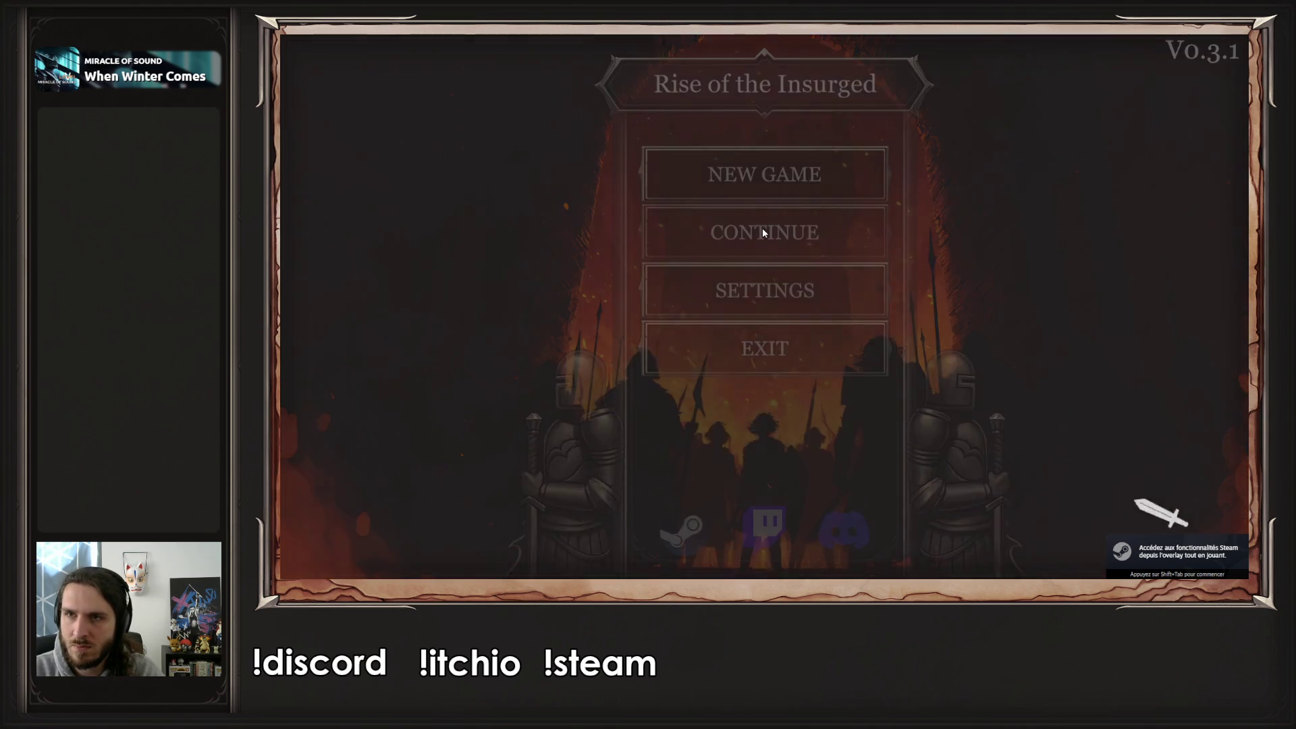
{"action": "left_click", "coordinate": [795, 87]}
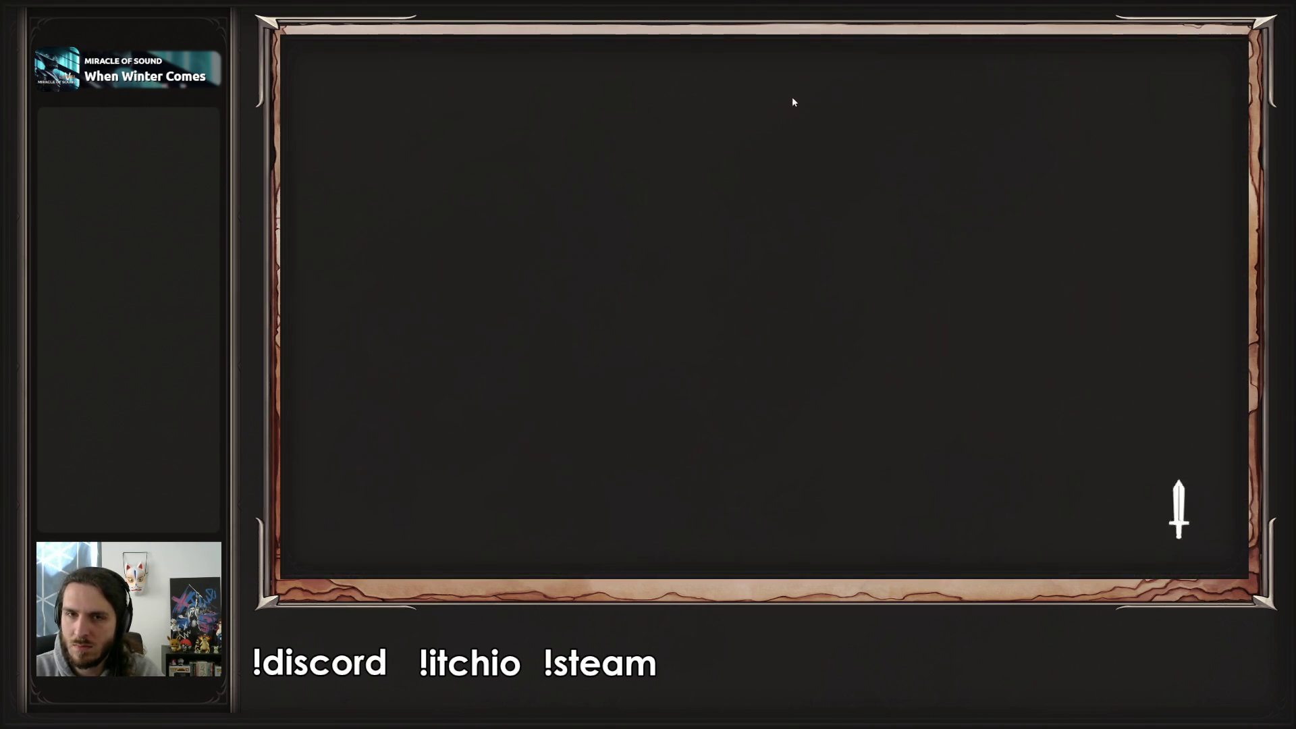
{"action": "left_click", "coordinate": [513, 242]}
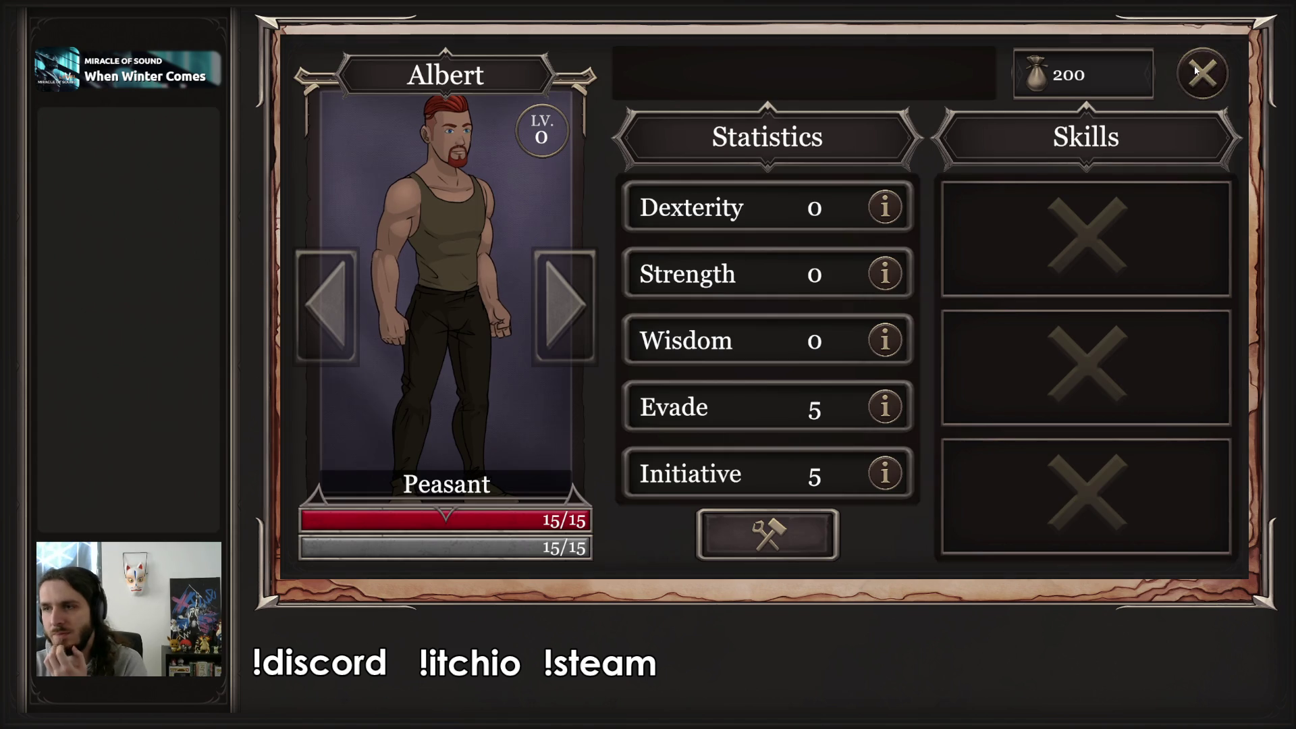
{"action": "left_click", "coordinate": [1195, 70]}
{"action": "left_click", "coordinate": [1110, 73]}
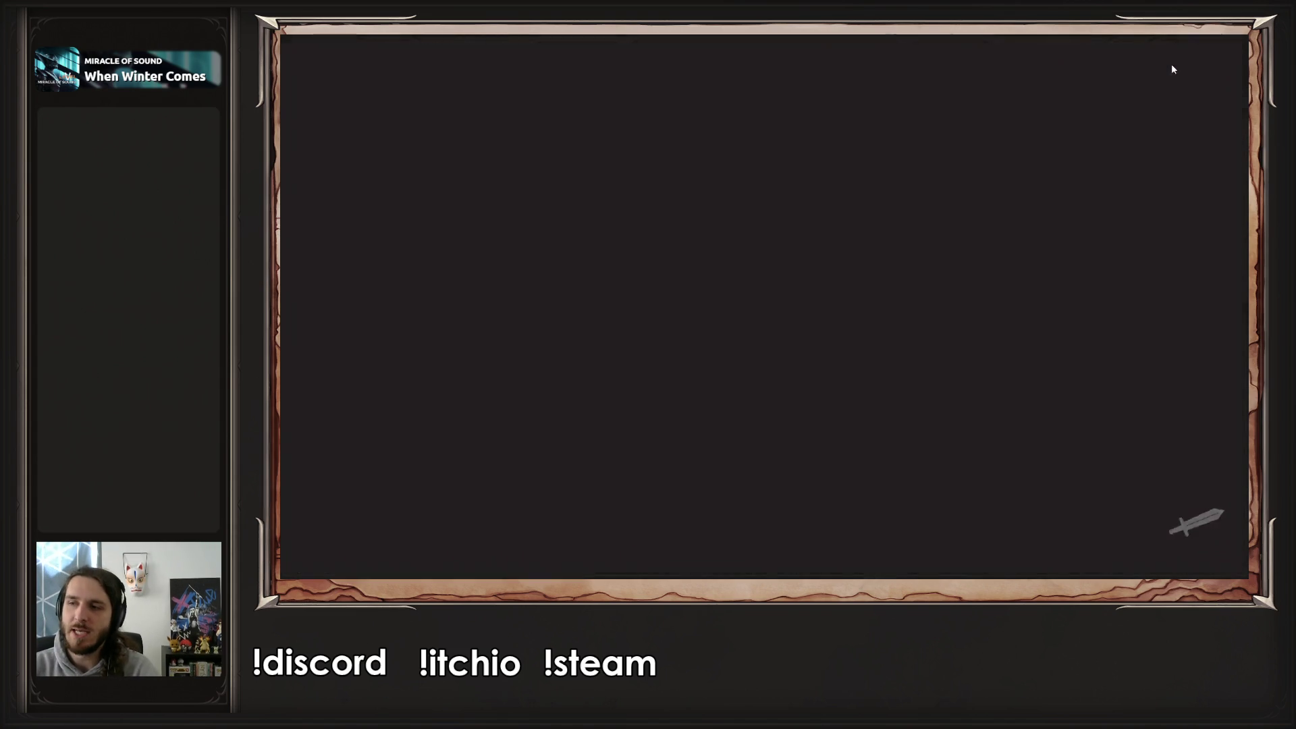
{"action": "left_click", "coordinate": [824, 307]}
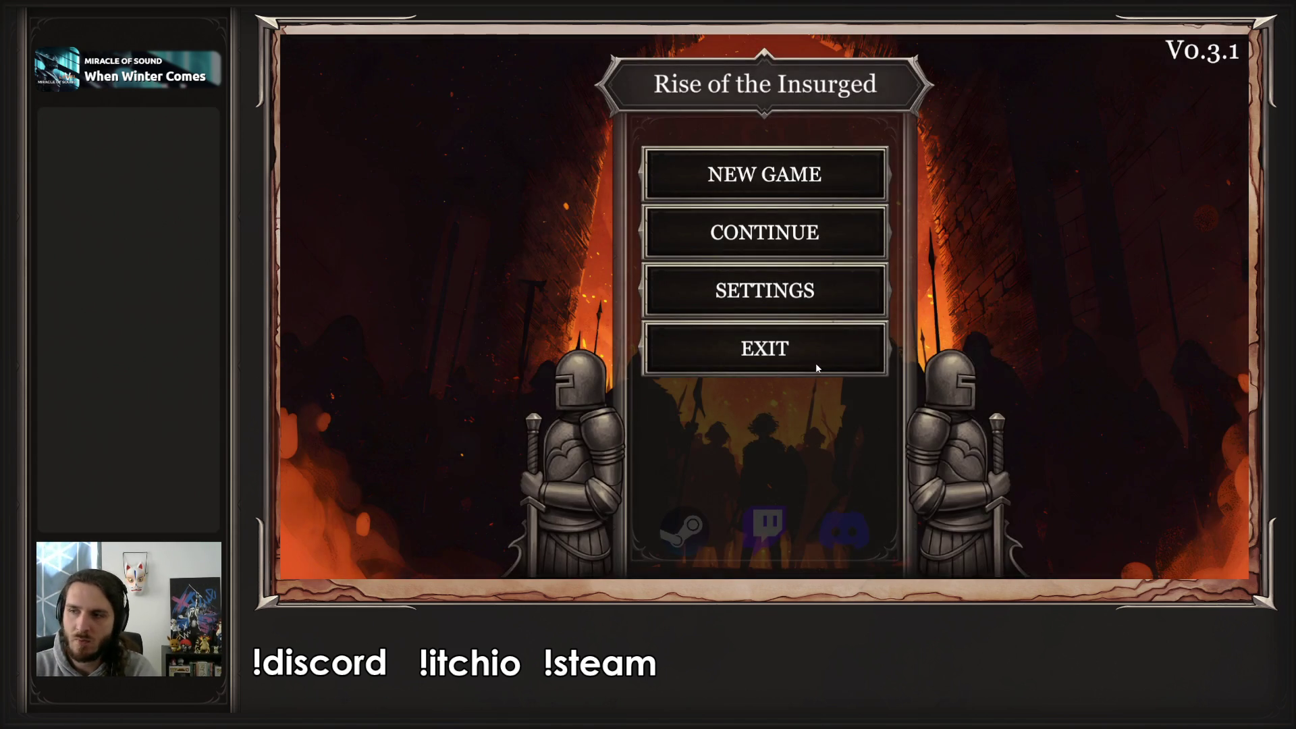
{"action": "left_click", "coordinate": [815, 362]}
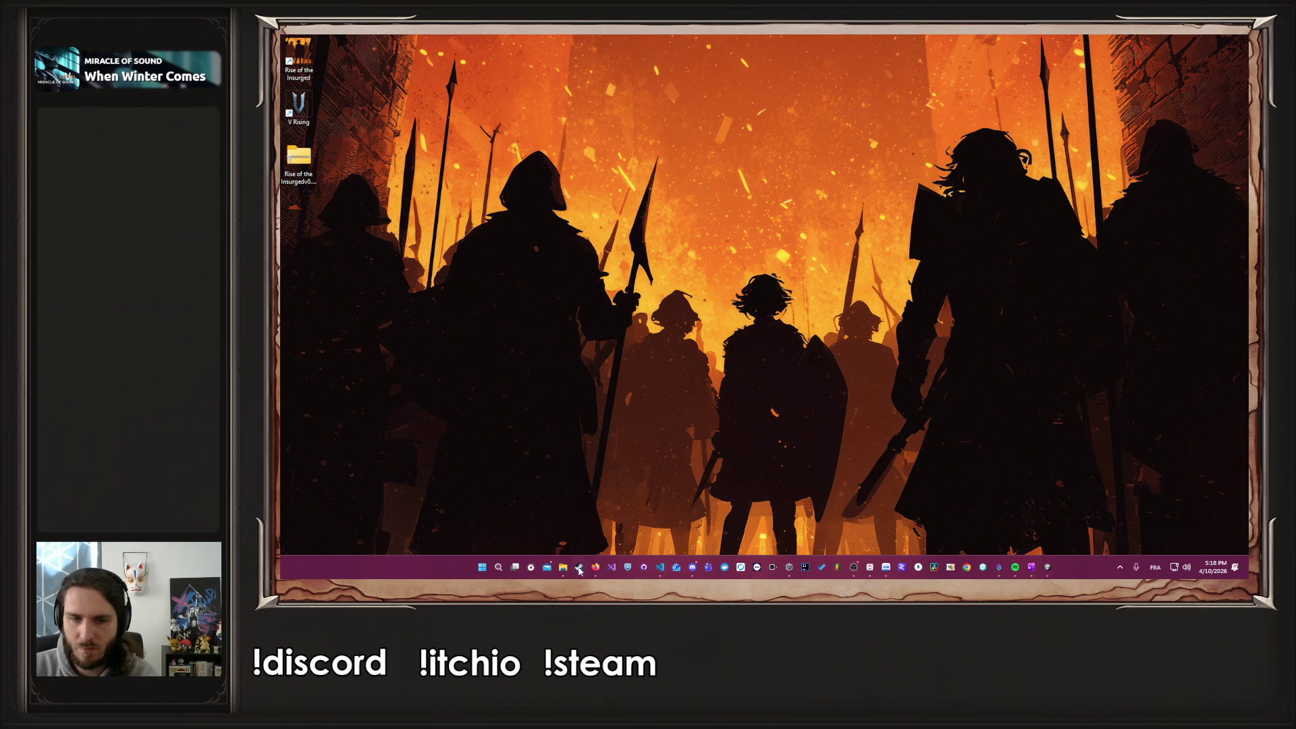
{"action": "left_click", "coordinate": [1120, 568]}
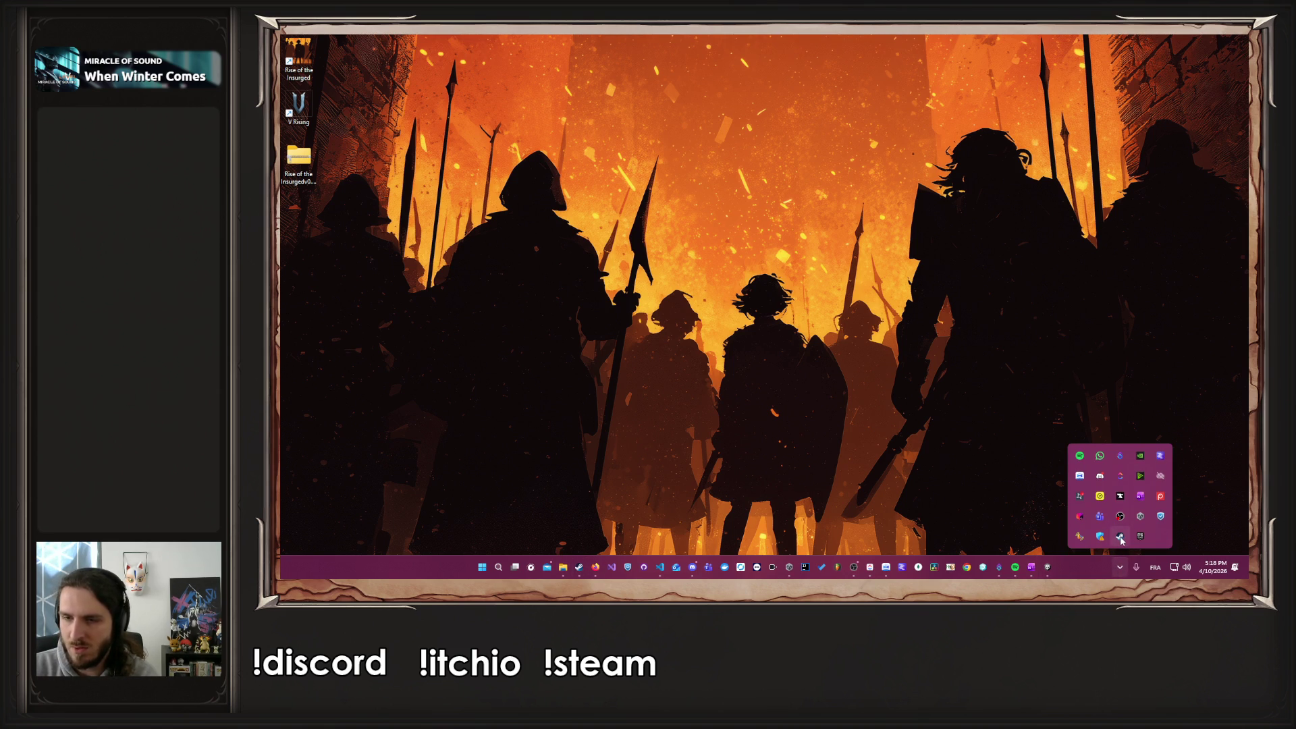
{"action": "left_click", "coordinate": [1119, 535]}
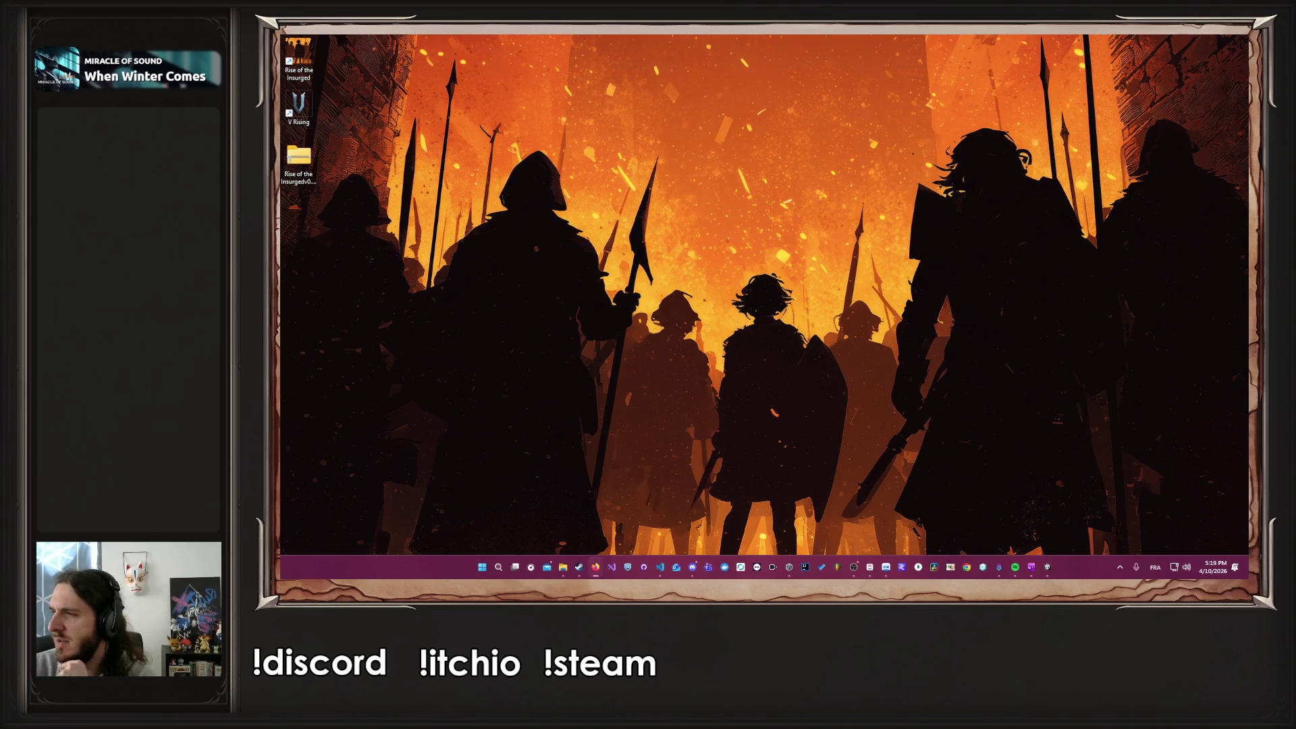
{"action": "left_click", "coordinate": [692, 567]}
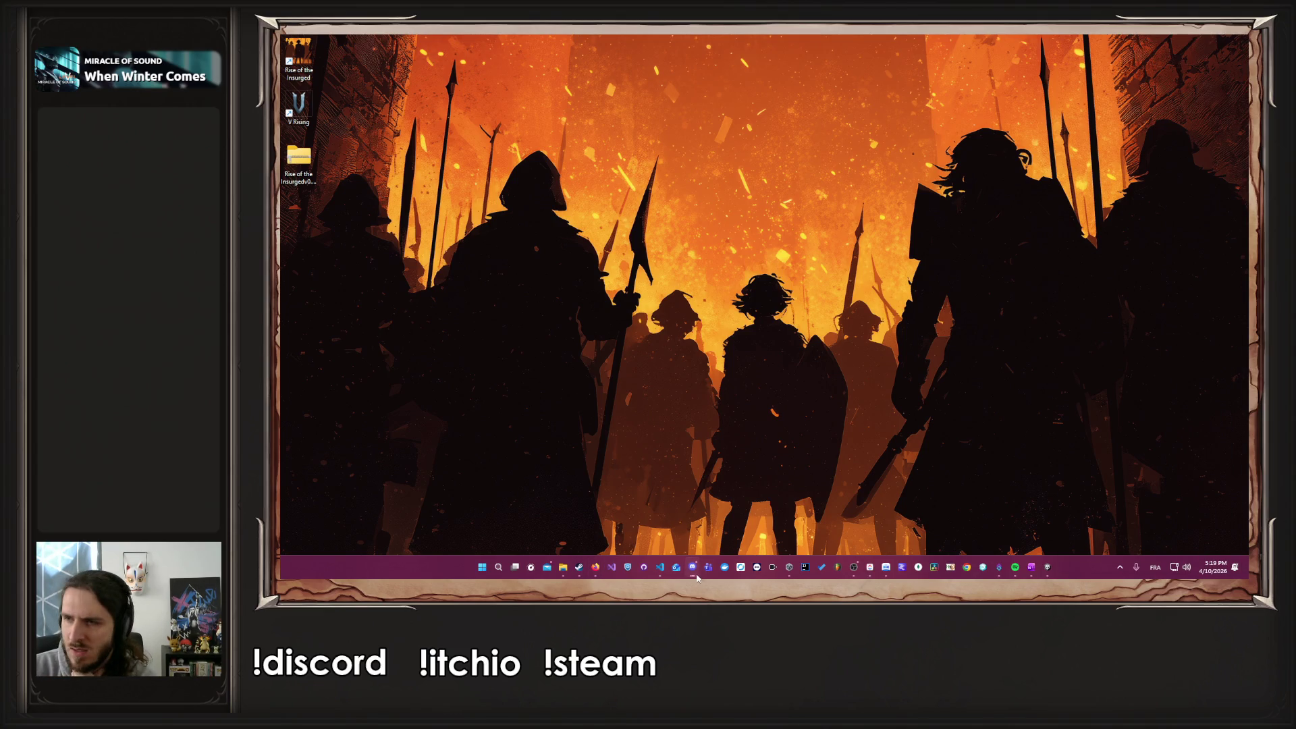
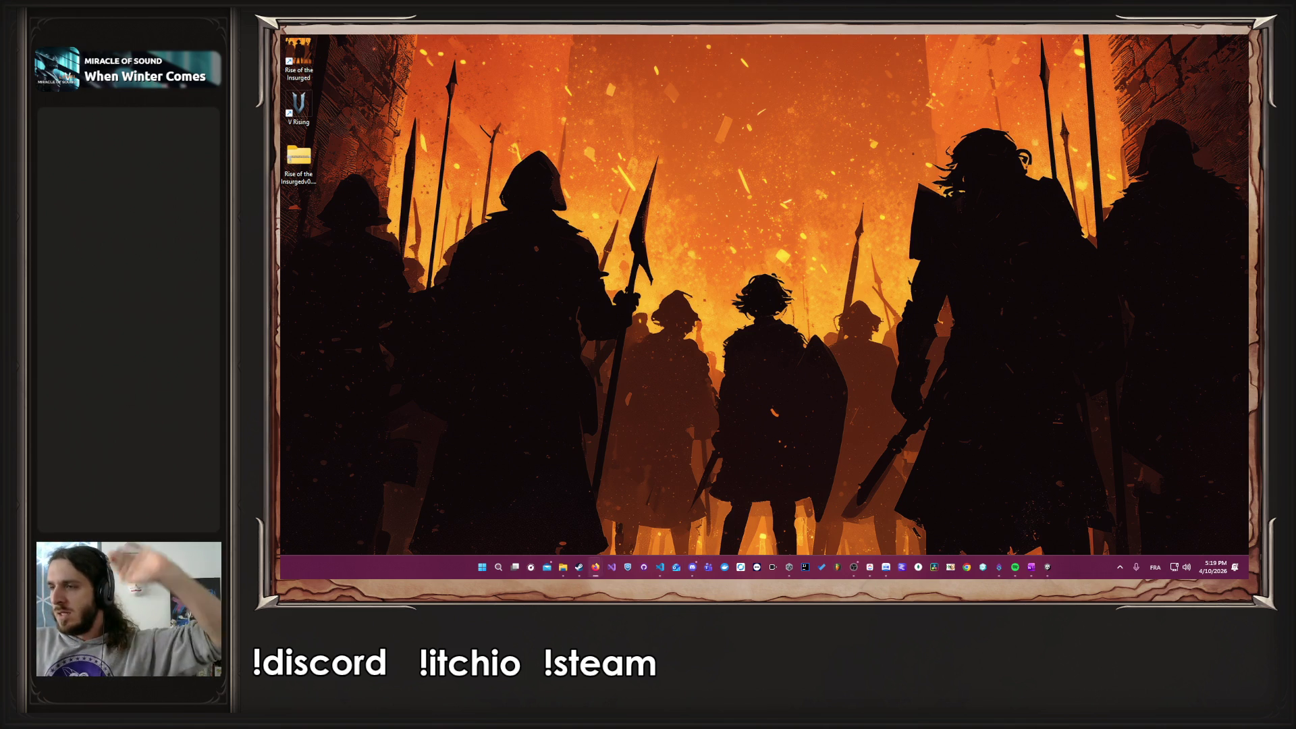
Step: Bring the Unity editor back to the front and open the Naninovel menu
{"action": "left_click", "coordinate": [1048, 567]}
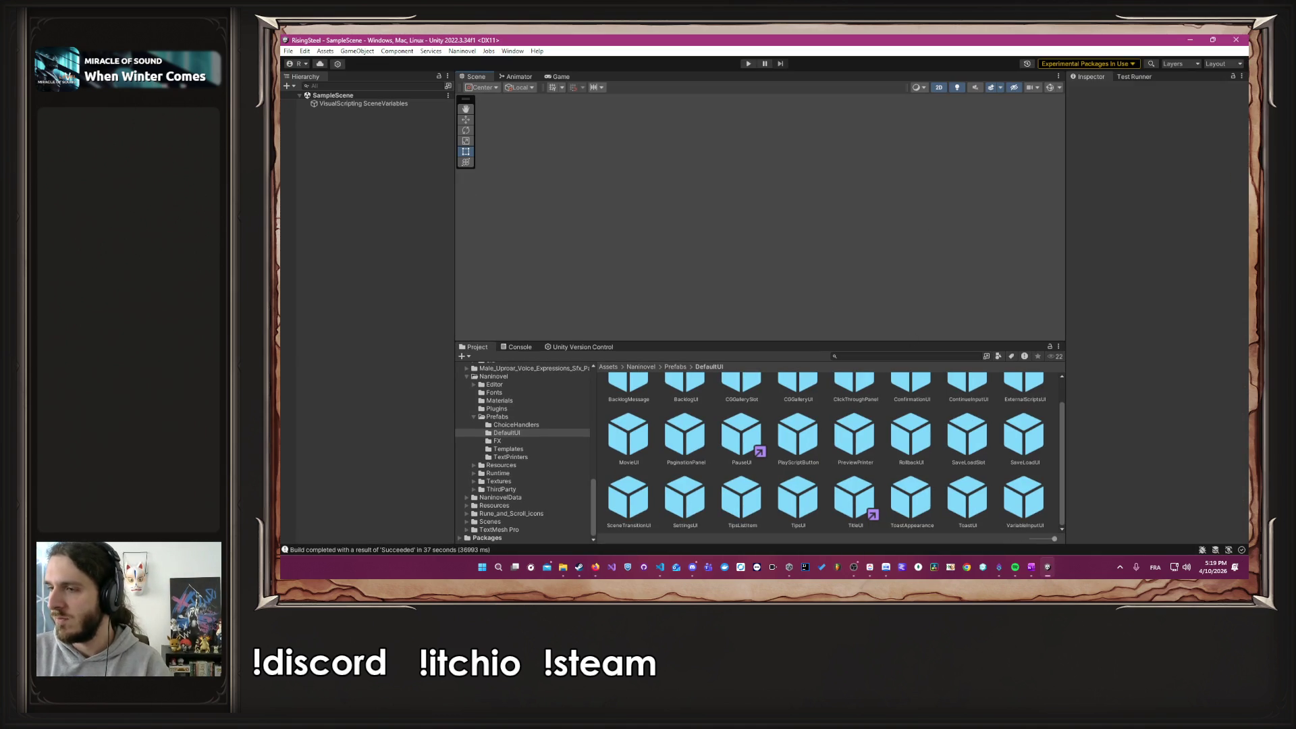
{"action": "key", "text": "alt+Tab"}
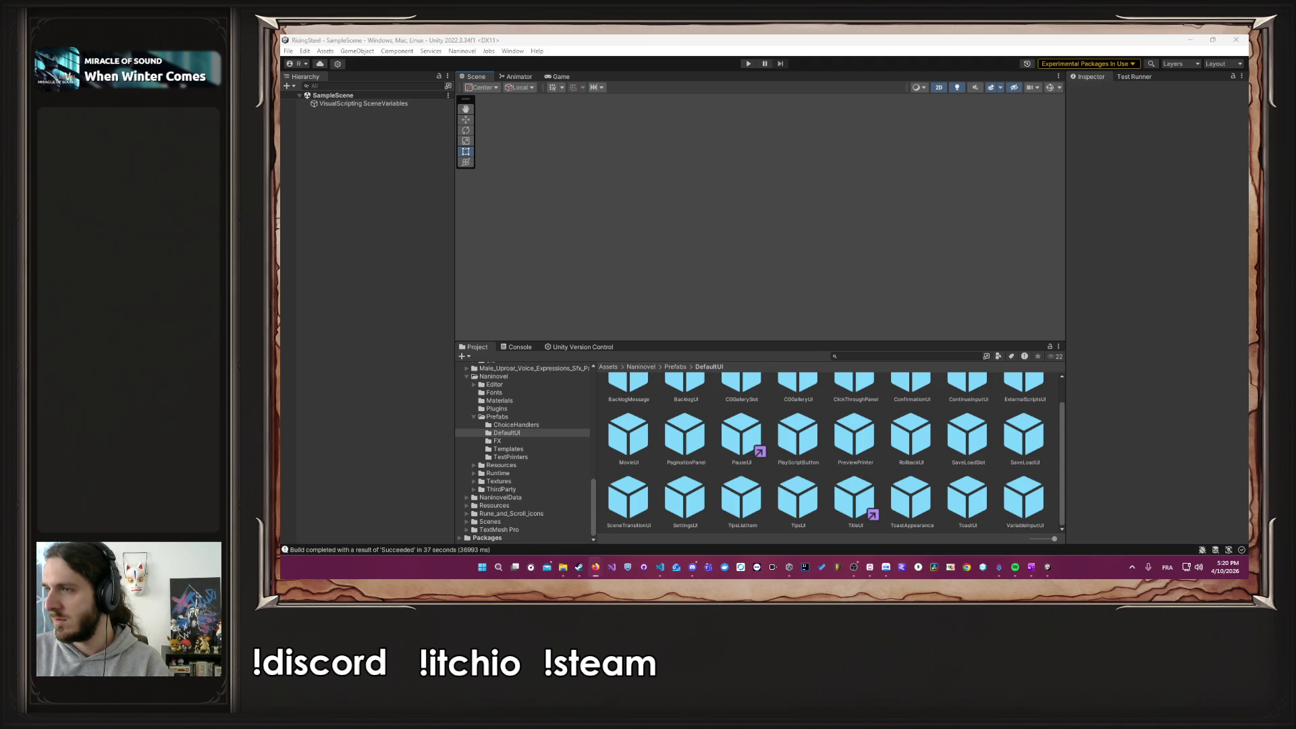
{"action": "key", "text": "alt+Tab"}
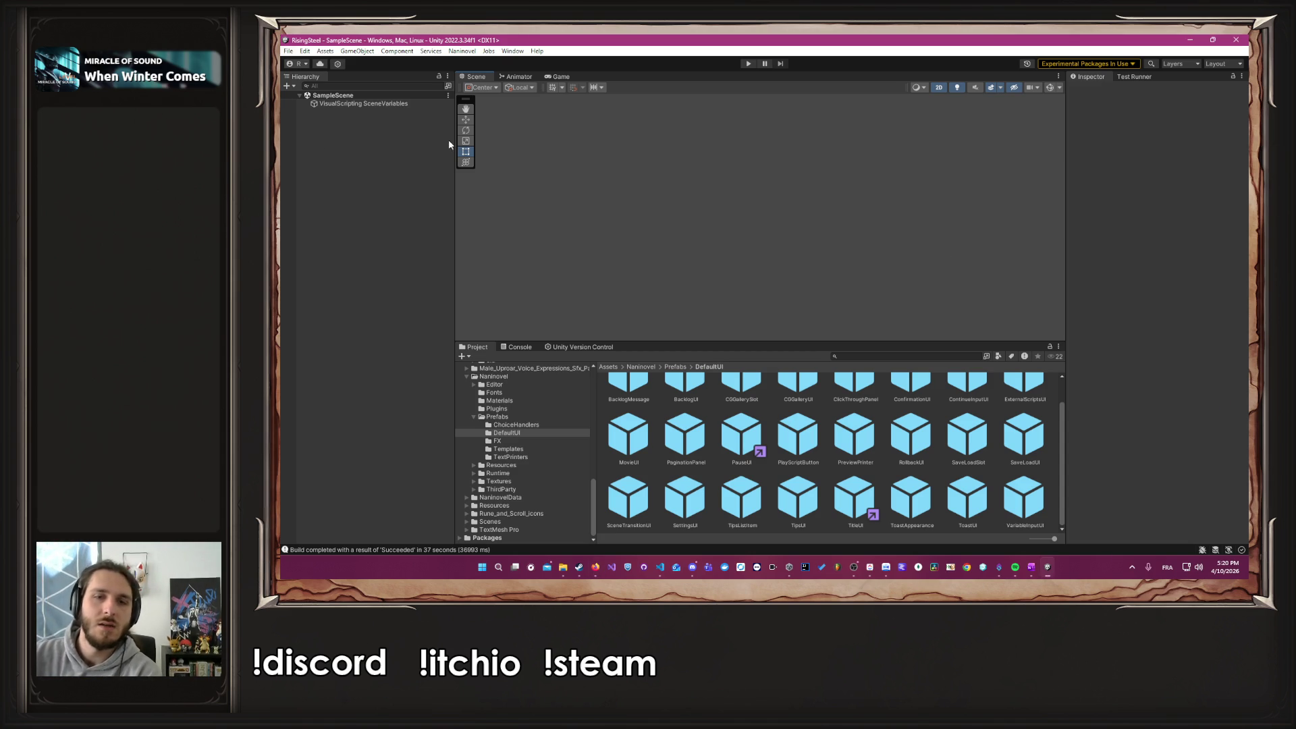
{"action": "left_click", "coordinate": [461, 51]}
Step: Open the TitleUI prefab from Naninovel's UI resources for editing
{"action": "mouse_move", "coordinate": [526, 111]}
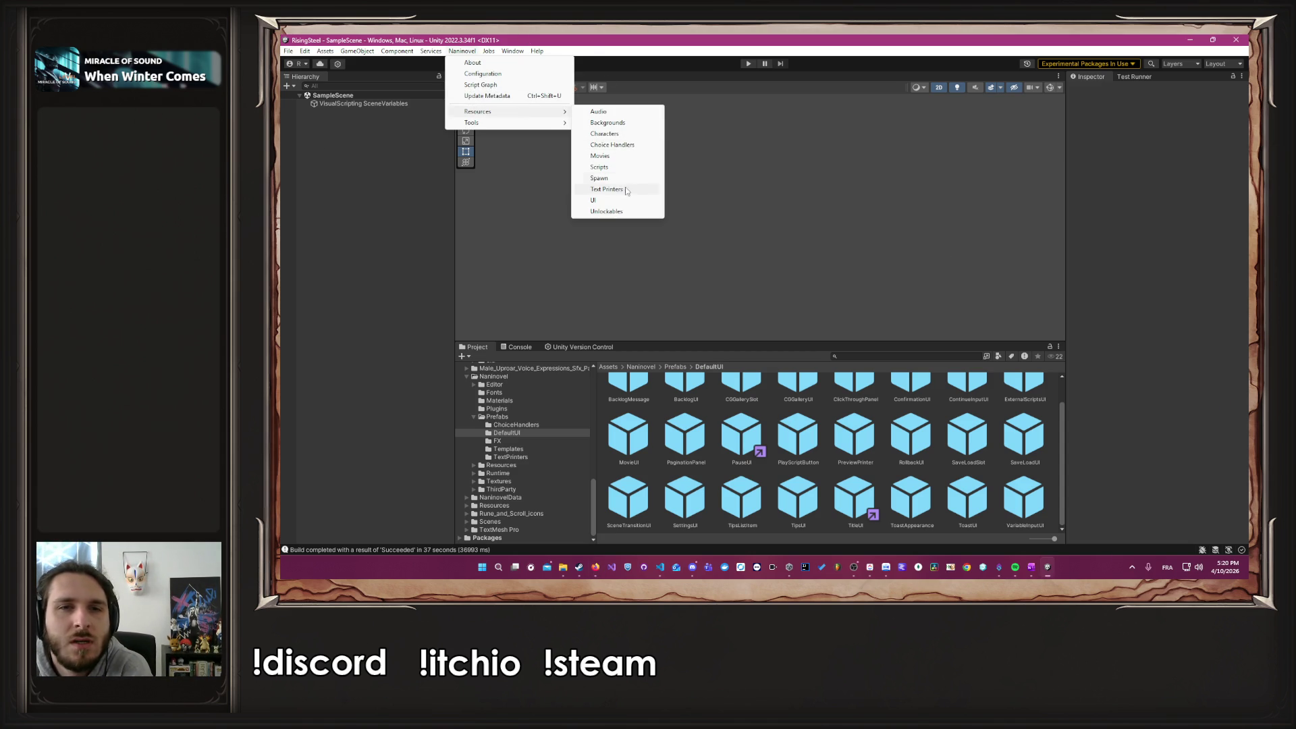
{"action": "left_click", "coordinate": [606, 201]}
{"action": "left_click", "coordinate": [969, 207]}
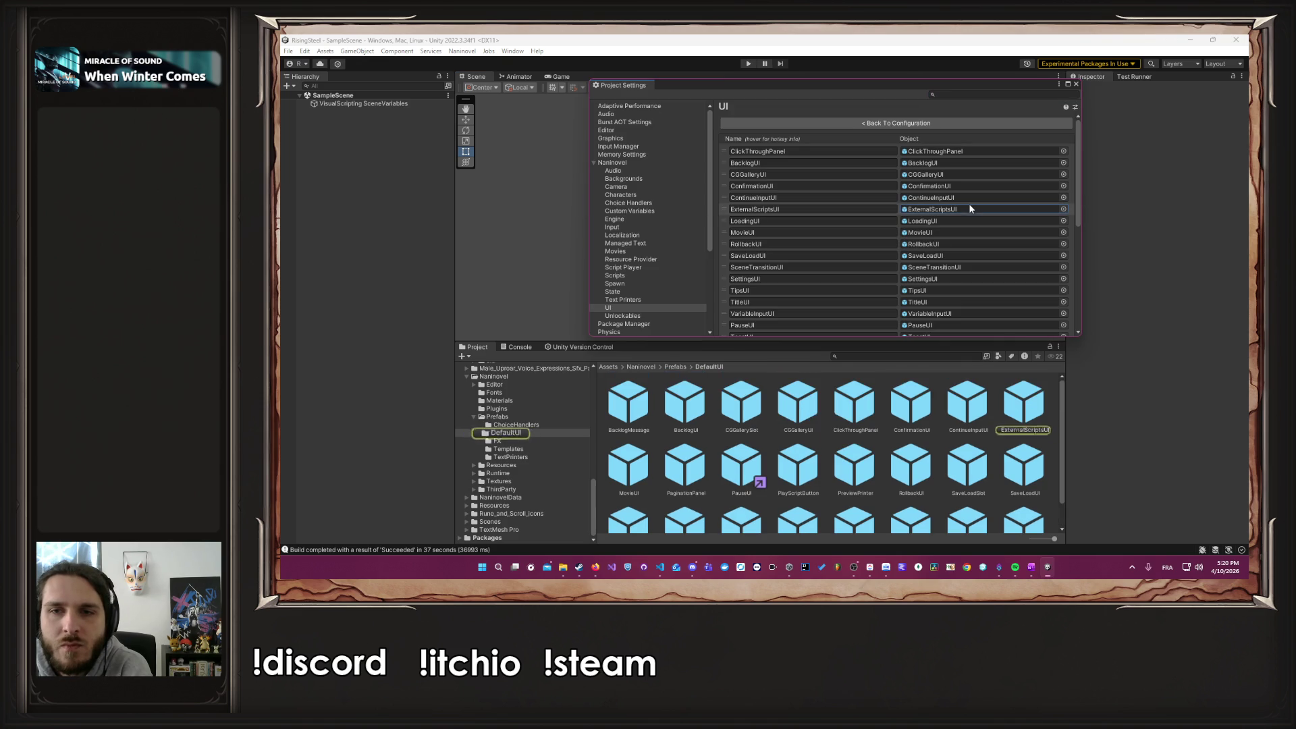
{"action": "left_click", "coordinate": [943, 300]}
{"action": "double_click", "coordinate": [860, 490]}
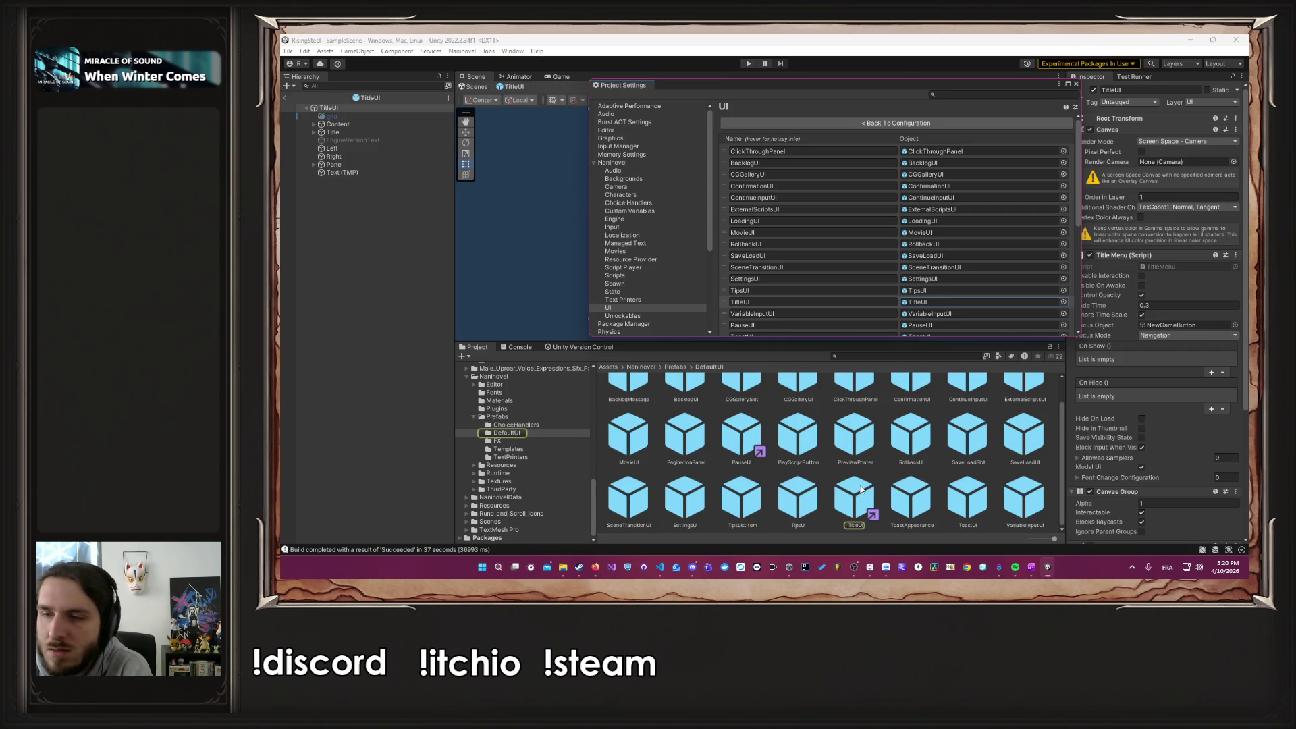
{"action": "left_click", "coordinate": [1076, 84]}
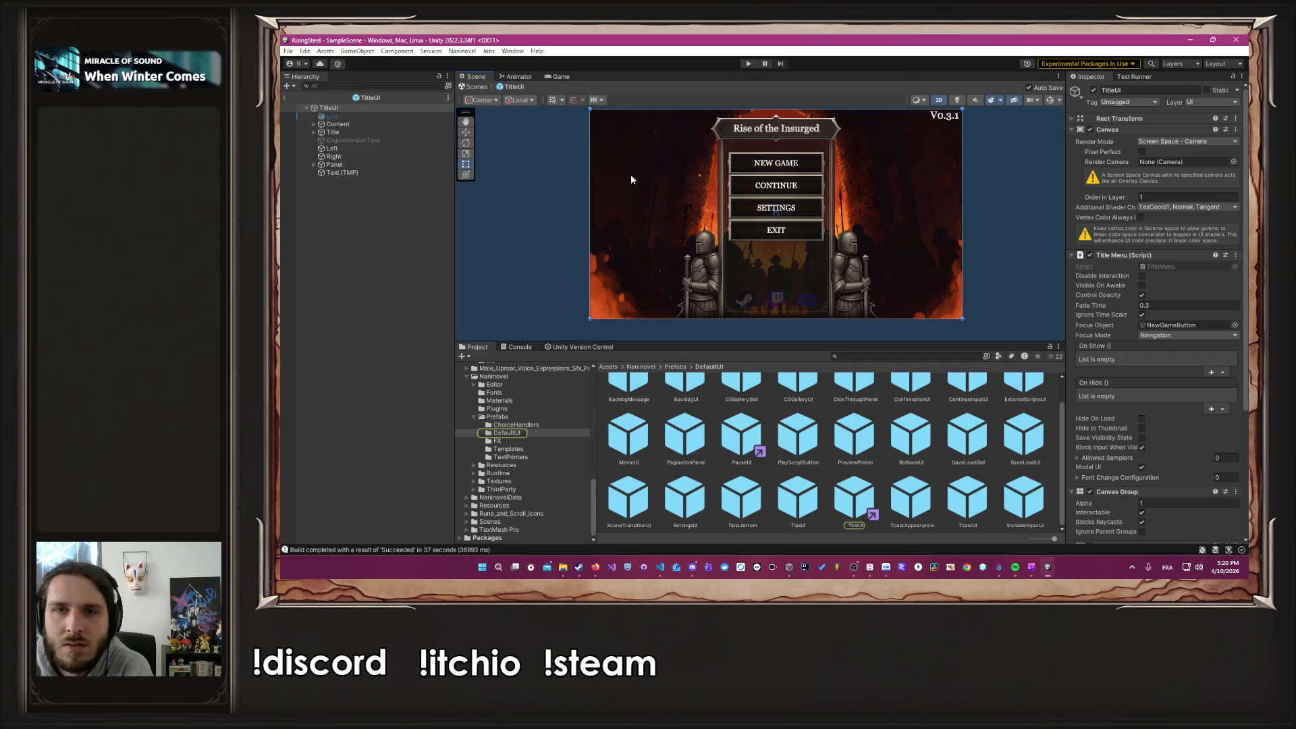
Step: Change the title screen's version text from V0.3.1 to V0.4.0
{"action": "left_click", "coordinate": [367, 173]}
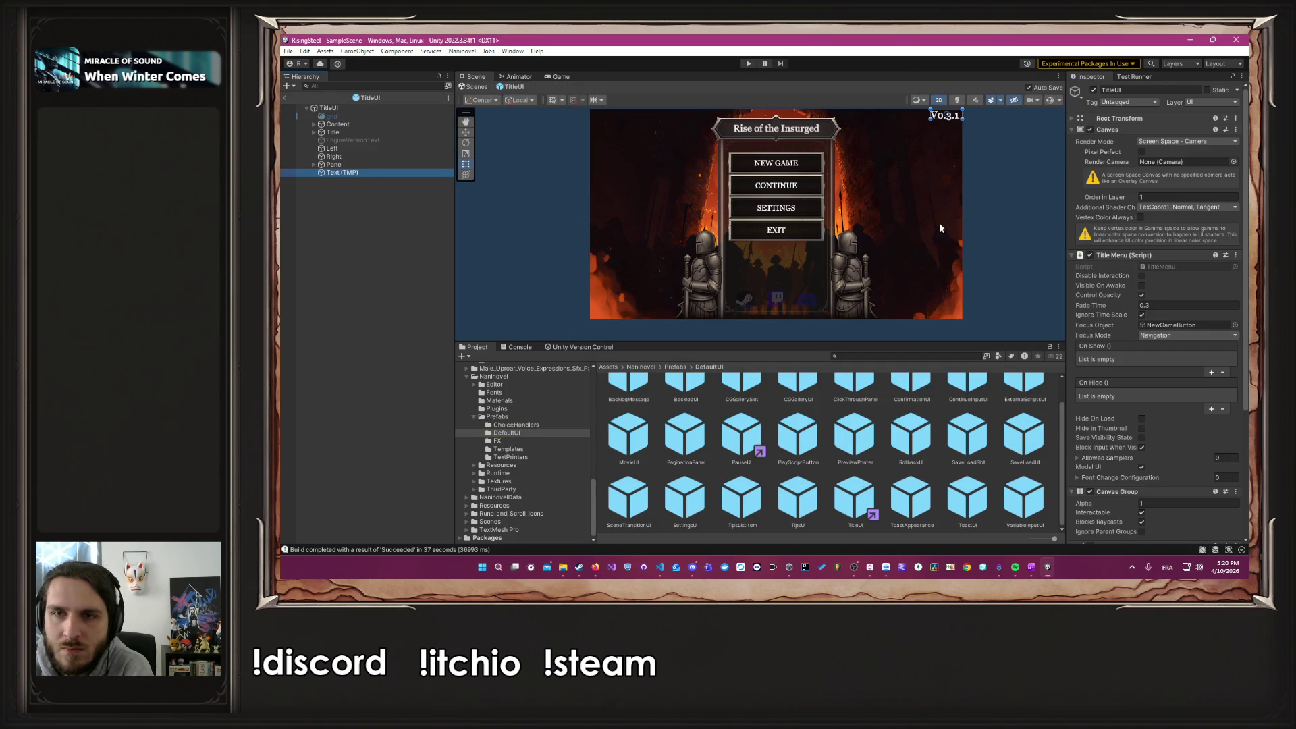
{"action": "left_click", "coordinate": [1090, 196]}
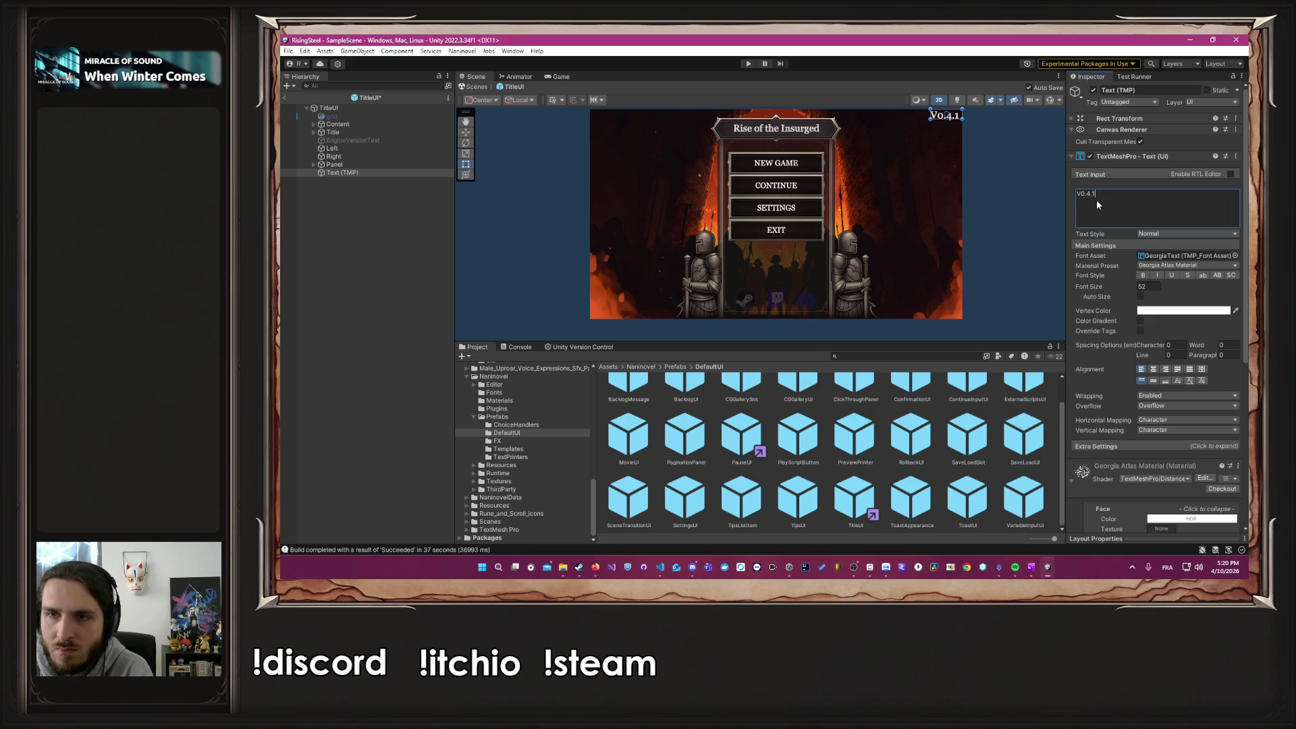
{"action": "double_click", "coordinate": [1104, 195]}
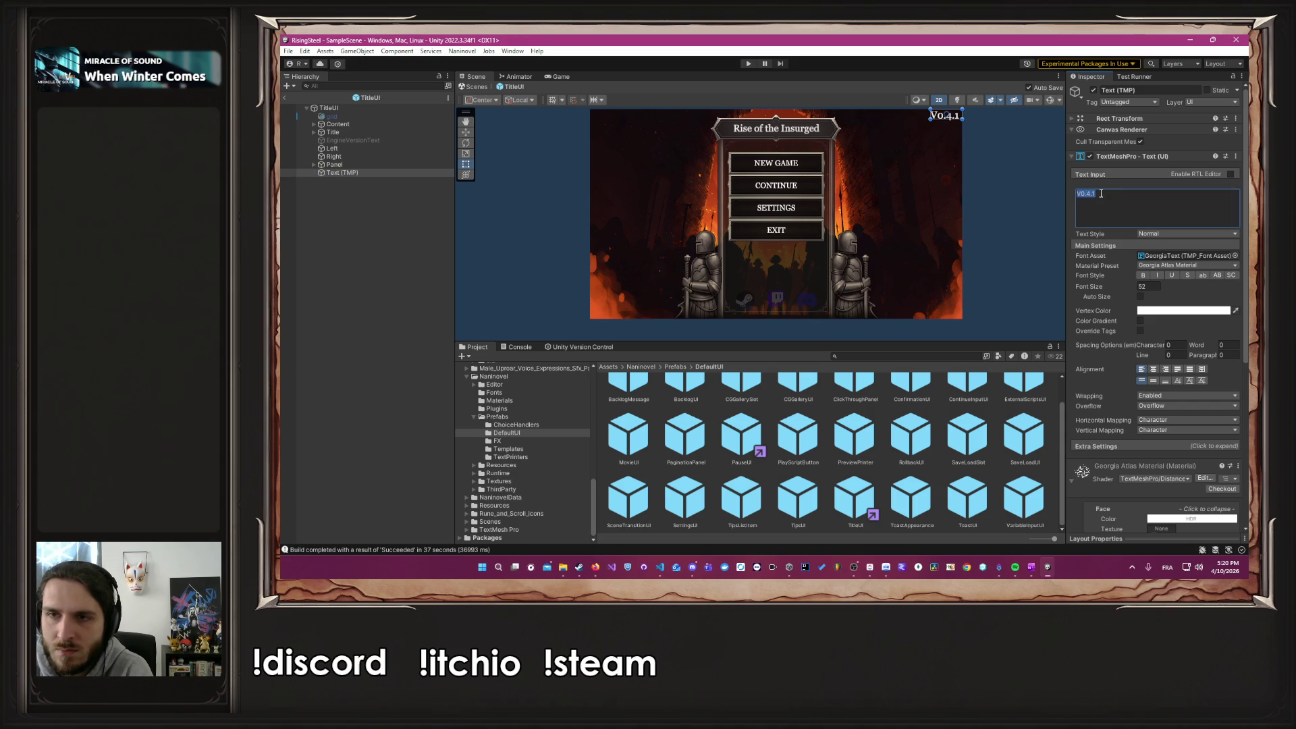
{"action": "left_click", "coordinate": [1107, 196]}
{"action": "key", "text": "BackSpace"}
{"action": "type", "text": "0"}
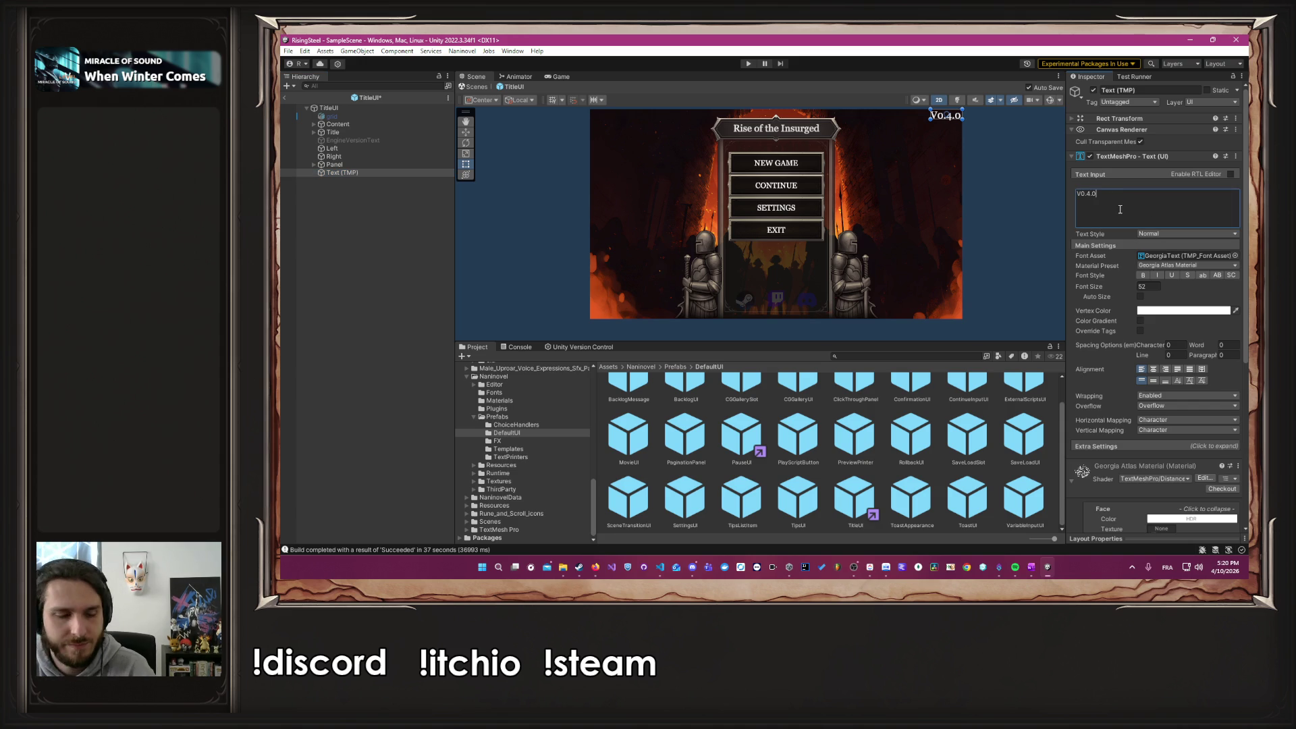
{"action": "left_click", "coordinate": [288, 52]}
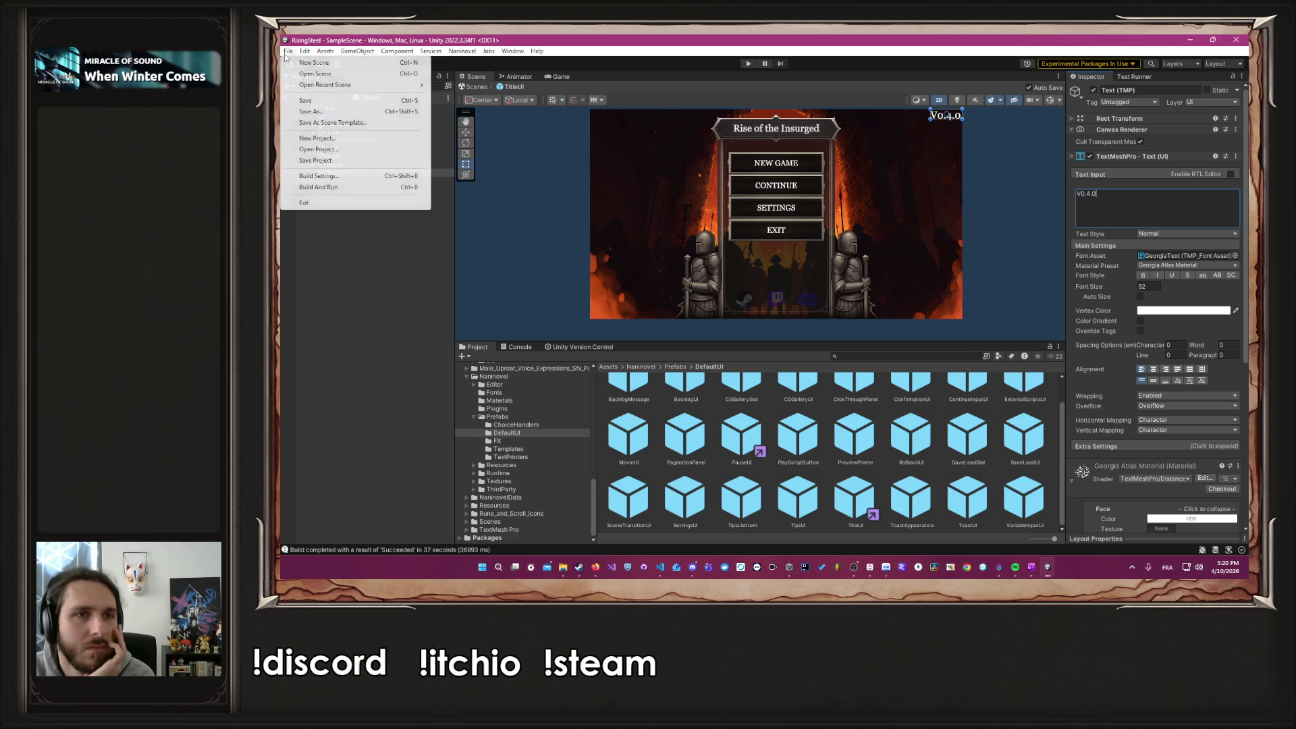
Step: Set the Player Settings Version to 0.4.0, then close the Player and Build Settings windows
{"action": "left_click", "coordinate": [338, 178]}
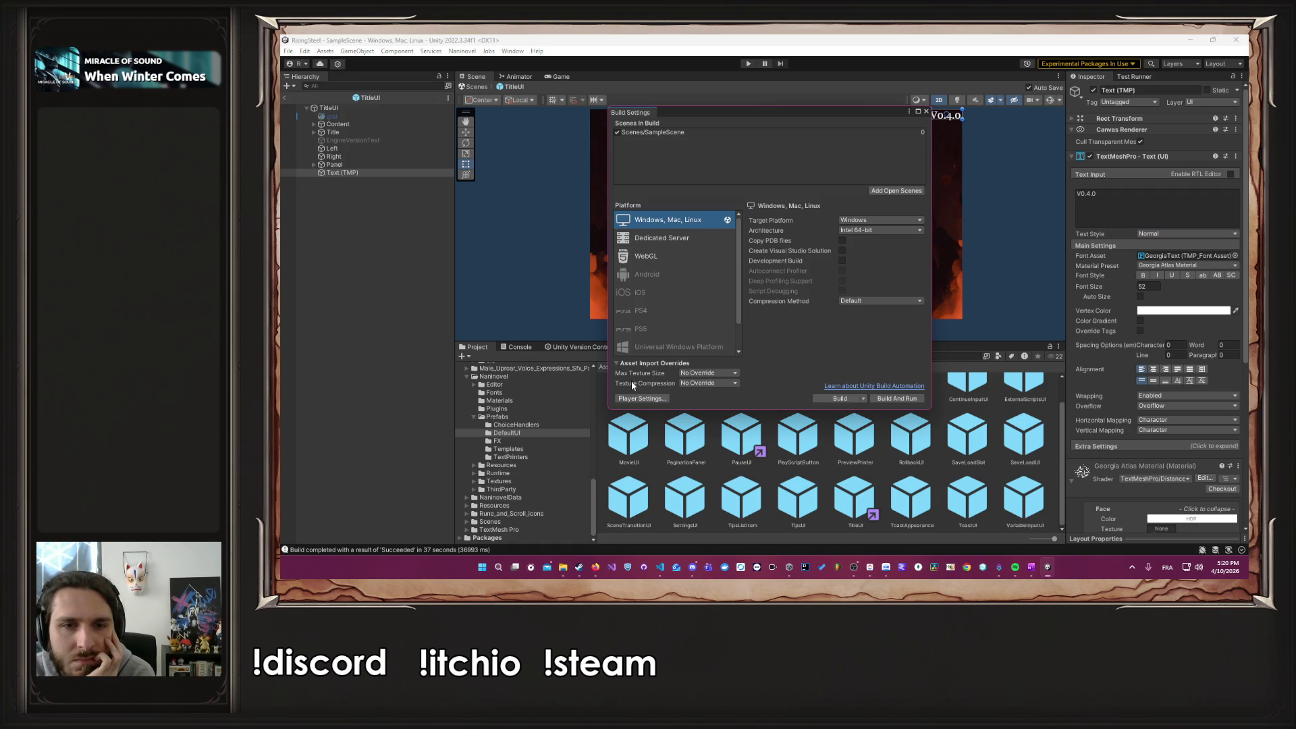
{"action": "left_click", "coordinate": [641, 398]}
{"action": "double_click", "coordinate": [858, 142]}
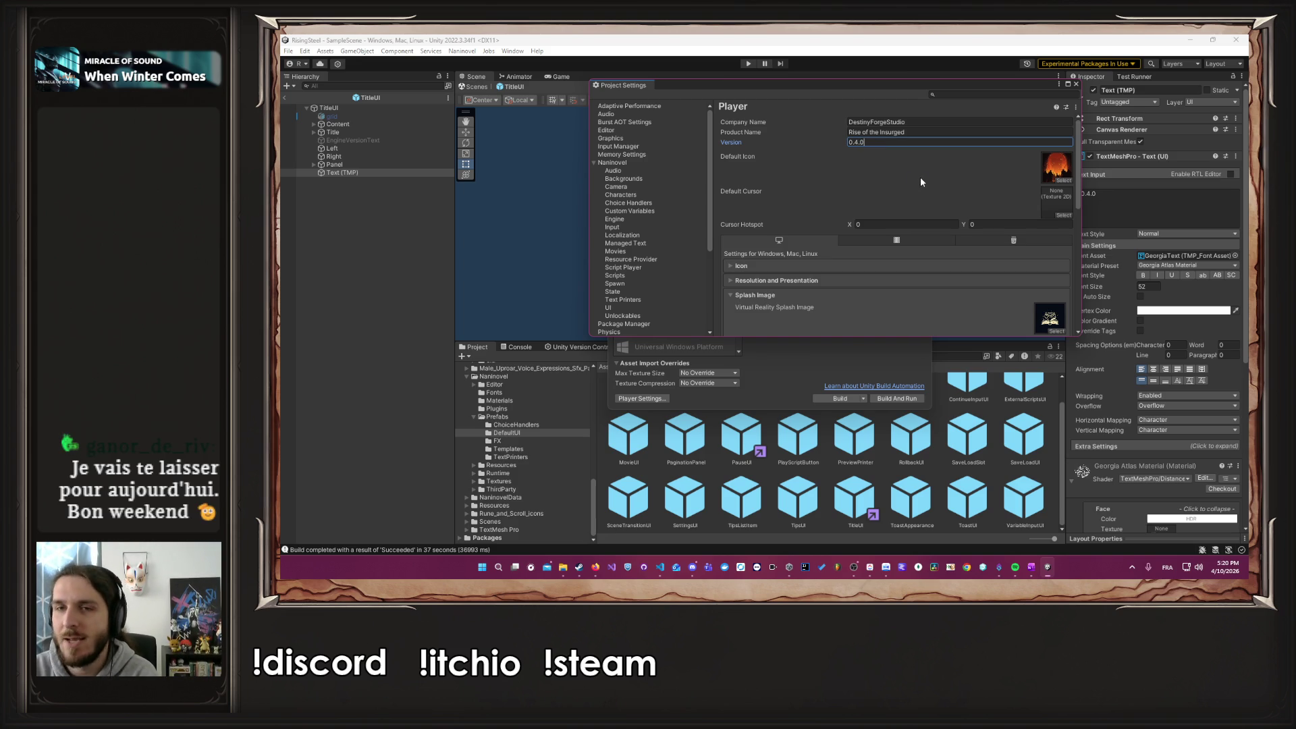
{"action": "left_click", "coordinate": [1077, 84]}
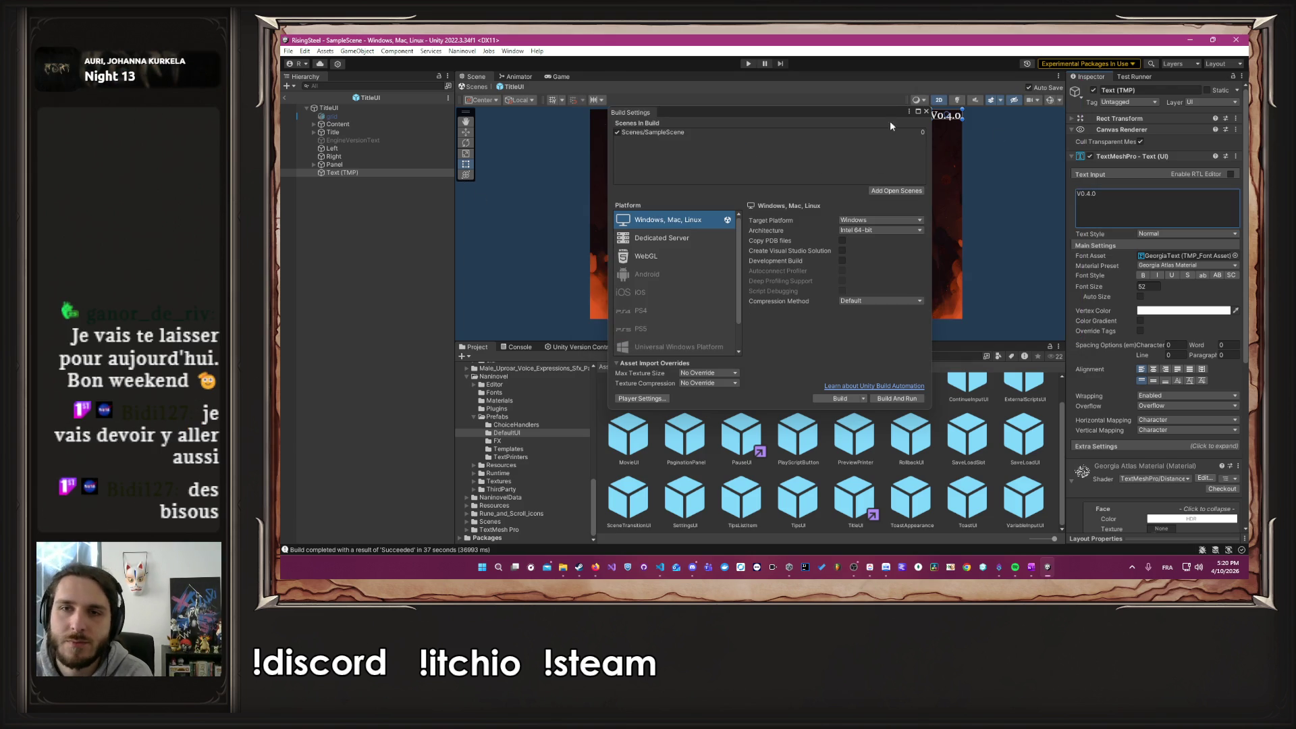
{"action": "left_click", "coordinate": [926, 112]}
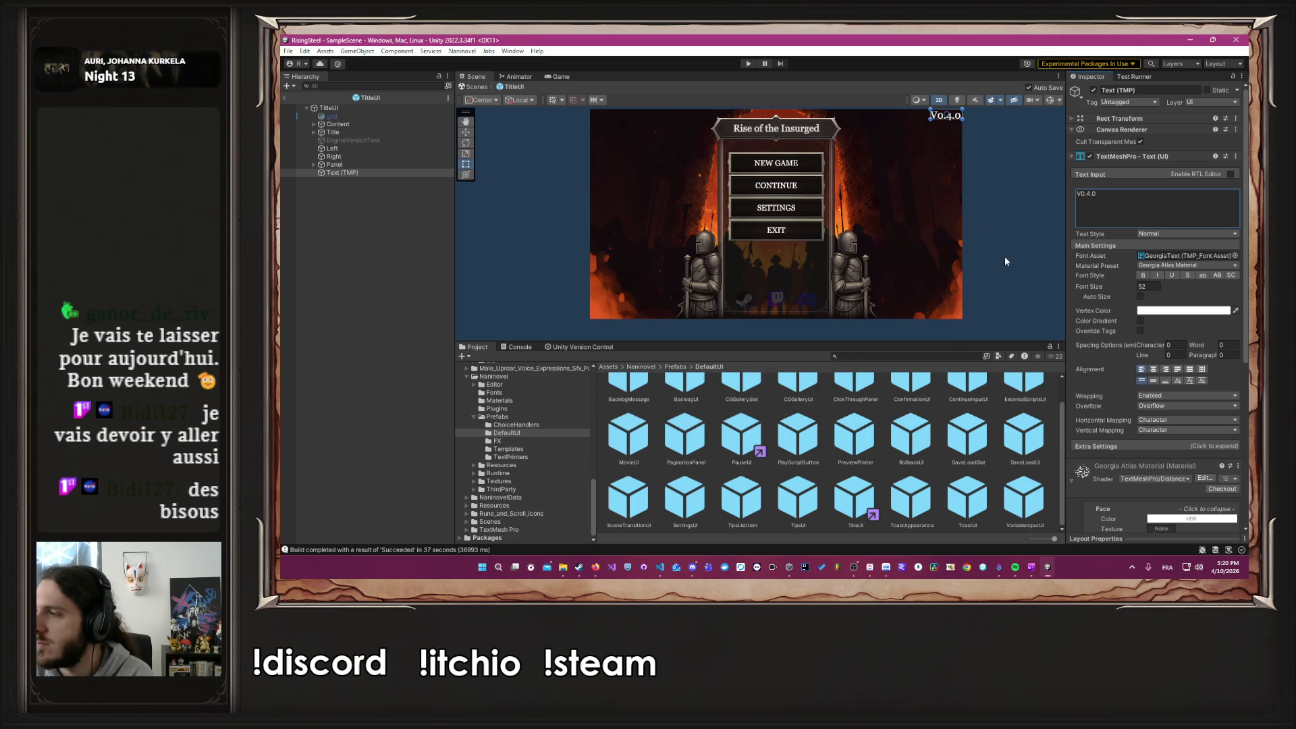
{"action": "left_click", "coordinate": [985, 221]}
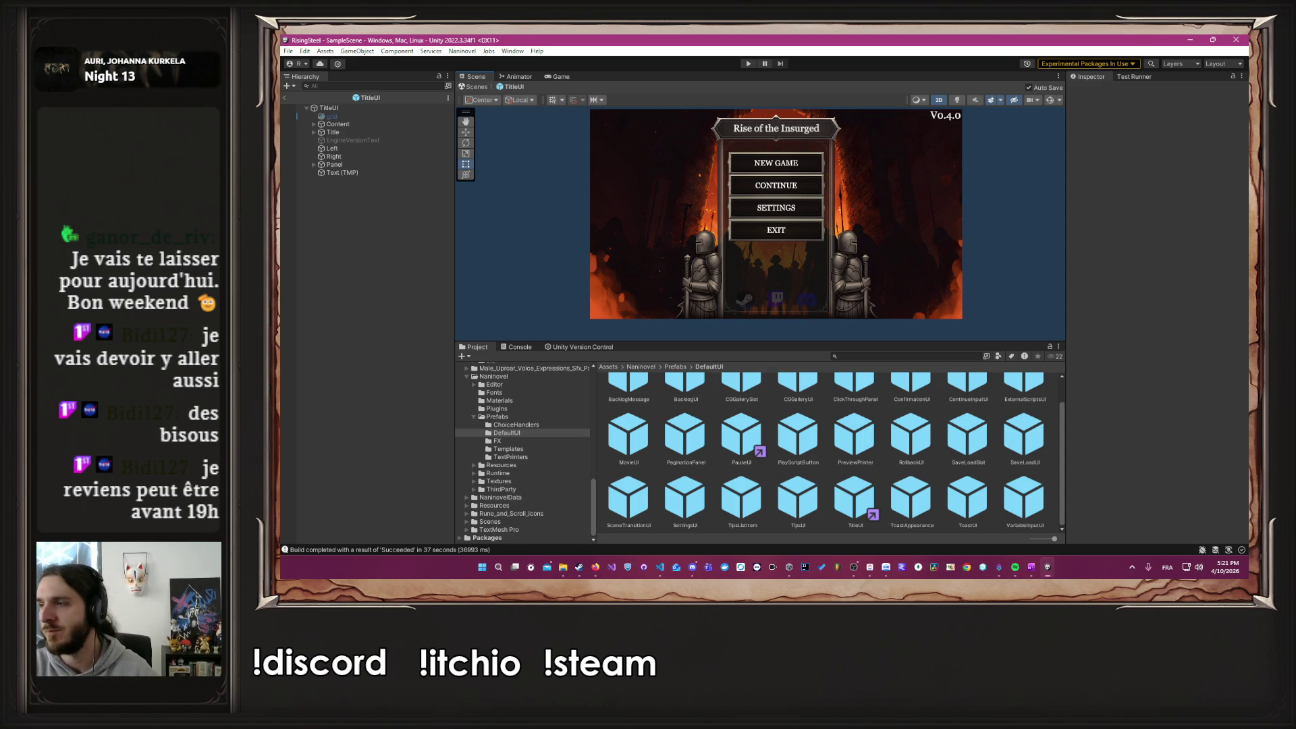
{"action": "key", "text": "alt+Tab"}
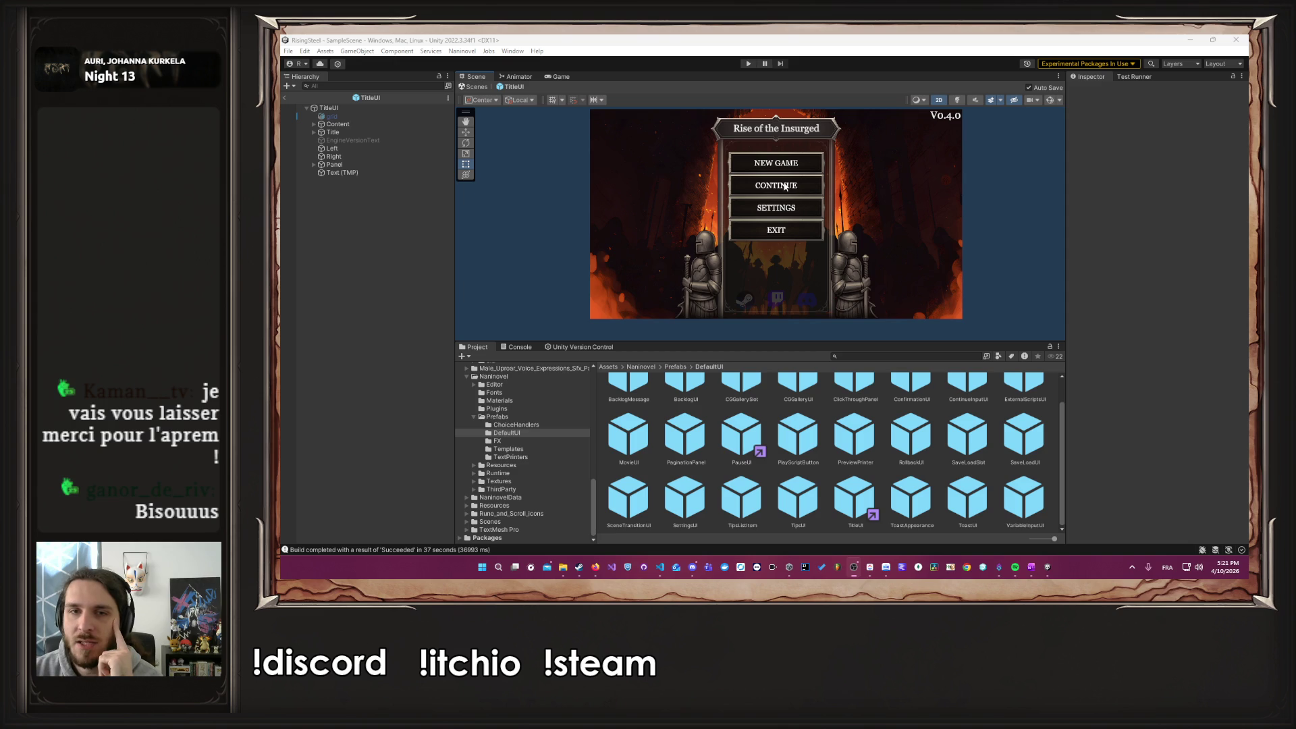
Step: Enlarge the scene view and enter Play mode
{"action": "left_click_drag", "start_coordinate": [856, 344], "coordinate": [858, 432]}
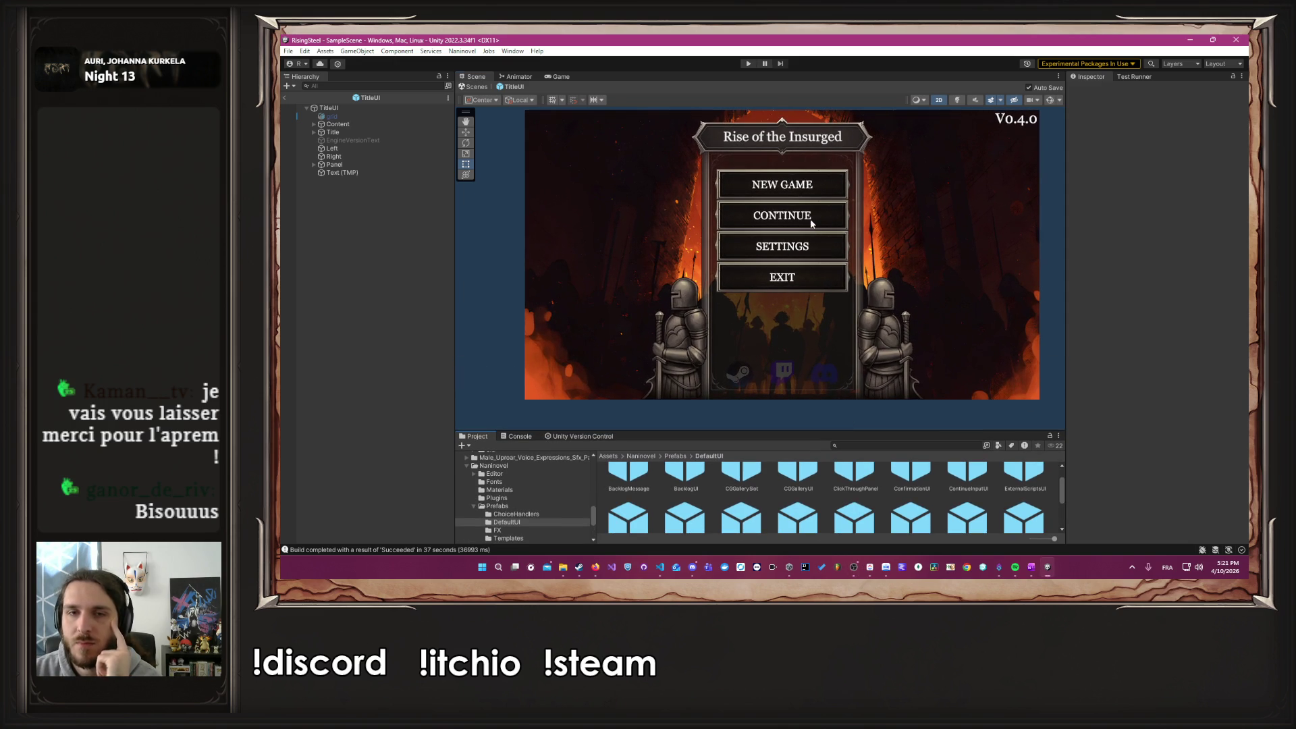
{"action": "left_click", "coordinate": [747, 63]}
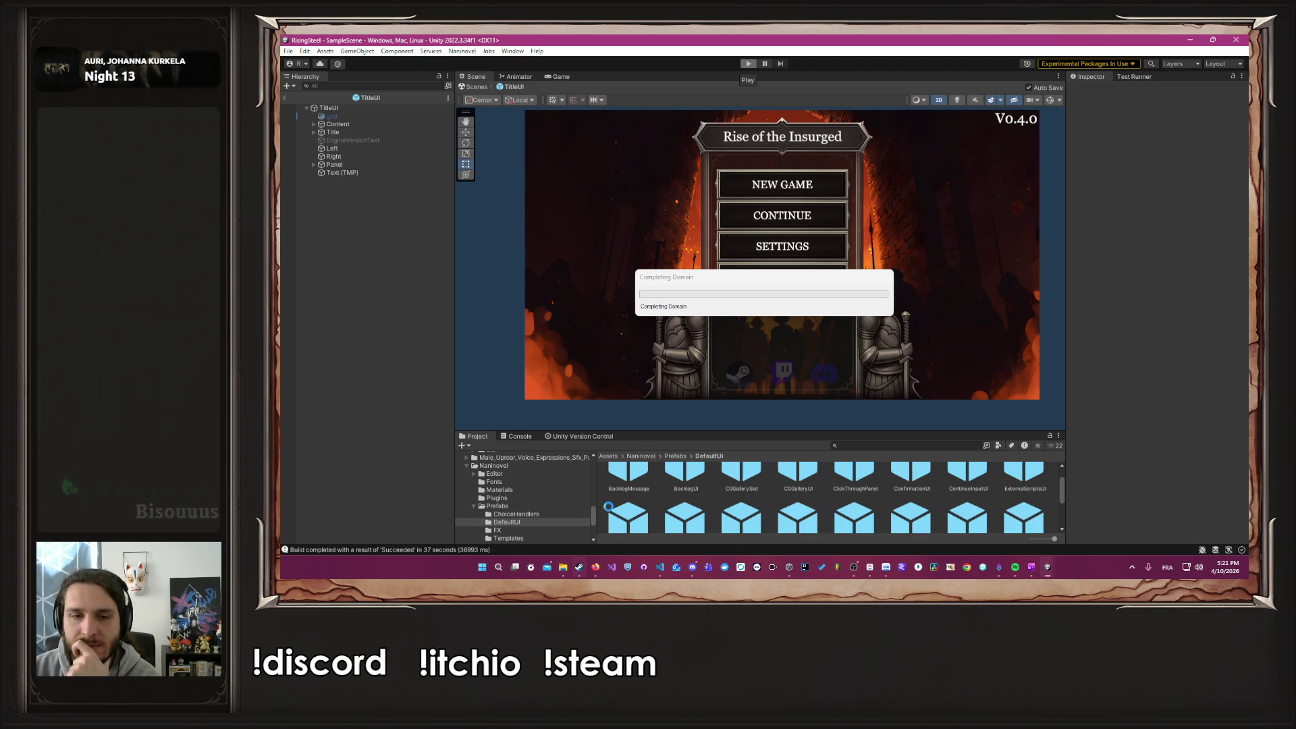
Step: Continue the saved game and train the peasant's Strength to 5
{"action": "mouse_move", "coordinate": [579, 567]}
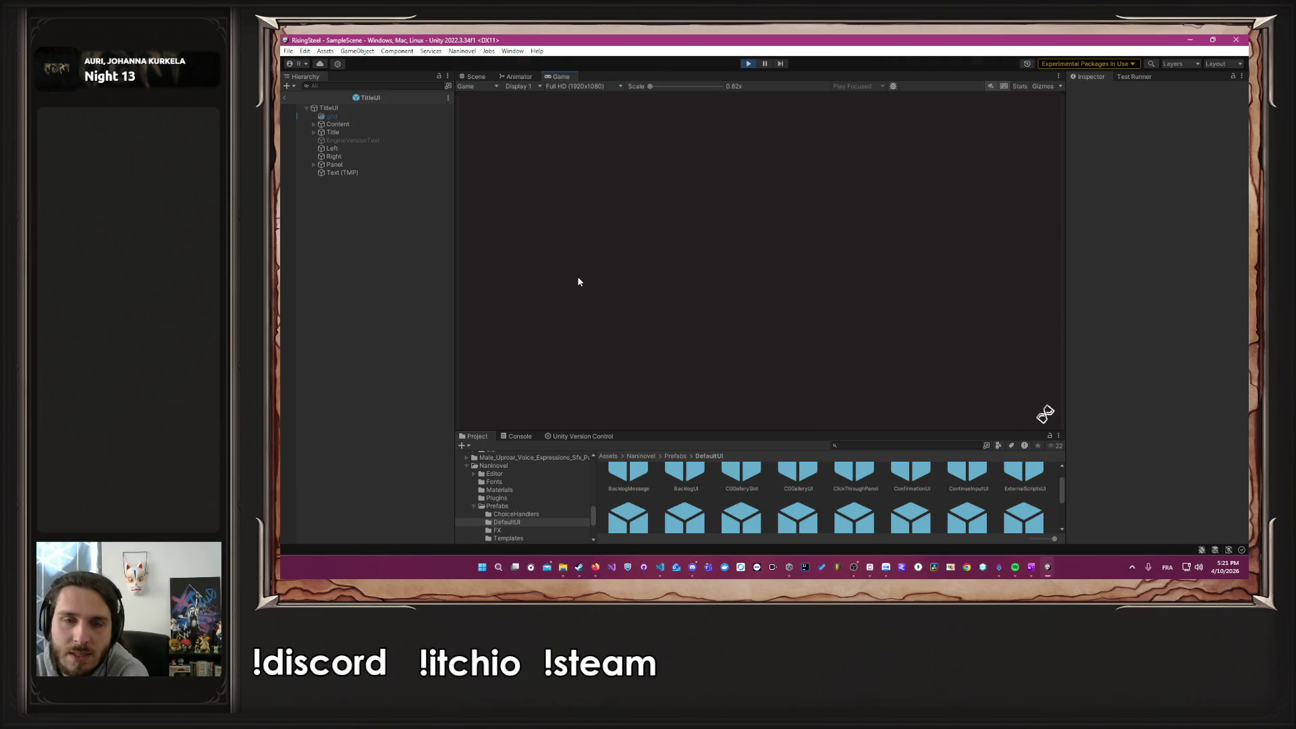
{"action": "left_click", "coordinate": [728, 221]}
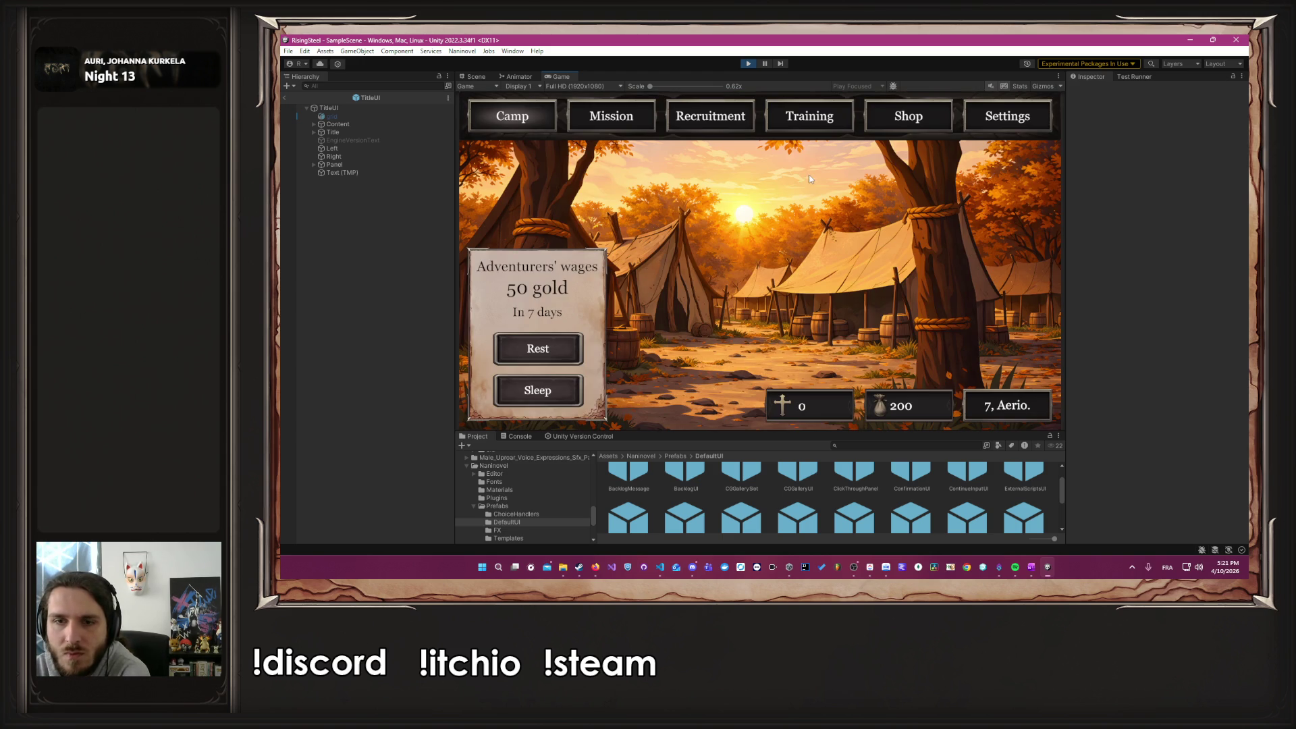
{"action": "left_click", "coordinate": [810, 131]}
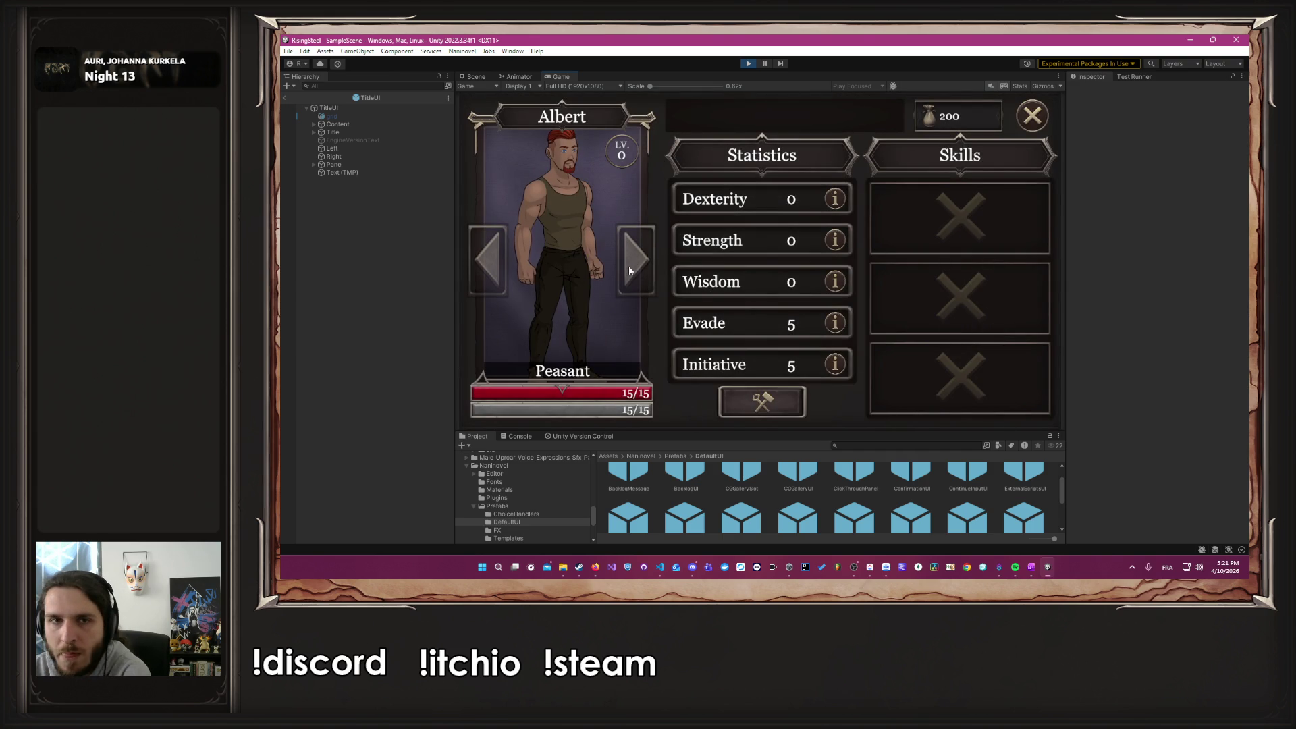
{"action": "left_click", "coordinate": [796, 402]}
{"action": "double_click", "coordinate": [813, 249]}
{"action": "triple_click", "coordinate": [812, 249]}
{"action": "left_click", "coordinate": [813, 248]}
{"action": "left_click", "coordinate": [813, 248]}
{"action": "left_click", "coordinate": [768, 240]}
{"action": "left_click", "coordinate": [769, 240]}
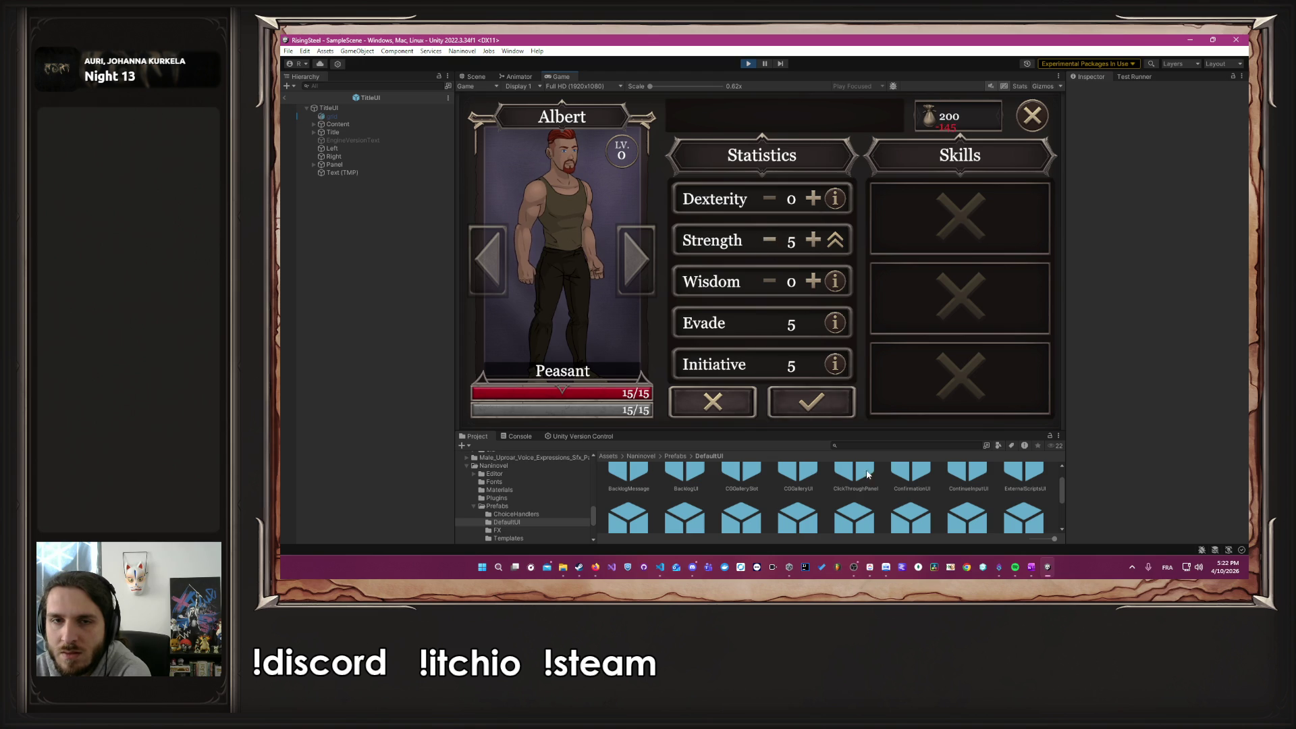
{"action": "left_click", "coordinate": [796, 405]}
{"action": "left_click", "coordinate": [1031, 117]}
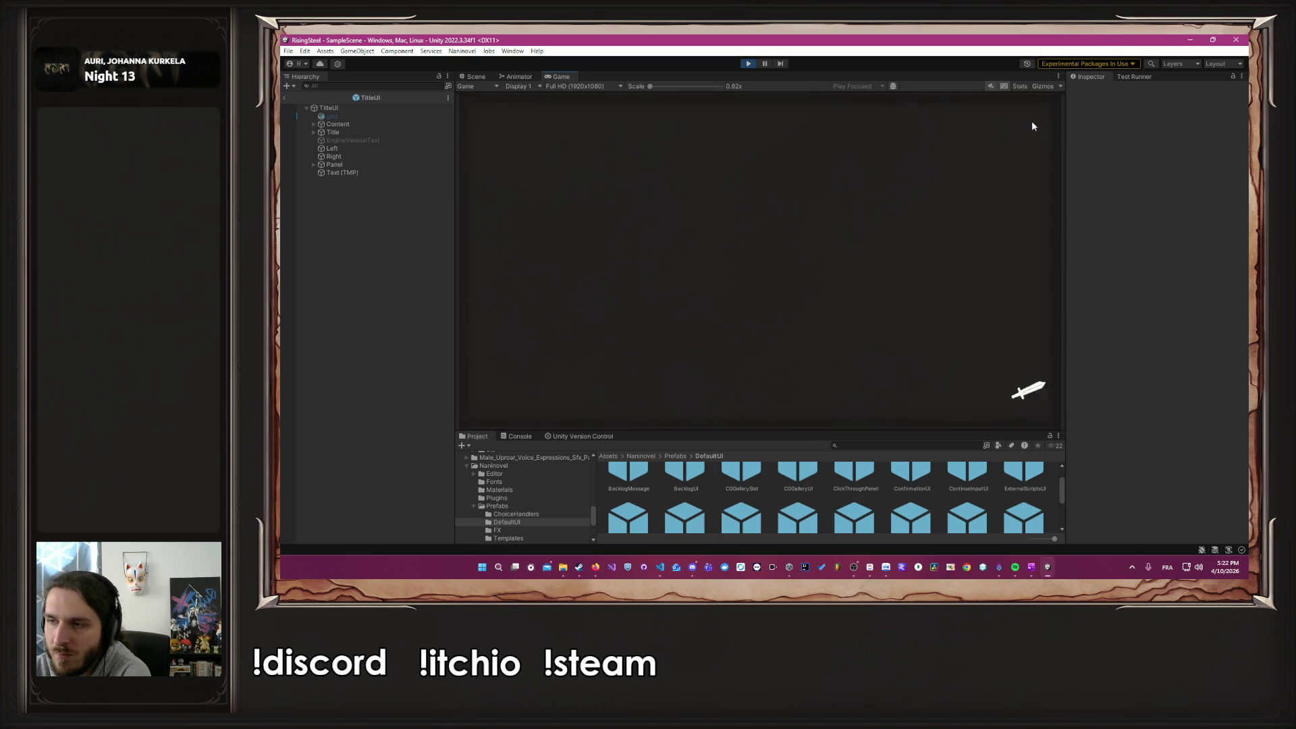
Step: Send the fighter into the Arena mission
{"action": "left_click", "coordinate": [634, 125]}
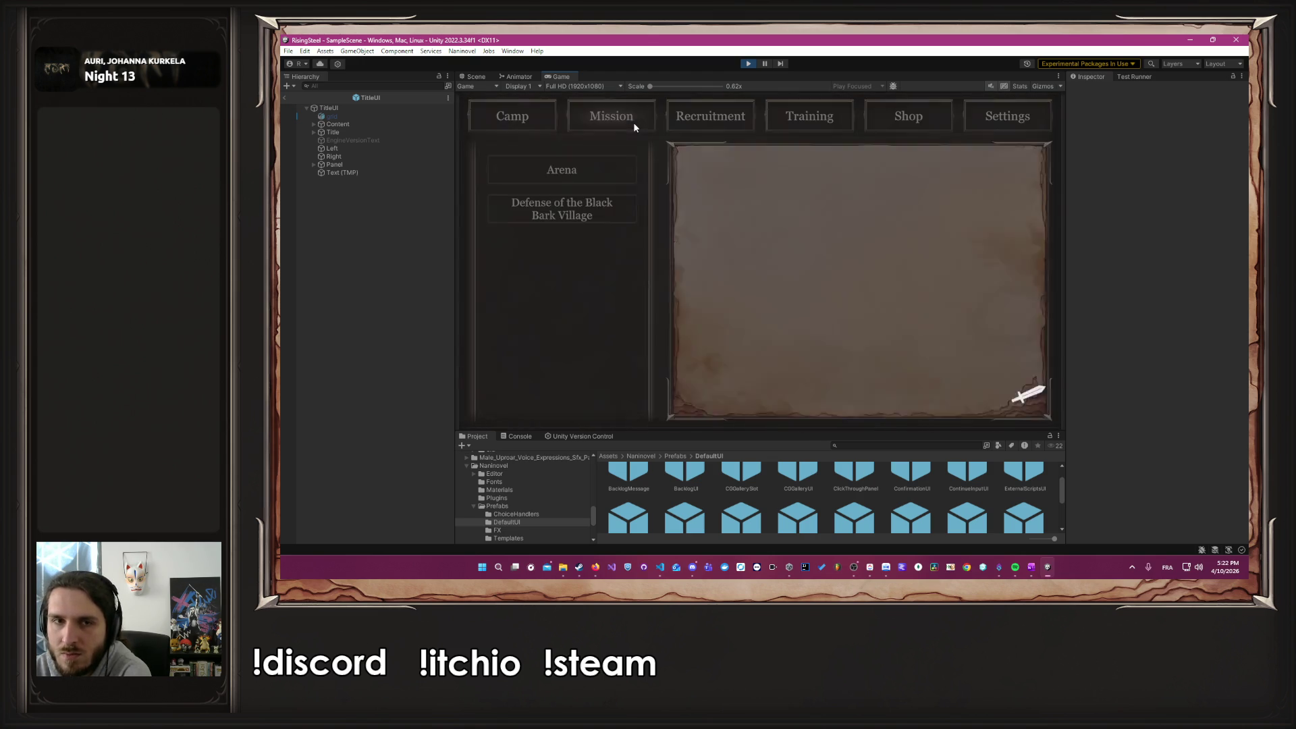
{"action": "left_click", "coordinate": [852, 393]}
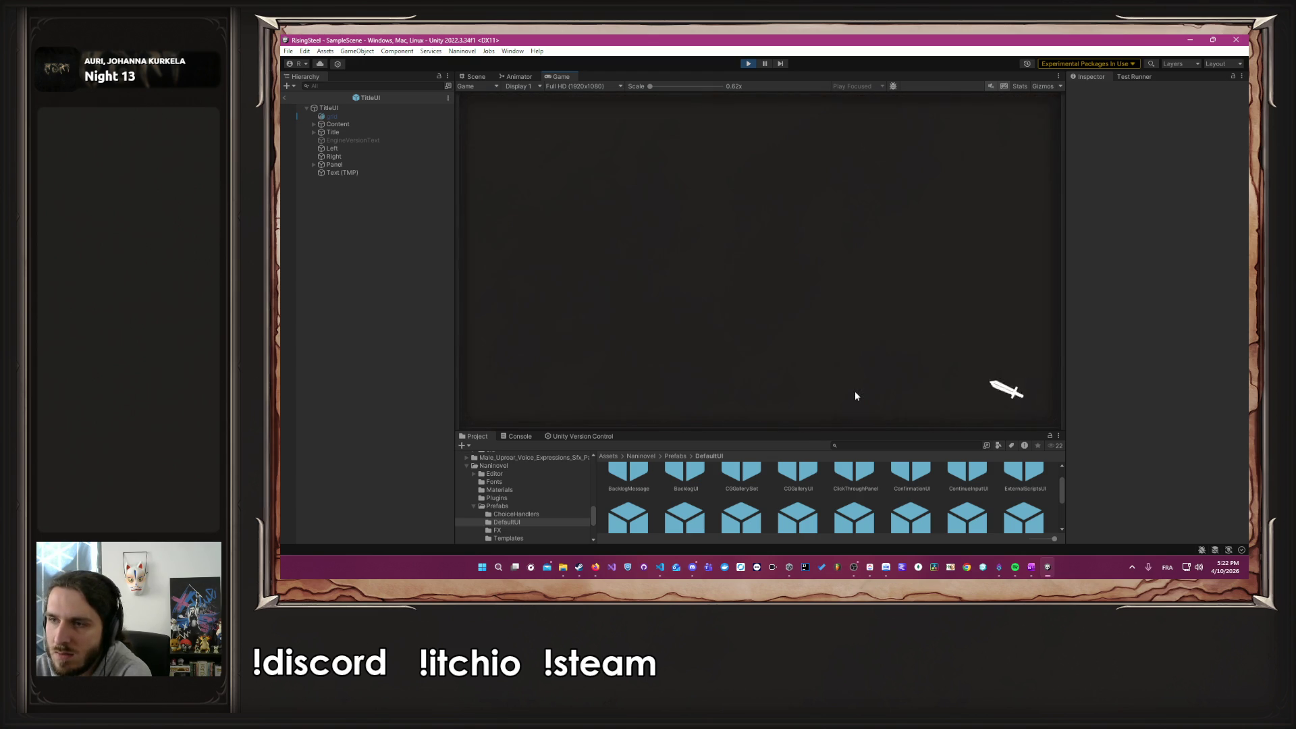
{"action": "left_click", "coordinate": [594, 293]}
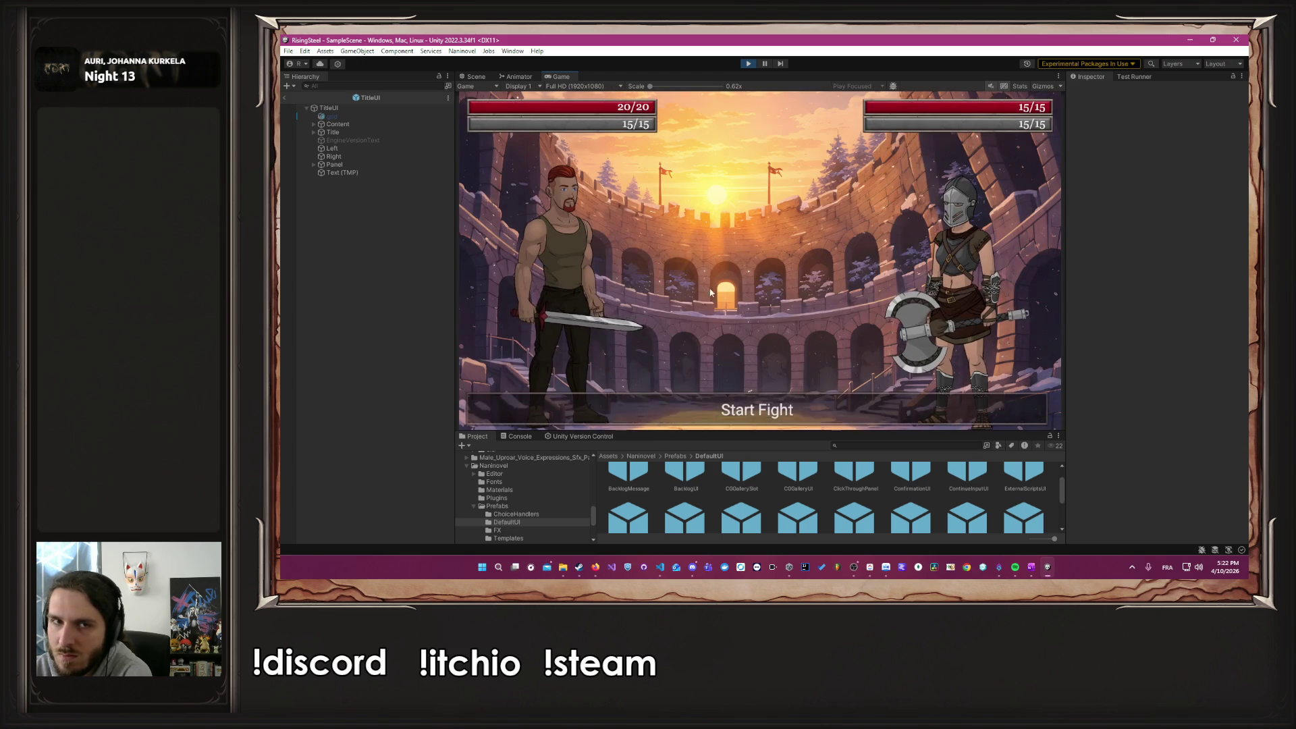
Step: Defeat Naerys in the arena fight and collect the Prestige rewards
{"action": "left_click", "coordinate": [601, 286]}
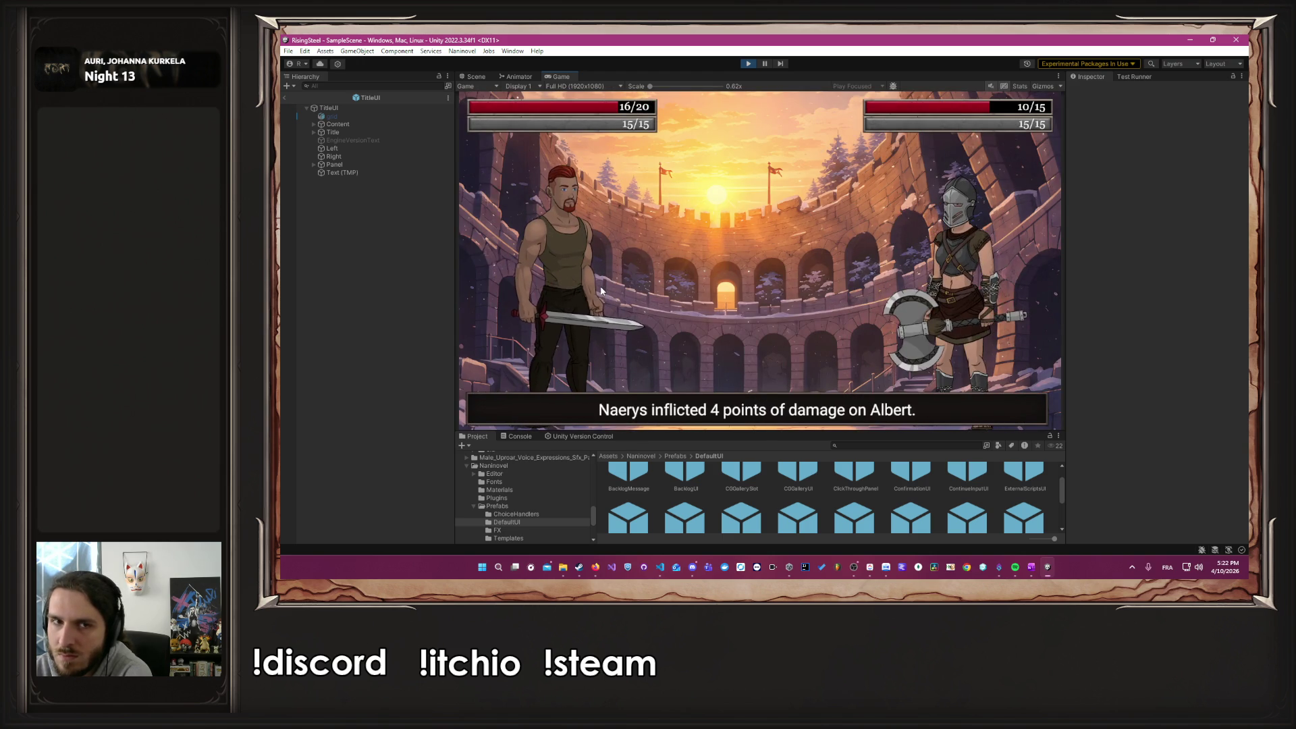
{"action": "left_click", "coordinate": [600, 290]}
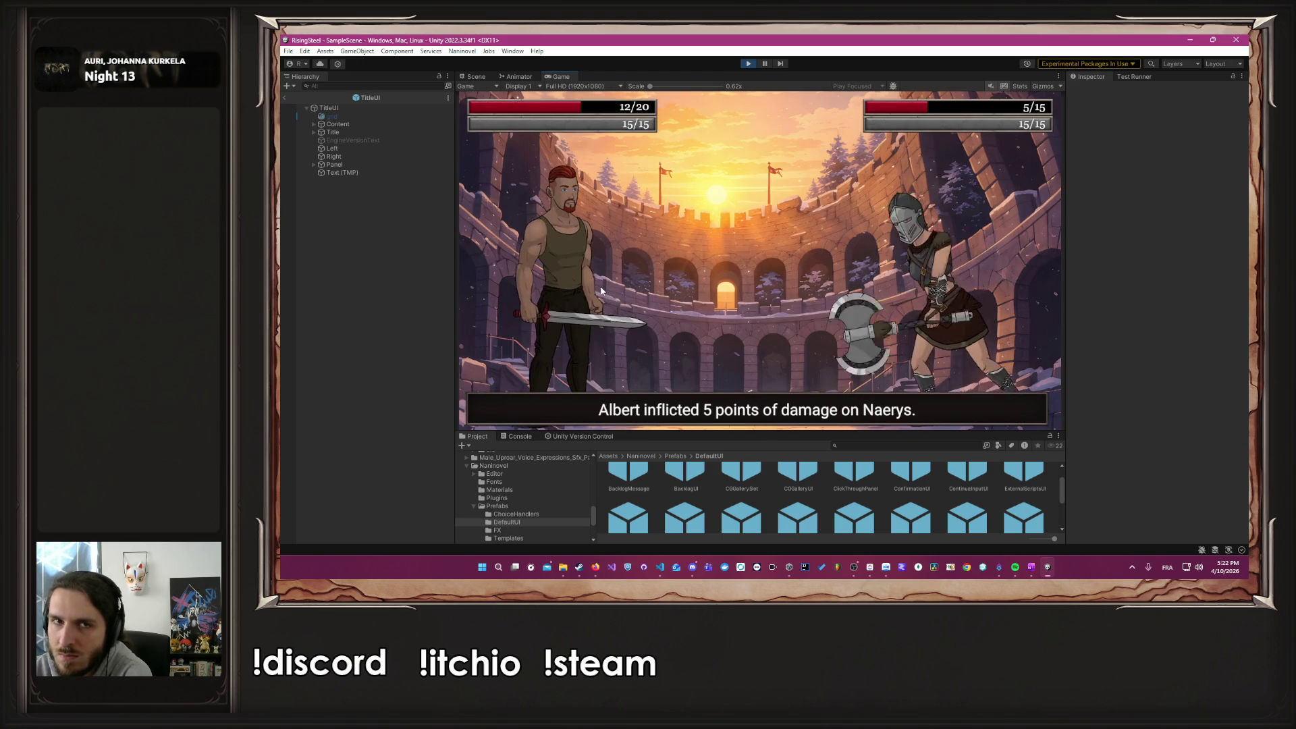
{"action": "left_click", "coordinate": [600, 291]}
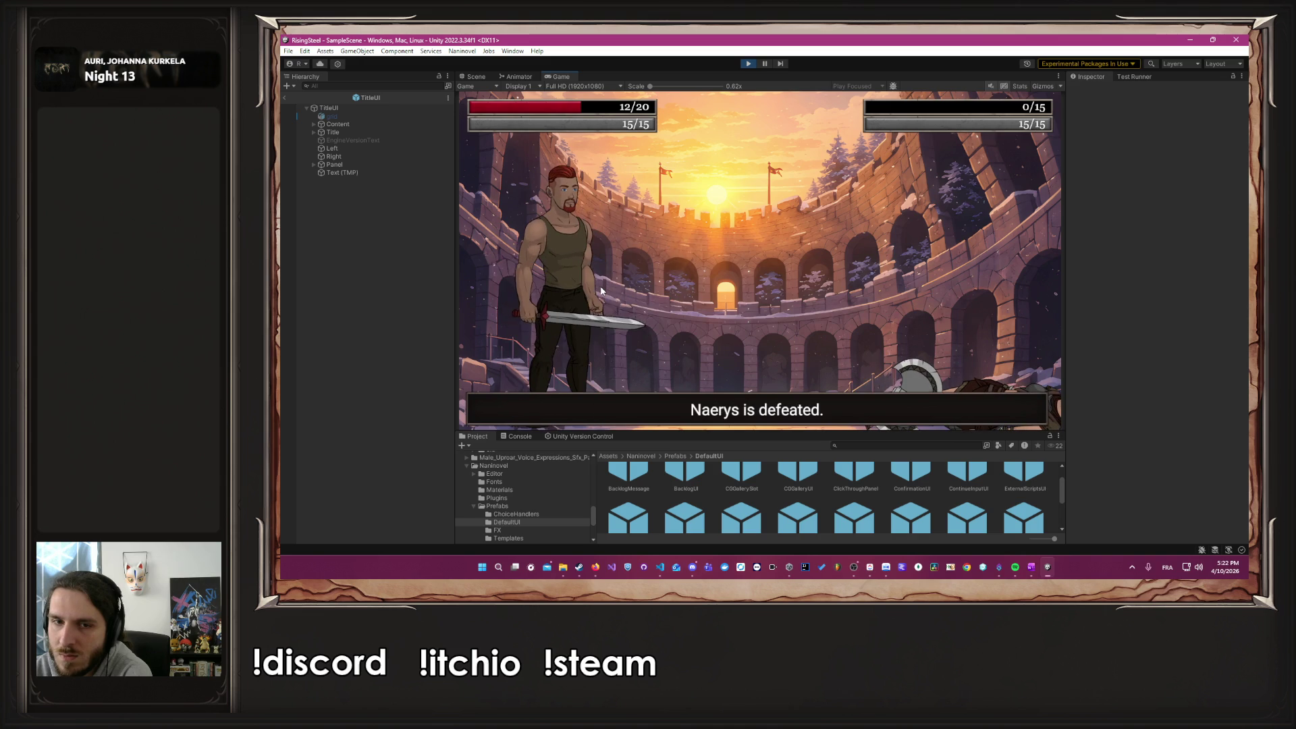
{"action": "left_click", "coordinate": [745, 290]}
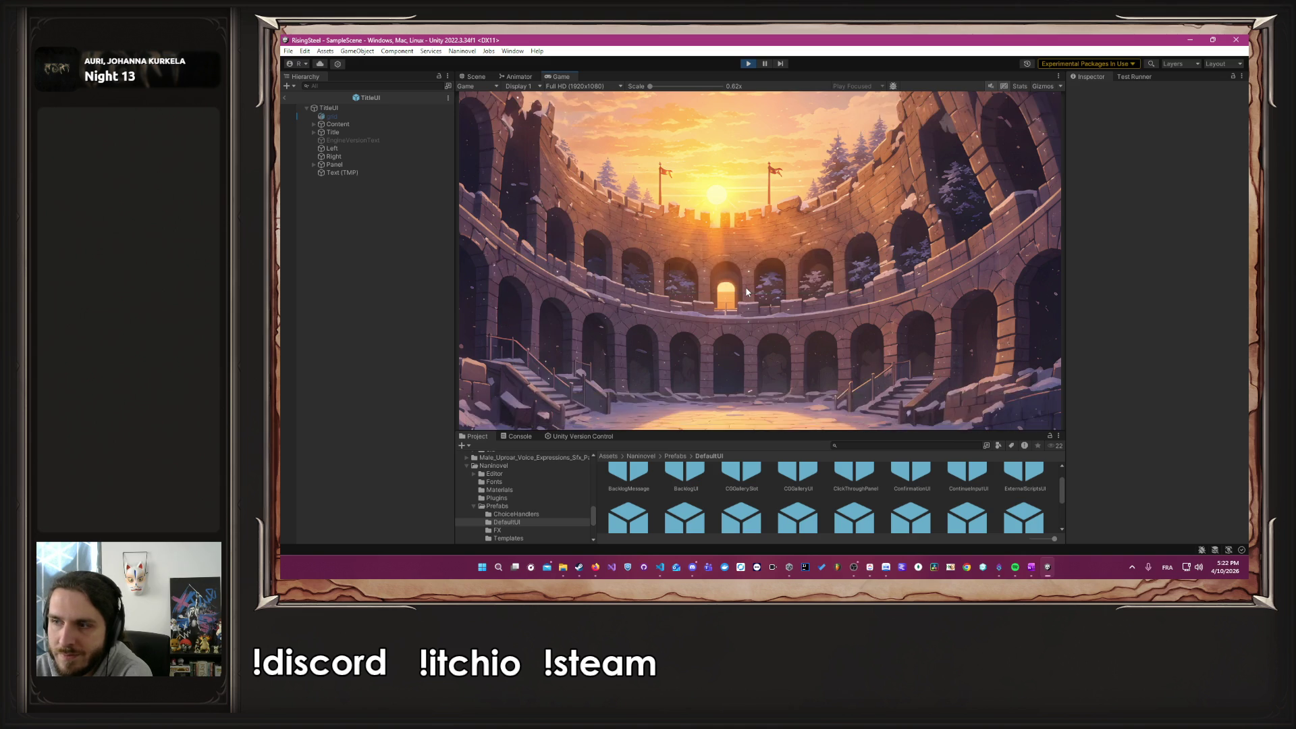
{"action": "left_click", "coordinate": [753, 405]}
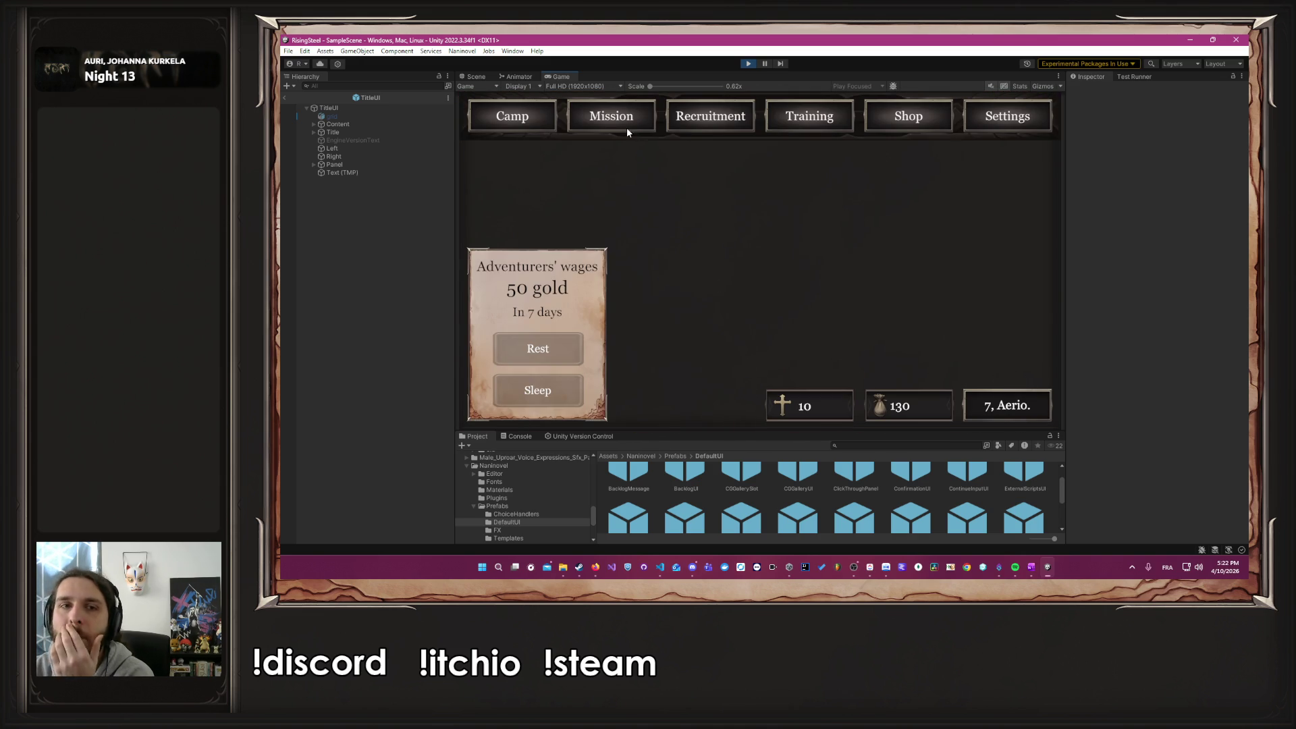
Step: Rest at camp, then defeat Galdric in a second Arena fight and collect the rewards
{"action": "left_click", "coordinate": [619, 119]}
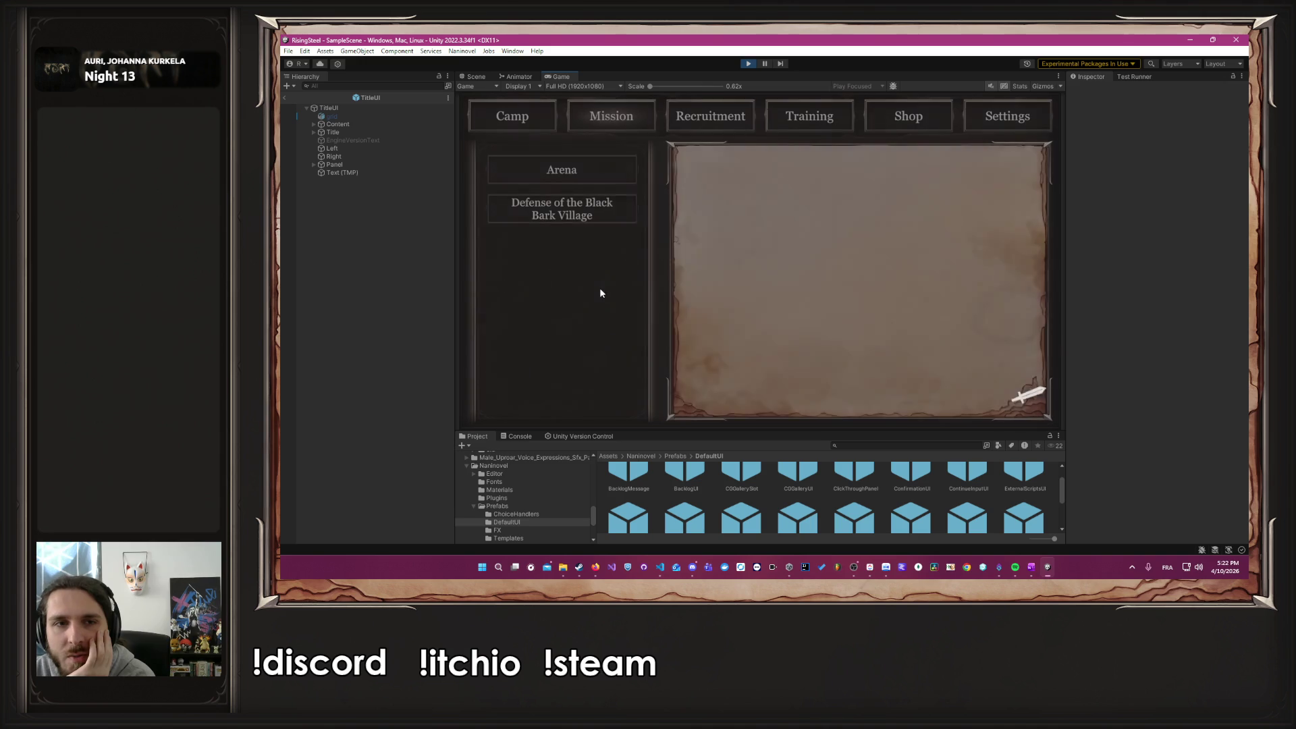
{"action": "left_click", "coordinate": [568, 206]}
{"action": "left_click", "coordinate": [550, 115]}
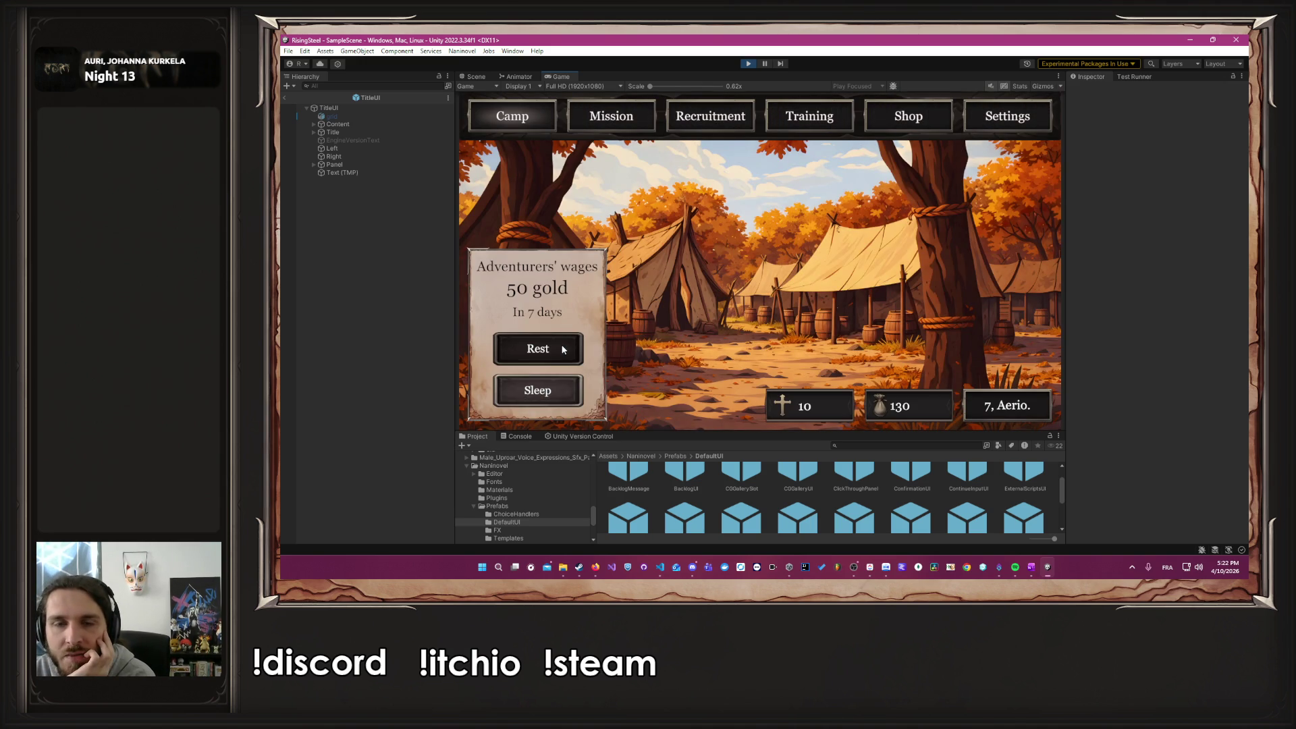
{"action": "left_click", "coordinate": [562, 349]}
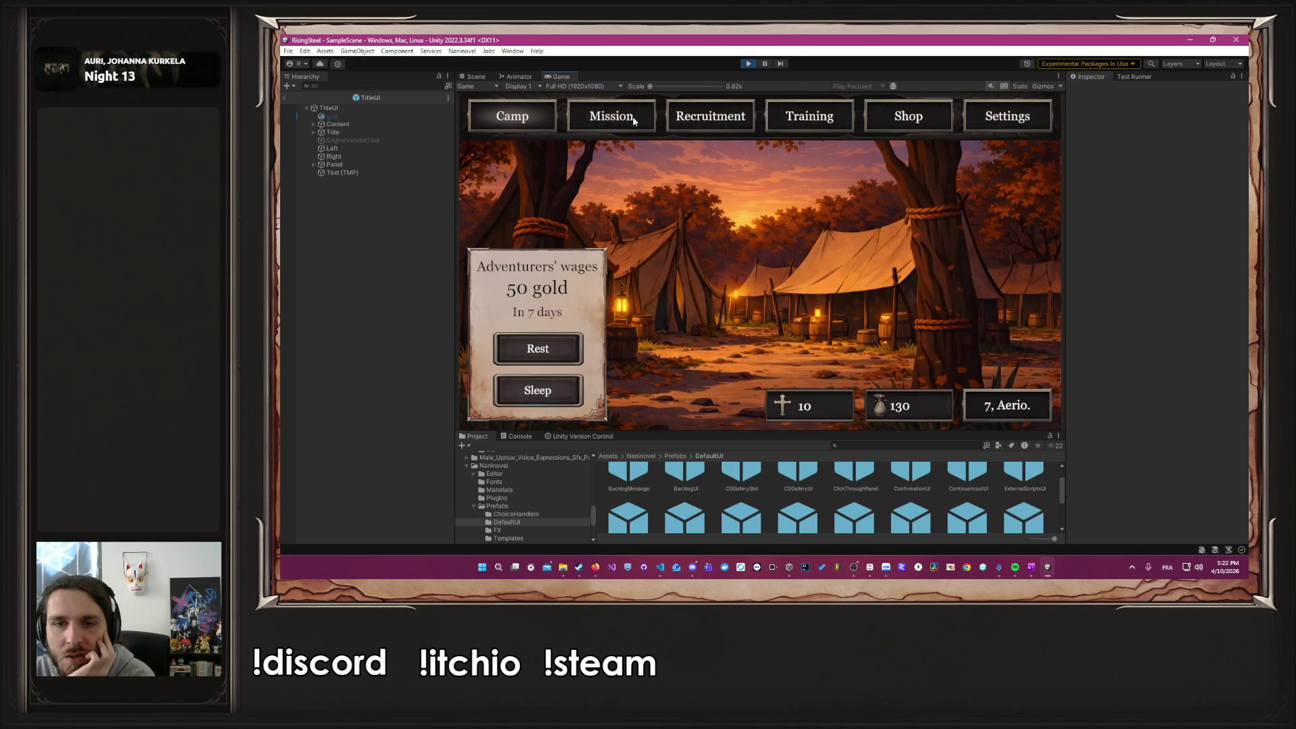
{"action": "left_click", "coordinate": [631, 116]}
{"action": "left_click", "coordinate": [818, 388]}
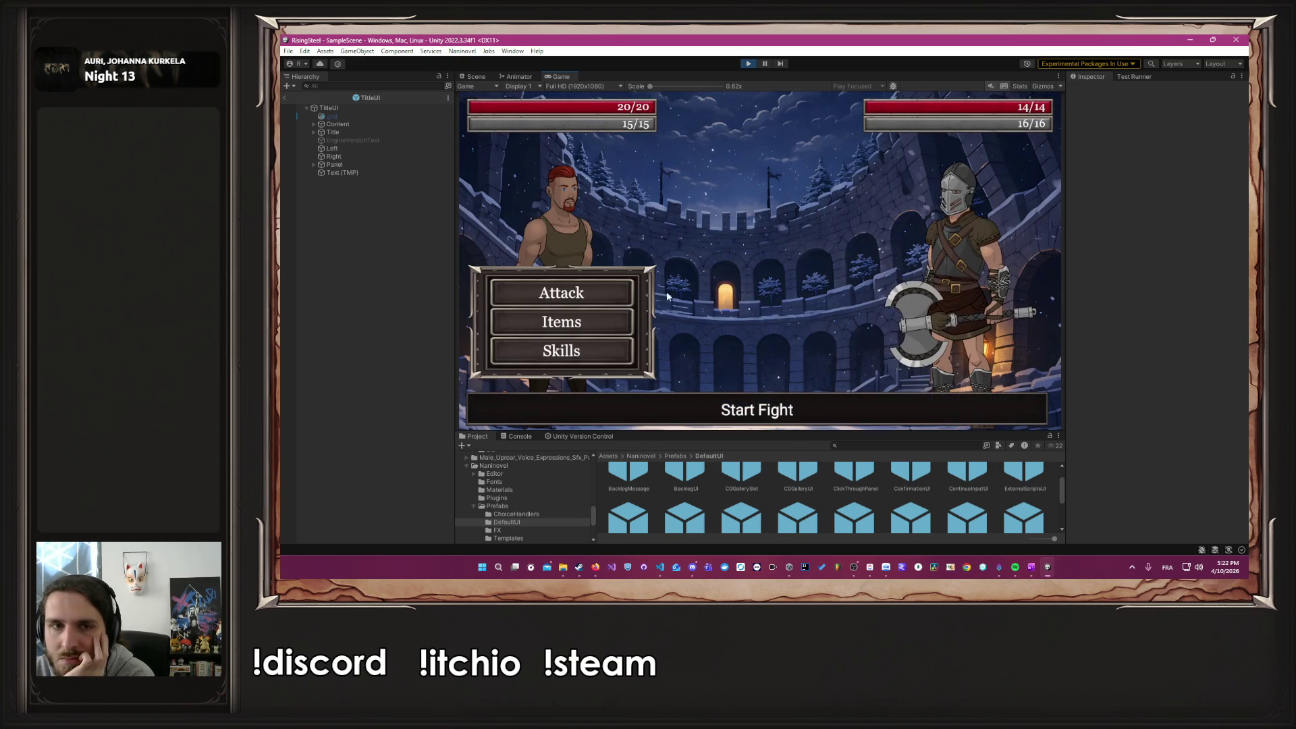
{"action": "left_click", "coordinate": [586, 290]}
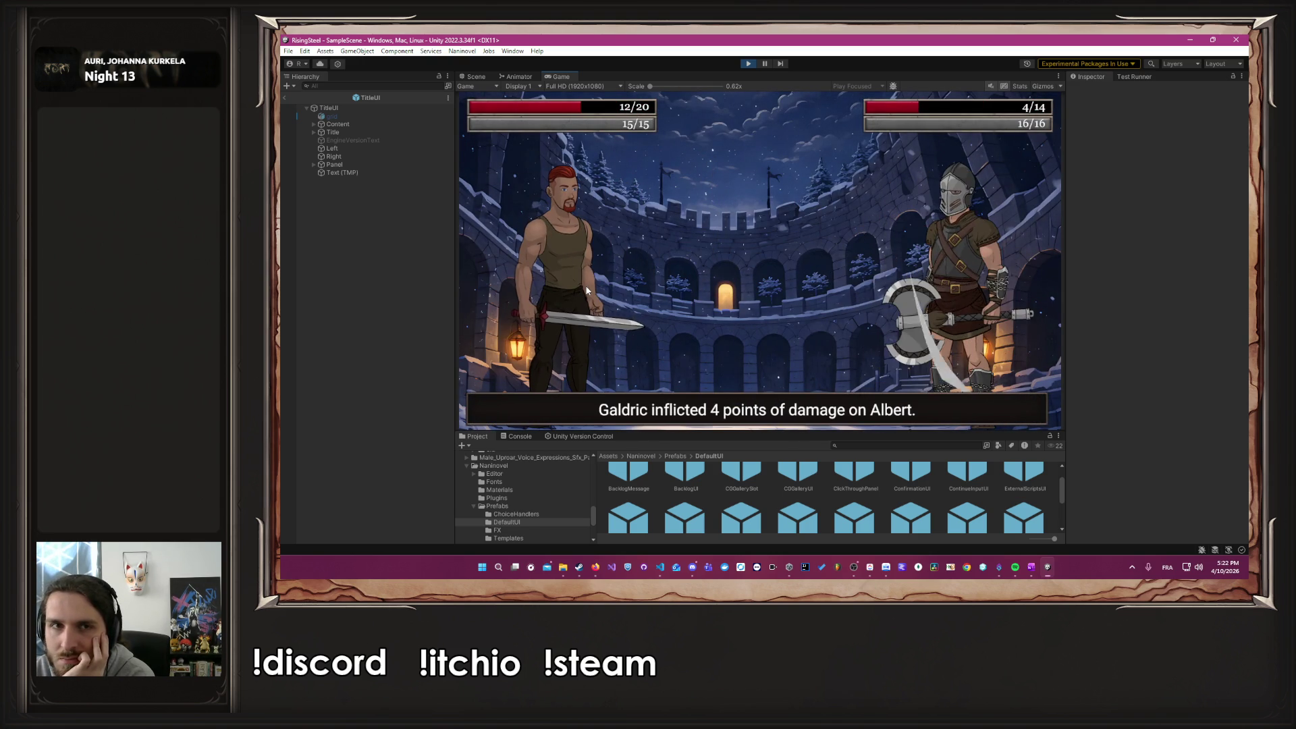
{"action": "left_click", "coordinate": [586, 290]}
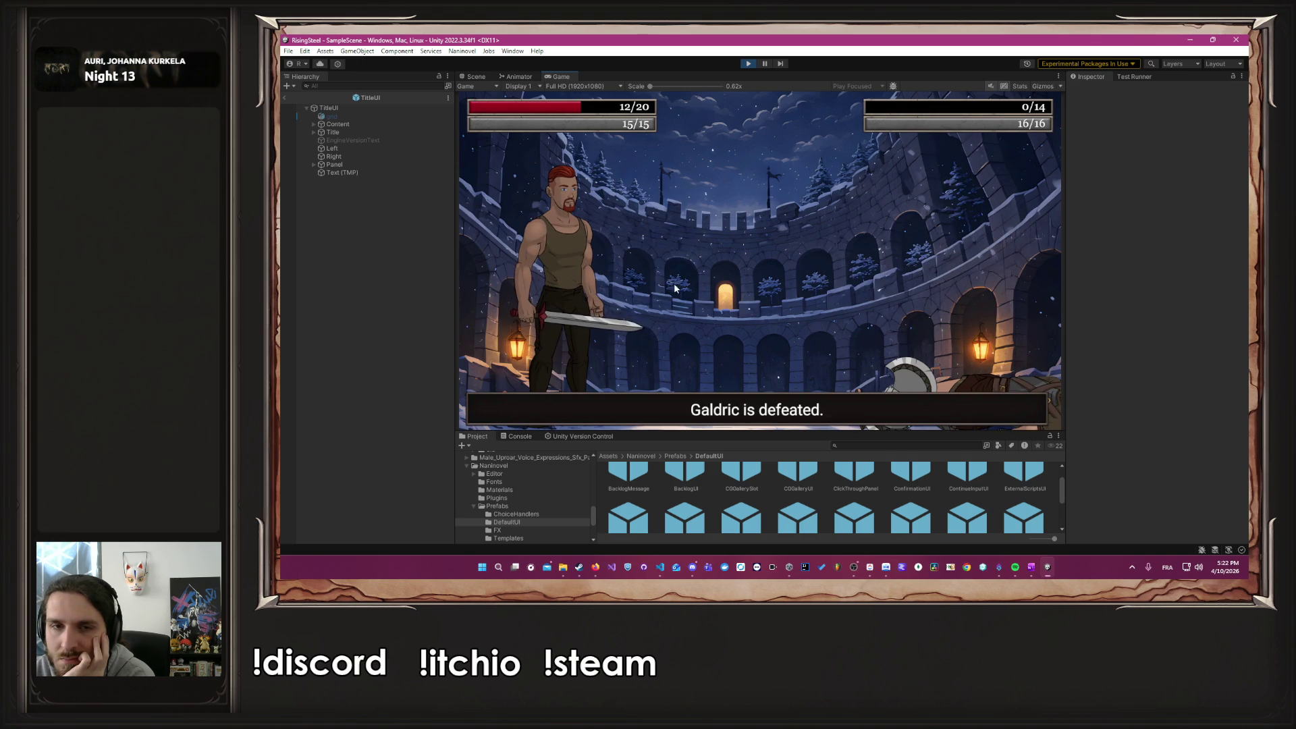
{"action": "left_click", "coordinate": [754, 278]}
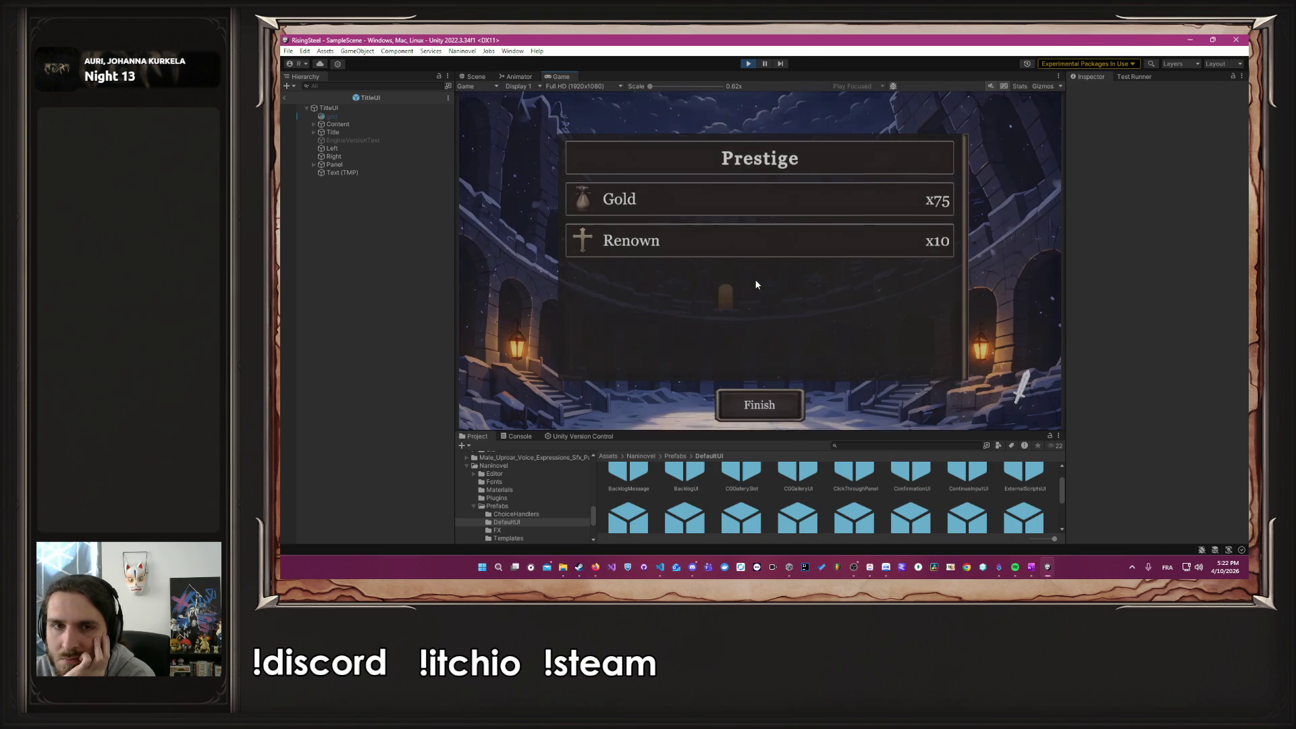
{"action": "left_click", "coordinate": [763, 396]}
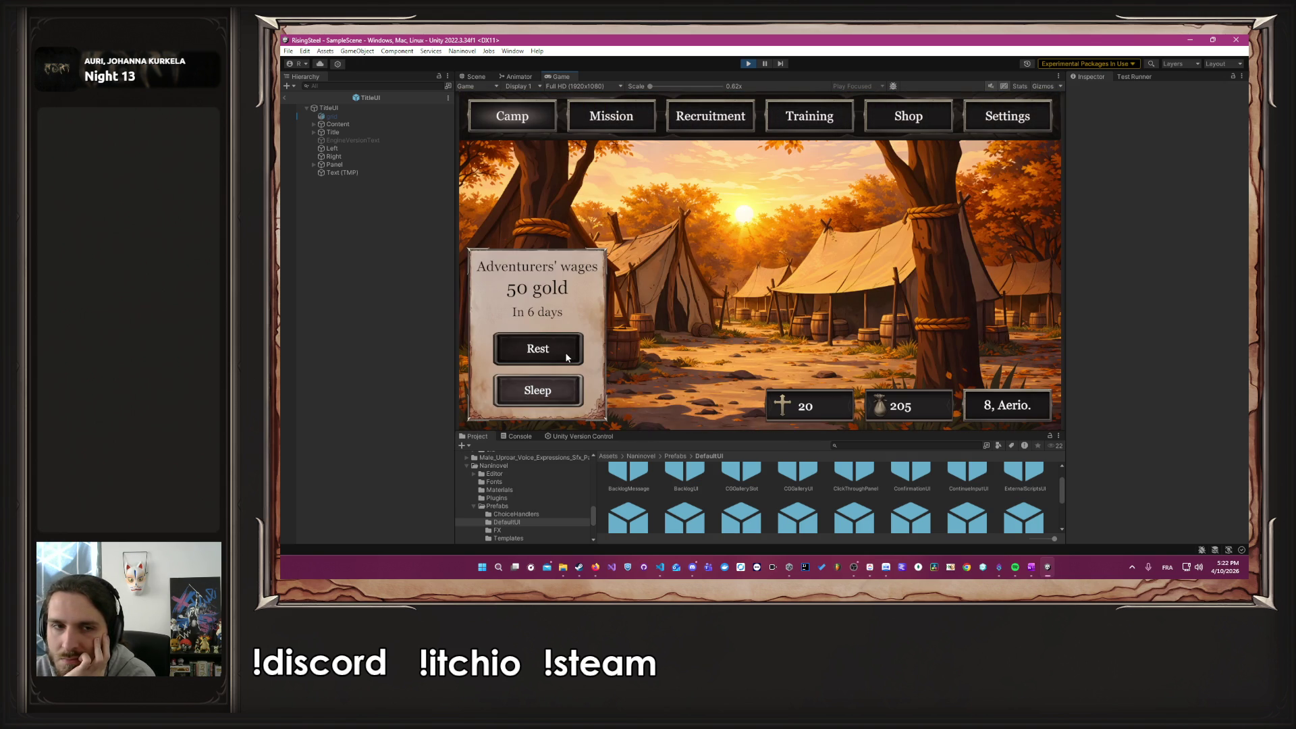
Step: Rest at camp and review Albert's level 5 stats in Training
{"action": "left_click", "coordinate": [566, 358]}
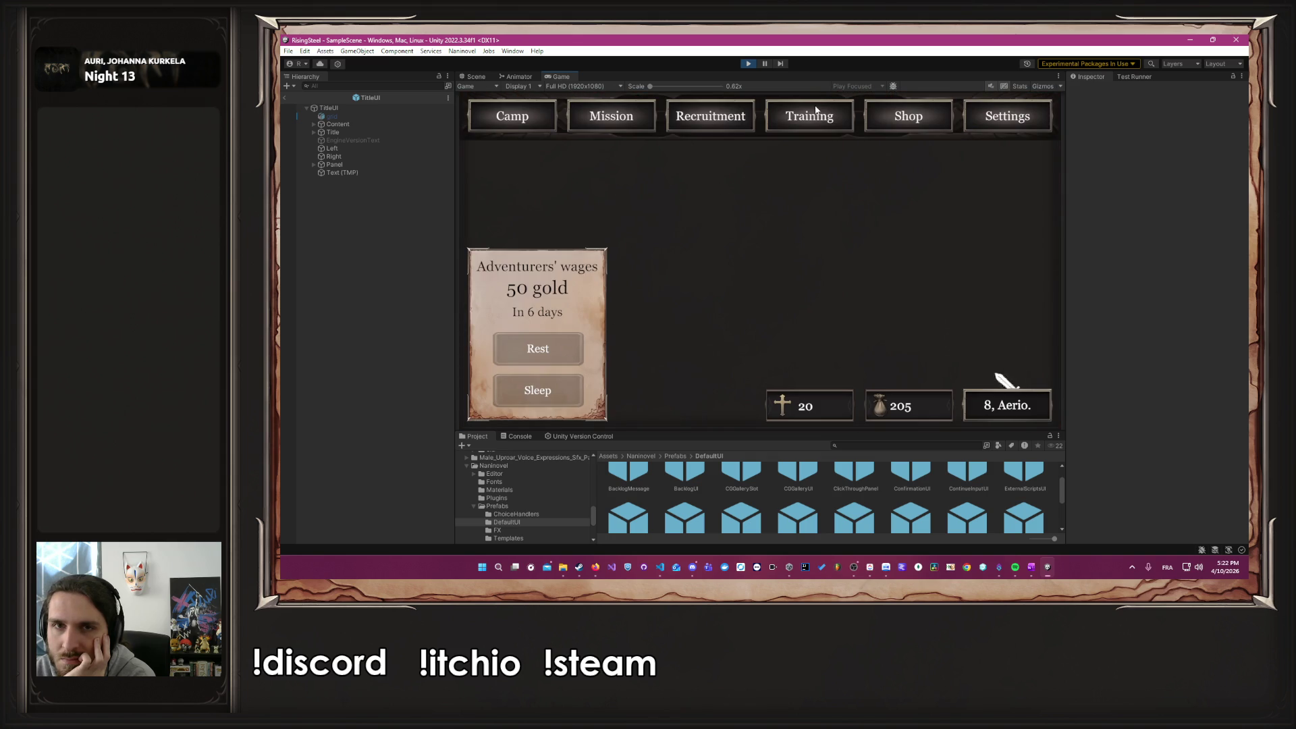
{"action": "left_click", "coordinate": [814, 115]}
{"action": "left_click", "coordinate": [641, 307]}
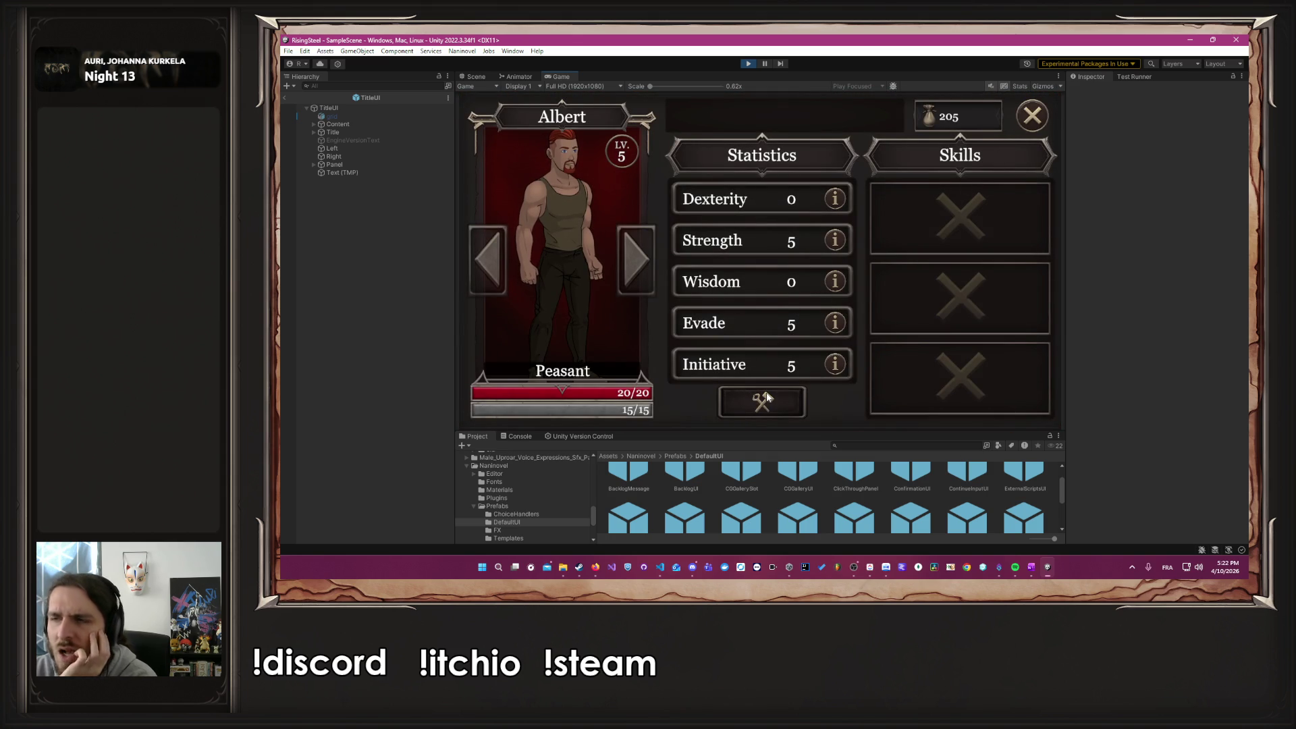
{"action": "left_click", "coordinate": [1032, 116]}
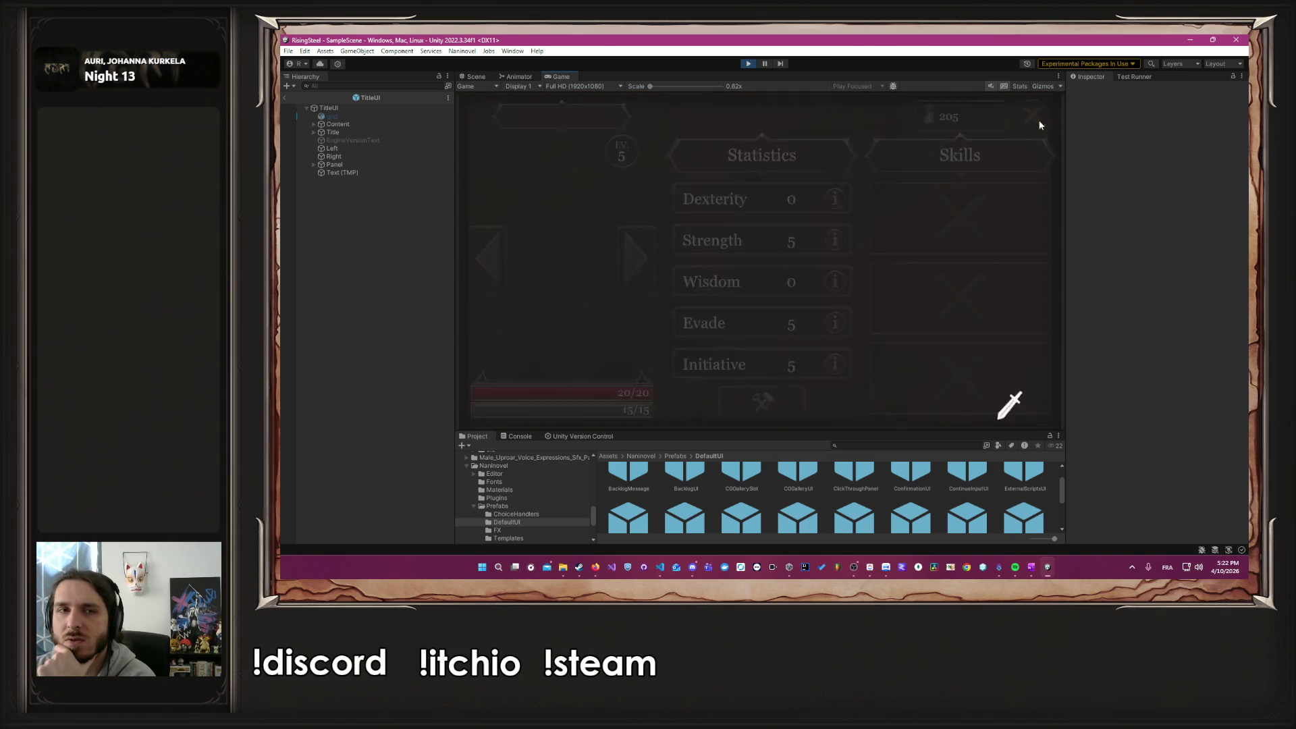
Step: Save the game from the in-game Settings menu
{"action": "left_click", "coordinate": [1006, 118]}
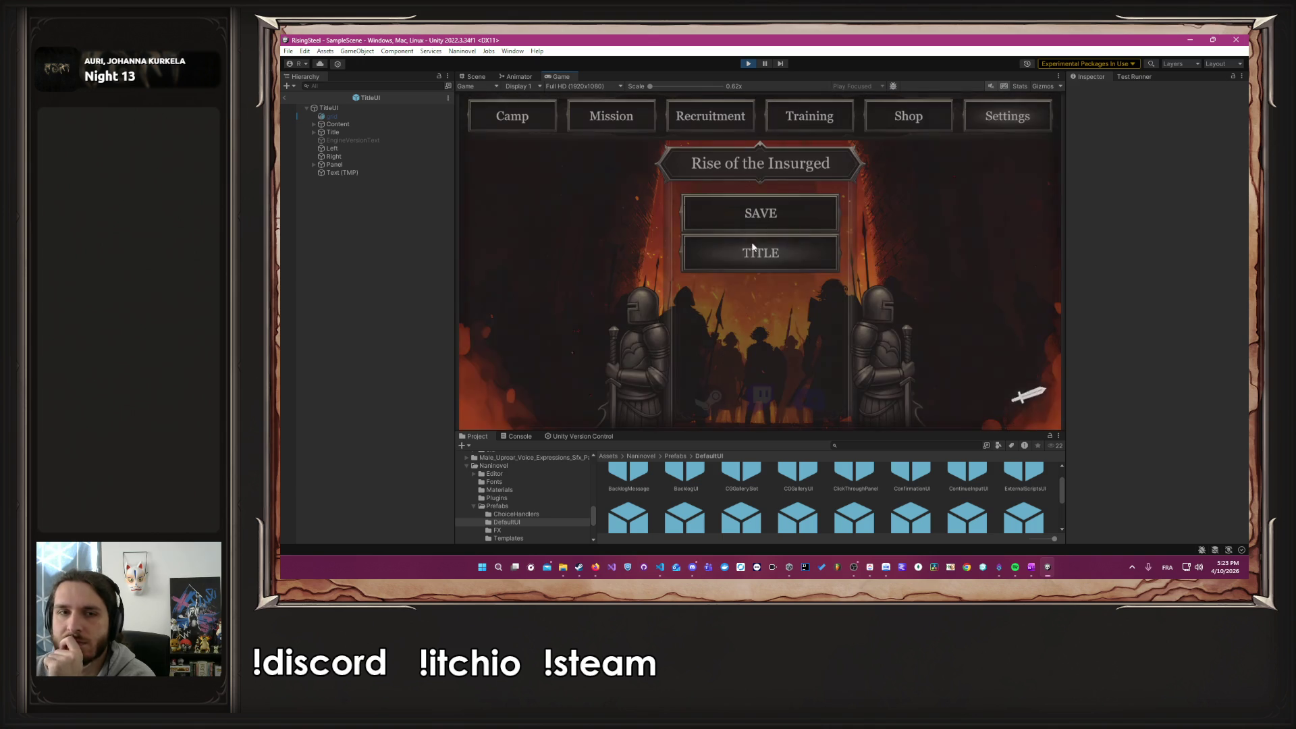
{"action": "left_click", "coordinate": [707, 220]}
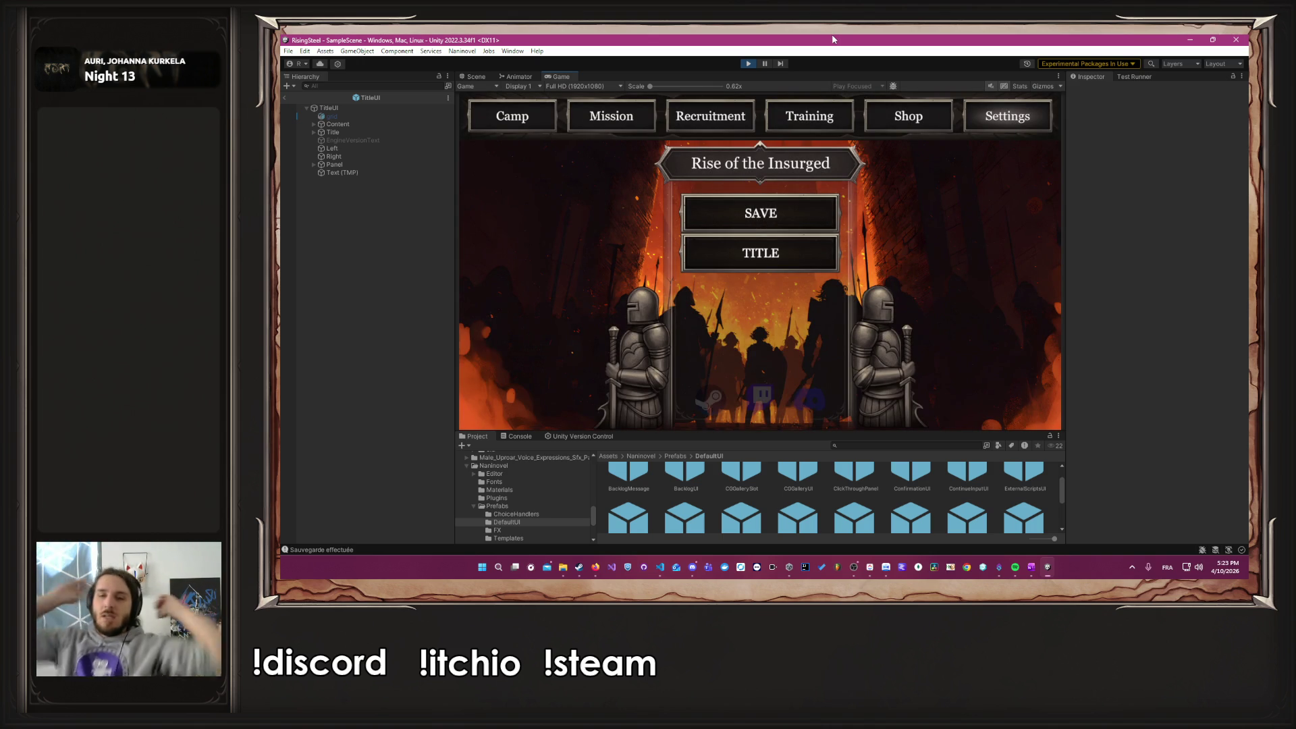
{"action": "left_click", "coordinate": [870, 569]}
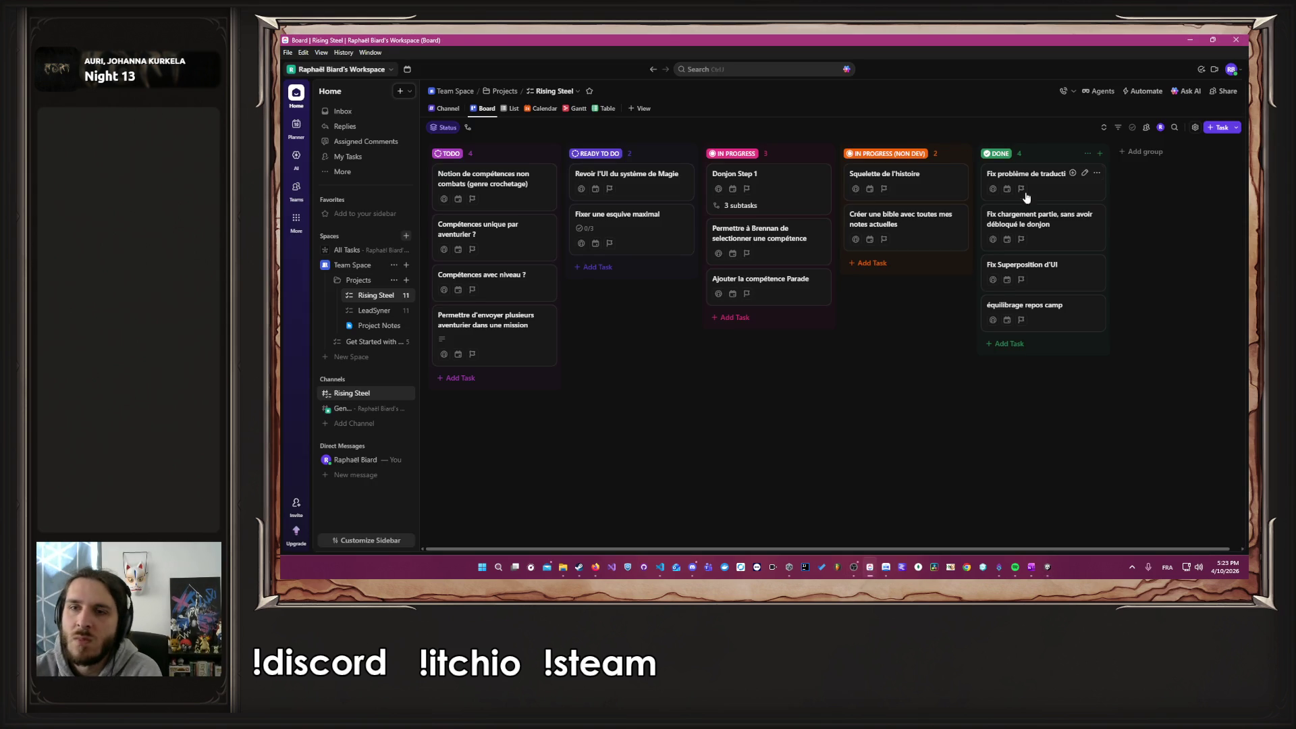
Step: Archive every task in the Rising Steel board's Done group
{"action": "left_click", "coordinate": [1087, 153]}
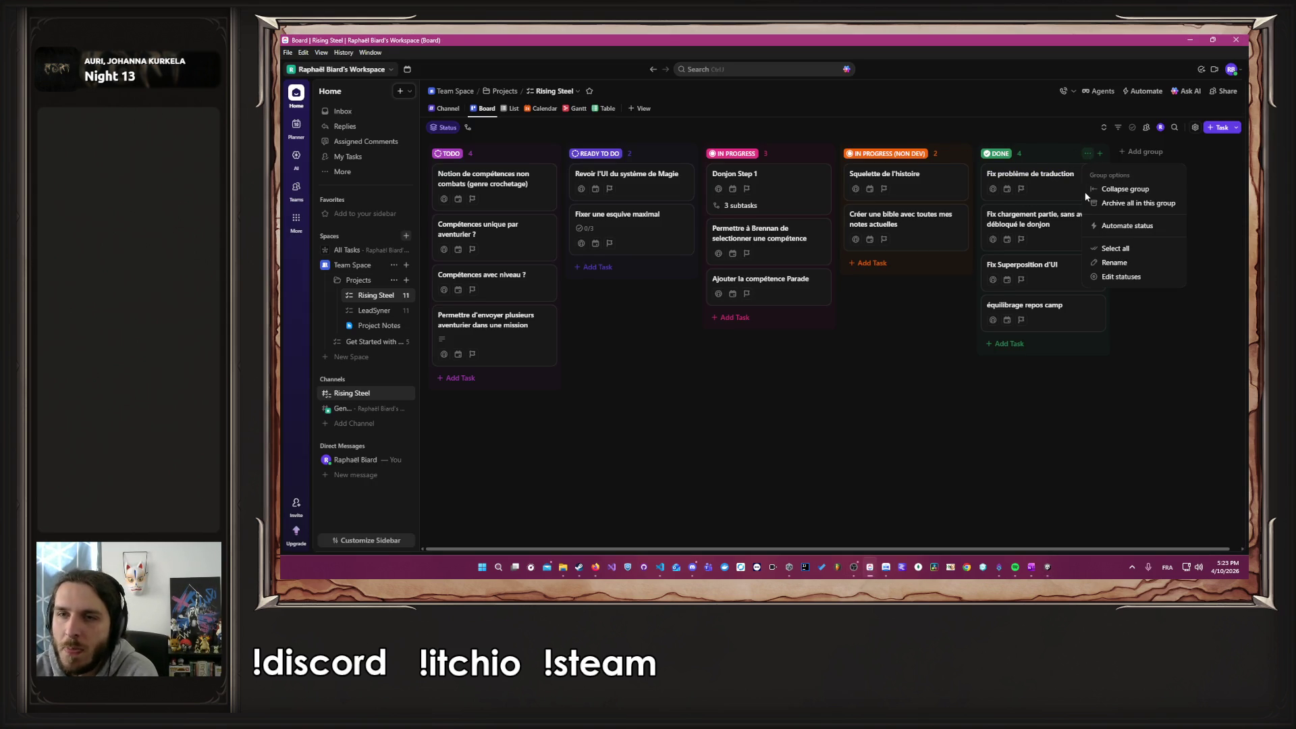
{"action": "left_click", "coordinate": [1169, 203]}
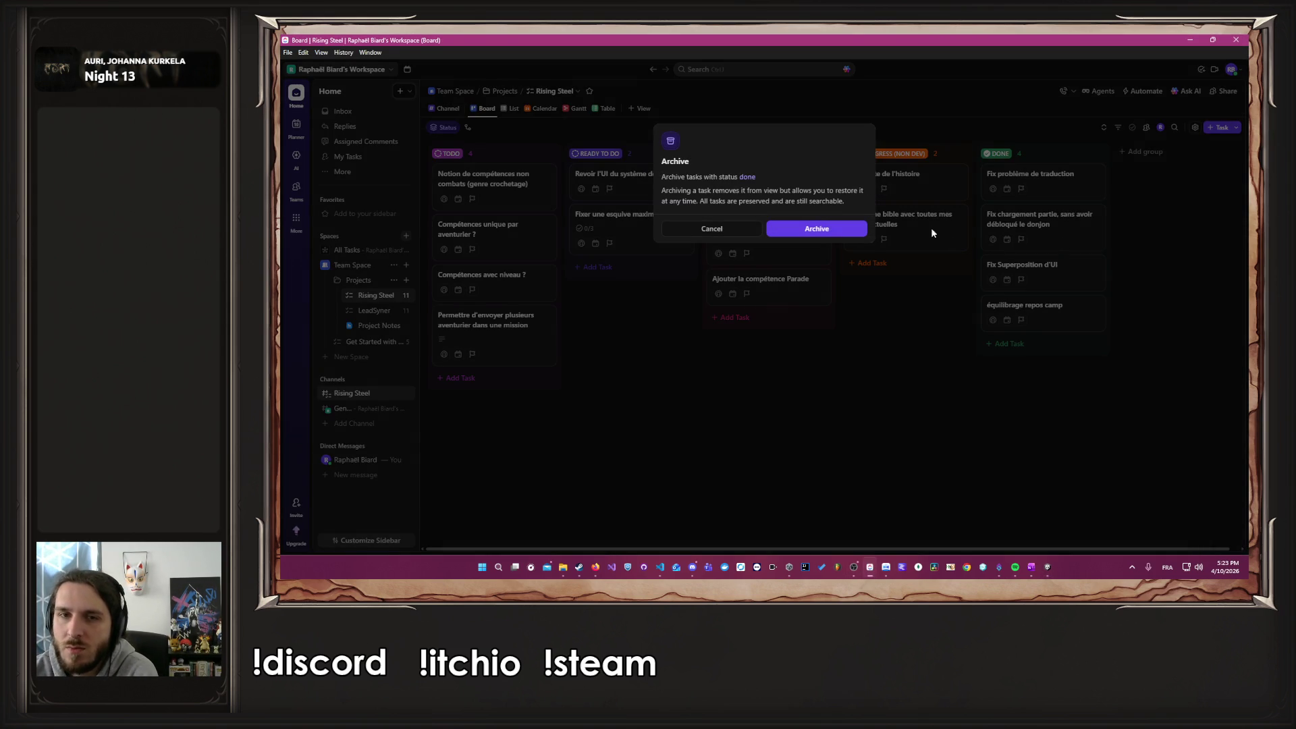
{"action": "left_click", "coordinate": [841, 229]}
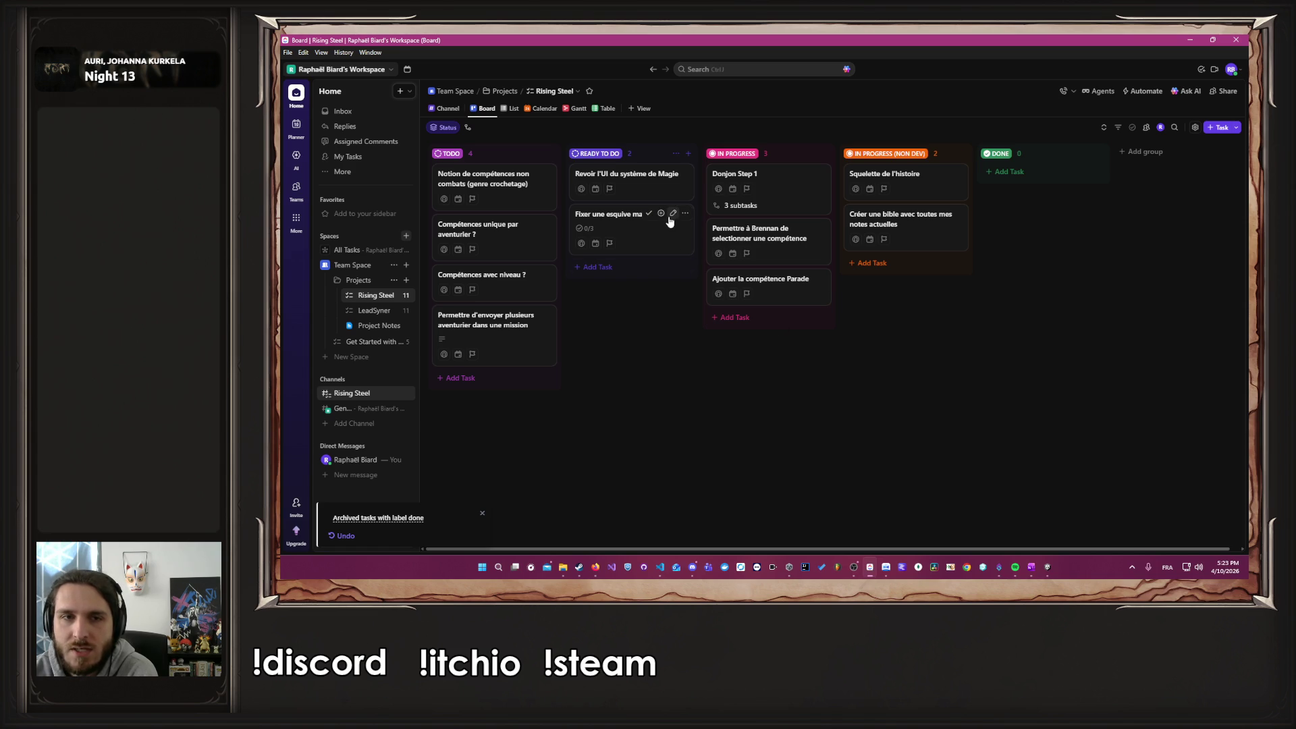
Step: Review the 'Fixer une esquive maximal' task, then minimize ClickUp
{"action": "left_click", "coordinate": [626, 229]}
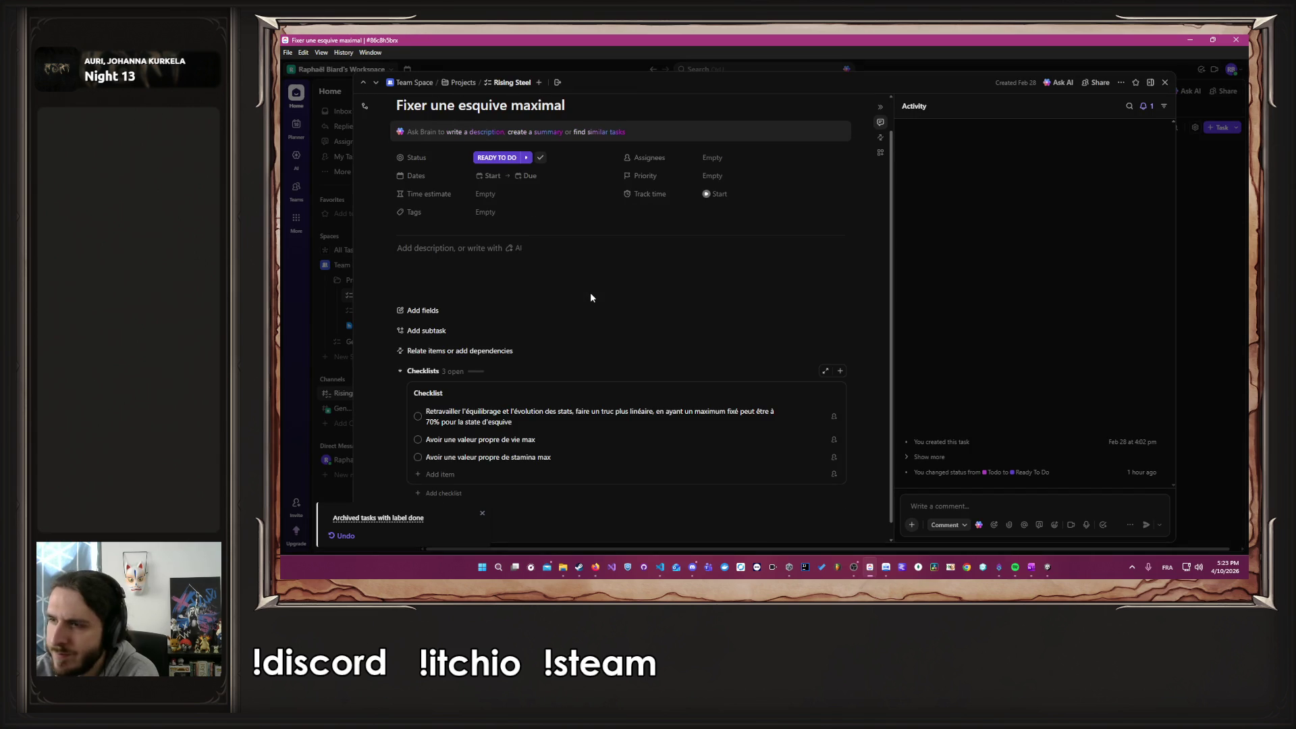
{"action": "scroll", "coordinate": [590, 297], "scroll_direction": "down", "scroll_amount": 1}
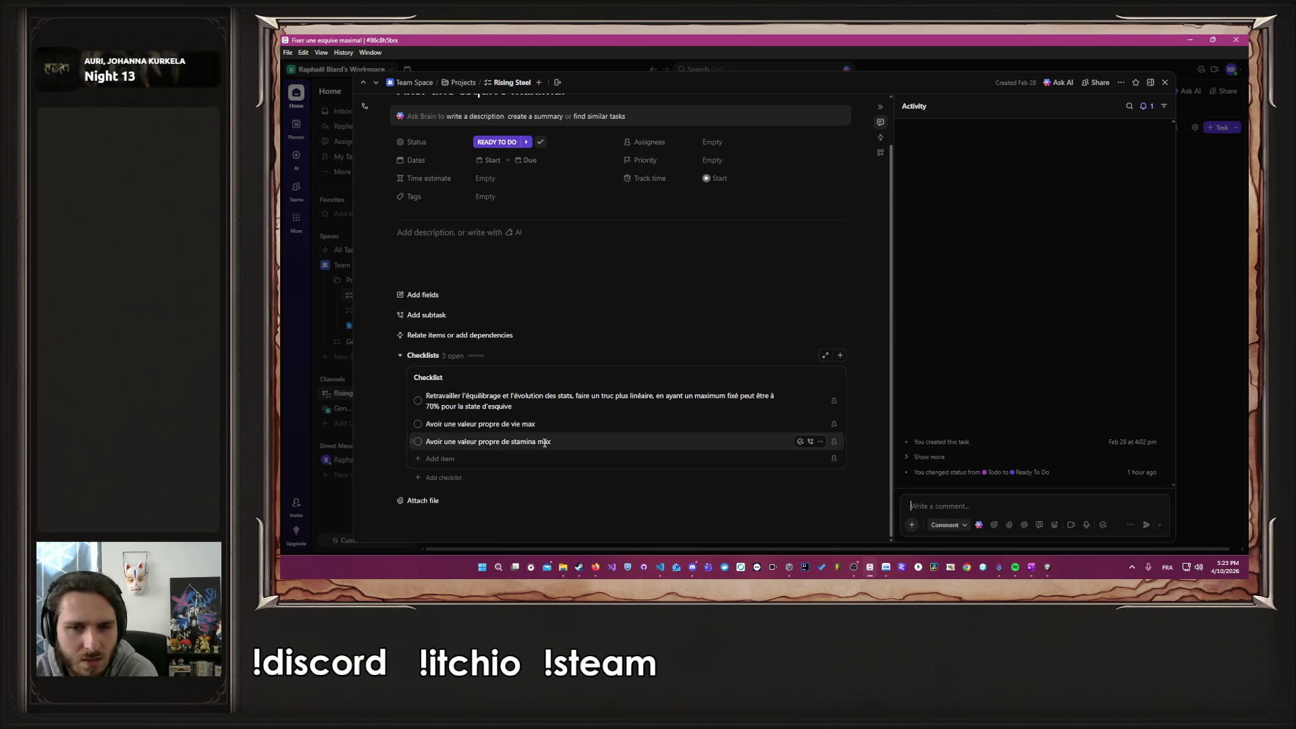
{"action": "left_click", "coordinate": [1164, 83]}
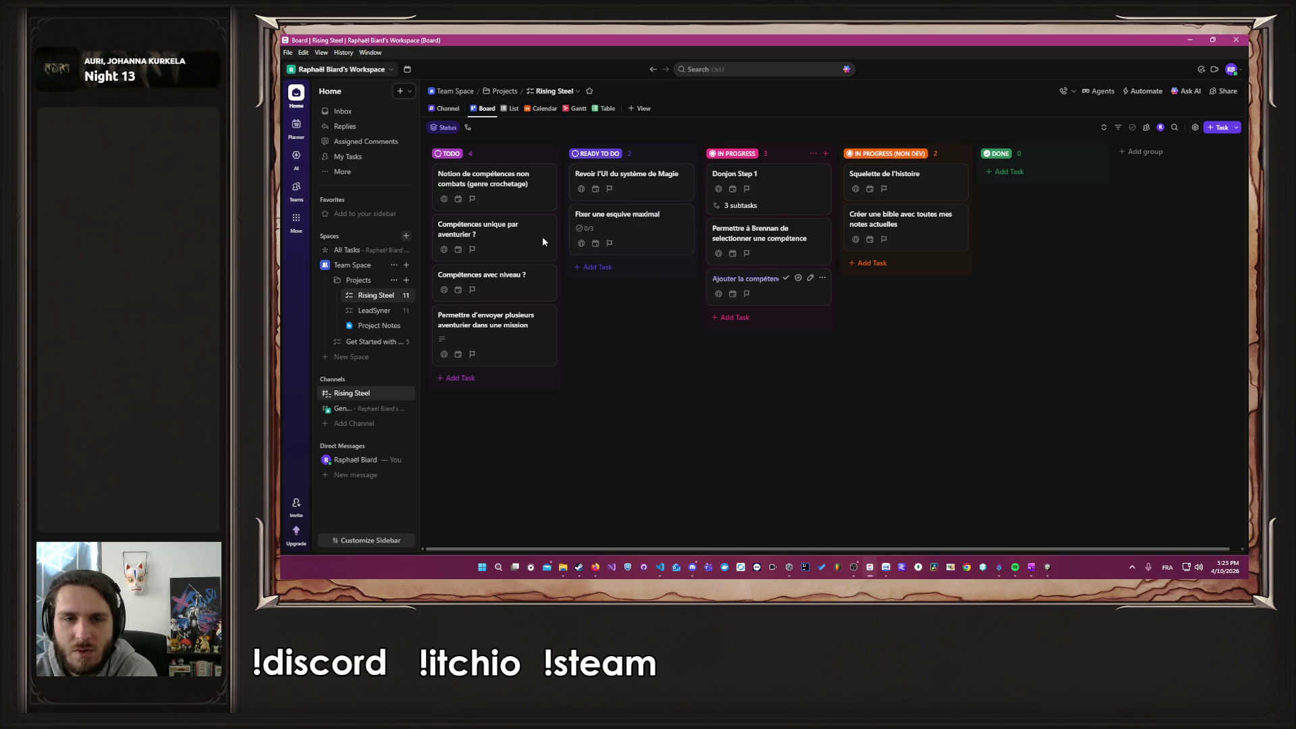
{"action": "left_click", "coordinate": [1190, 40]}
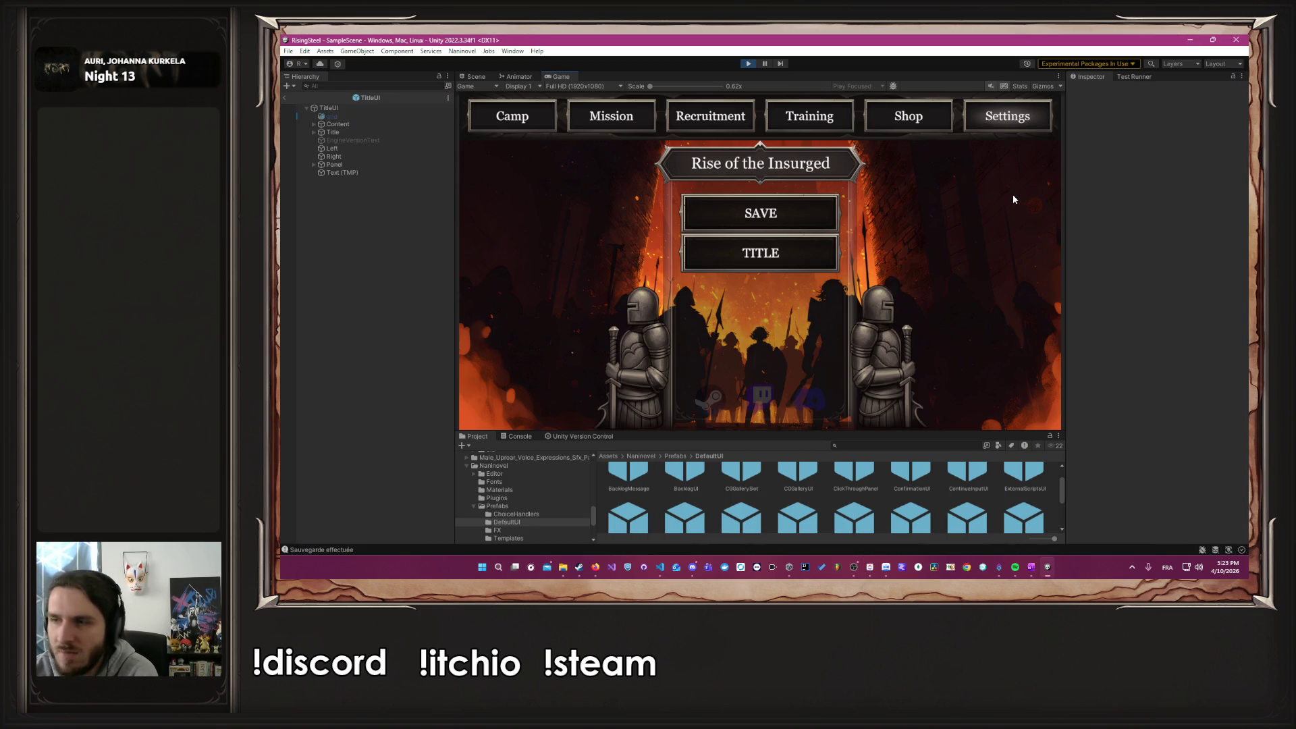
Step: Stop Play mode, close all open files in VS Code, and launch draw.io
{"action": "left_click", "coordinate": [747, 64]}
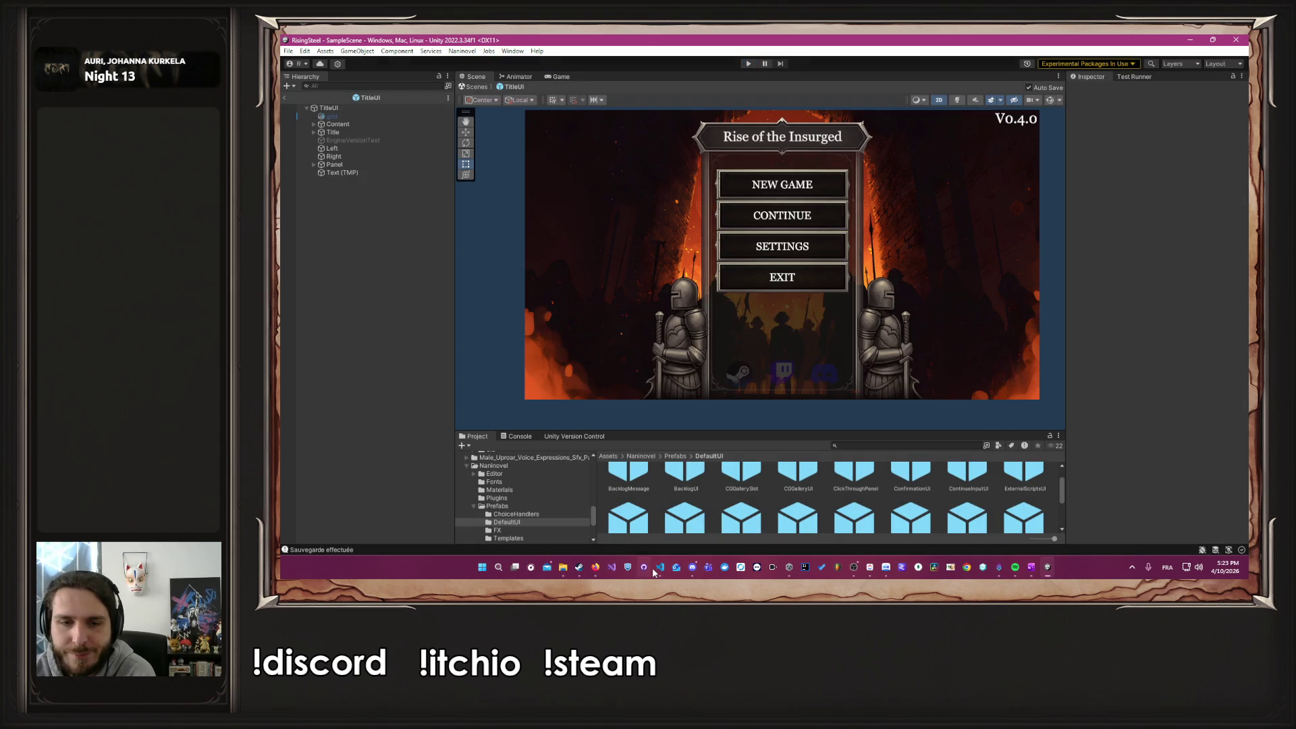
{"action": "key", "text": "alt+Tab"}
{"action": "scroll", "coordinate": [639, 70], "scroll_direction": "down", "scroll_amount": 2}
{"action": "middle_click", "coordinate": [639, 70]}
{"action": "middle_click", "coordinate": [639, 70]}
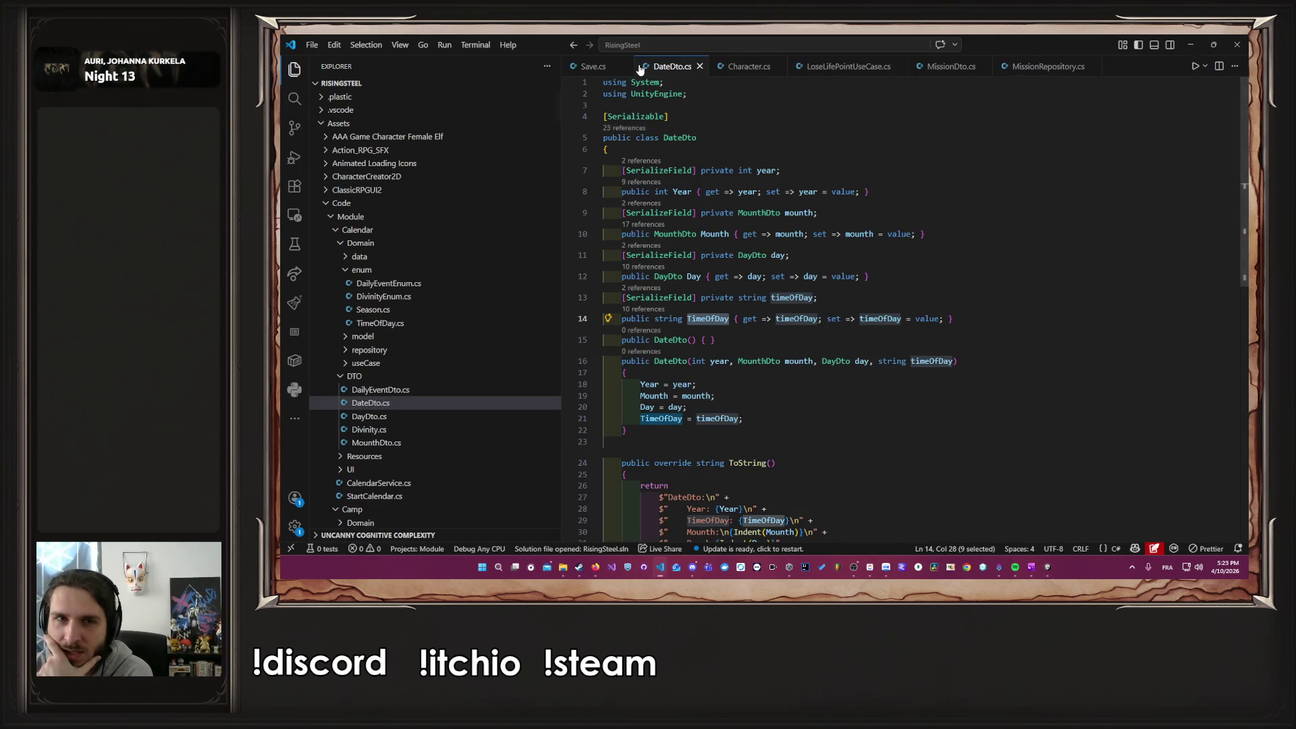
{"action": "middle_click", "coordinate": [634, 70]}
{"action": "middle_click", "coordinate": [627, 70]}
{"action": "middle_click", "coordinate": [621, 71]}
{"action": "middle_click", "coordinate": [616, 72]}
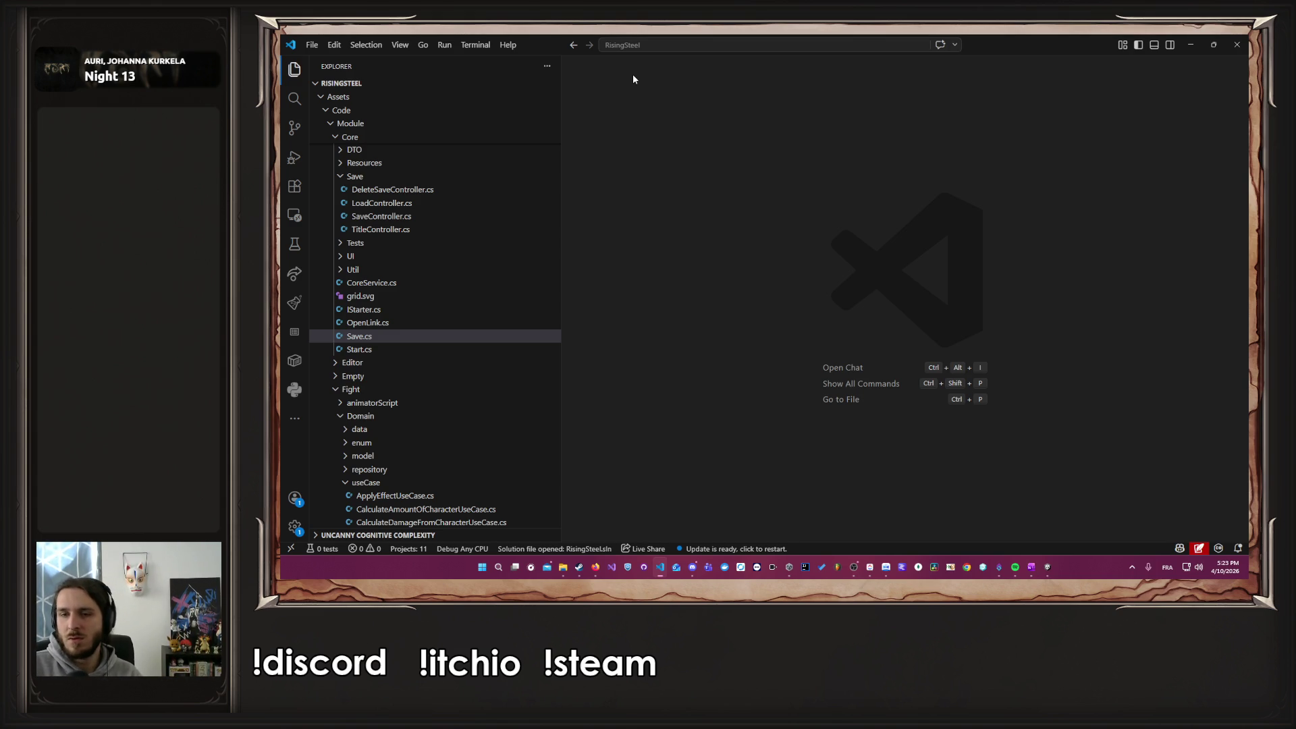
{"action": "left_click", "coordinate": [499, 567]}
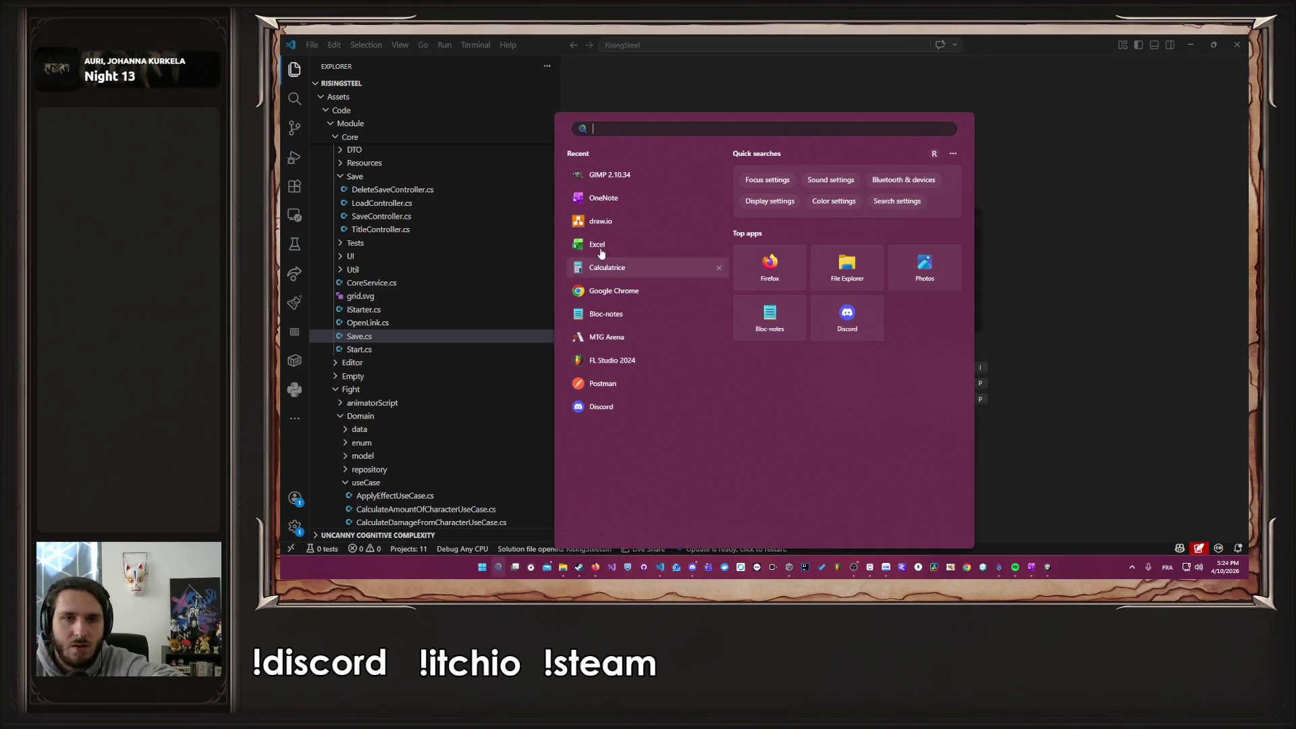
{"action": "left_click", "coordinate": [593, 232]}
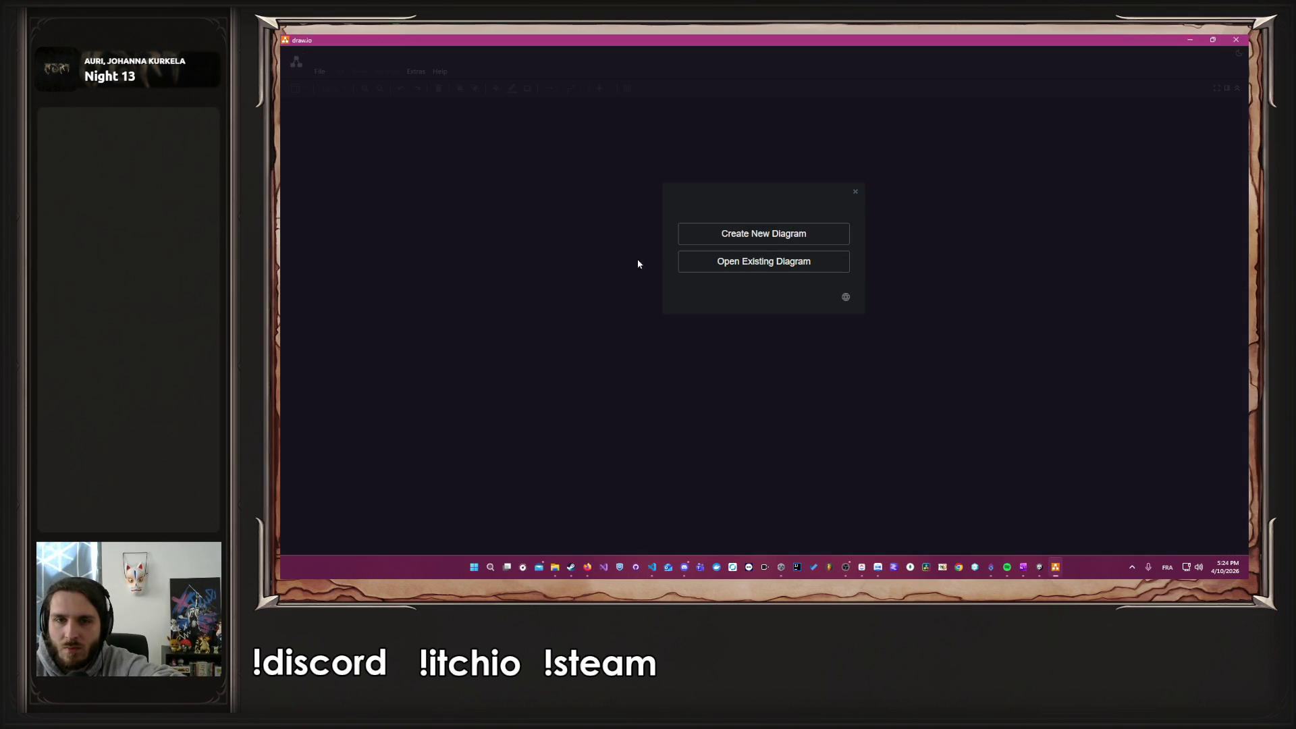
Step: Create a blank draw.io diagram and switch to the Light theme
{"action": "left_click", "coordinate": [759, 236]}
{"action": "double_click", "coordinate": [722, 224]}
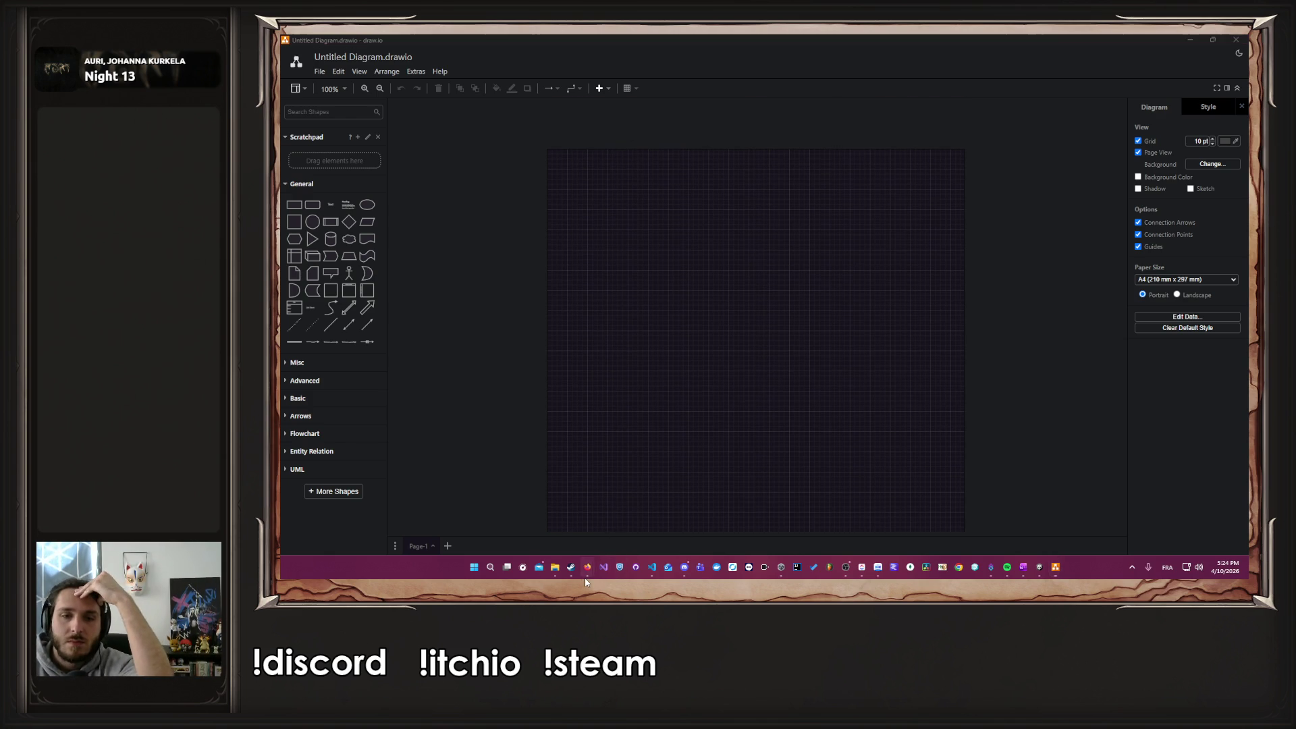
{"action": "mouse_move", "coordinate": [586, 582]}
{"action": "mouse_move", "coordinate": [592, 537]}
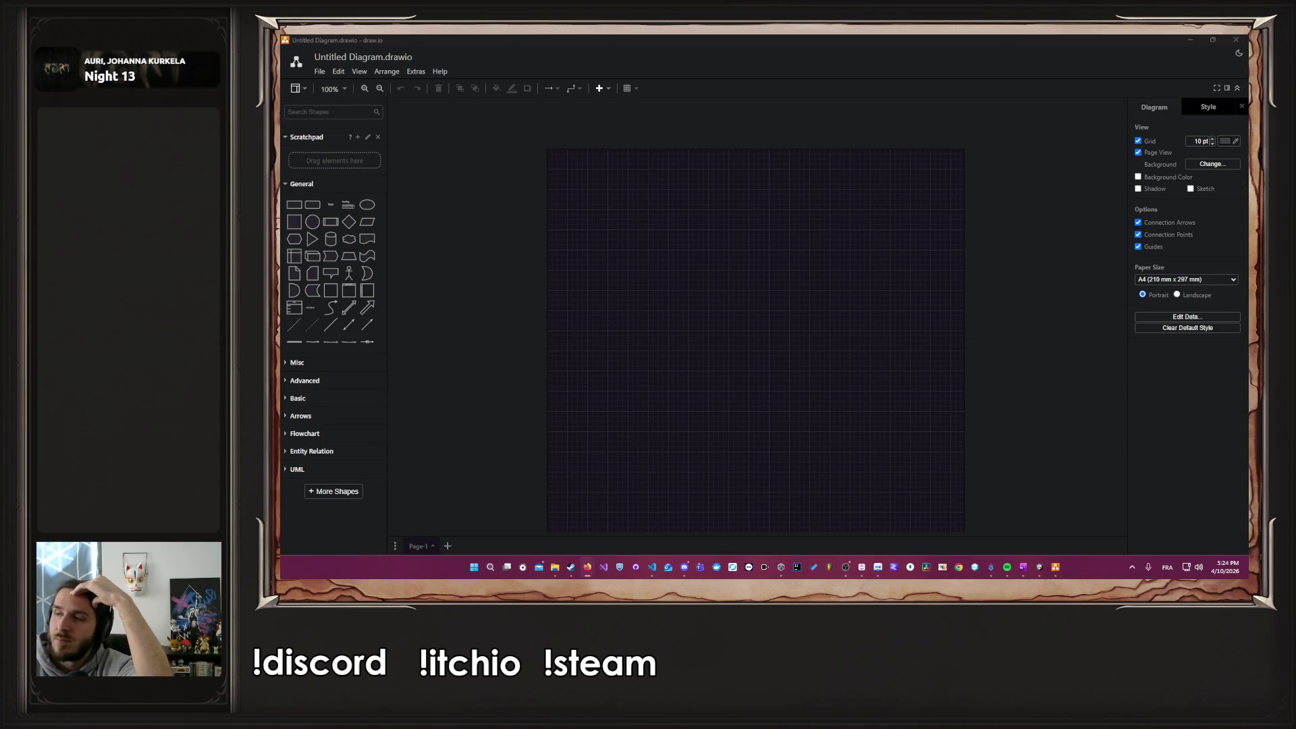
{"action": "left_click", "coordinate": [1030, 222]}
{"action": "left_click", "coordinate": [1239, 57]}
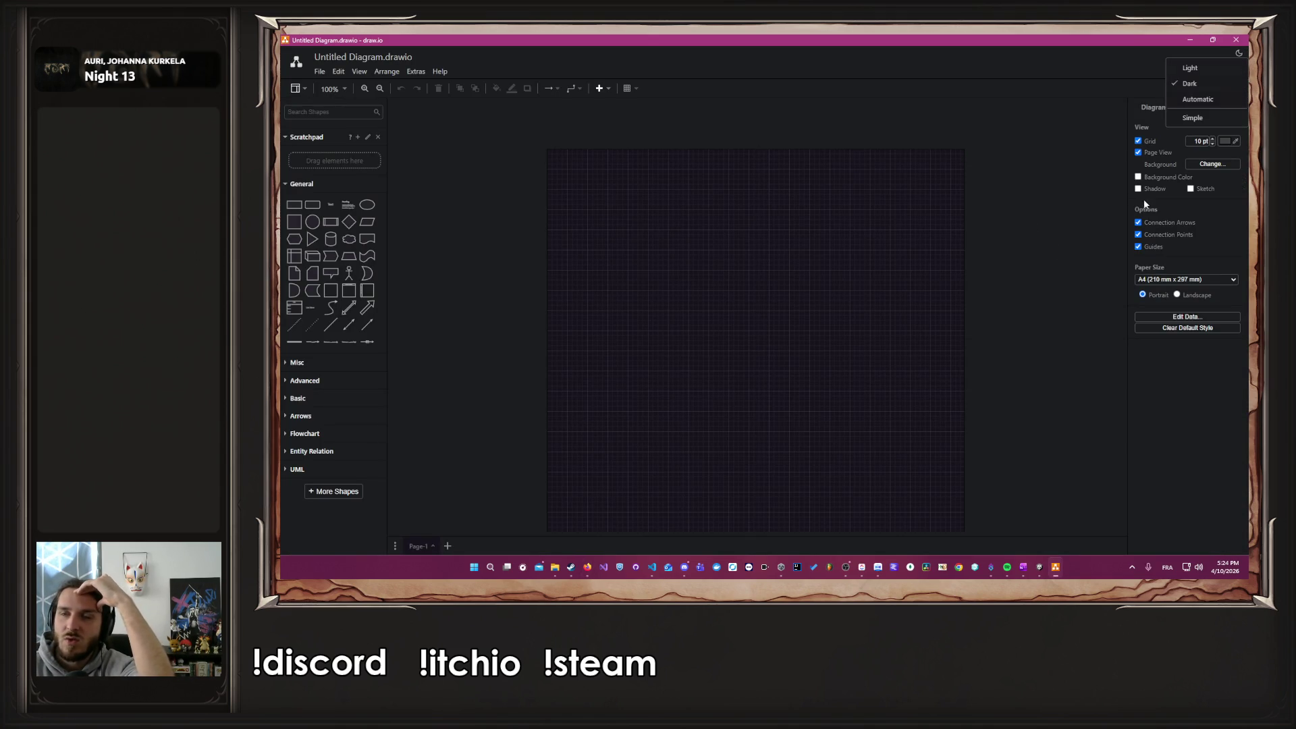
{"action": "left_click", "coordinate": [1196, 69]}
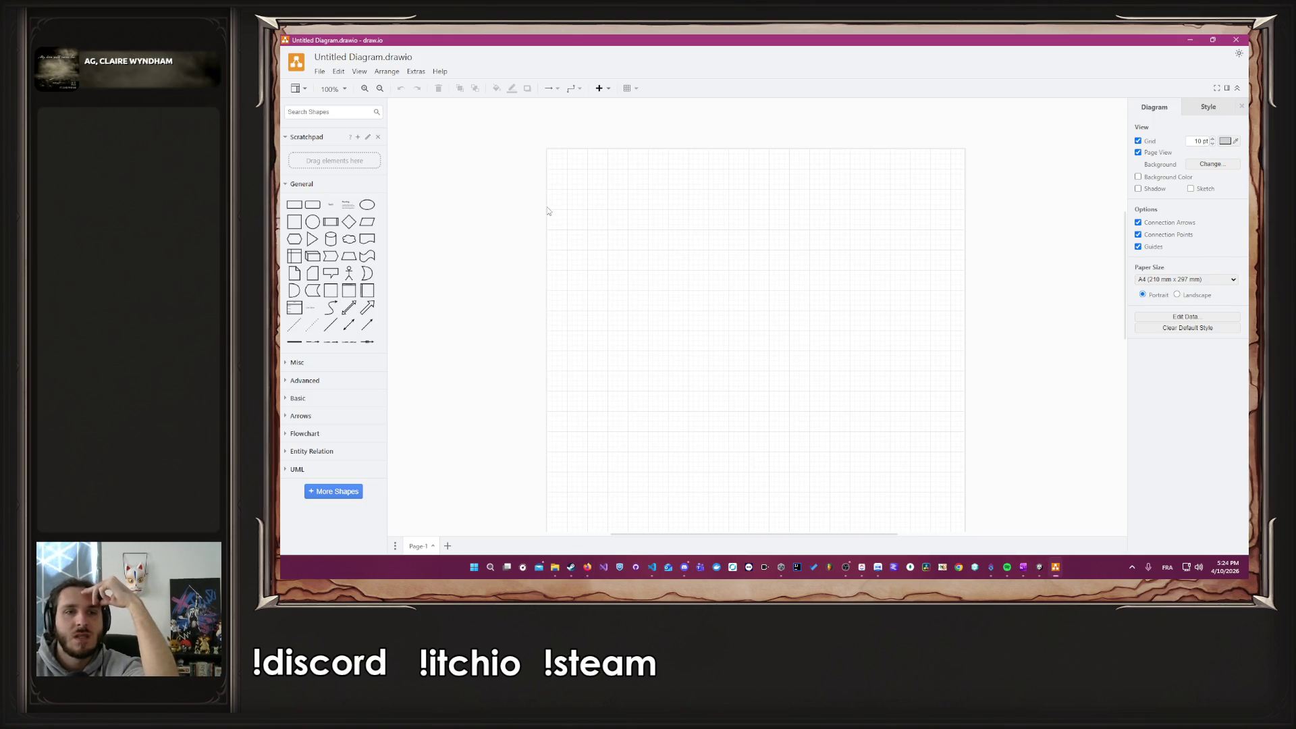
Step: Add an upper-left rectangle reading 'Quand on monte de LVL tout augmente'
{"action": "left_click", "coordinate": [295, 205]}
{"action": "left_click_drag", "start_coordinate": [773, 312], "coordinate": [609, 190]}
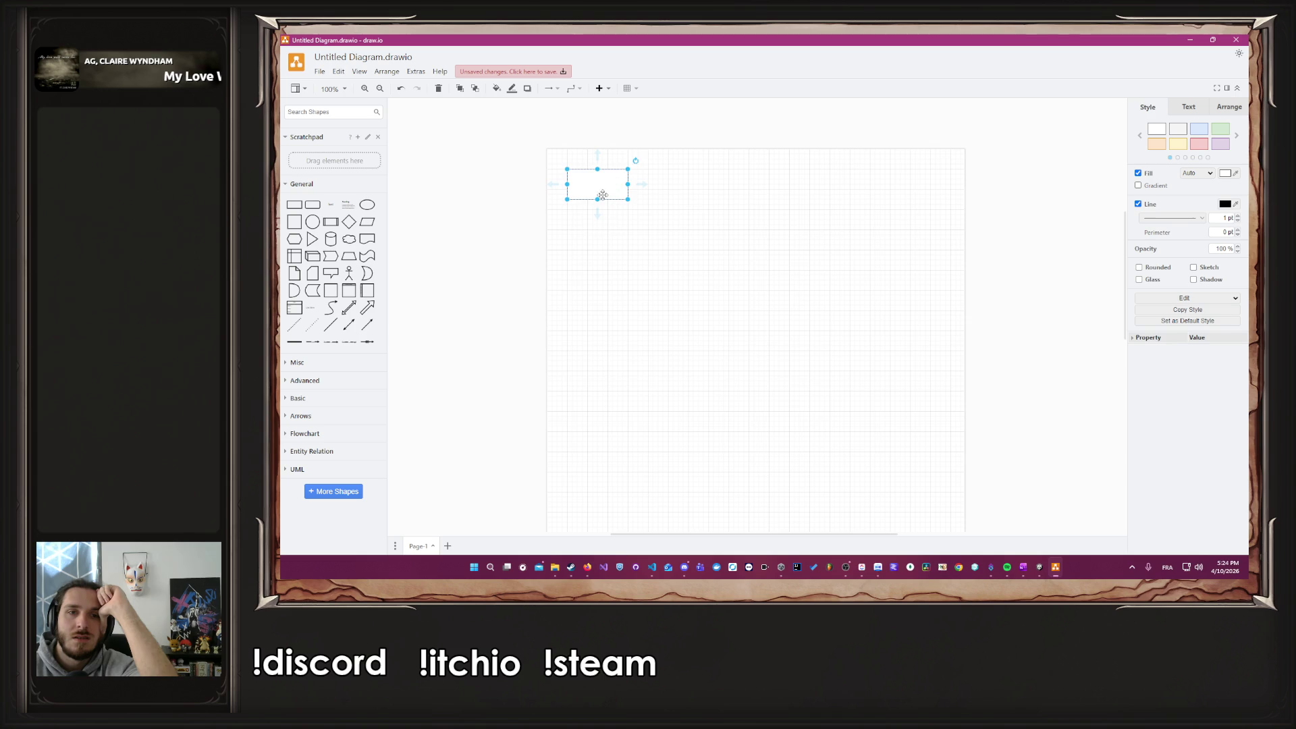
{"action": "double_click", "coordinate": [602, 194]}
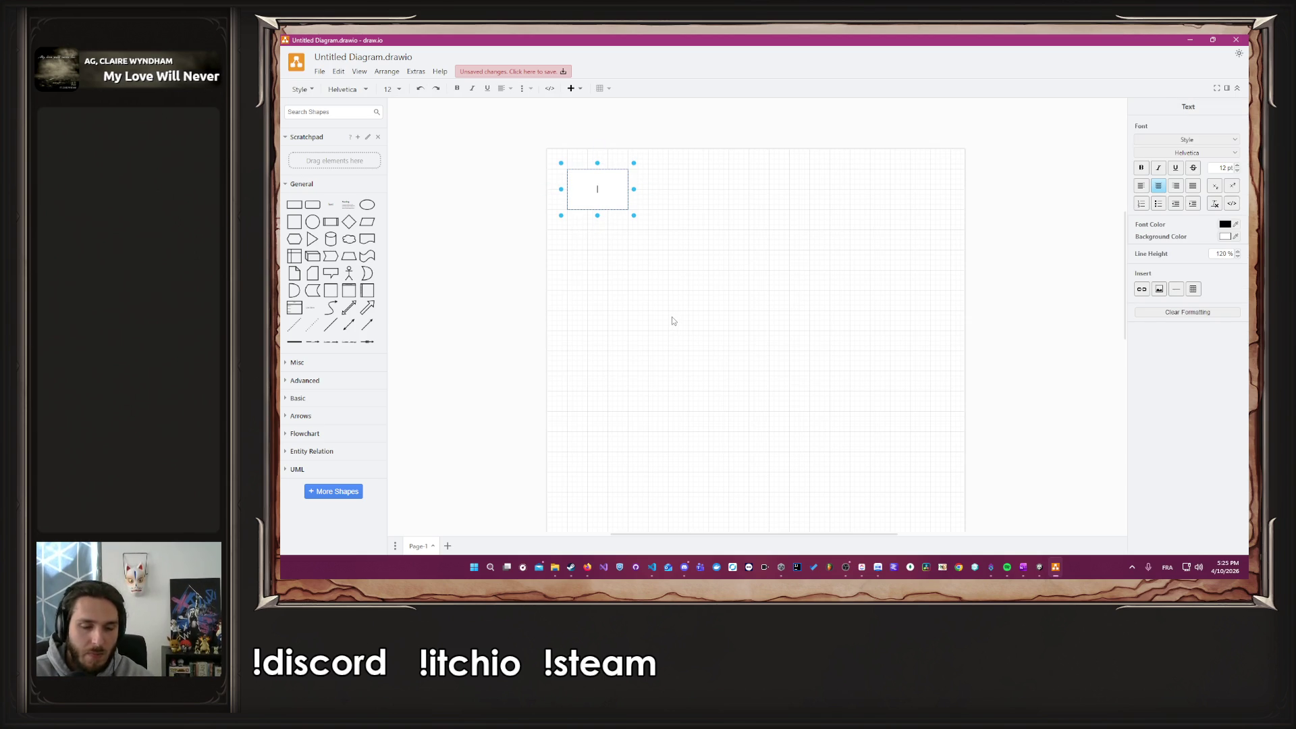
{"action": "type", "text": "Quand on"}
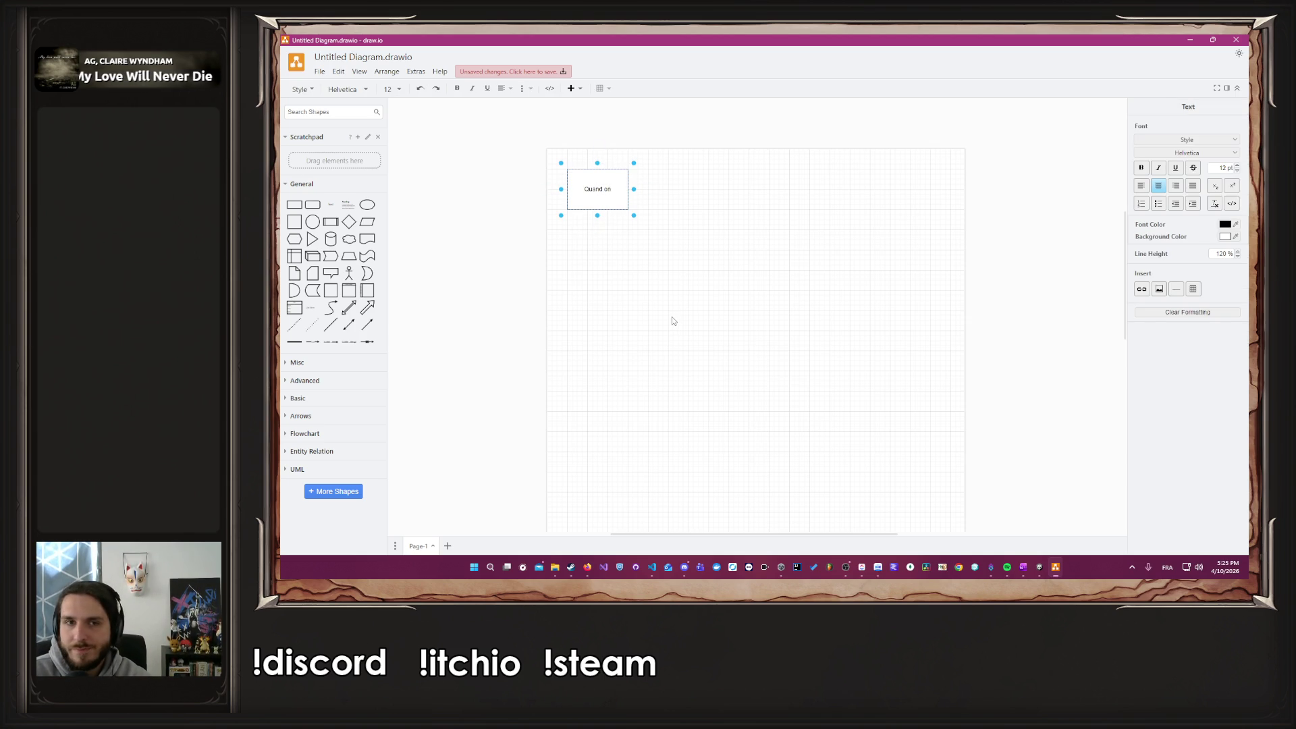
{"action": "type", "text": " monte de LVL"}
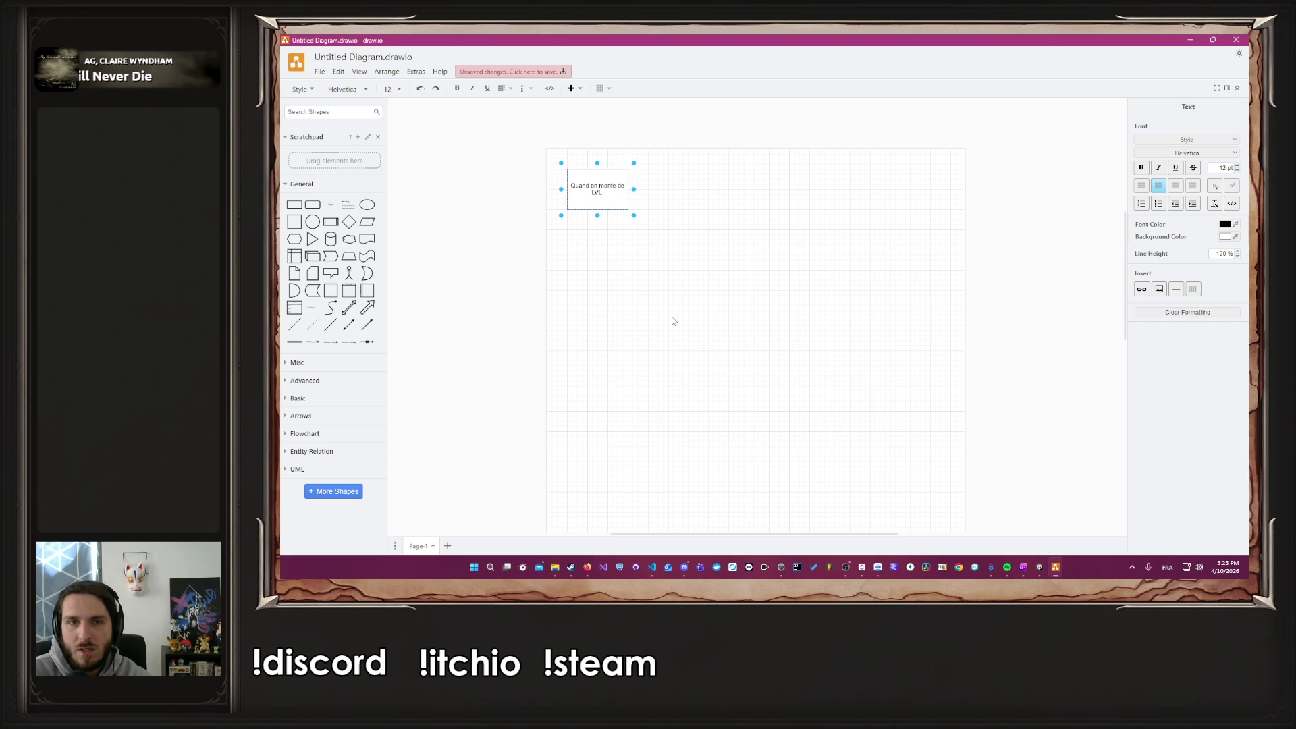
{"action": "type", "text": " tout augmente"}
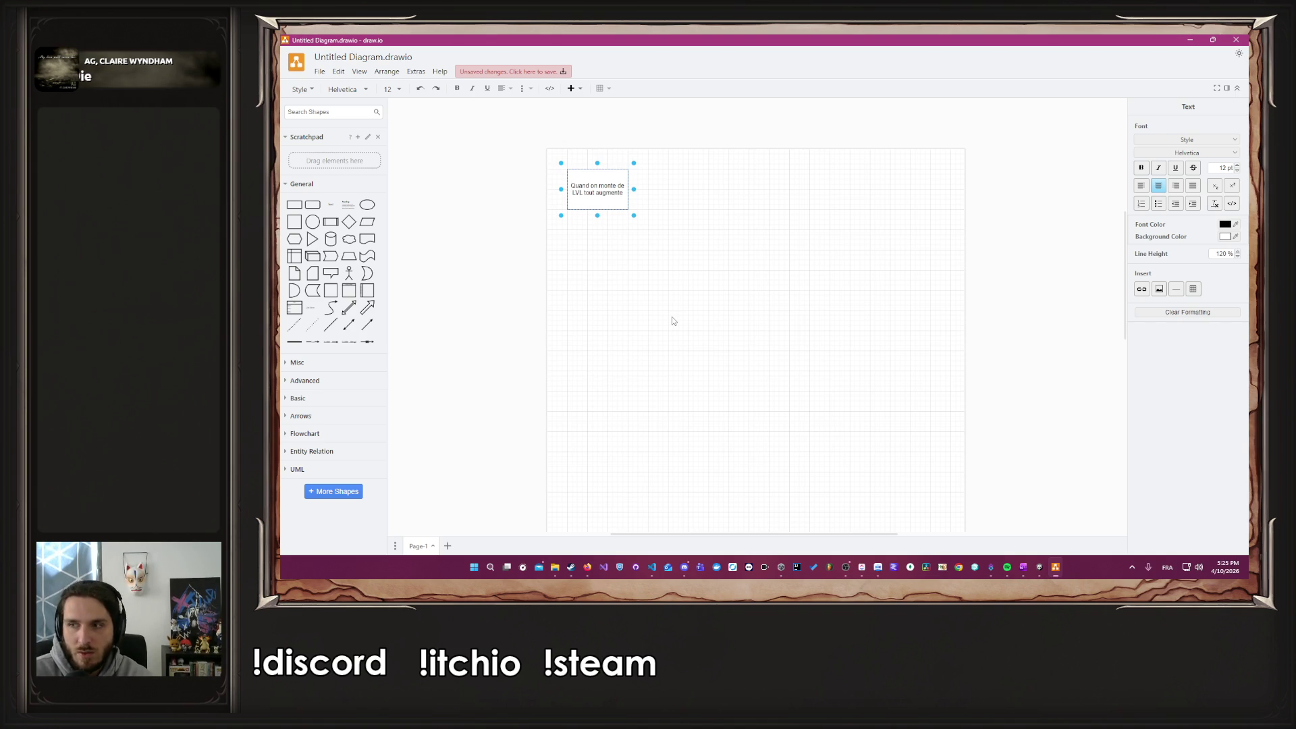
{"action": "left_click", "coordinate": [681, 316]}
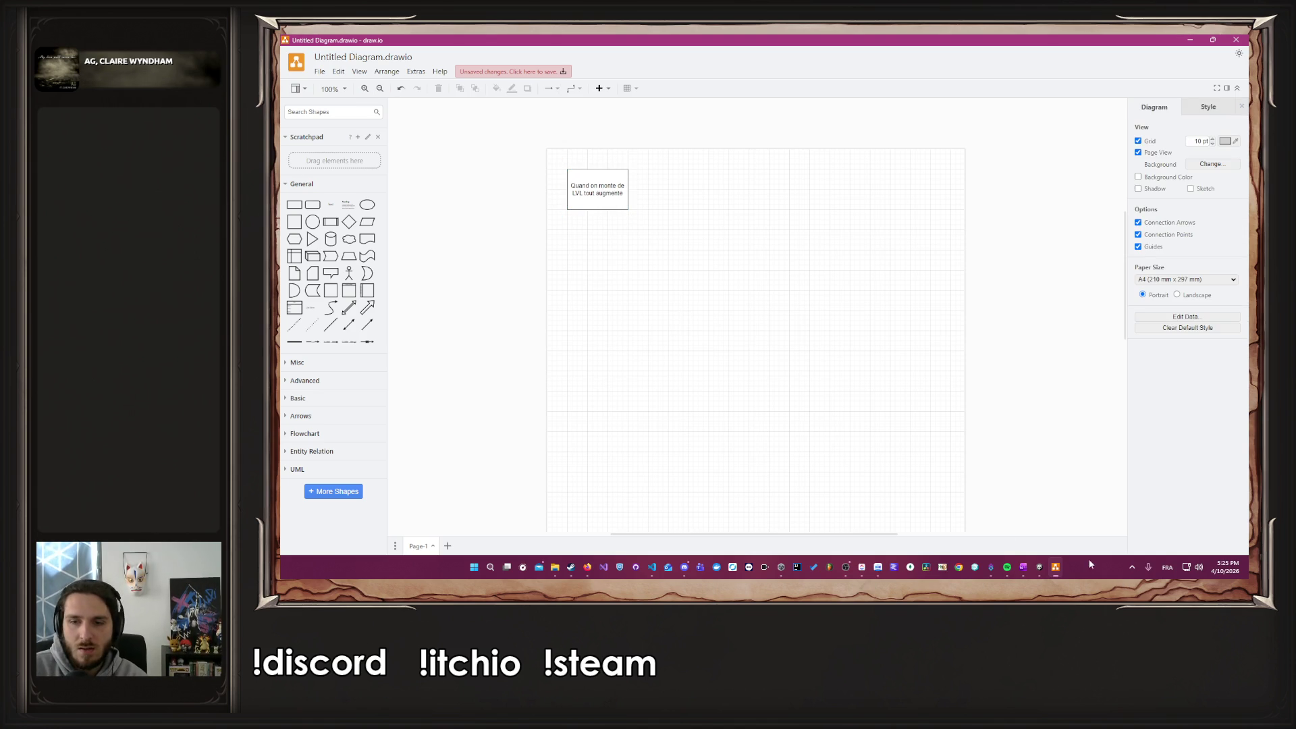
Step: Delete the note rectangle and quit draw.io, discarding changes
{"action": "left_click", "coordinate": [618, 204]}
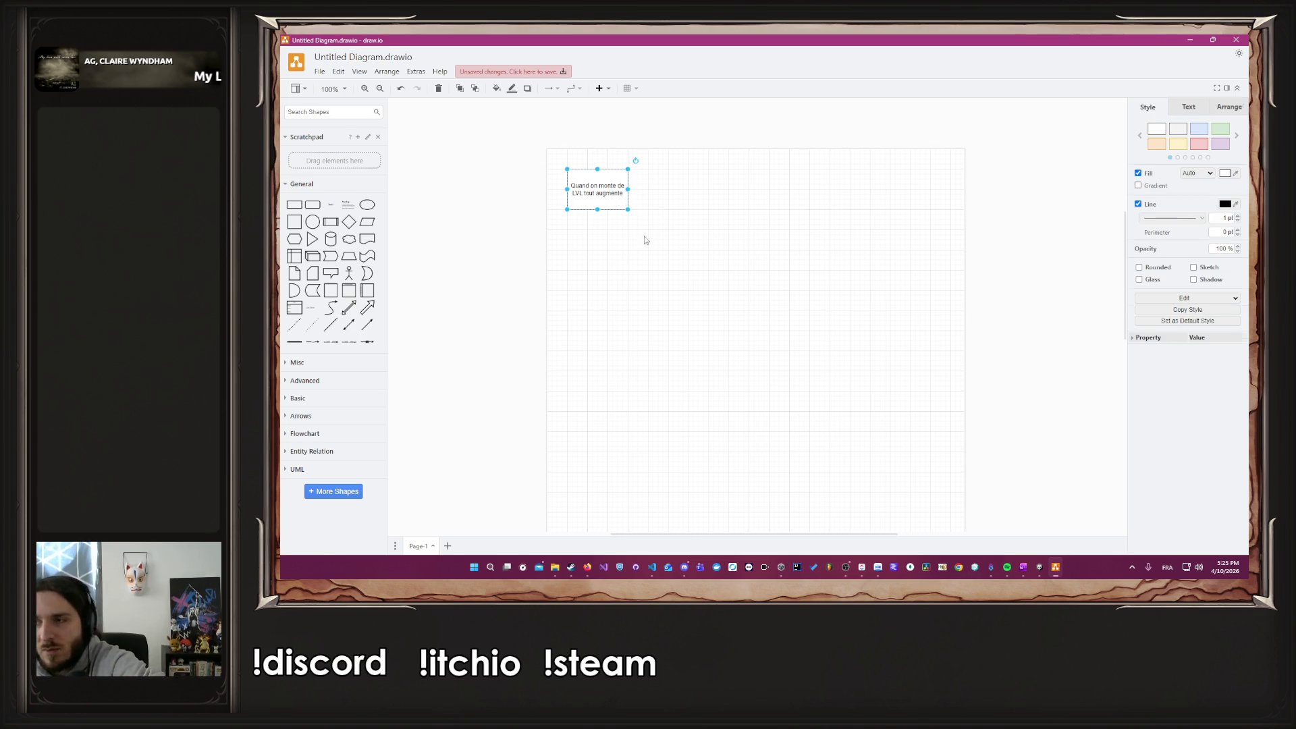
{"action": "key", "text": "Delete"}
{"action": "left_click", "coordinate": [1236, 39]}
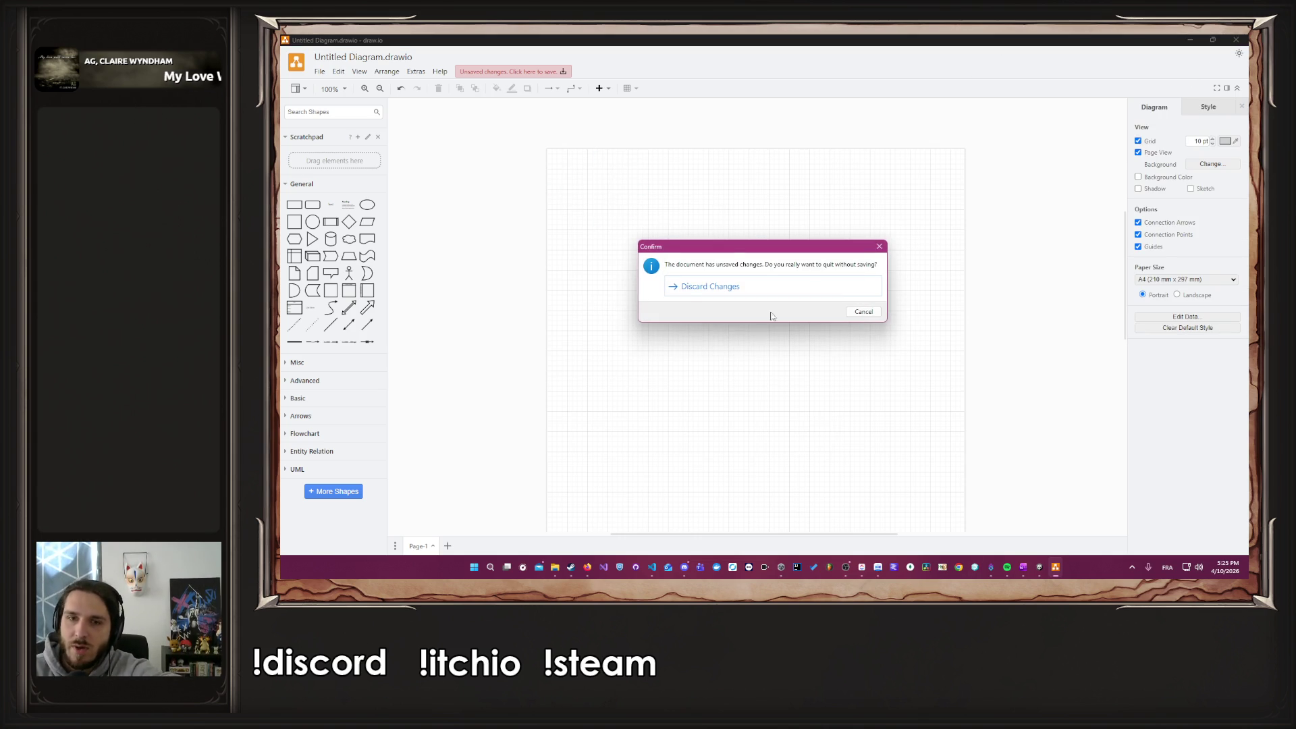
{"action": "left_click", "coordinate": [701, 287]}
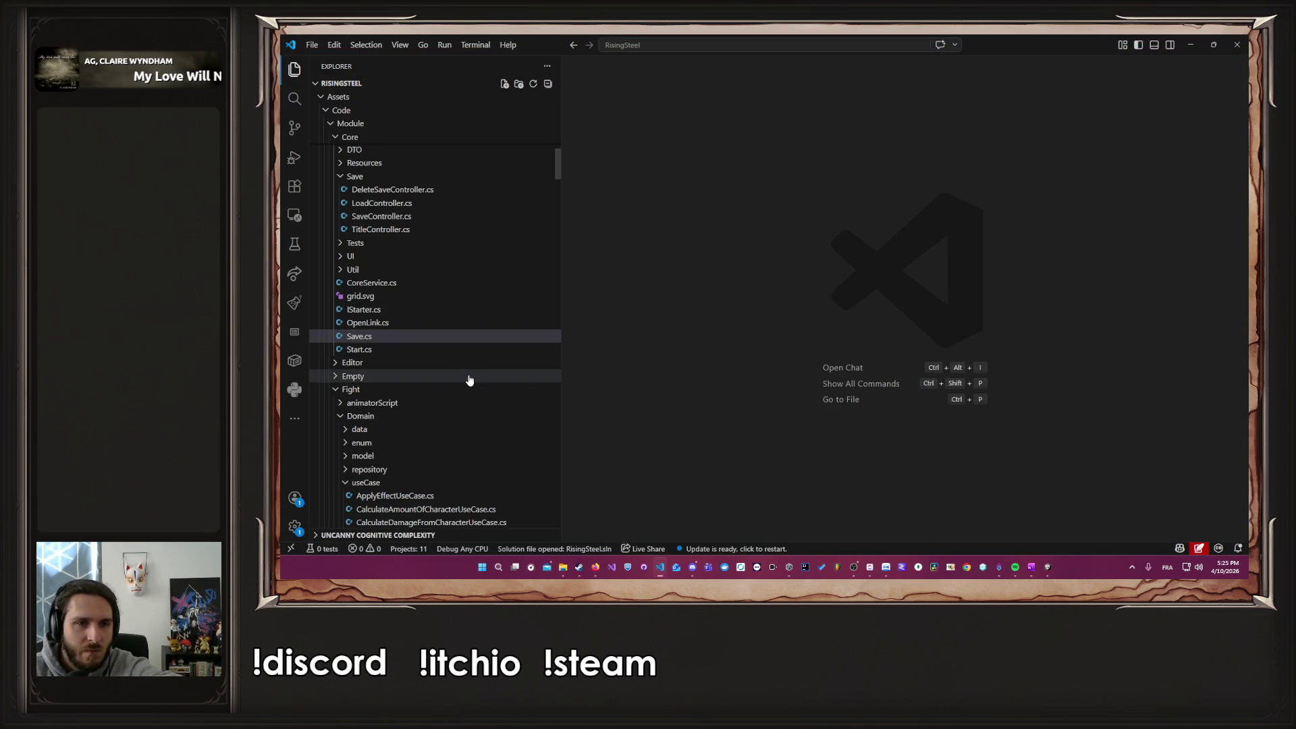
Step: Open CharacterService.cs and review its UpdateArchetype, GetNextArchetypes and RetrieveArenaRecruitableCharacter methods
{"action": "scroll", "coordinate": [384, 293], "scroll_direction": "up", "scroll_amount": 3}
{"action": "scroll", "coordinate": [378, 270], "scroll_direction": "up", "scroll_amount": 5}
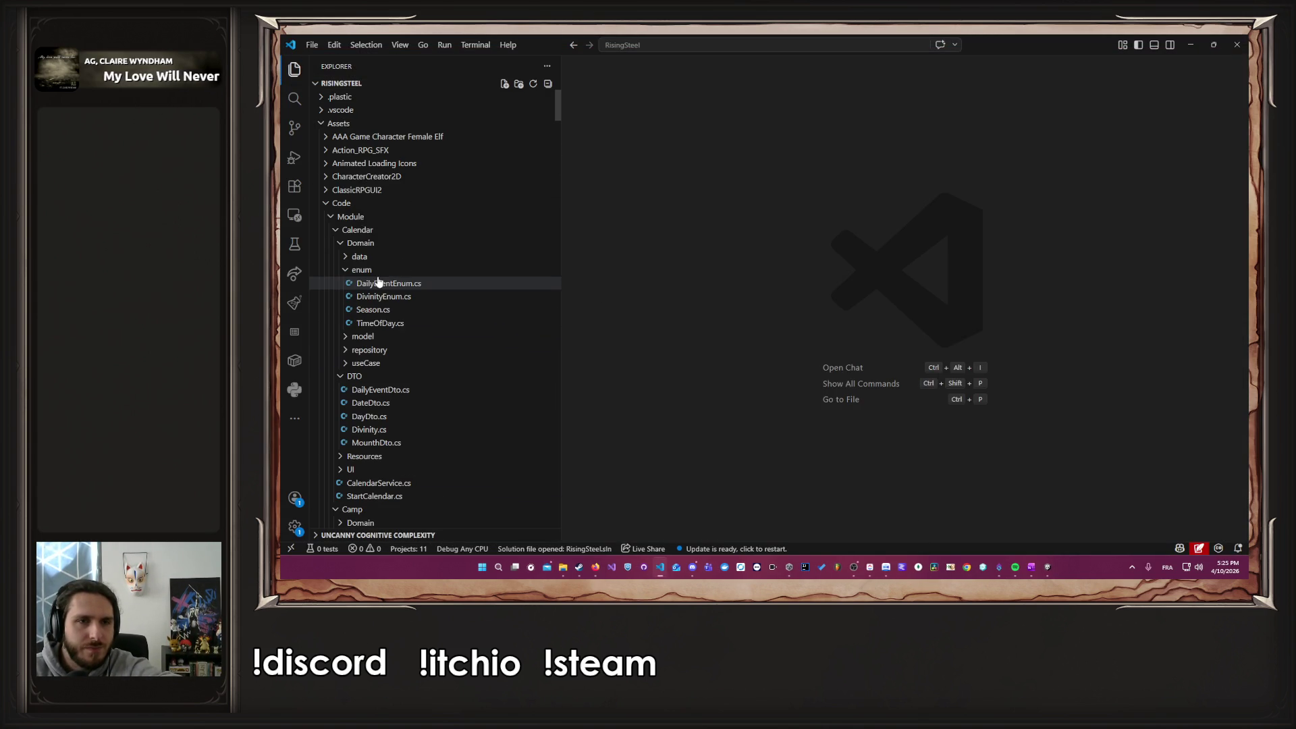
{"action": "left_click", "coordinate": [377, 231]}
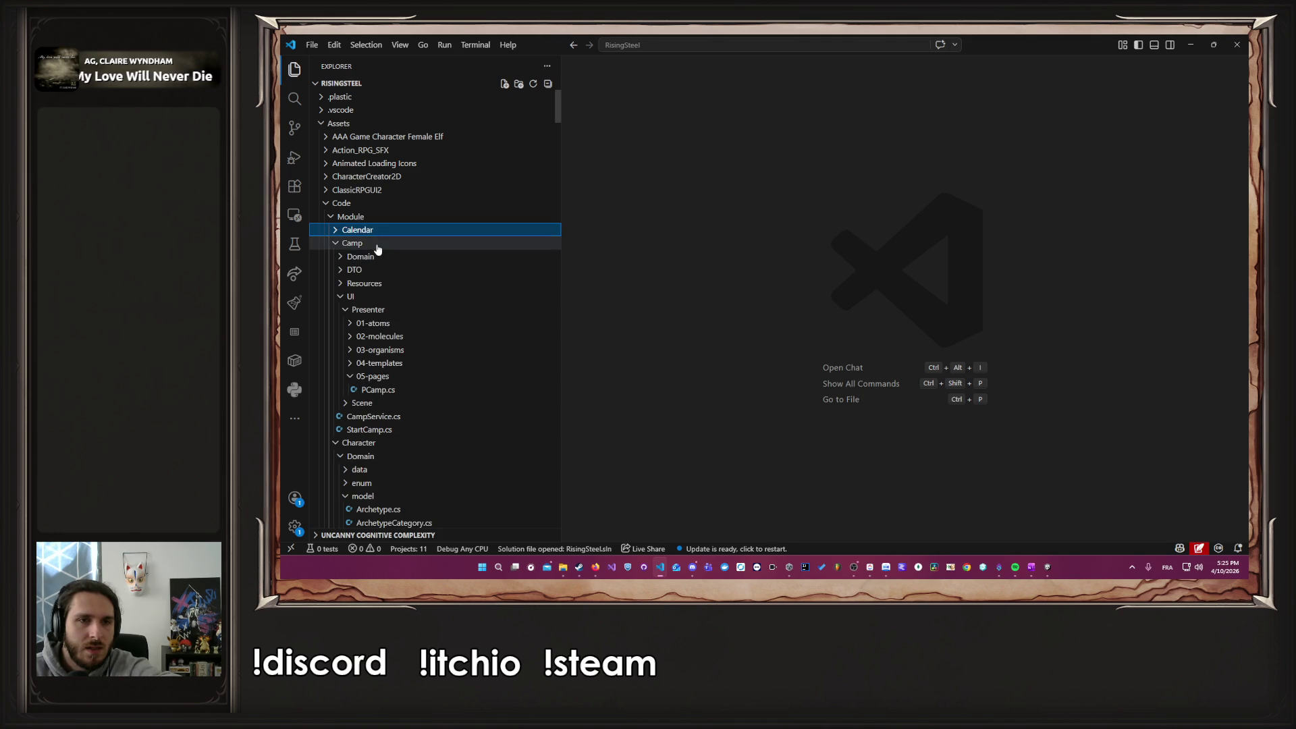
{"action": "left_click", "coordinate": [376, 243]}
{"action": "left_click", "coordinate": [379, 258]}
{"action": "left_click", "coordinate": [356, 260]}
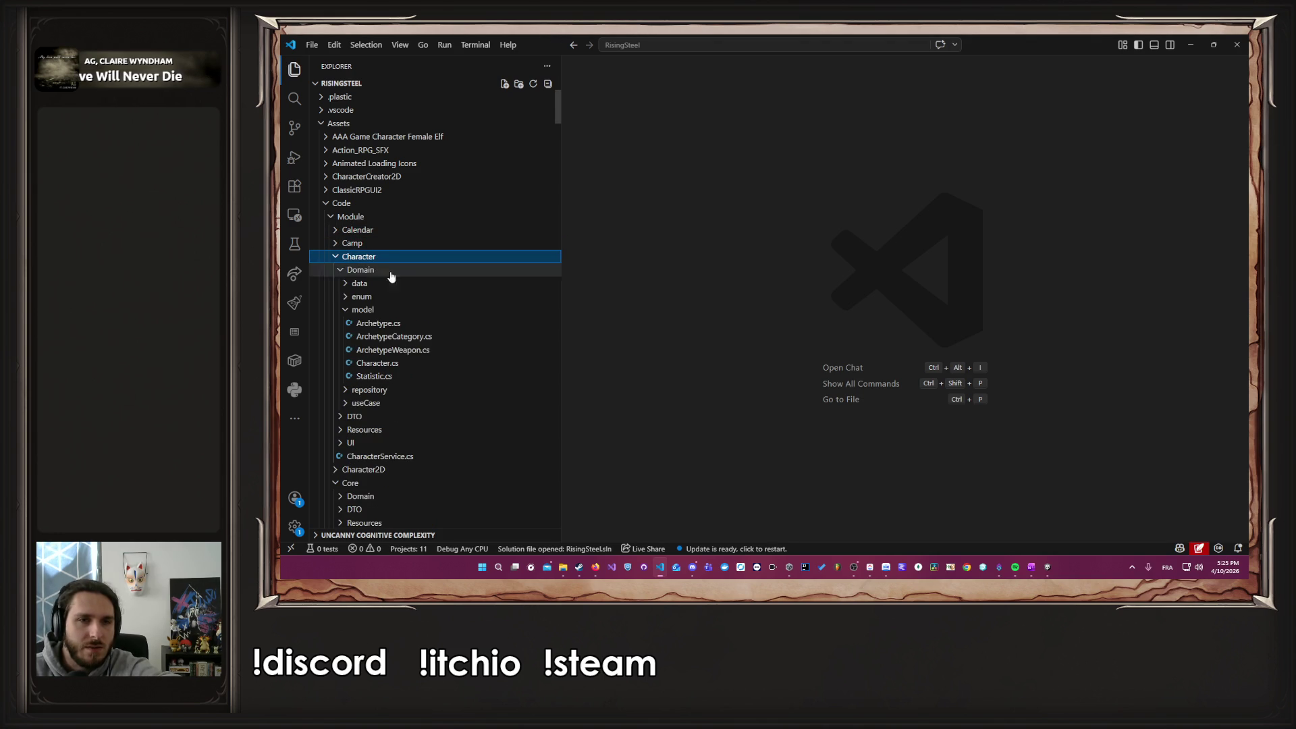
{"action": "left_click", "coordinate": [410, 459]}
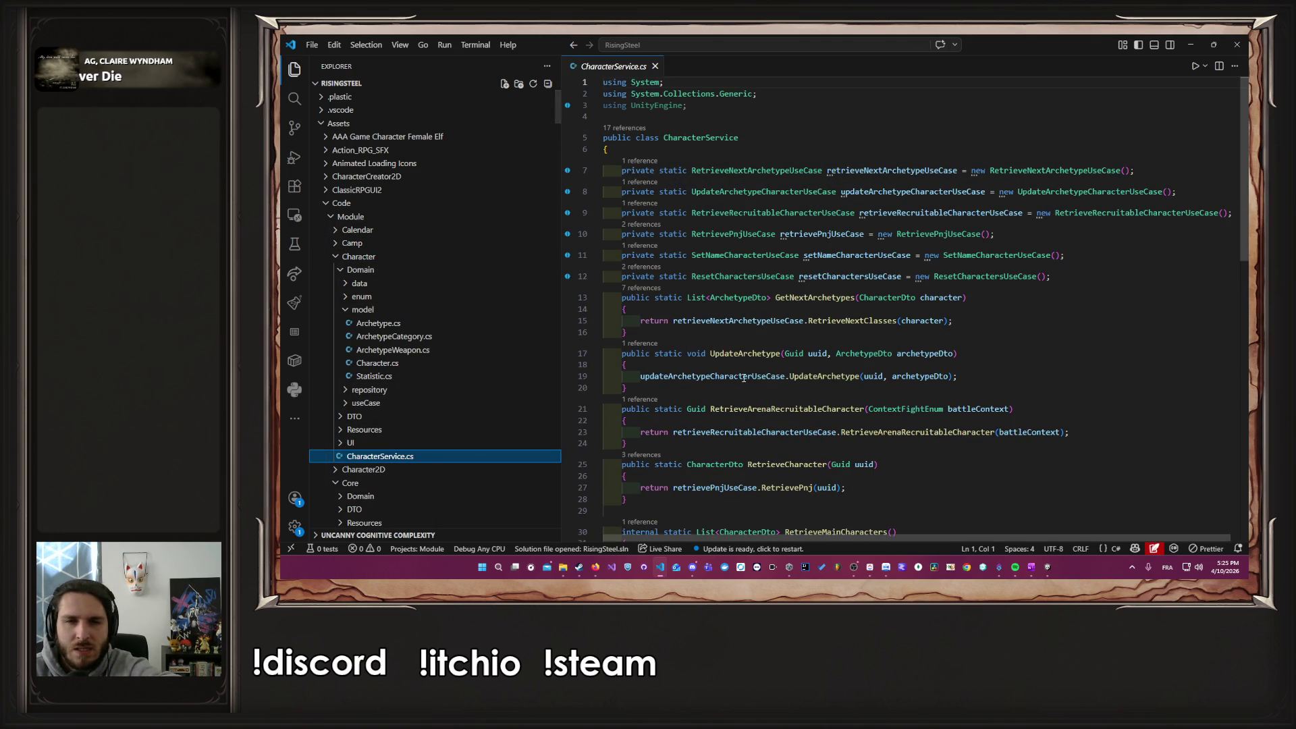
{"action": "left_click", "coordinate": [744, 354]}
{"action": "left_click", "coordinate": [812, 297]}
{"action": "left_click", "coordinate": [792, 405]}
{"action": "scroll", "coordinate": [899, 401], "scroll_direction": "down", "scroll_amount": 3}
{"action": "scroll", "coordinate": [900, 401], "scroll_direction": "down", "scroll_amount": 4}
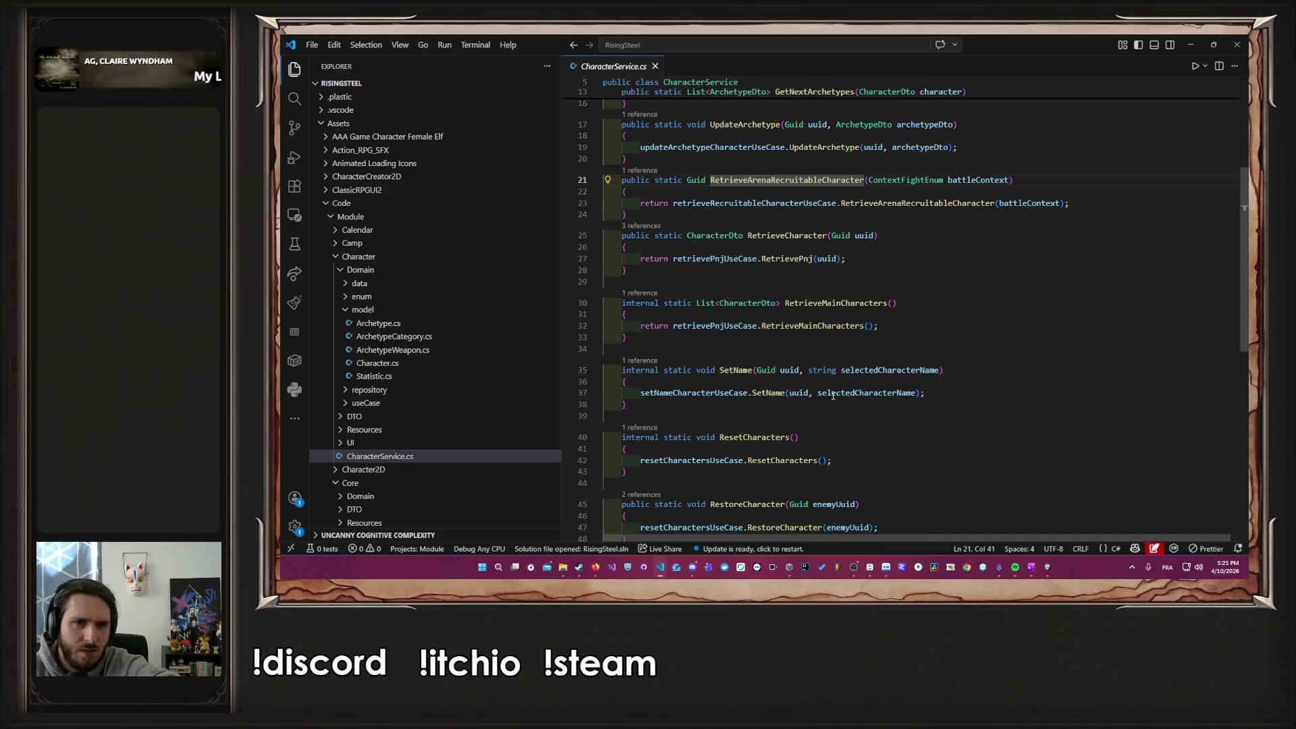
Step: Check Character.cs, then open UpdateArchetypeCharacterUseCase.cs from the Character useCase folder
{"action": "left_click", "coordinate": [433, 365]}
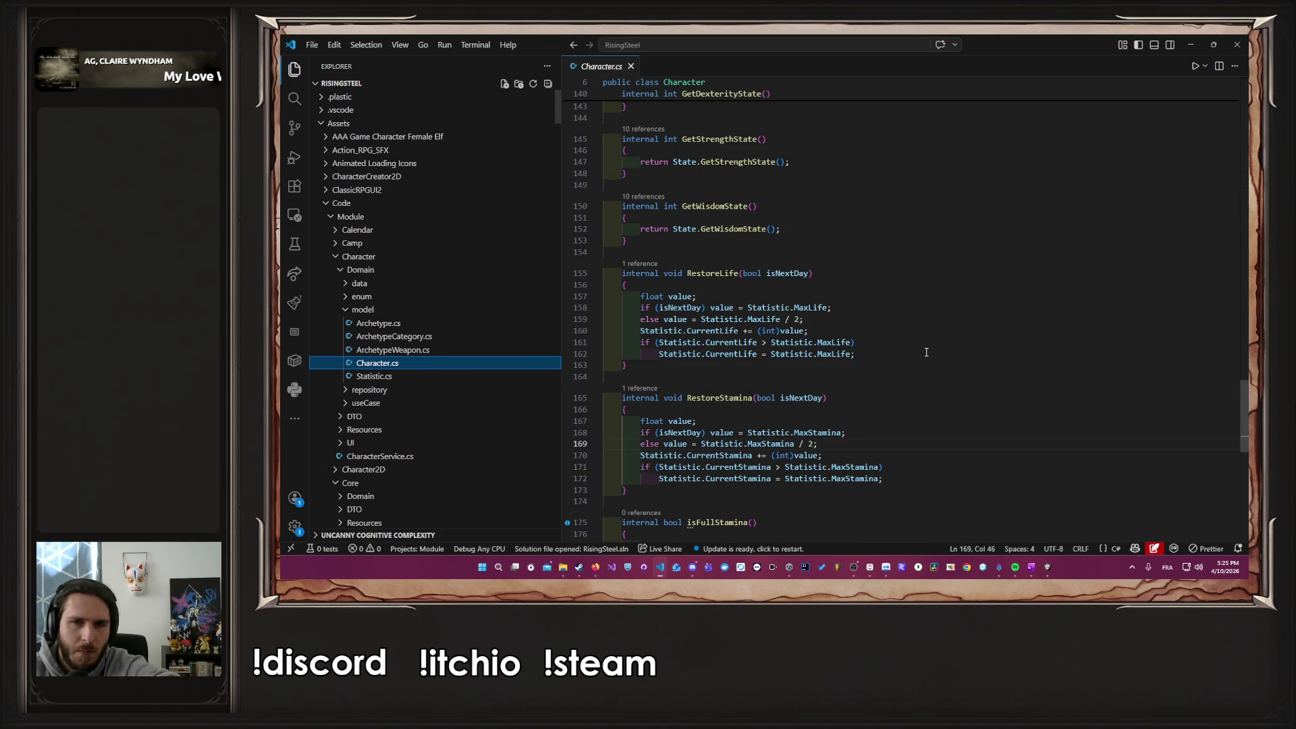
{"action": "scroll", "coordinate": [903, 330], "scroll_direction": "up", "scroll_amount": 15}
{"action": "scroll", "coordinate": [903, 330], "scroll_direction": "up", "scroll_amount": 20}
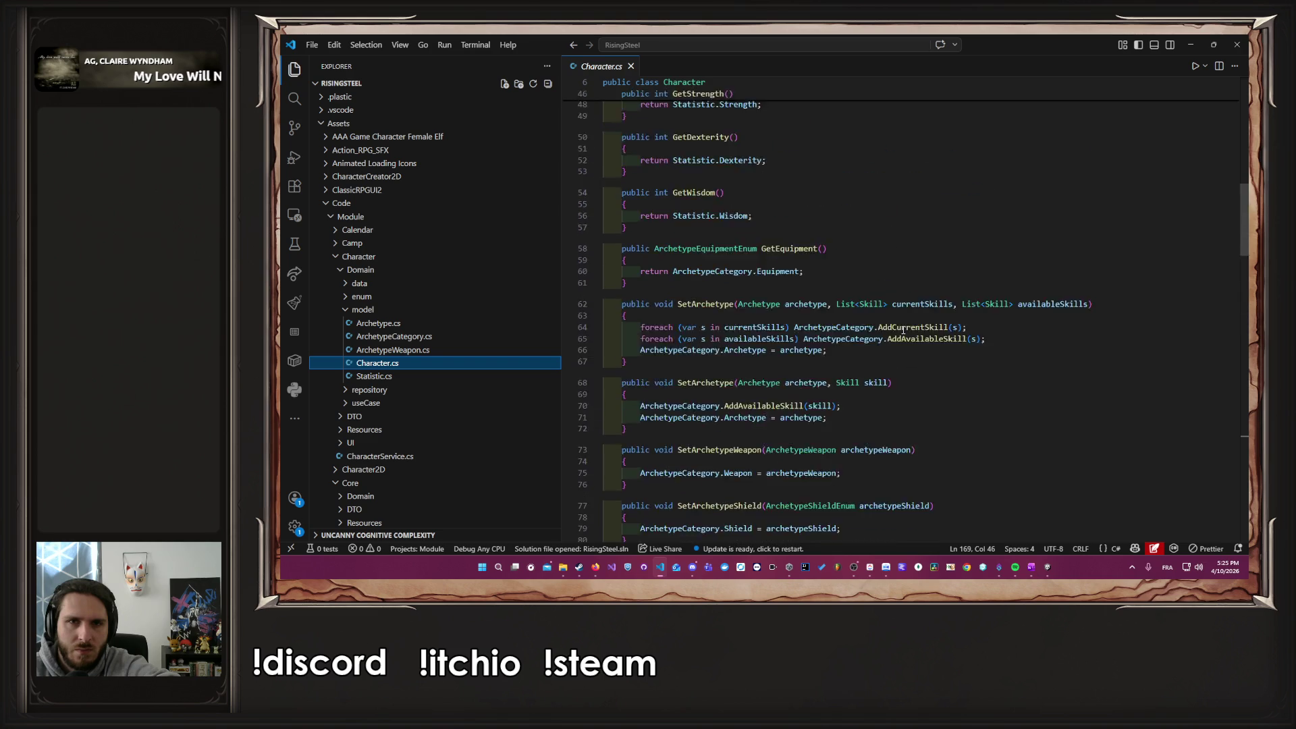
{"action": "left_click", "coordinate": [368, 403]}
{"action": "scroll", "coordinate": [473, 398], "scroll_direction": "down", "scroll_amount": 2}
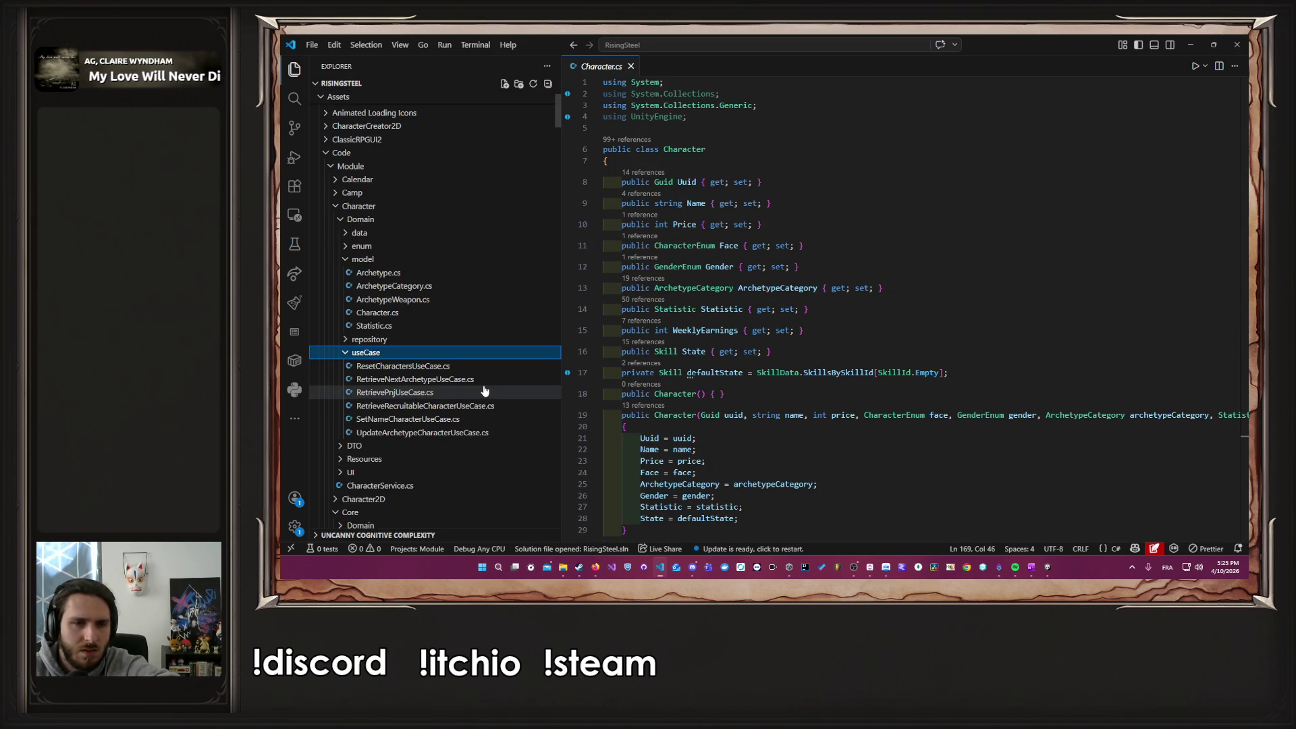
{"action": "left_click", "coordinate": [505, 434]}
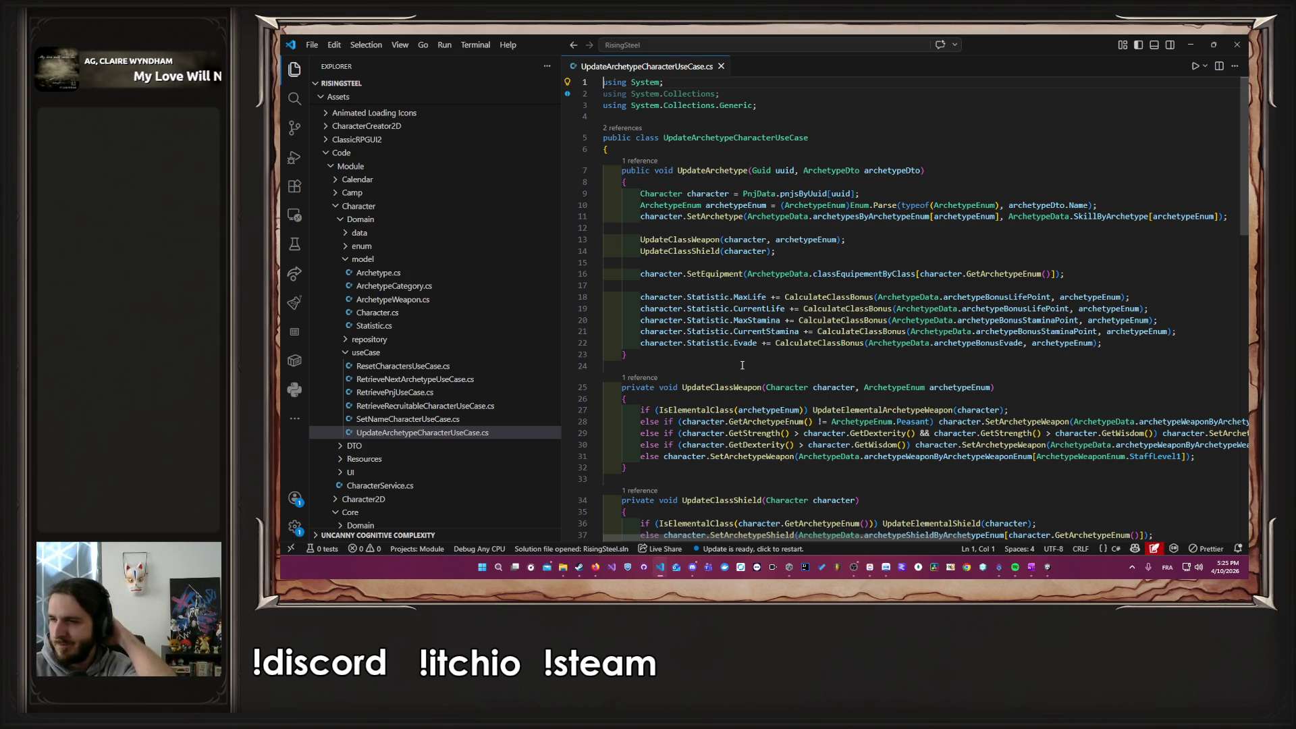
Step: Browse InfoCharacter > UI > Scene > 05-pages and open the CharacterEditable prefab in prefab mode
{"action": "left_click", "coordinate": [1052, 579]}
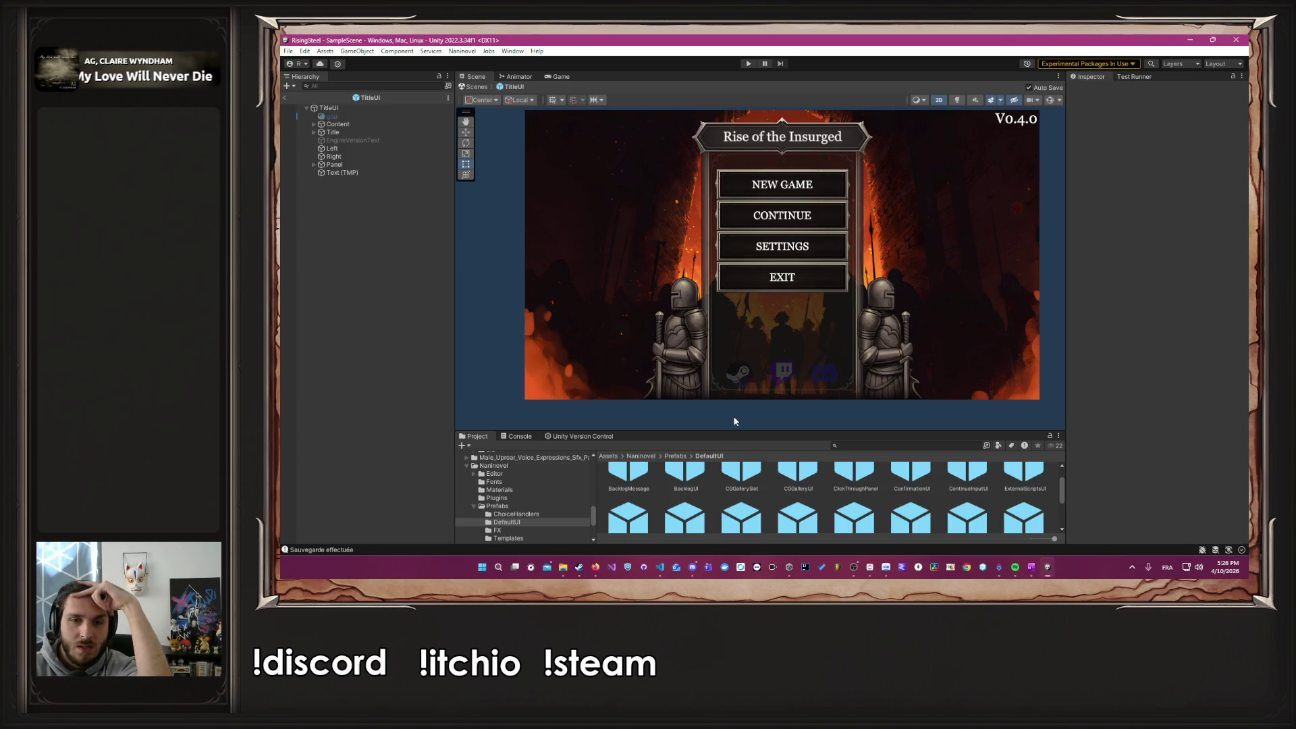
{"action": "left_click_drag", "start_coordinate": [741, 333], "coordinate": [741, 273]}
{"action": "scroll", "coordinate": [513, 390], "scroll_direction": "up", "scroll_amount": 5}
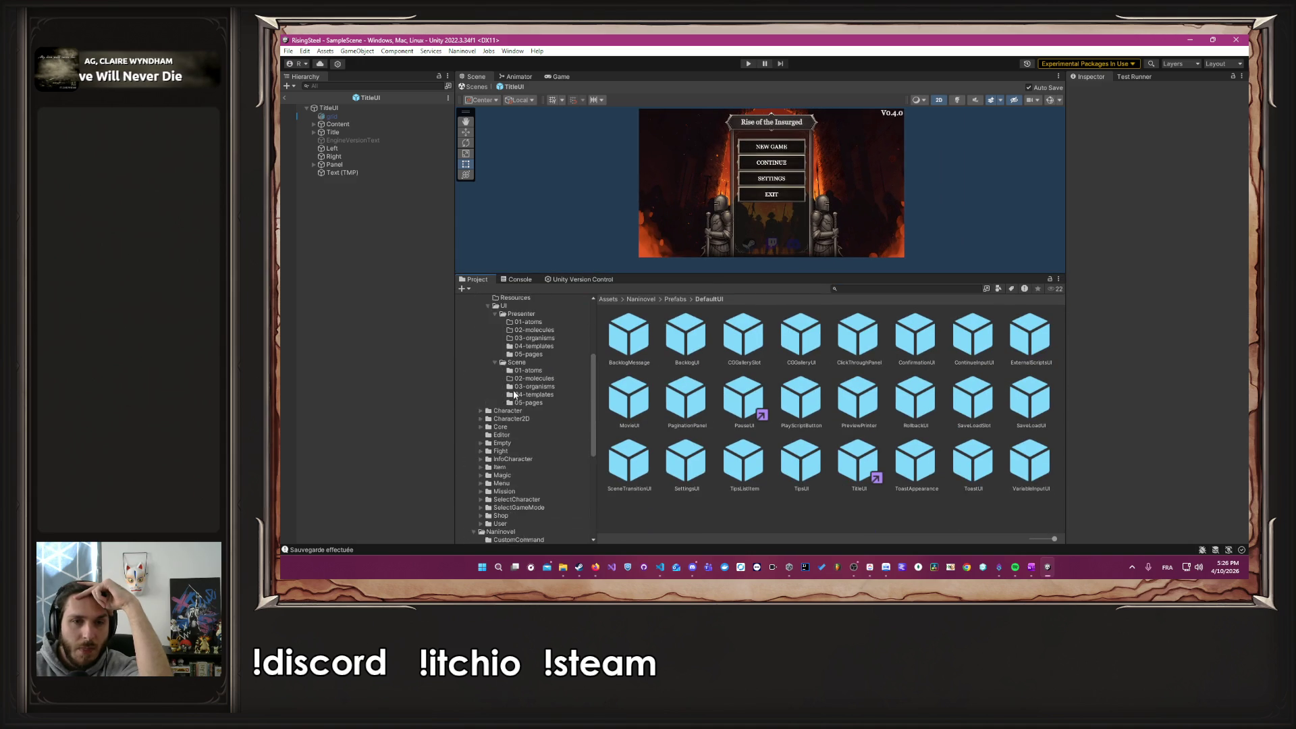
{"action": "left_click", "coordinate": [495, 411]}
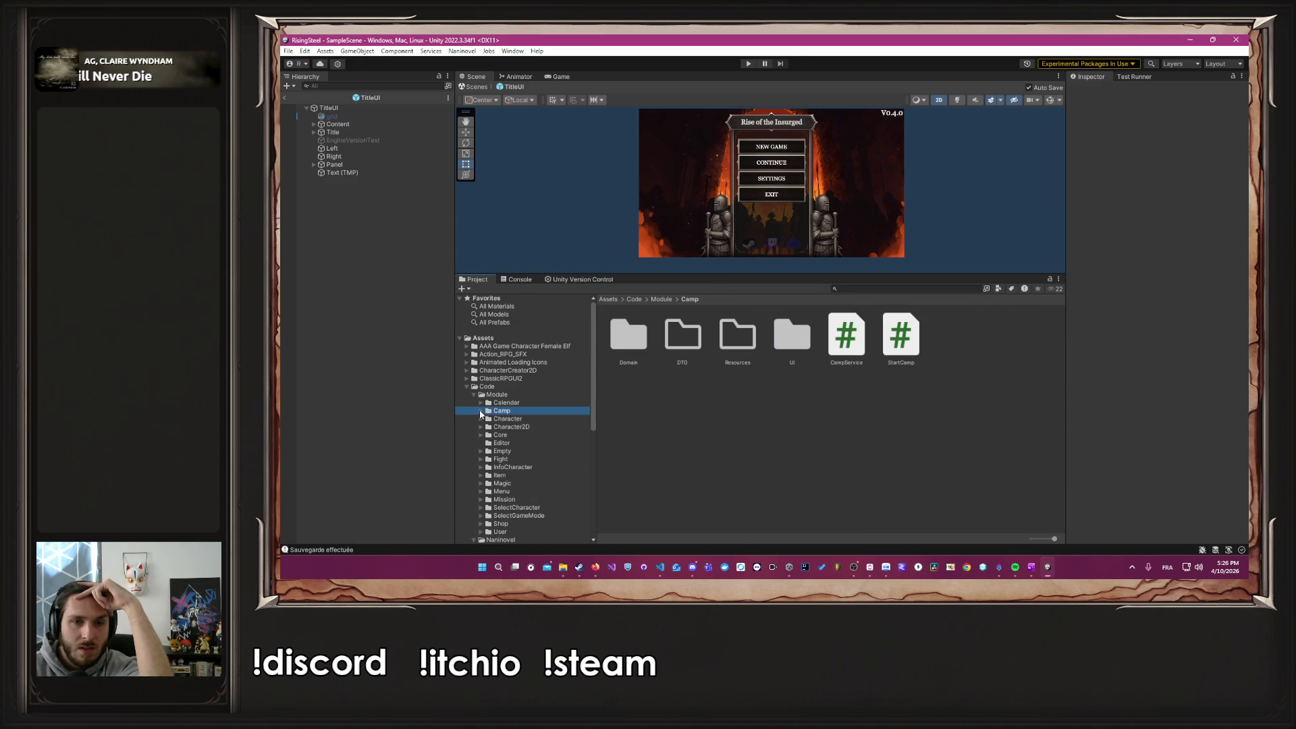
{"action": "left_click", "coordinate": [481, 411]}
{"action": "left_click", "coordinate": [511, 437]}
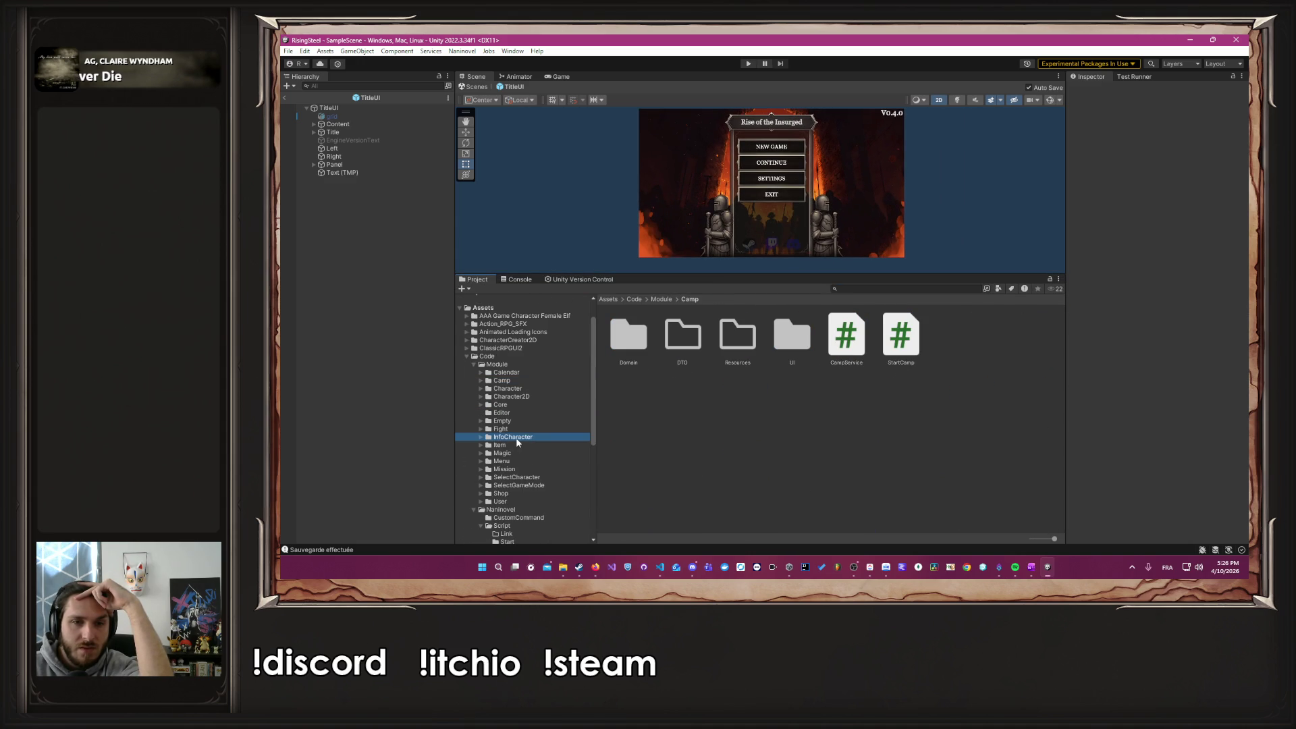
{"action": "left_click", "coordinate": [790, 339]}
{"action": "double_click", "coordinate": [790, 341]}
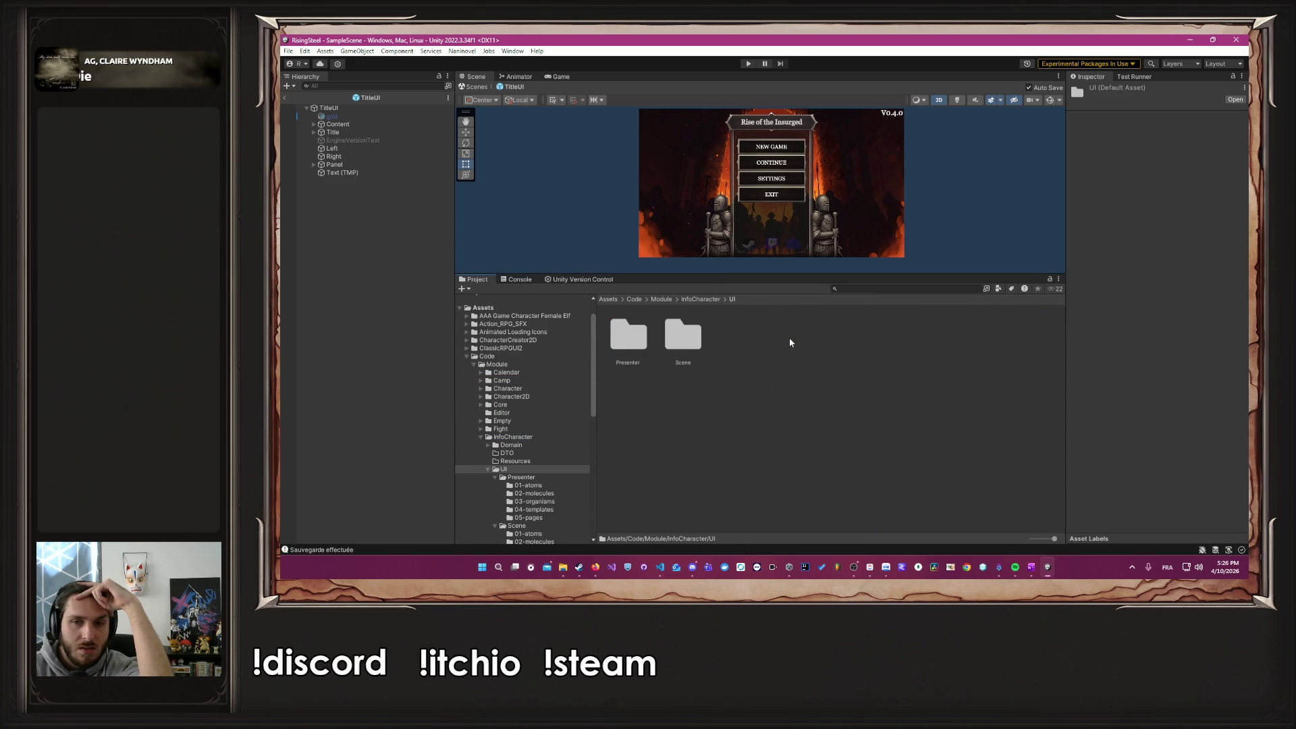
{"action": "double_click", "coordinate": [693, 343]}
{"action": "double_click", "coordinate": [848, 342]}
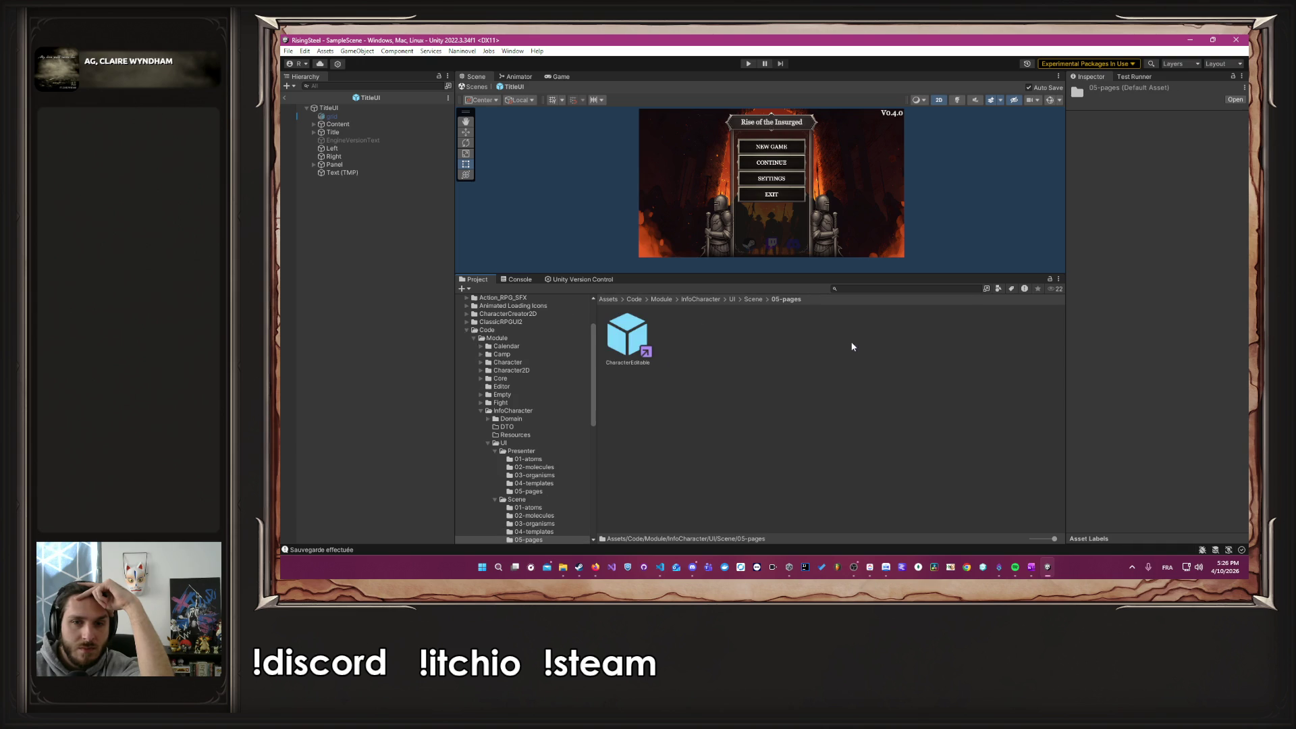
{"action": "double_click", "coordinate": [650, 350]}
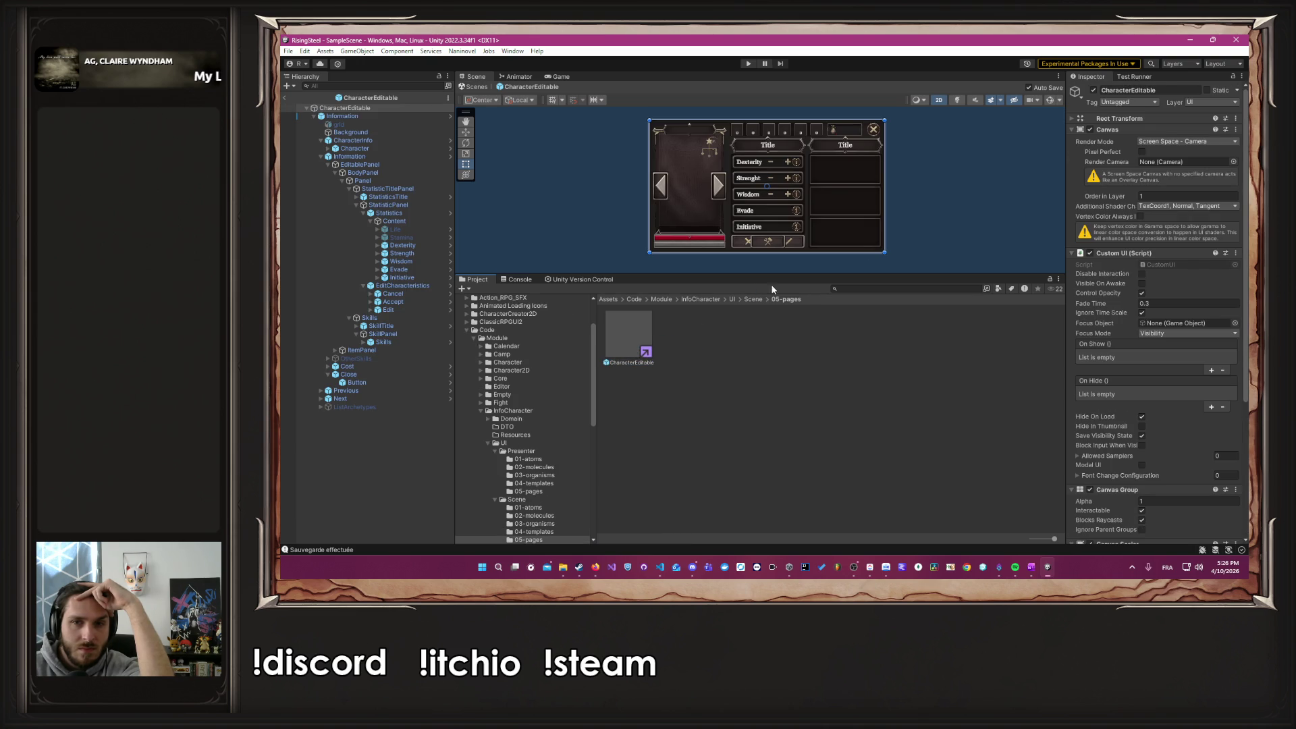
Step: Enlarge the prefab's Scene view and inspect the Strength row's plus button click handler
{"action": "left_click_drag", "start_coordinate": [783, 276], "coordinate": [784, 382]}
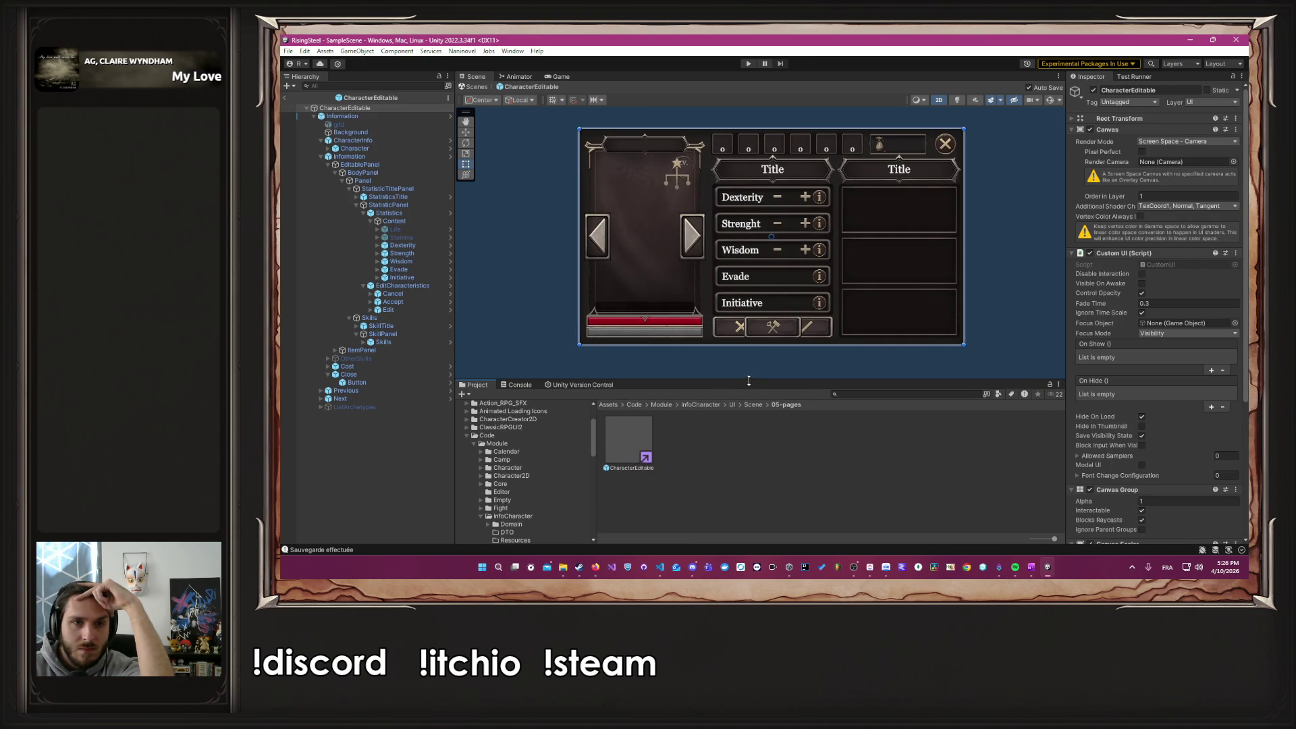
{"action": "left_click", "coordinate": [408, 270]}
{"action": "left_click", "coordinate": [407, 254]}
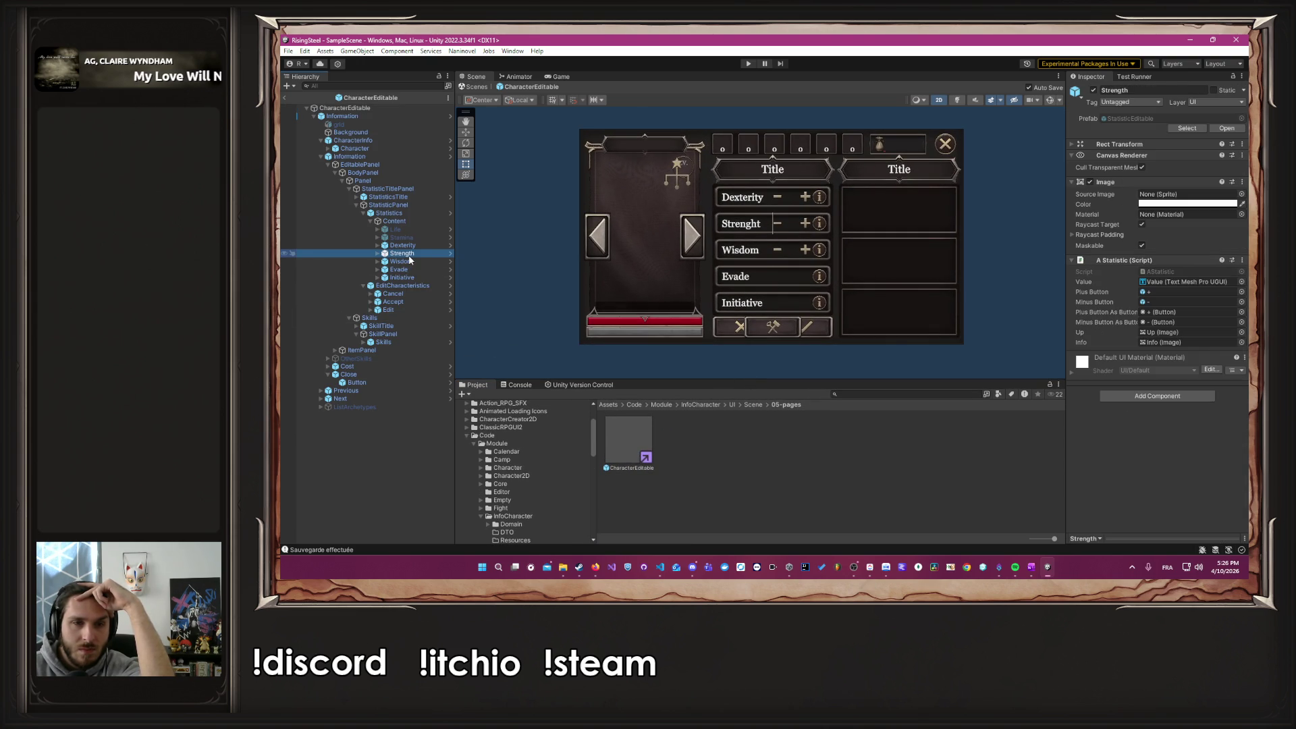
{"action": "left_click", "coordinate": [376, 253]}
{"action": "left_click", "coordinate": [401, 294]}
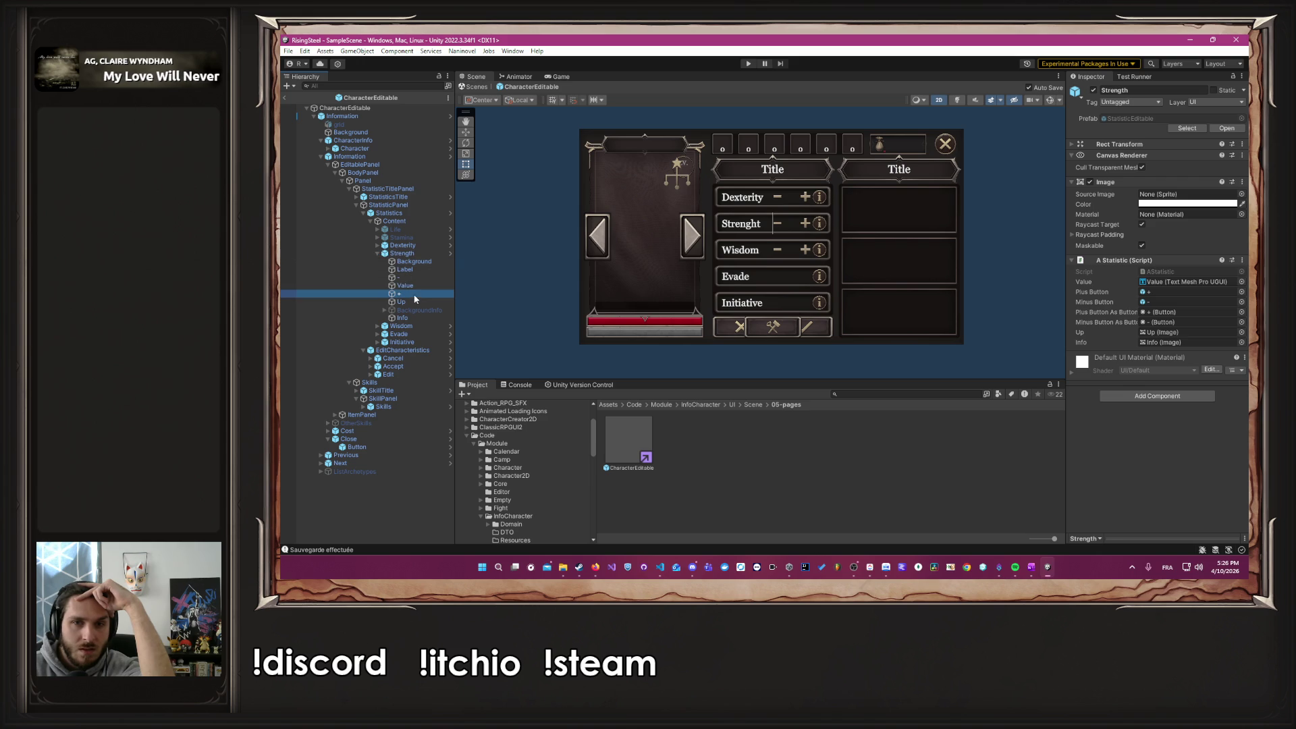
Step: Open the PCharacterEditable.cs script from the CharacterEditable root's components
{"action": "left_click", "coordinate": [364, 108]}
{"action": "scroll", "coordinate": [1161, 439], "scroll_direction": "down", "scroll_amount": 5}
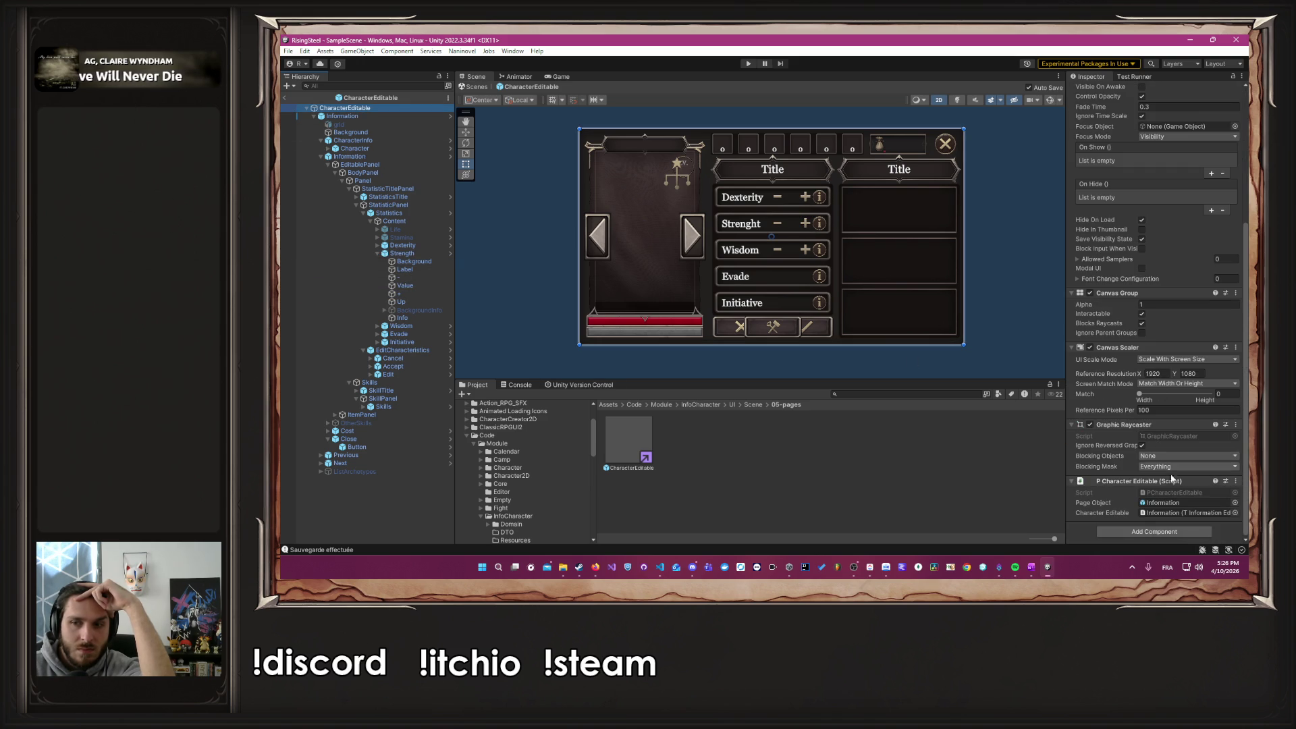
{"action": "left_click", "coordinate": [1170, 493]}
{"action": "left_click", "coordinate": [628, 447]}
{"action": "double_click", "coordinate": [627, 449]}
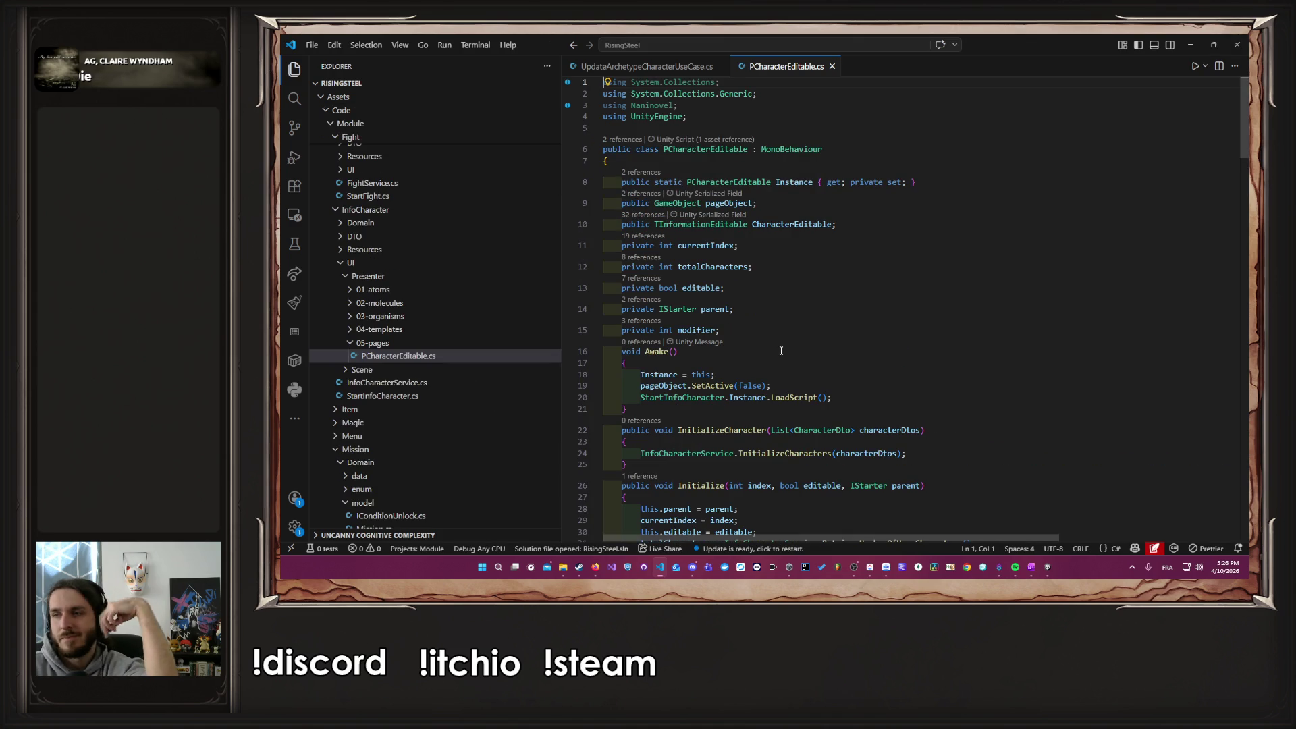
Step: Jump from PCharacterEditable.cs to the EditCharacteristicPoint definition
{"action": "scroll", "coordinate": [784, 348], "scroll_direction": "down", "scroll_amount": 20}
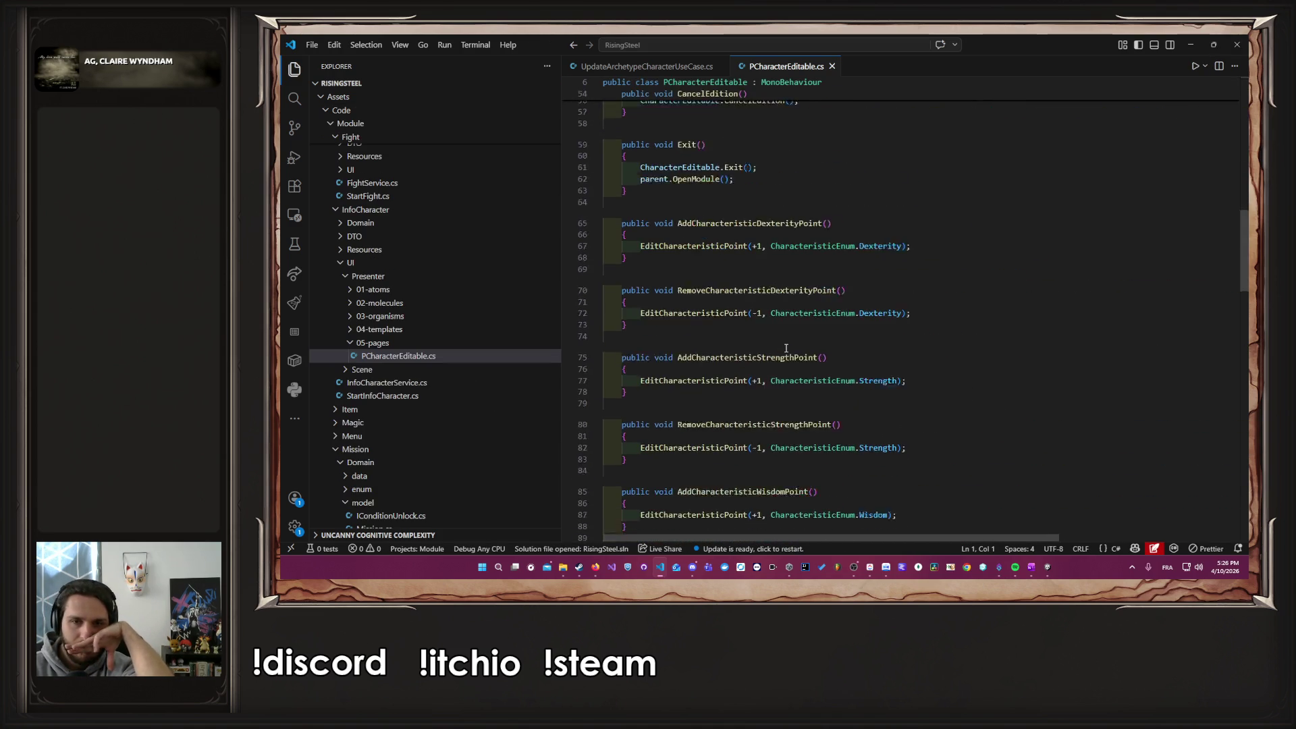
{"action": "scroll", "coordinate": [789, 348], "scroll_direction": "up", "scroll_amount": 18}
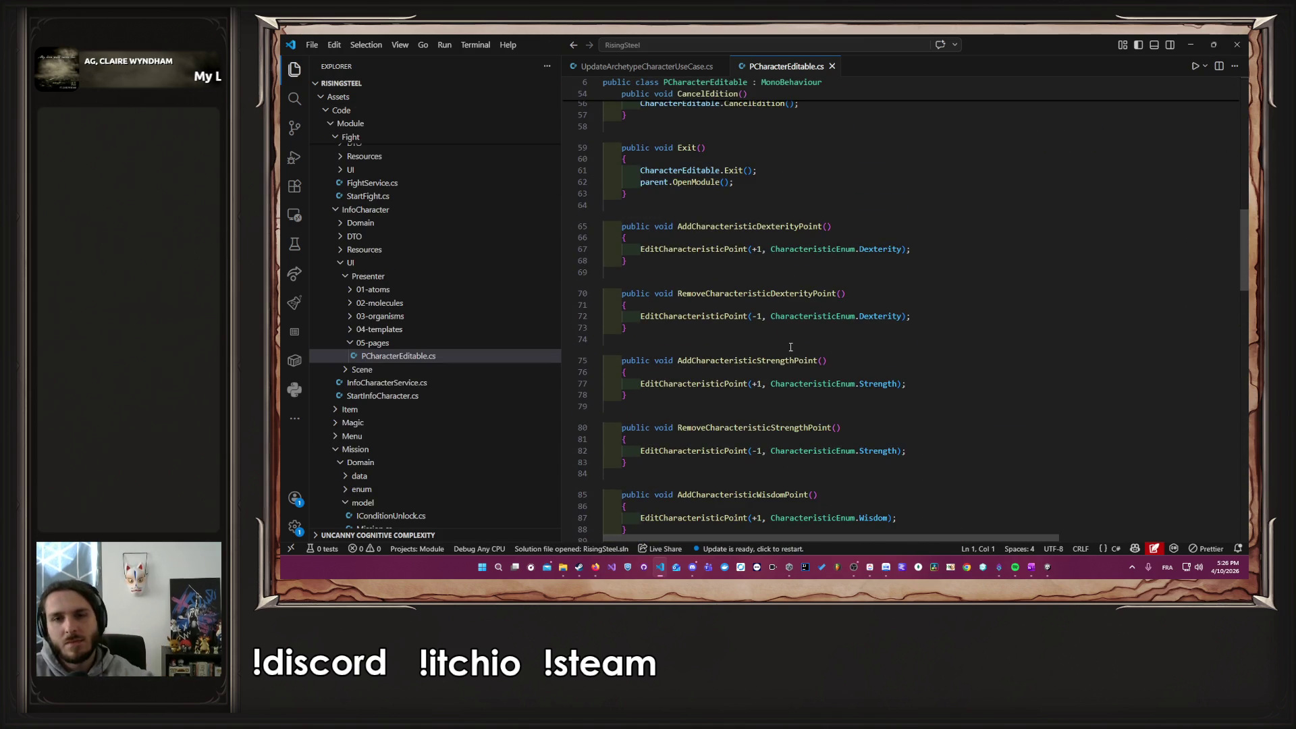
{"action": "left_click", "coordinate": [726, 249], "text": "ctrl"}
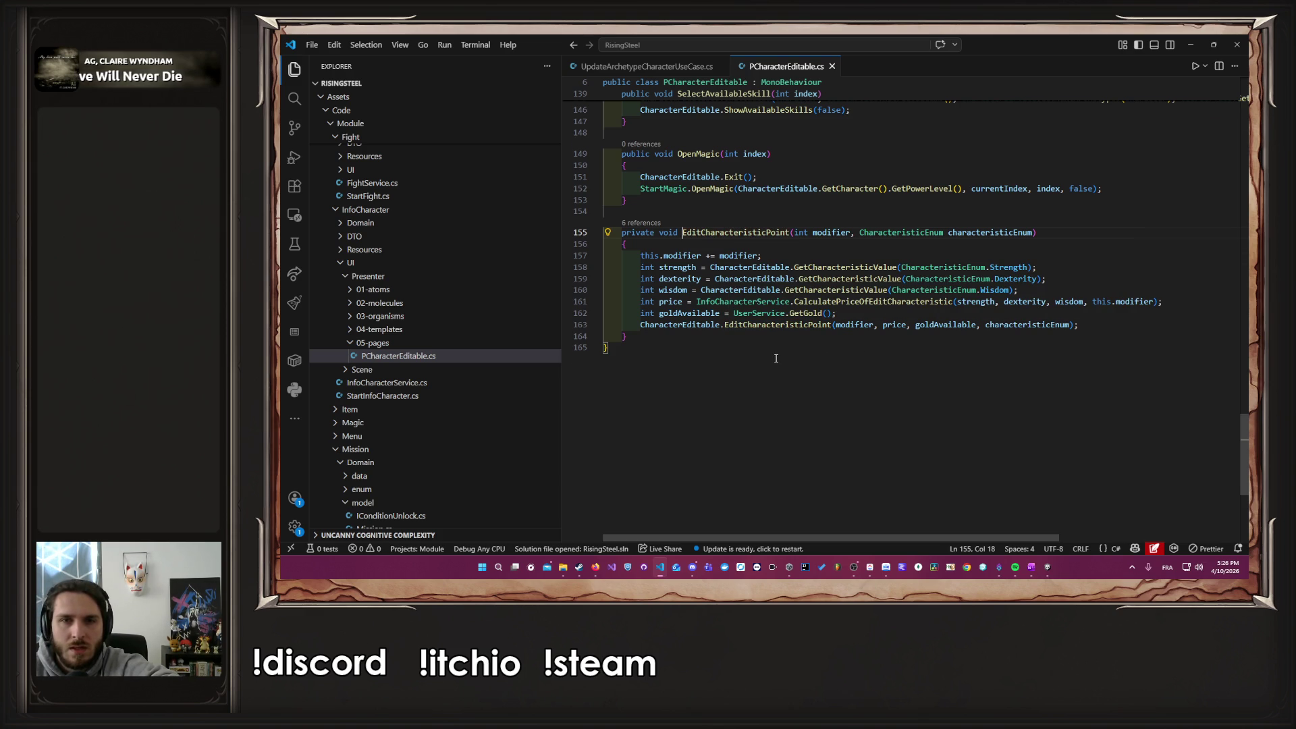
Step: Review the surrounding methods and follow SaveCharacteristic in AcceptEdition into UserService.cs
{"action": "scroll", "coordinate": [776, 358], "scroll_direction": "up", "scroll_amount": 20}
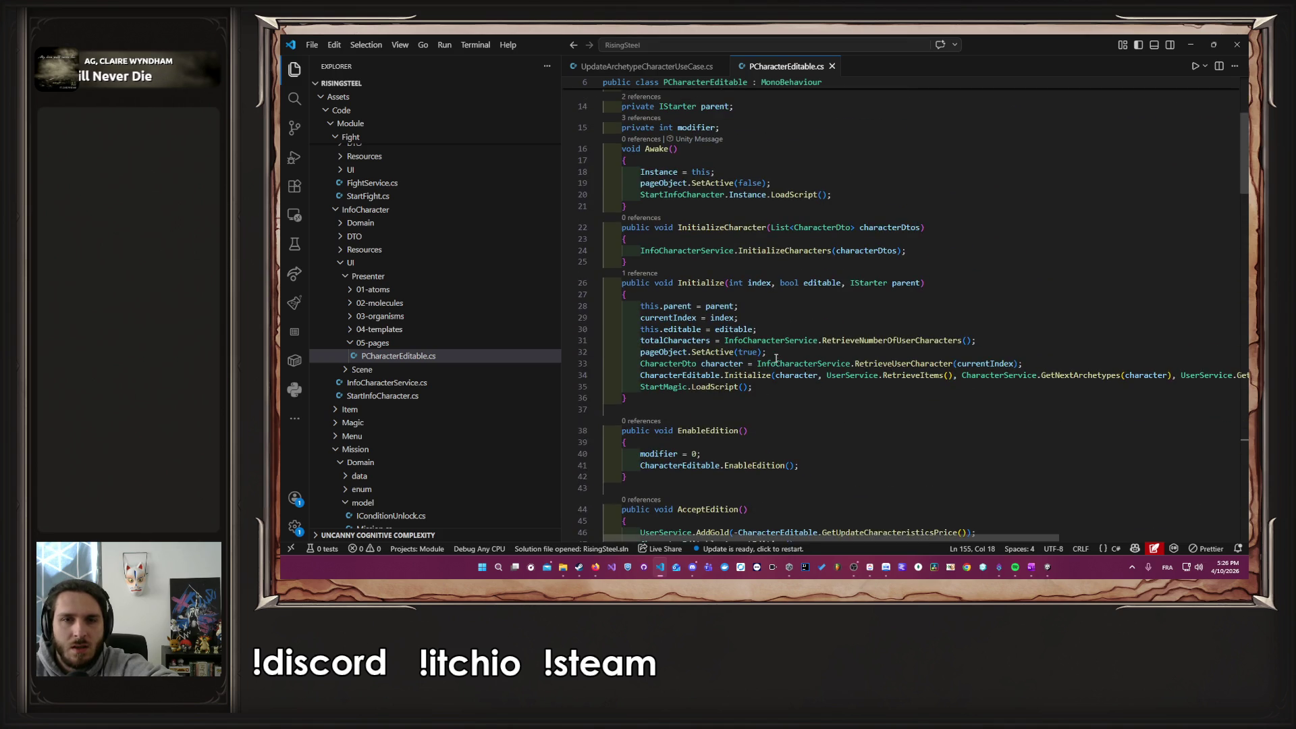
{"action": "scroll", "coordinate": [775, 357], "scroll_direction": "down", "scroll_amount": 20}
{"action": "scroll", "coordinate": [778, 370], "scroll_direction": "down", "scroll_amount": 5}
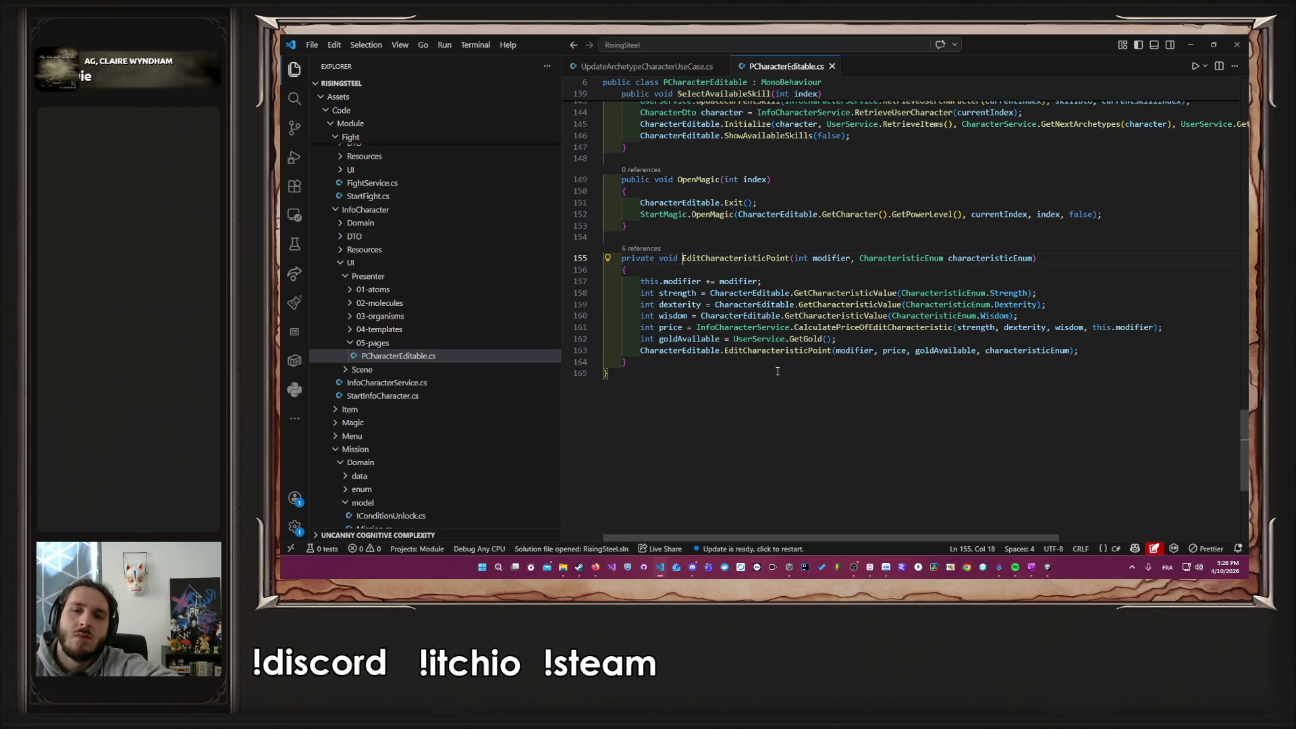
{"action": "scroll", "coordinate": [777, 371], "scroll_direction": "up", "scroll_amount": 20}
{"action": "scroll", "coordinate": [778, 370], "scroll_direction": "down", "scroll_amount": 10}
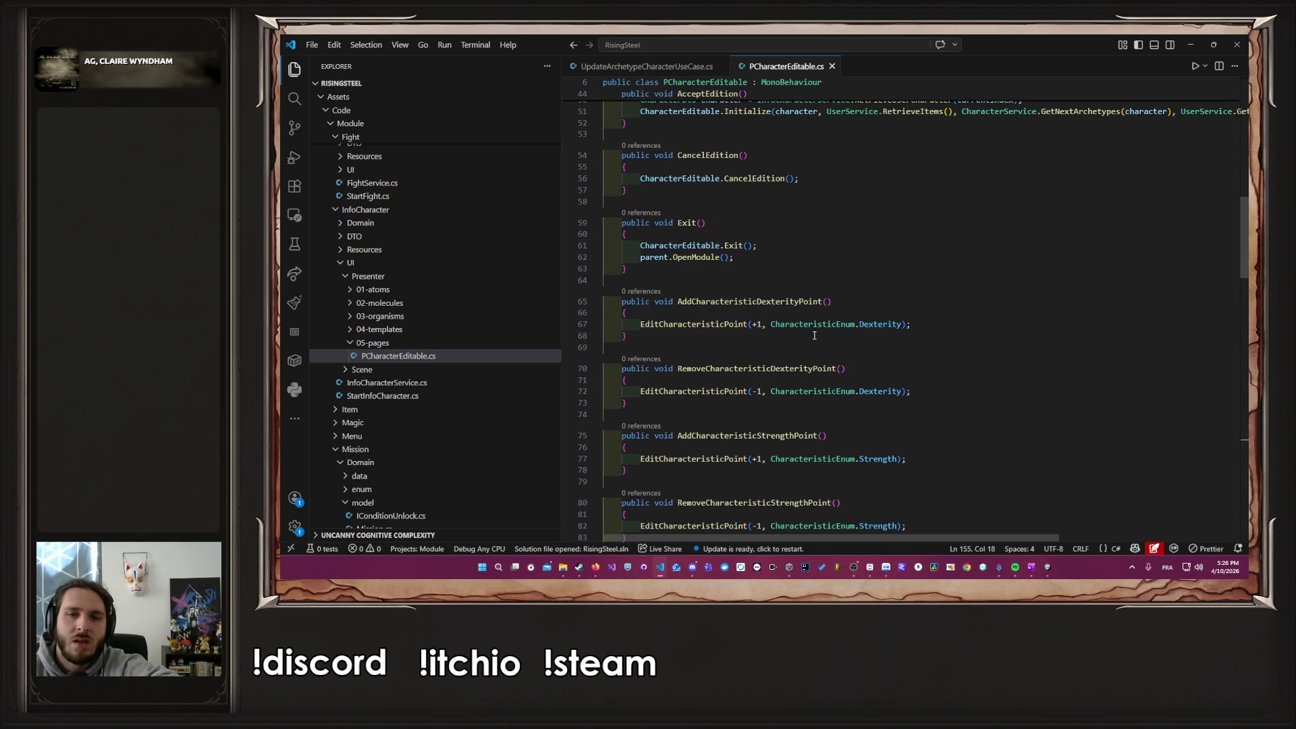
{"action": "scroll", "coordinate": [816, 333], "scroll_direction": "down", "scroll_amount": 4}
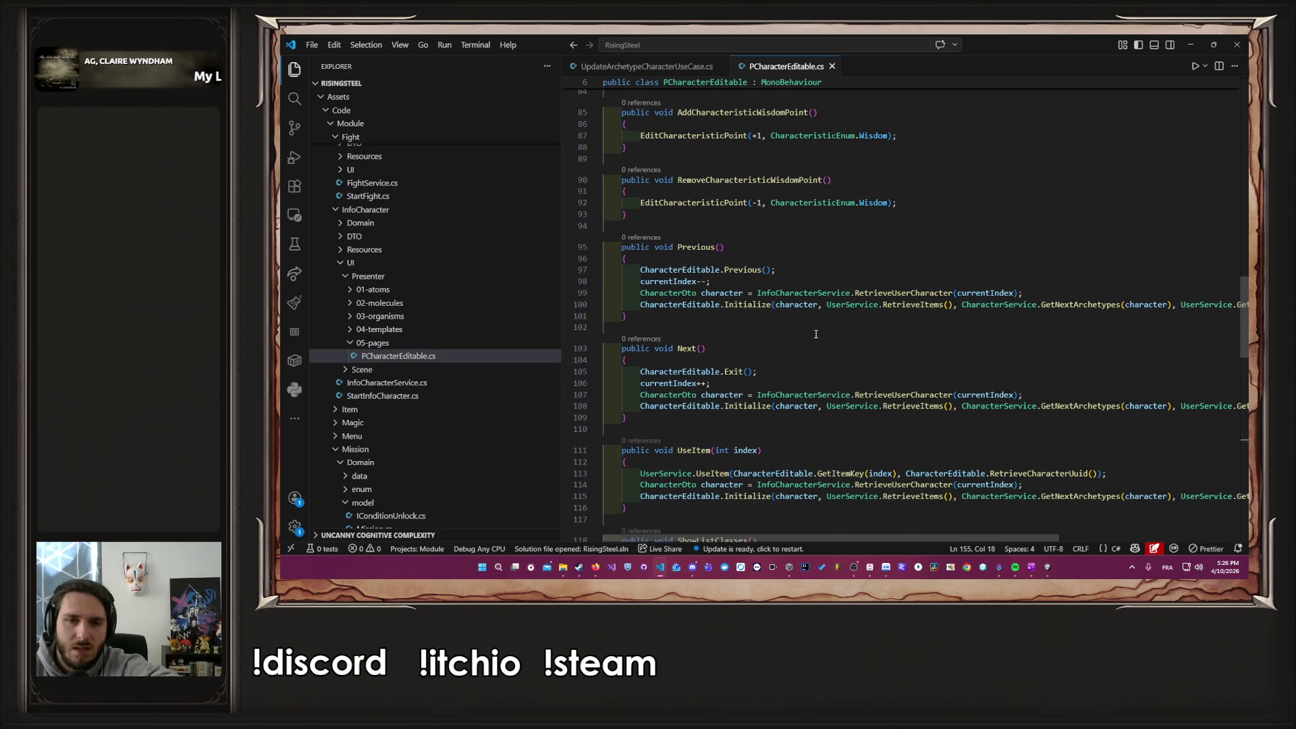
{"action": "scroll", "coordinate": [815, 333], "scroll_direction": "down", "scroll_amount": 3}
{"action": "scroll", "coordinate": [815, 333], "scroll_direction": "up", "scroll_amount": 15}
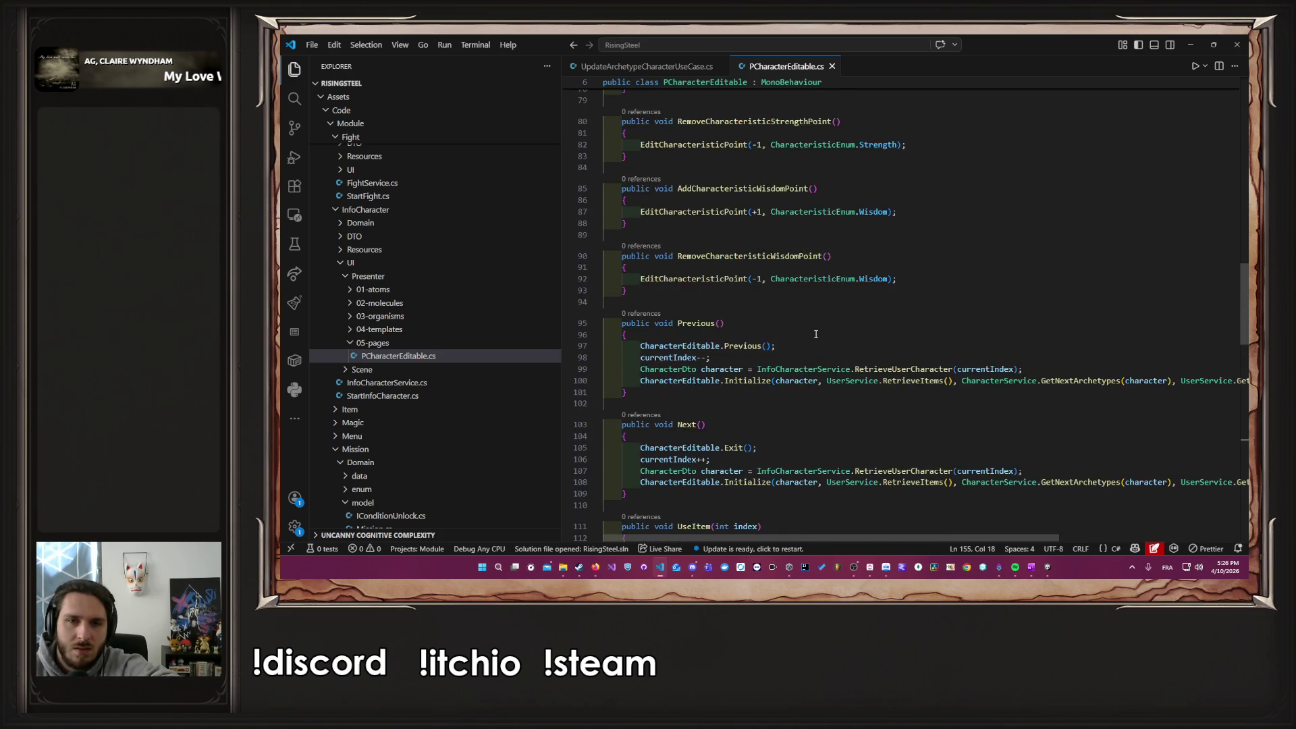
{"action": "scroll", "coordinate": [815, 334], "scroll_direction": "up", "scroll_amount": 4}
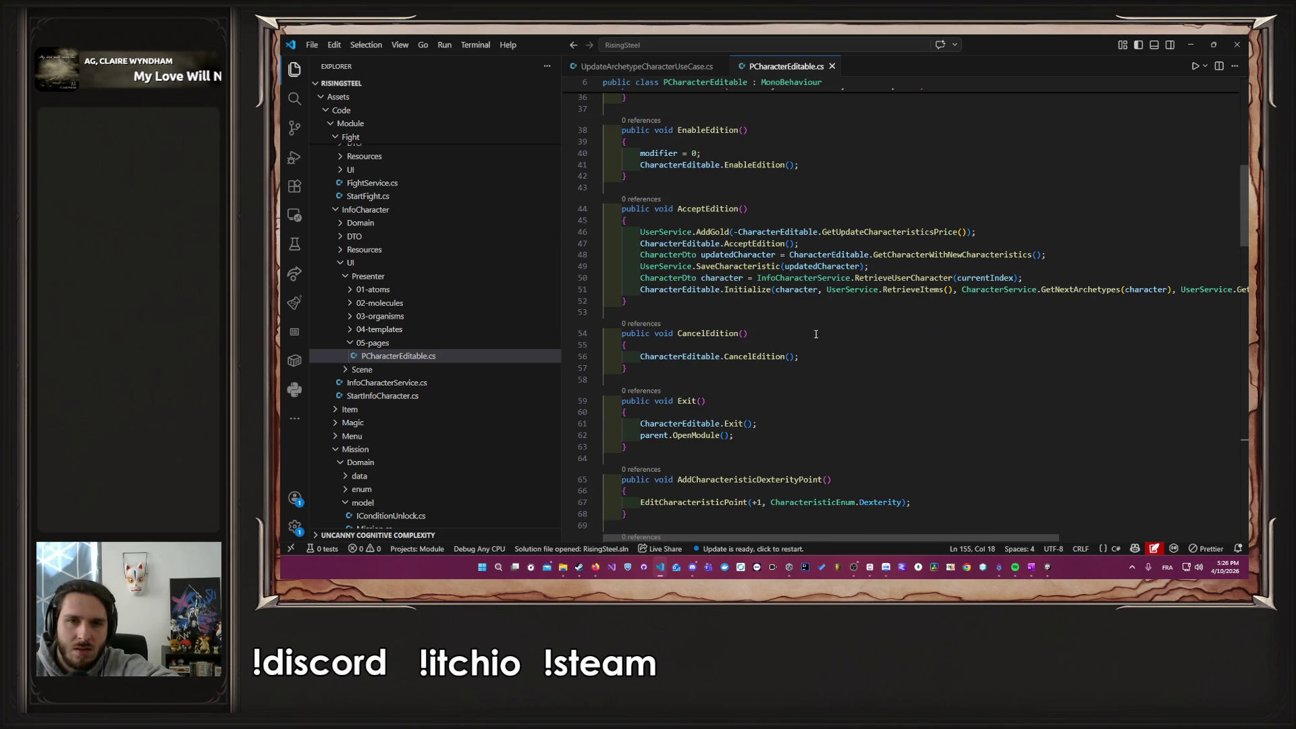
{"action": "left_click", "coordinate": [749, 264], "text": "ctrl"}
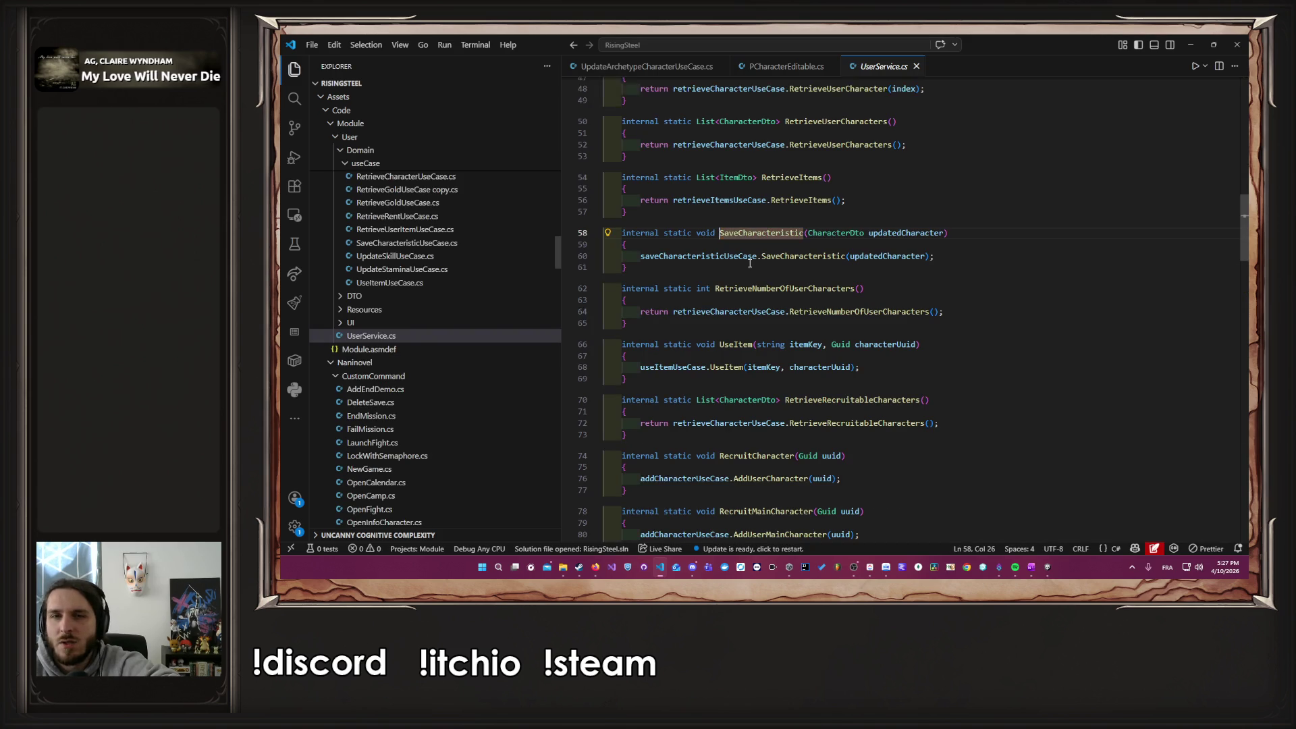
Step: Open SaveCharacteristicUseCase.cs, highlight AddBonusPoint in the max life formula, and open the Start menu
{"action": "left_click", "coordinate": [799, 257], "text": "ctrl"}
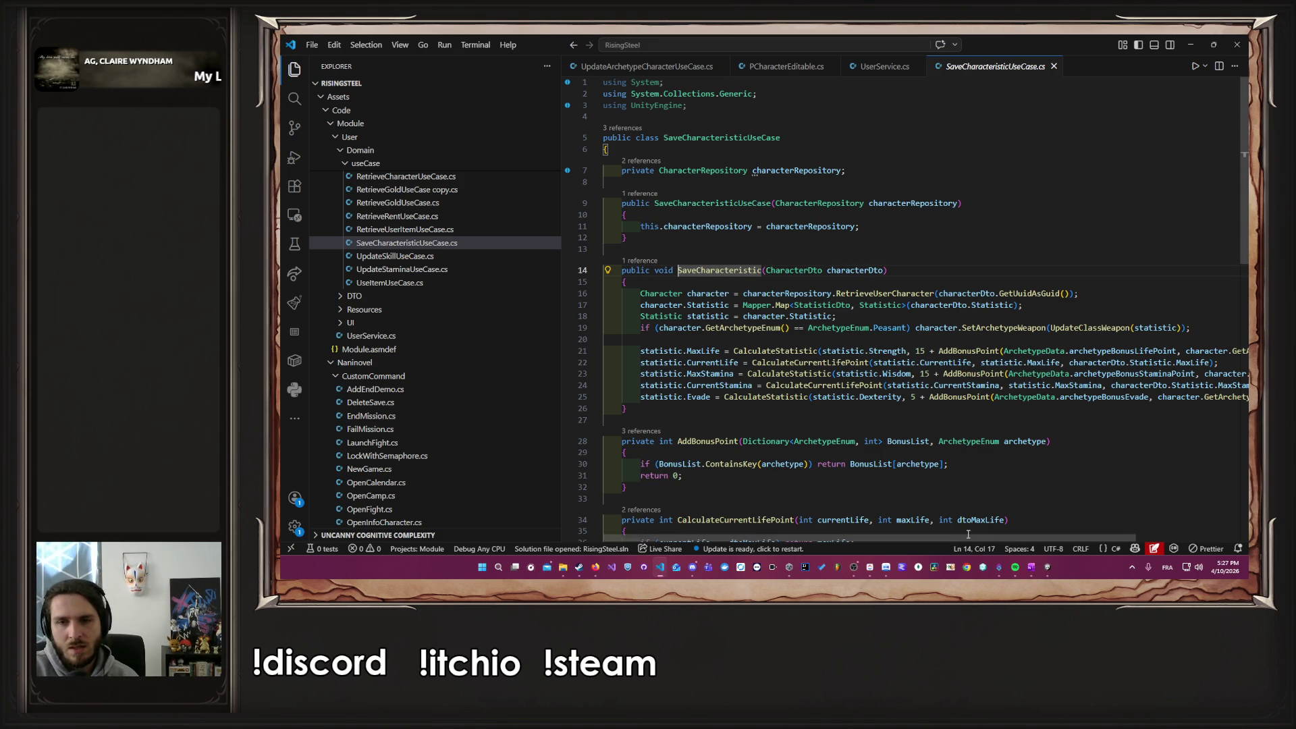
{"action": "left_click_drag", "start_coordinate": [964, 539], "coordinate": [966, 539]}
{"action": "scroll", "coordinate": [965, 536], "scroll_direction": "right", "scroll_amount": 3}
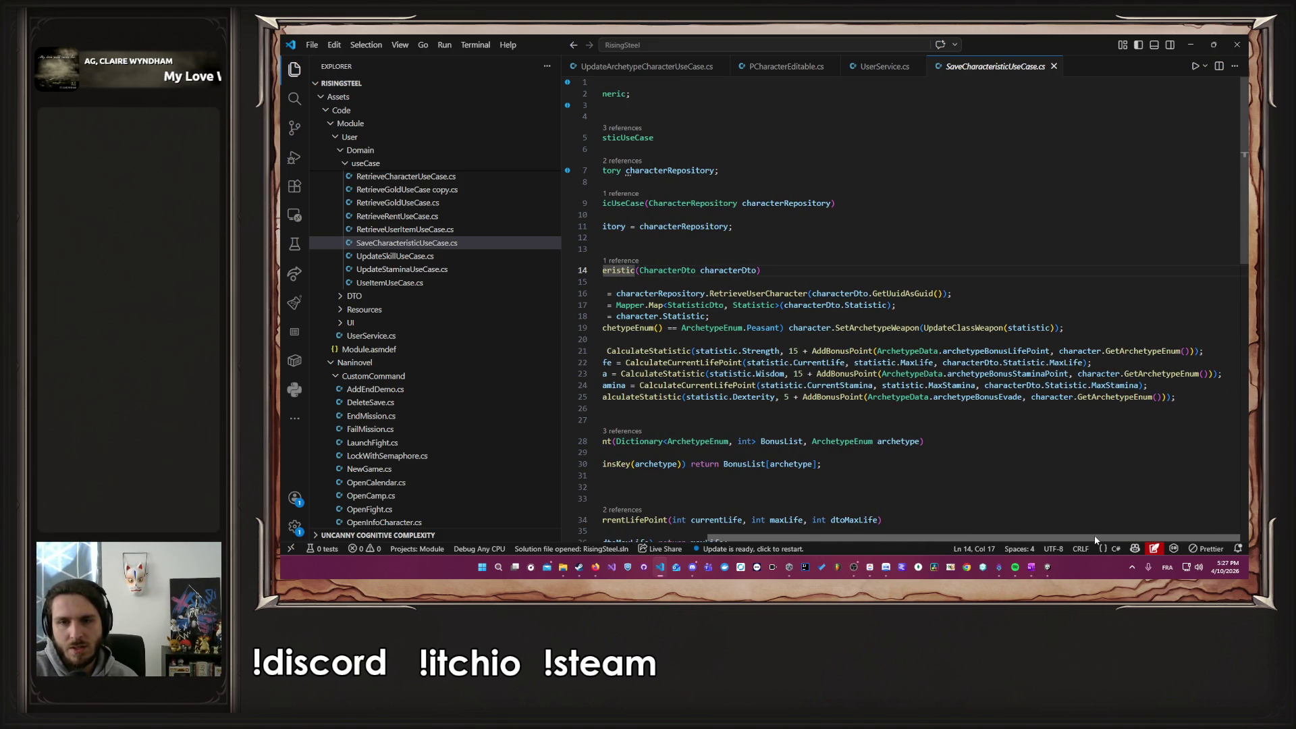
{"action": "left_click_drag", "start_coordinate": [741, 351], "coordinate": [828, 350]}
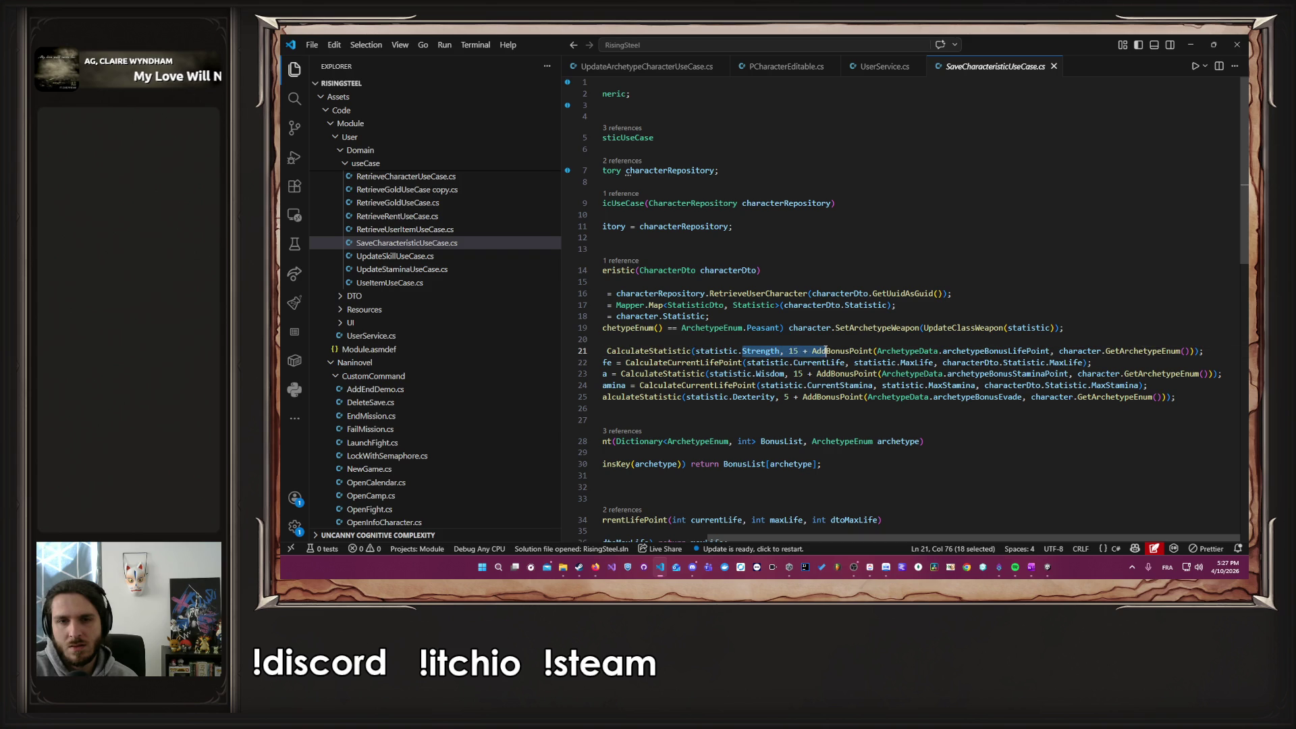
{"action": "left_click", "coordinate": [821, 351]}
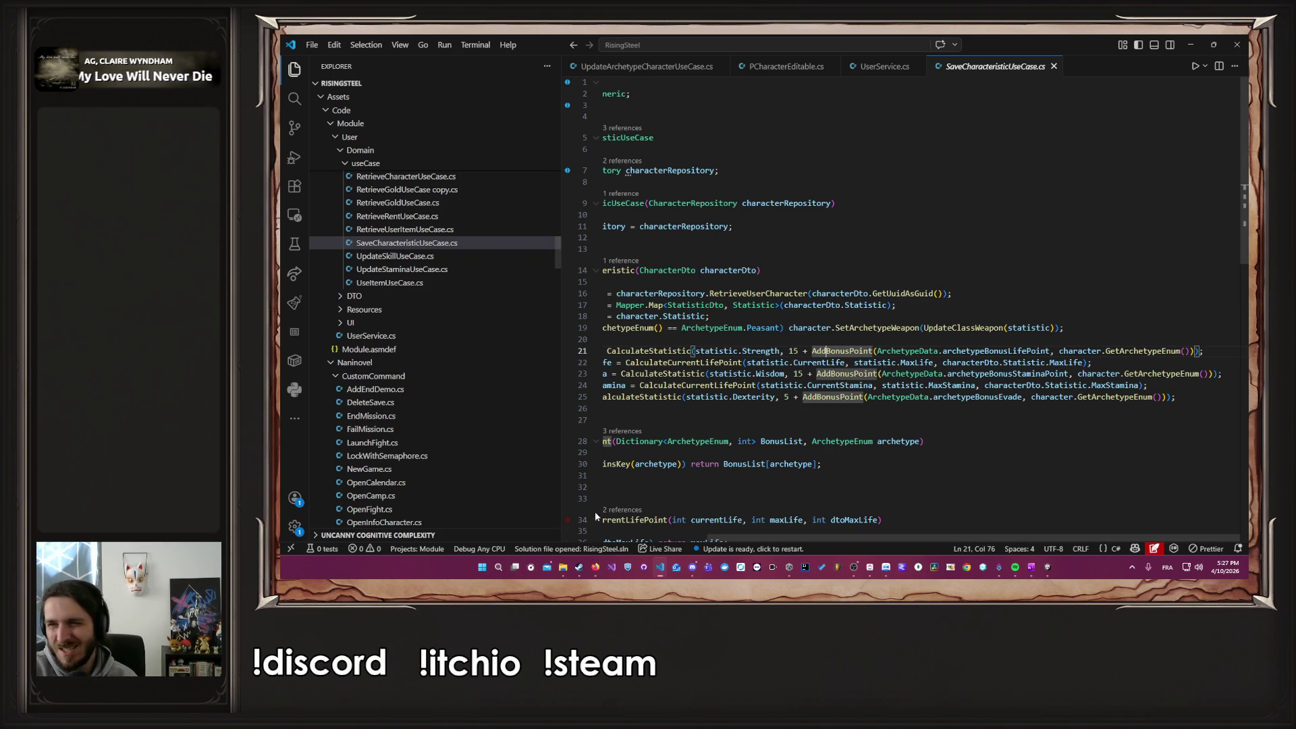
{"action": "left_click", "coordinate": [499, 565]}
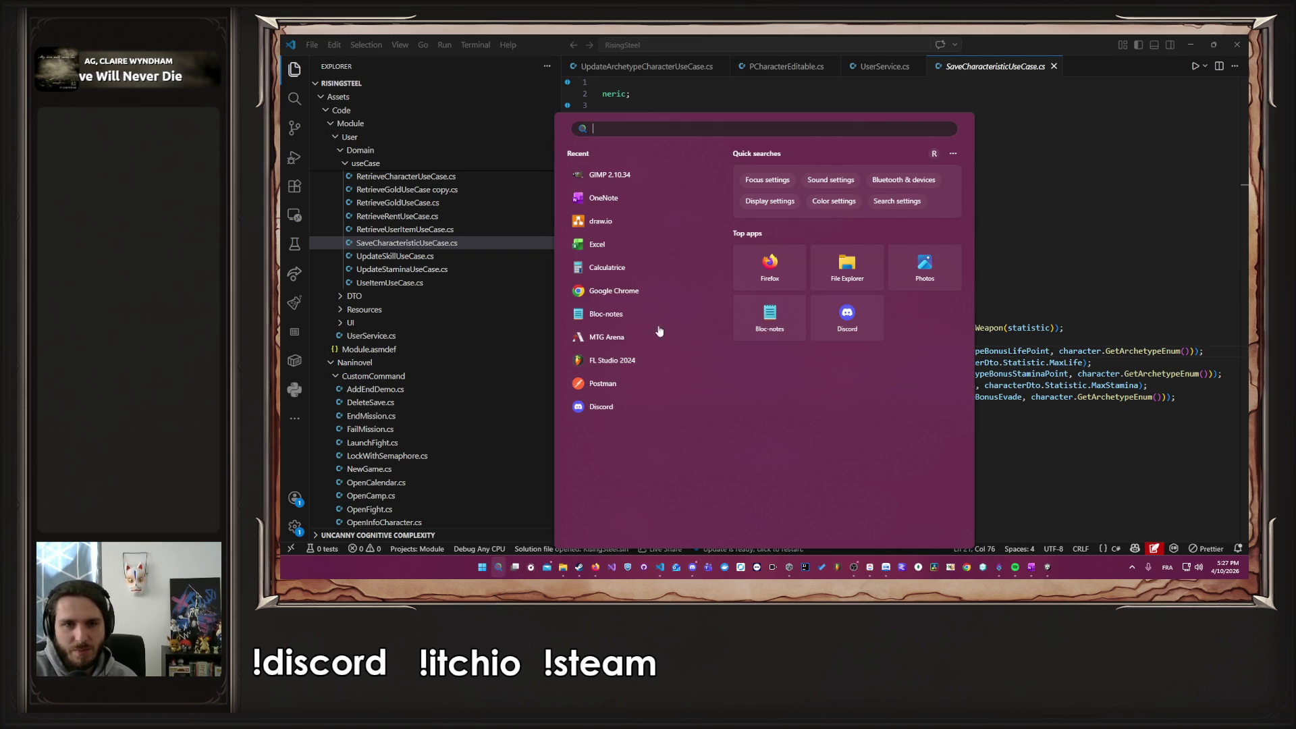
Step: Launch draw.io and create a new blank diagram
{"action": "left_click", "coordinate": [635, 228]}
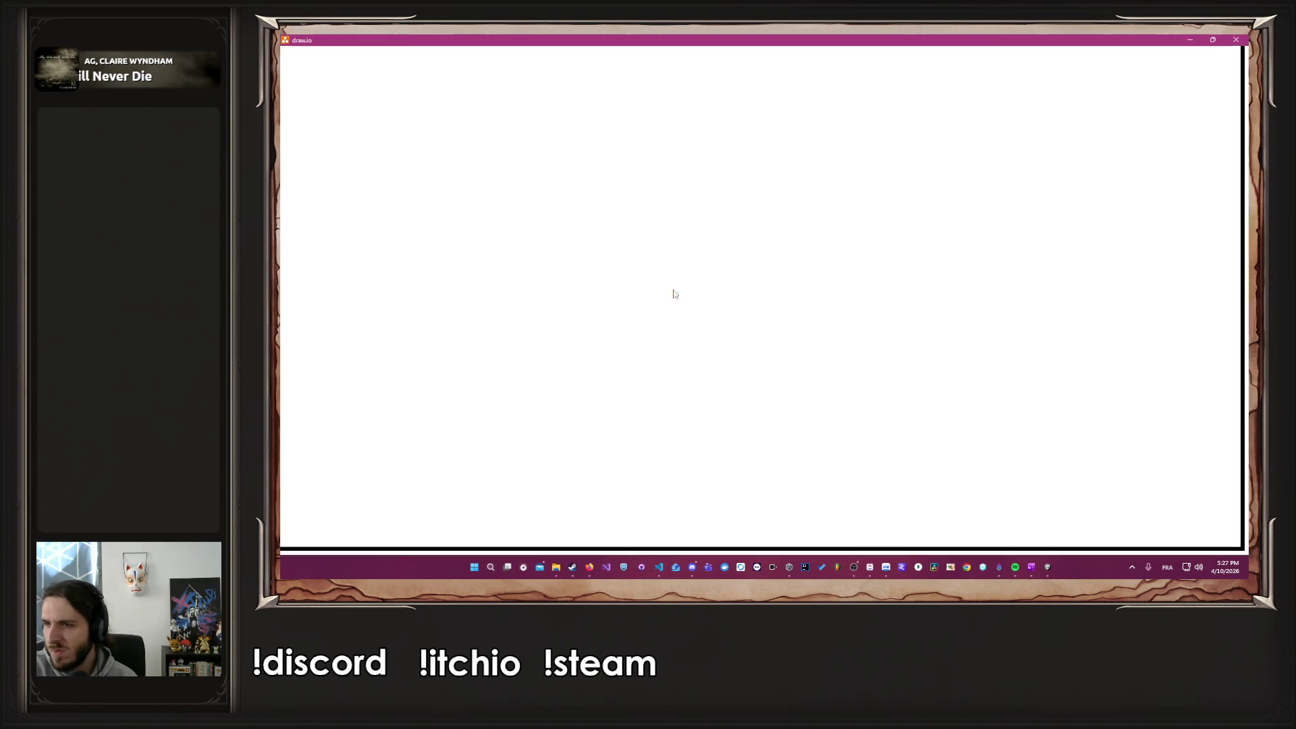
{"action": "left_click", "coordinate": [767, 232]}
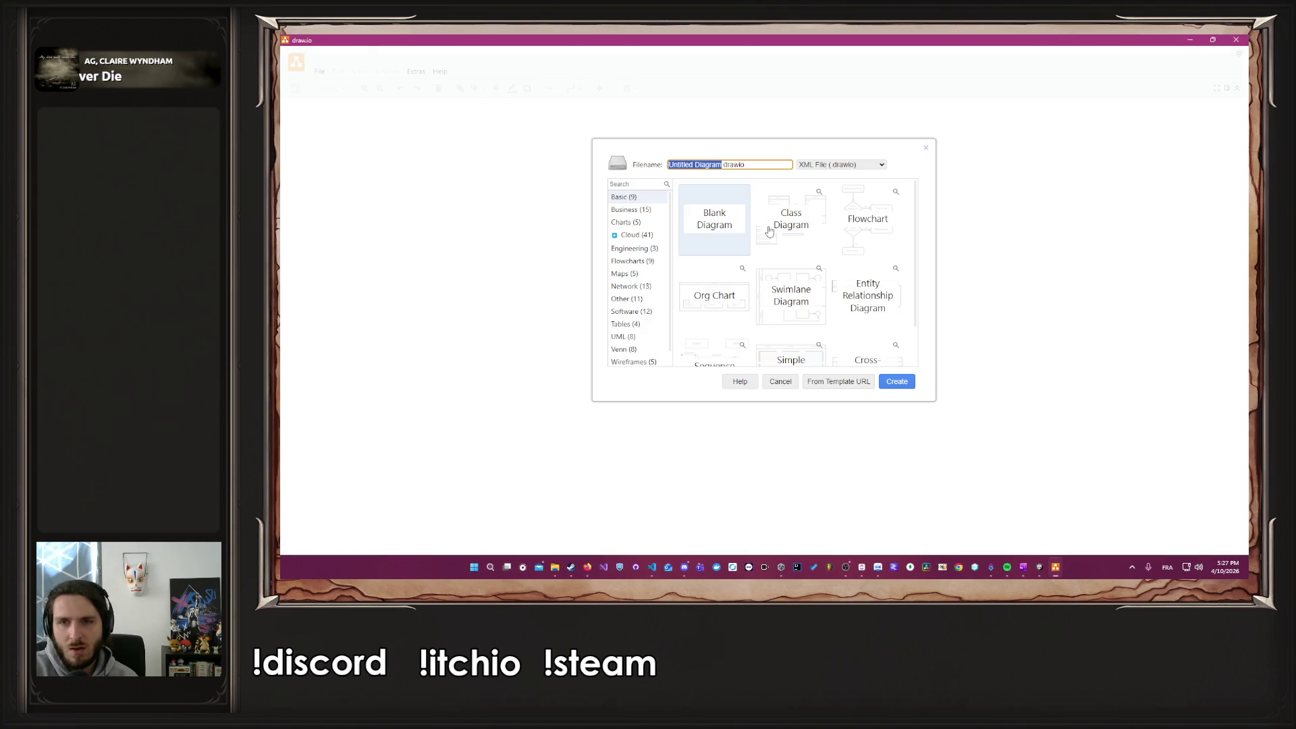
{"action": "left_click", "coordinate": [889, 382]}
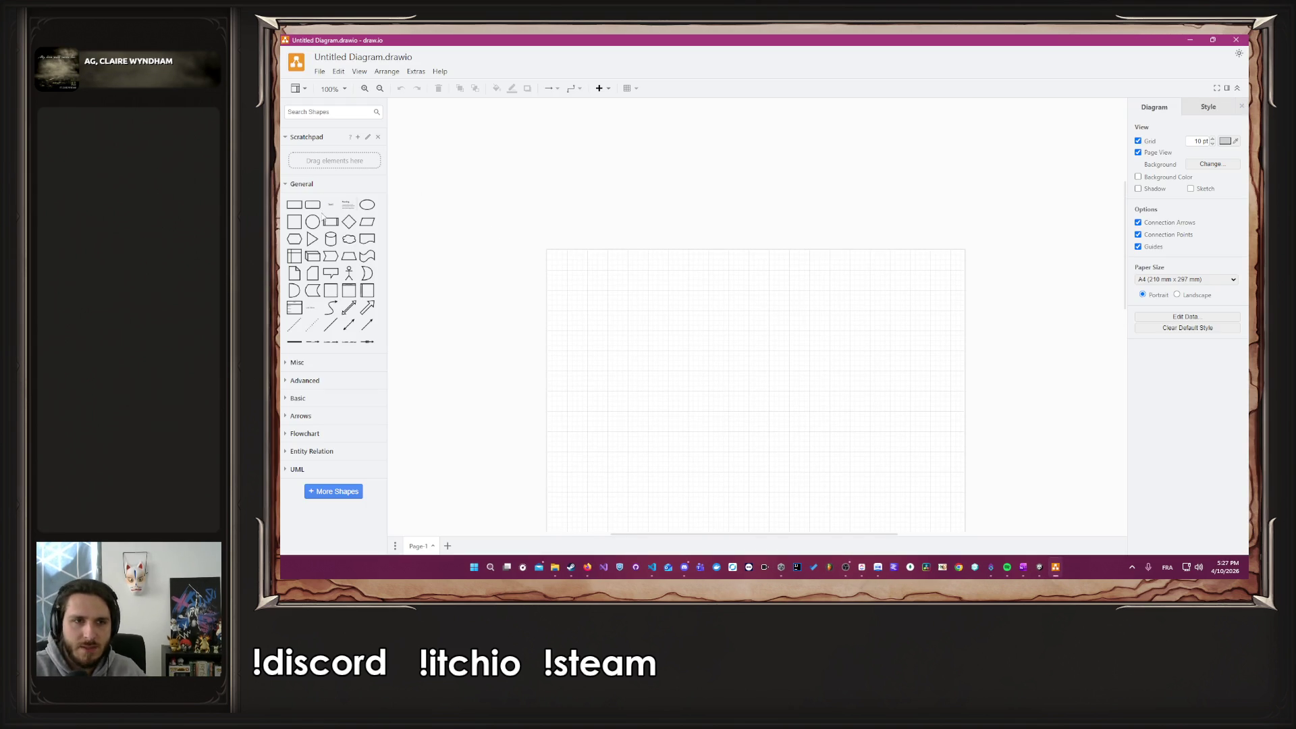
Step: Add a top-left rectangle labelled 'Base : Niveau' and minimise draw.io
{"action": "left_click", "coordinate": [294, 205]}
{"action": "mouse_move", "coordinate": [675, 292]}
{"action": "left_mouse_down"}
{"action": "mouse_move", "coordinate": [587, 293]}
{"action": "mouse_move", "coordinate": [603, 311]}
{"action": "left_mouse_up"}
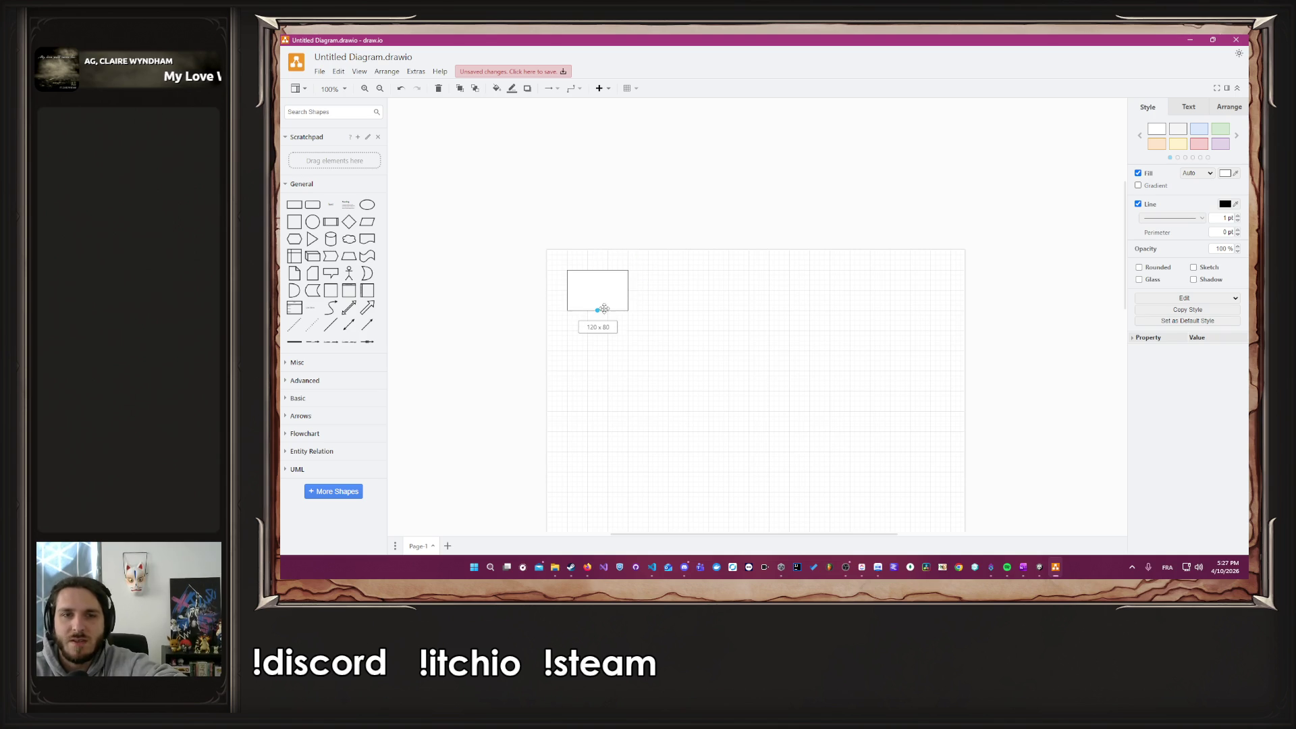
{"action": "double_click", "coordinate": [597, 291]}
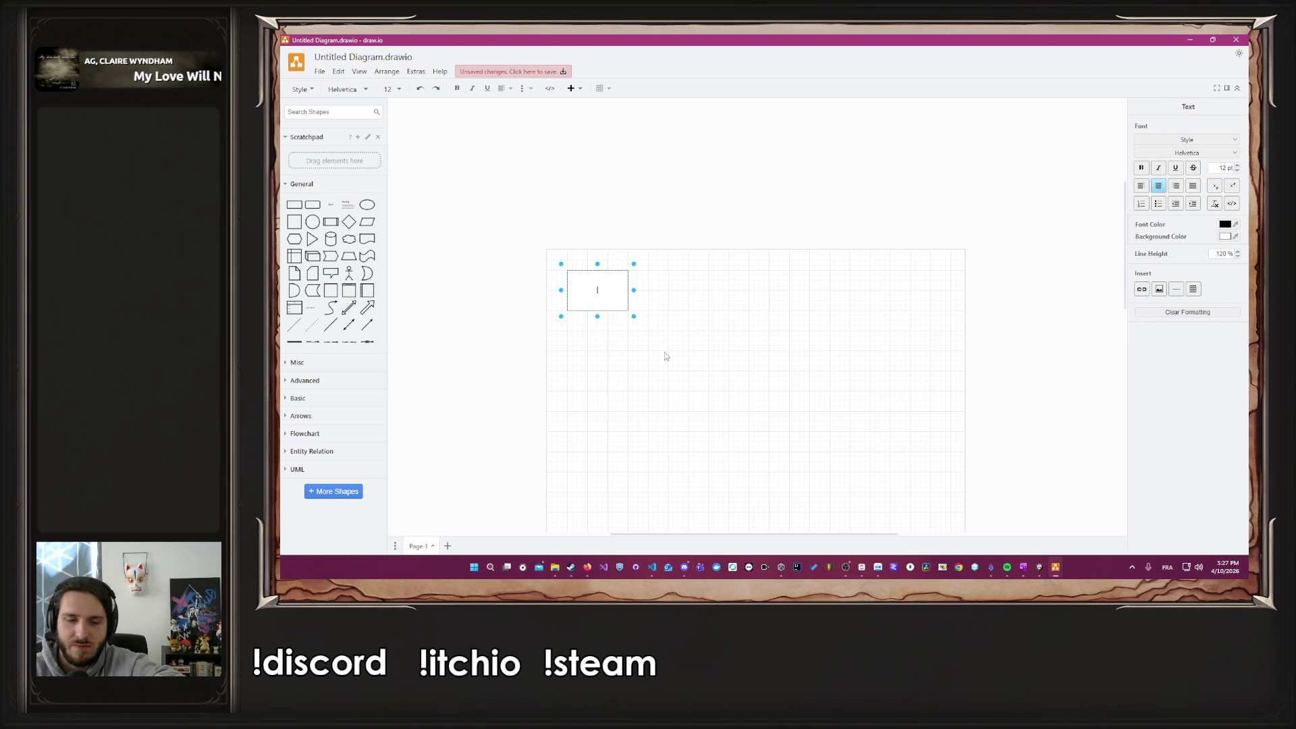
{"action": "type", "text": "ase : Ni"}
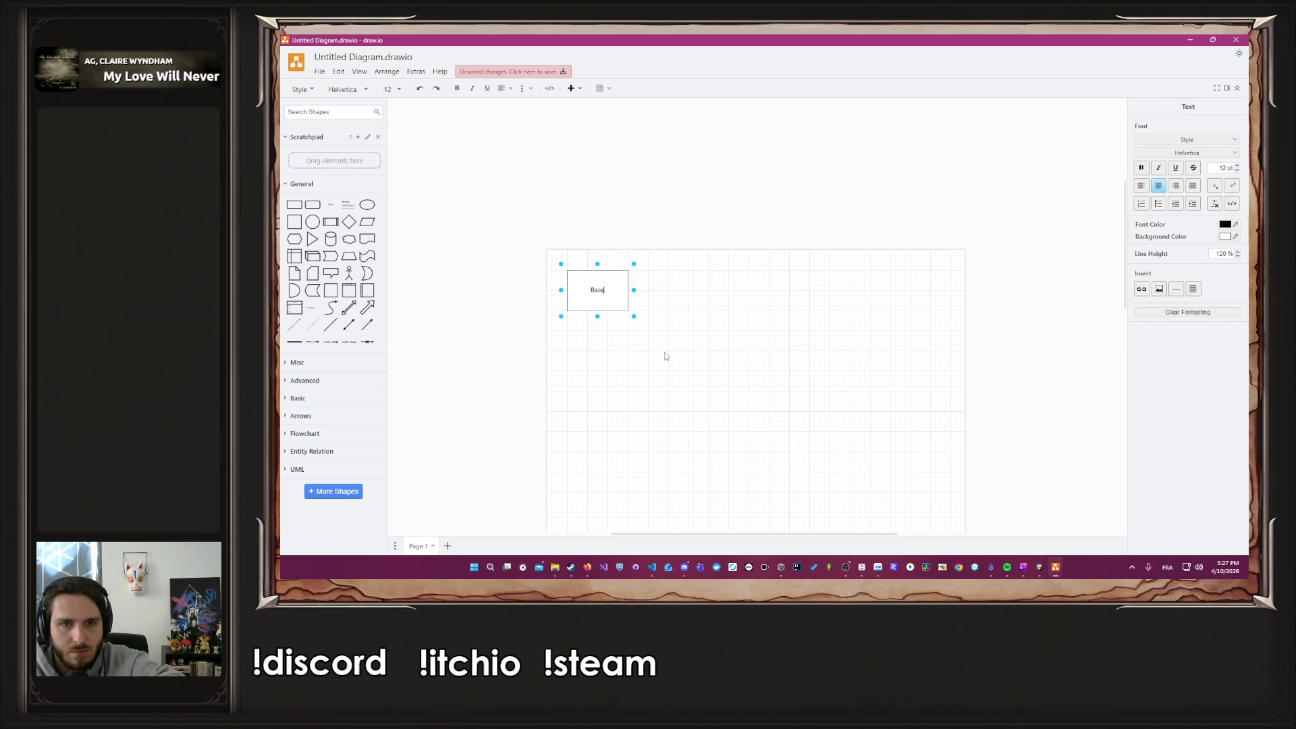
{"action": "type", "text": "veau"}
{"action": "key", "text": "Return"}
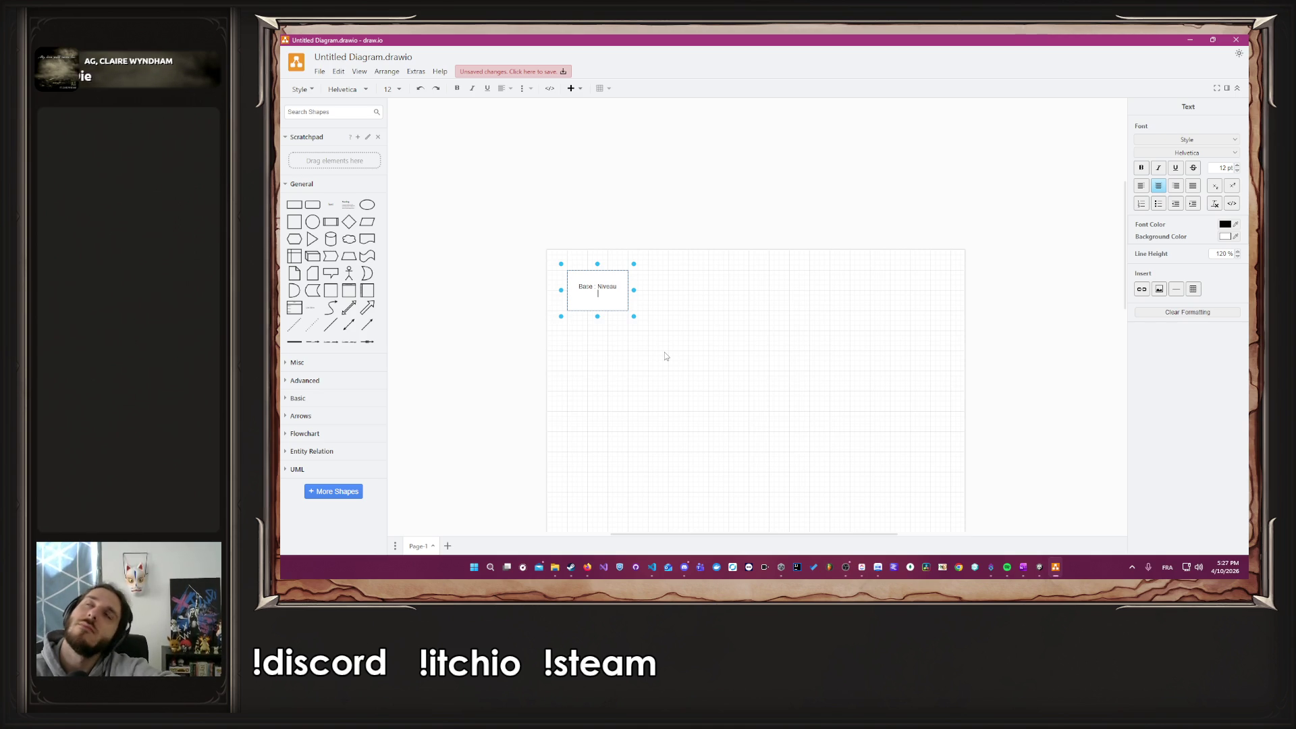
{"action": "left_click", "coordinate": [1190, 40]}
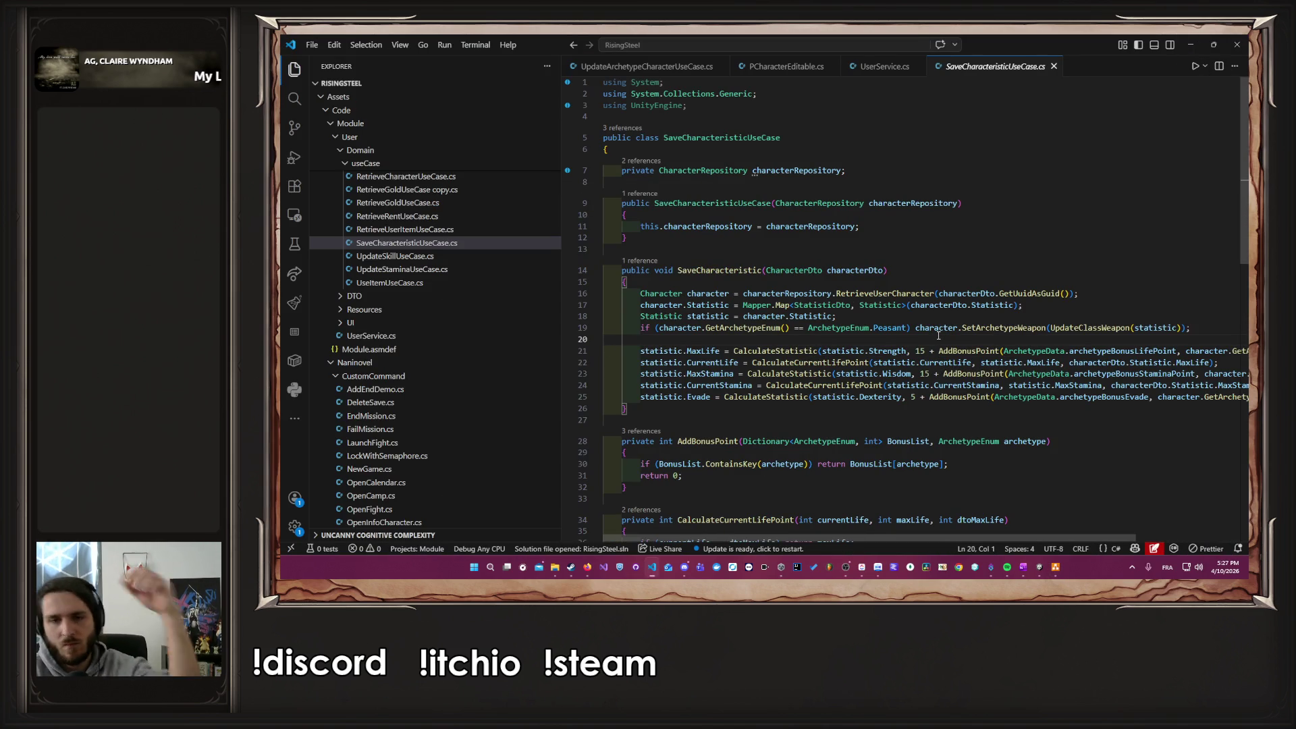
{"action": "left_click", "coordinate": [771, 351]}
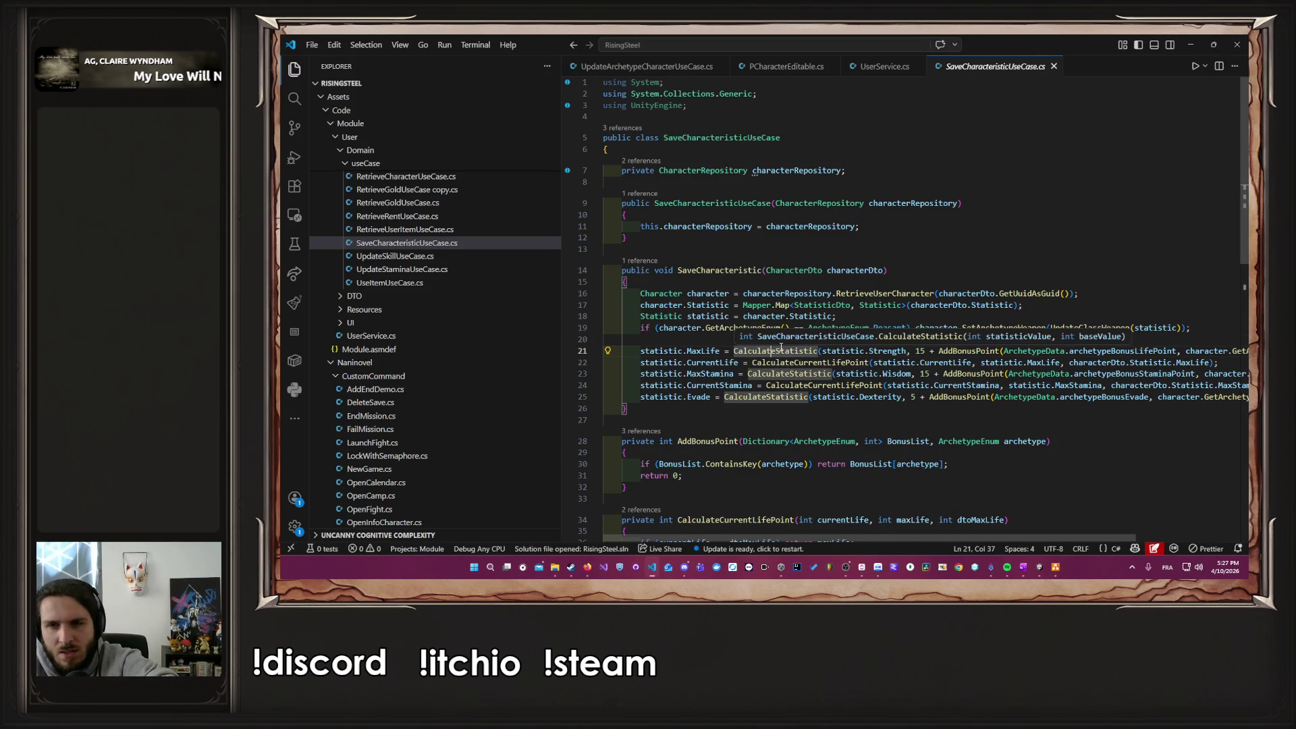
{"action": "left_click", "coordinate": [776, 350], "text": "ctrl"}
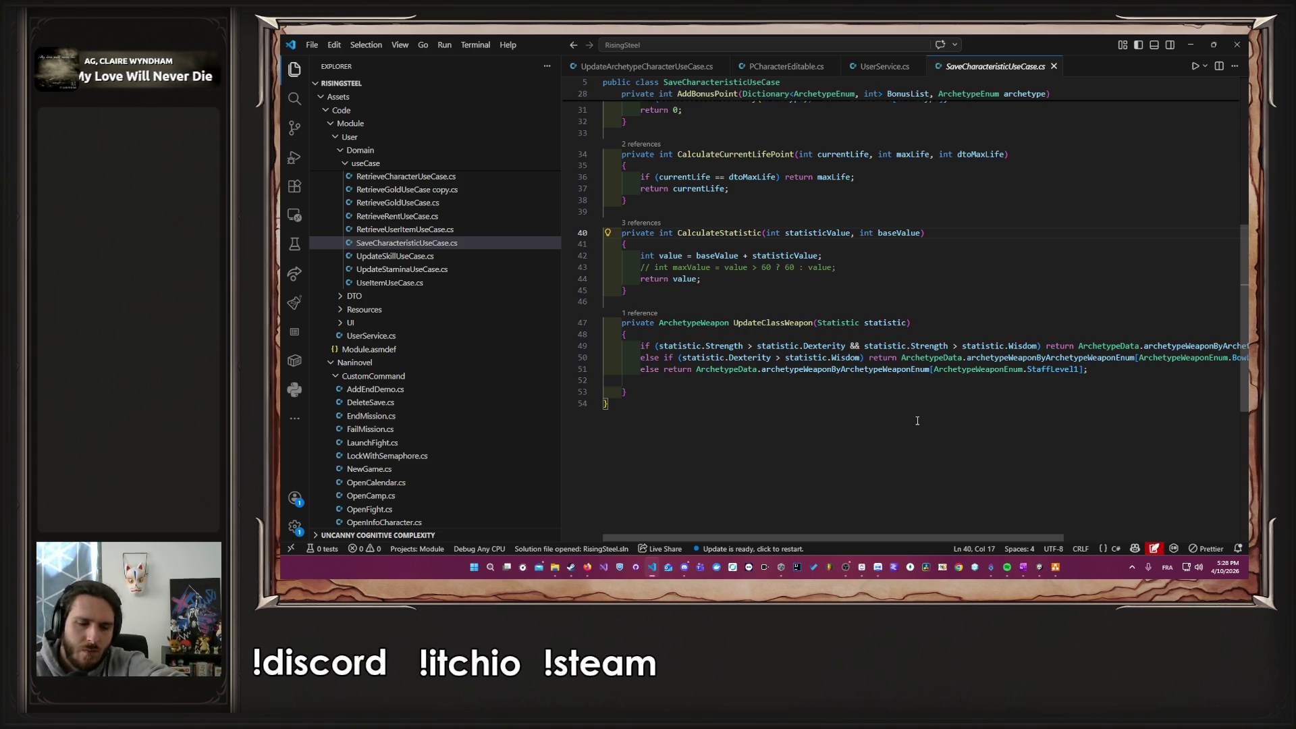
{"action": "key", "text": "alt+Left"}
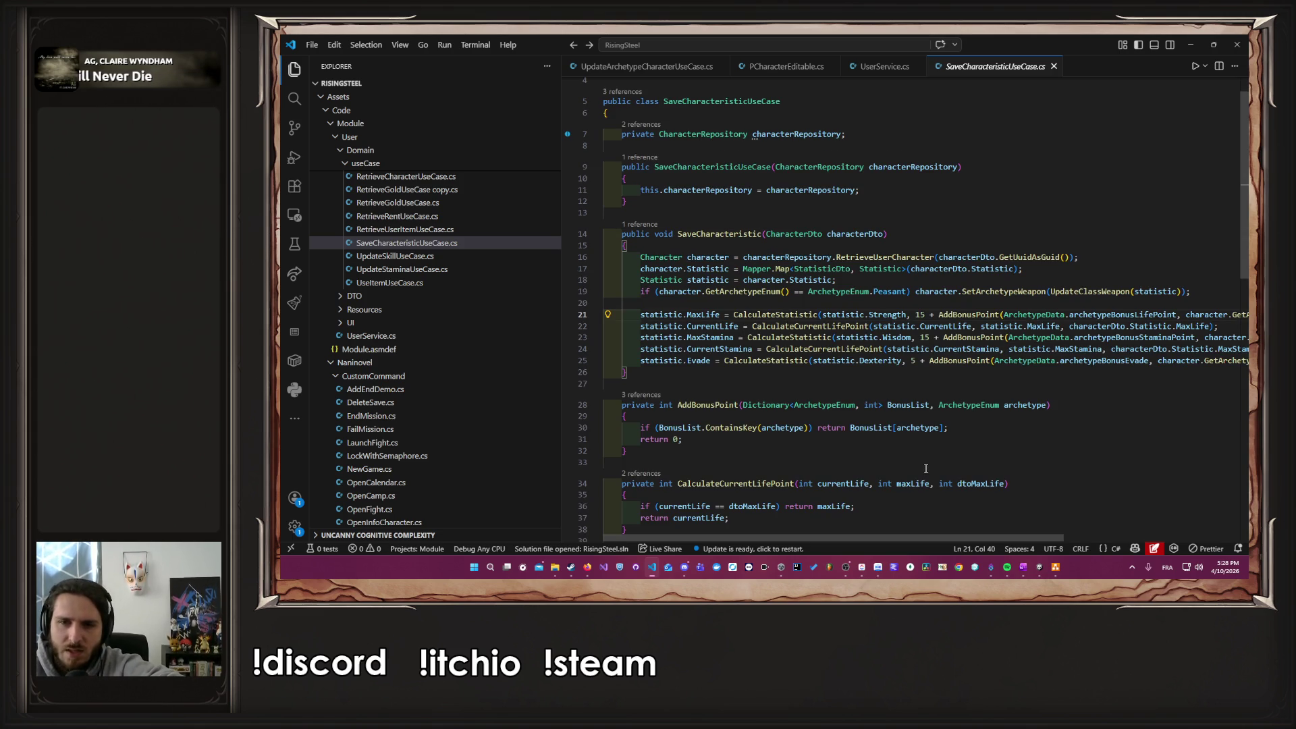
{"action": "mouse_move", "coordinate": [933, 538]}
{"action": "left_mouse_down"}
{"action": "mouse_move", "coordinate": [1029, 540]}
{"action": "mouse_move", "coordinate": [900, 512]}
{"action": "left_mouse_up"}
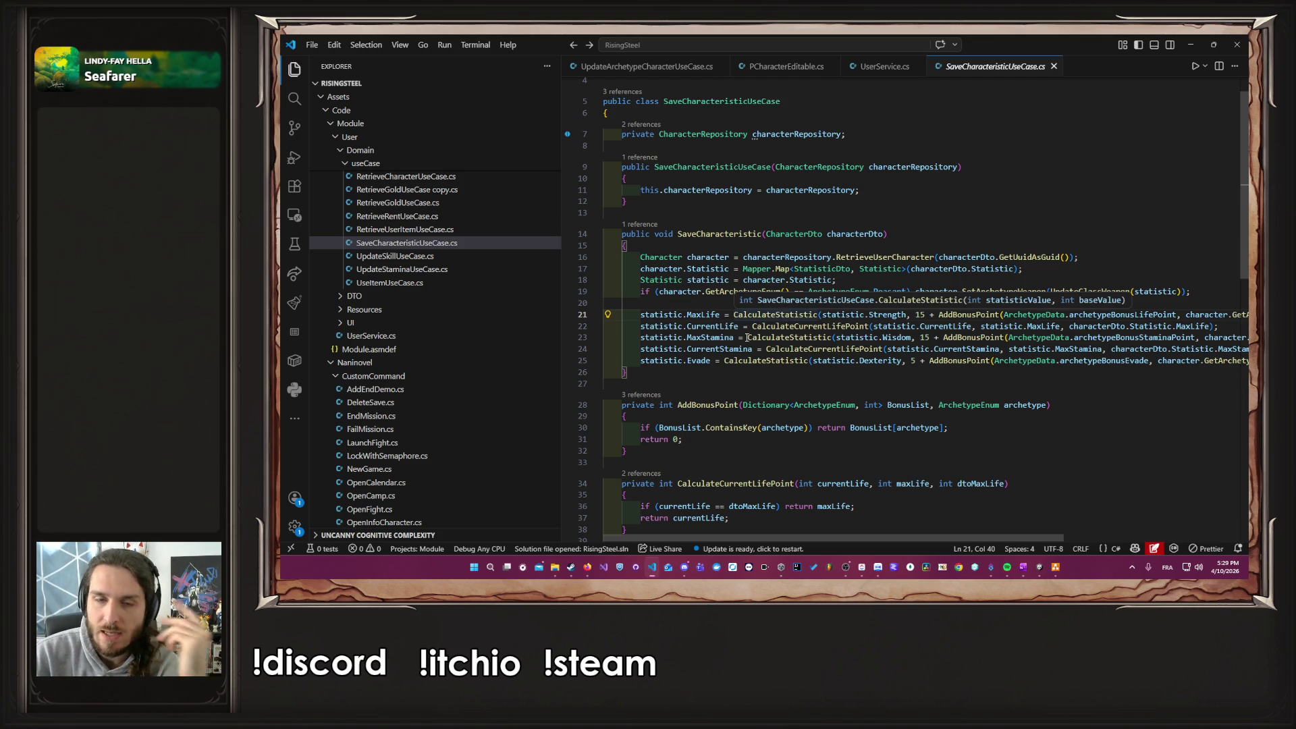
{"action": "left_click", "coordinate": [710, 361]}
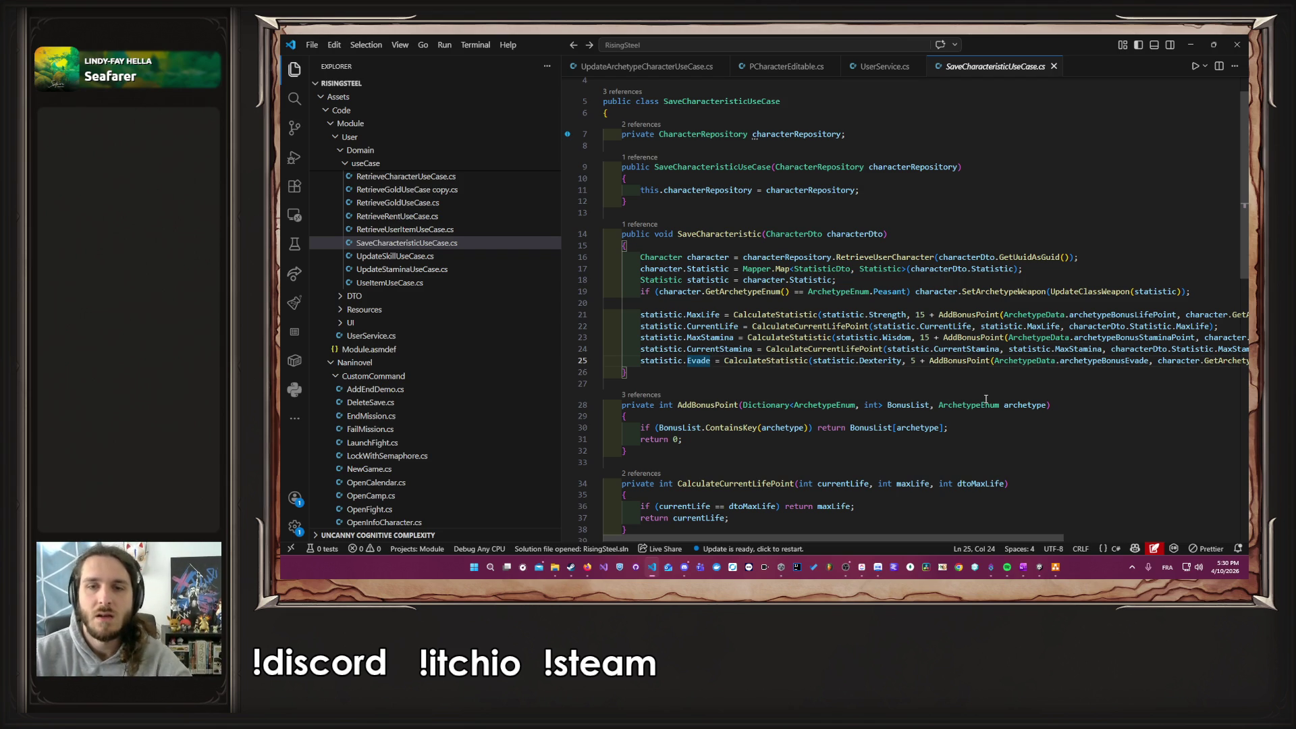
{"action": "left_click", "coordinate": [702, 301]}
Step: Look up the Character class, then the Statistic class, and navigate back
{"action": "left_click", "coordinate": [661, 257], "text": "ctrl"}
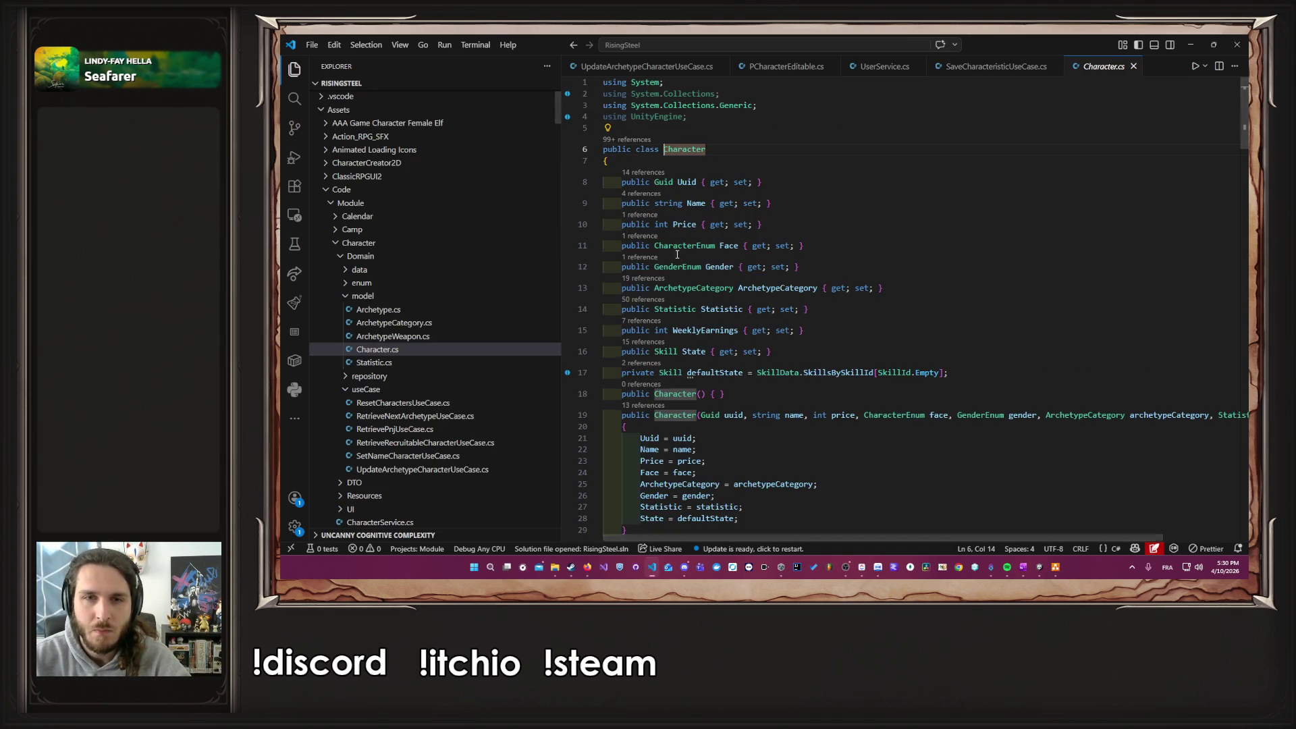
{"action": "scroll", "coordinate": [917, 276], "scroll_direction": "down", "scroll_amount": 1}
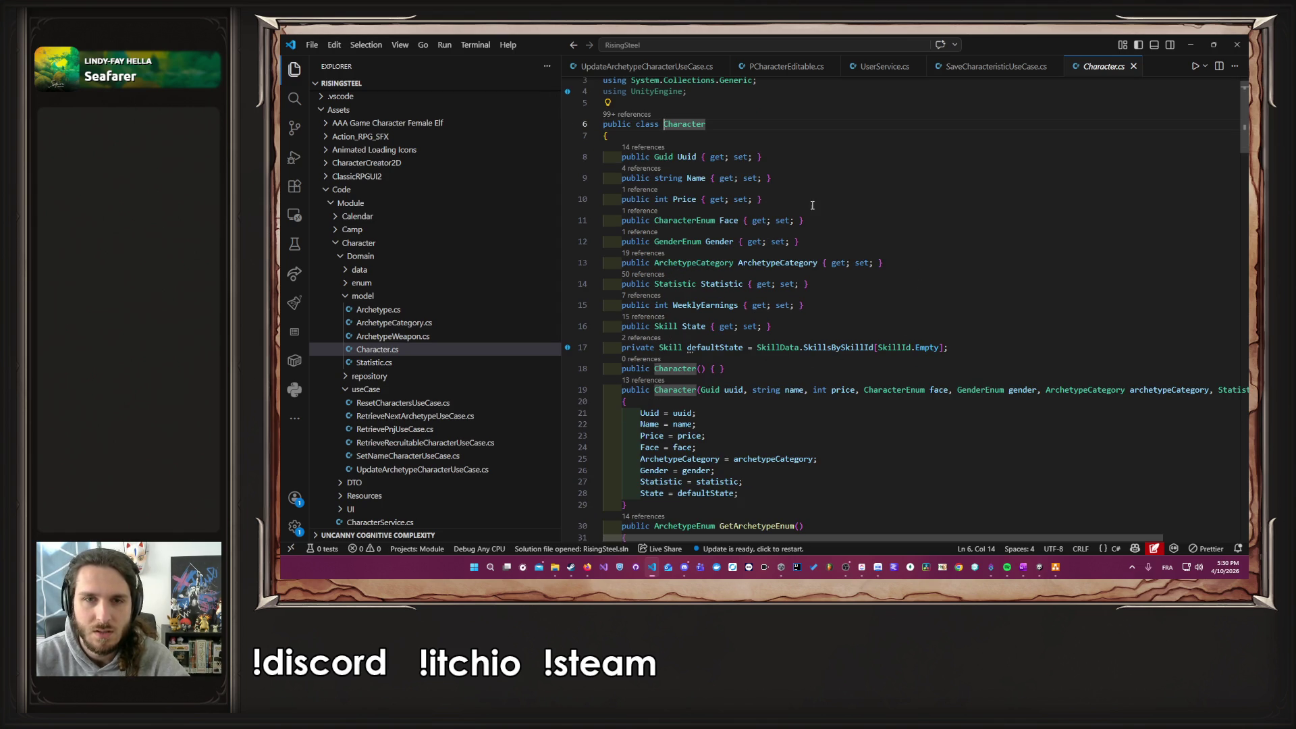
{"action": "key", "text": "Down"}
{"action": "key", "text": "Down"}
{"action": "key", "text": "Down"}
{"action": "key", "text": "End"}
{"action": "left_click", "coordinate": [683, 286], "text": "ctrl"}
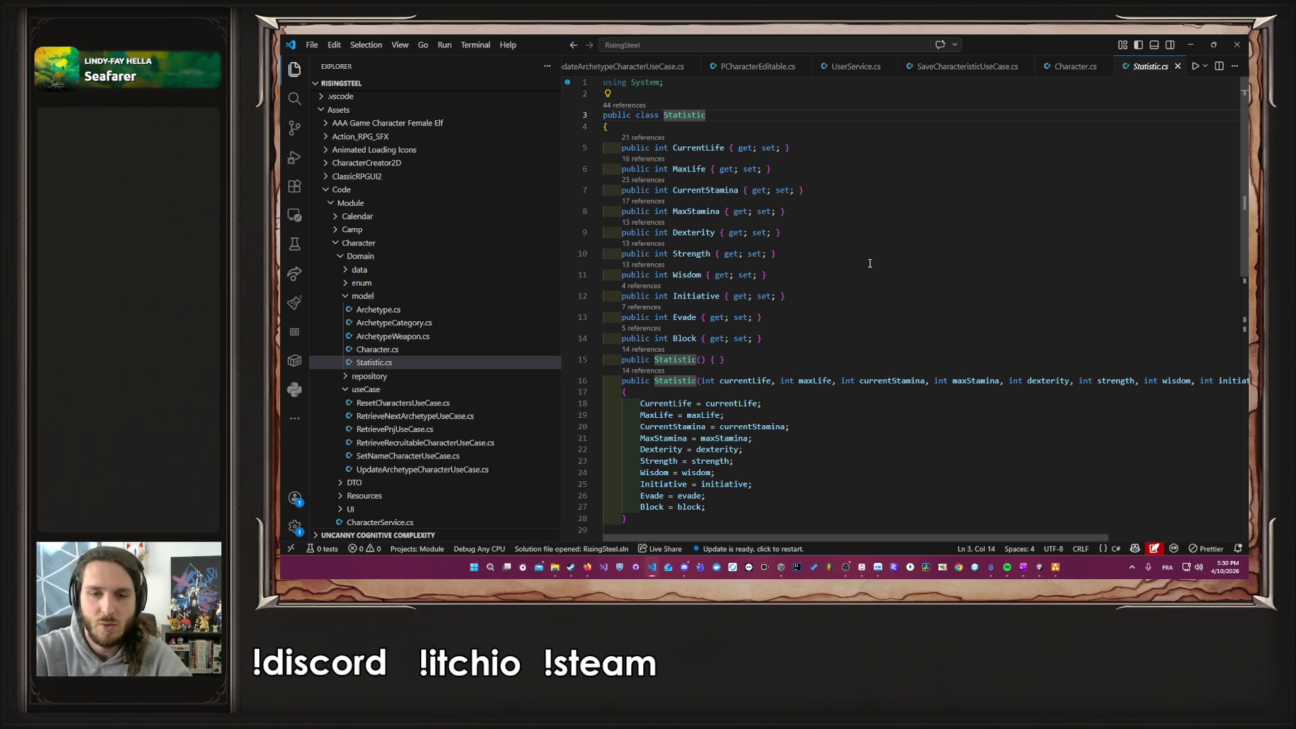
{"action": "key", "text": "alt+Left"}
{"action": "key", "text": "alt+Left"}
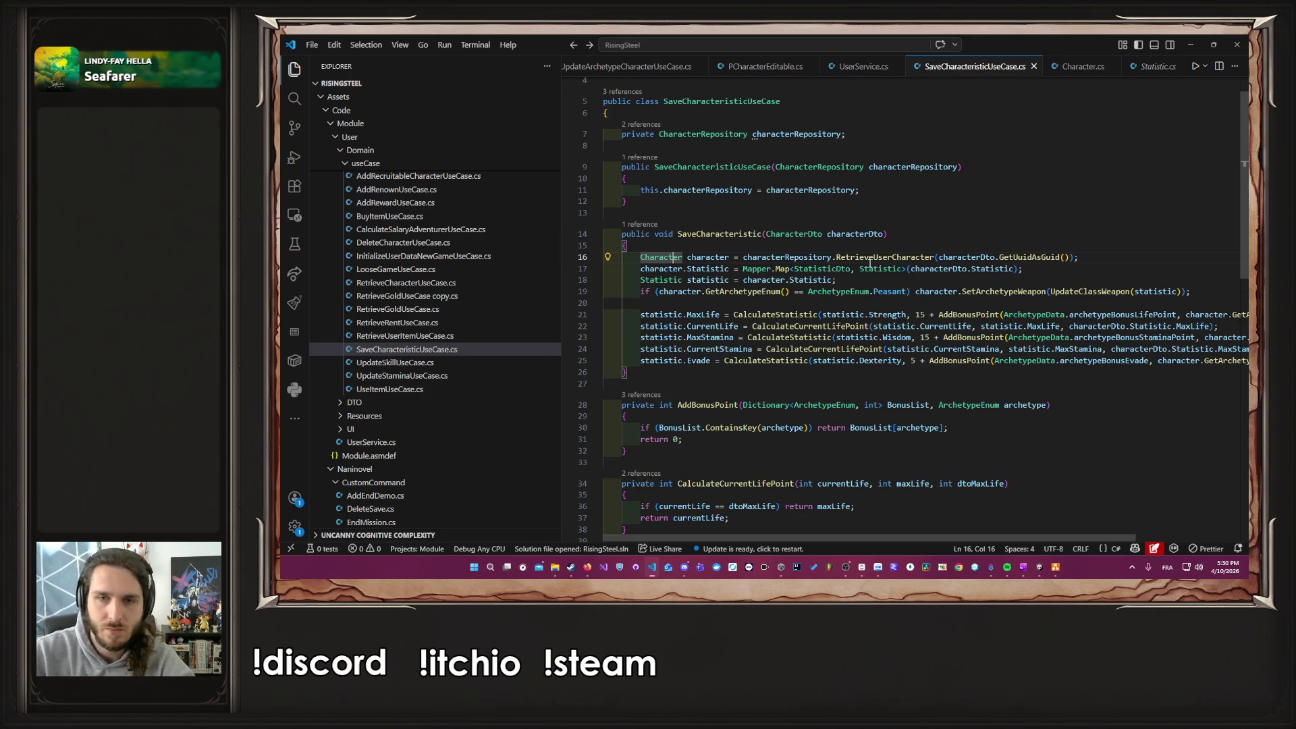
Step: After line 19 add 'int level = statistic.Strength + statistic.Dexterity + statistic.Wisdom;' and save
{"action": "left_click", "coordinate": [1204, 298]}
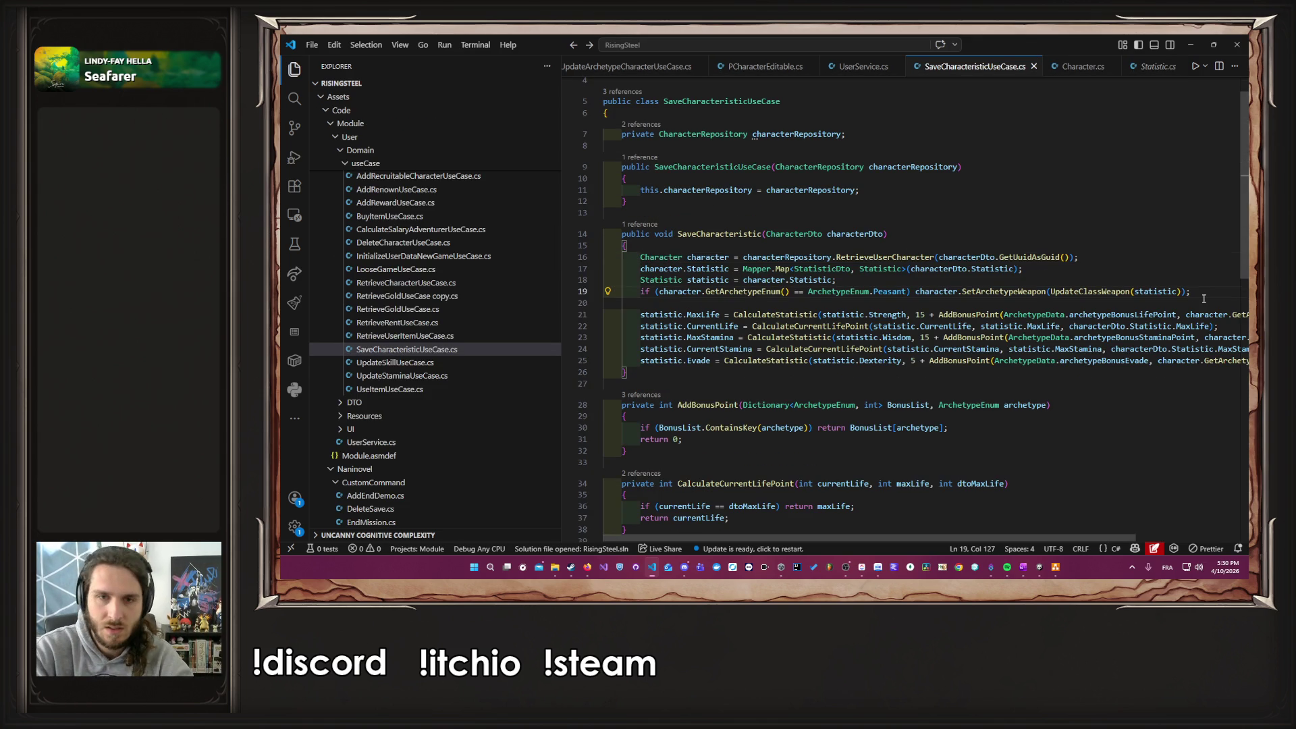
{"action": "key", "text": "Return"}
{"action": "key", "text": "Return"}
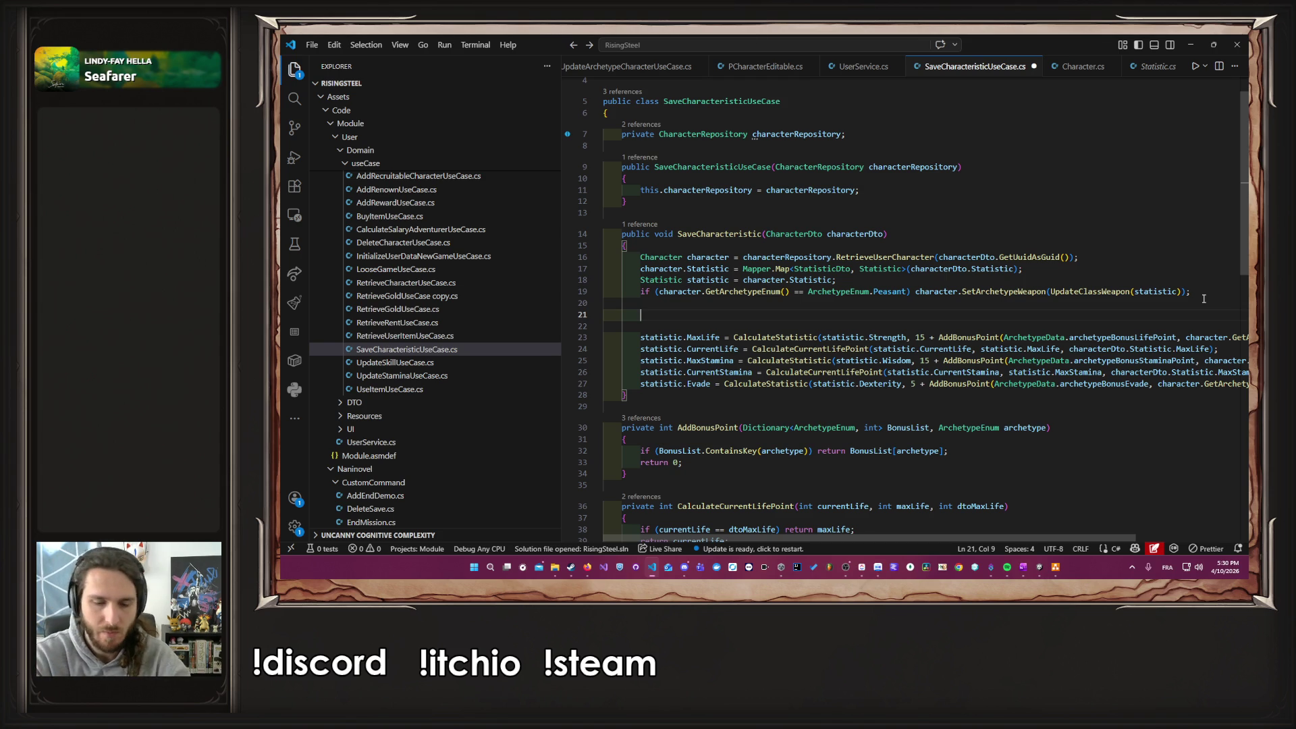
{"action": "type", "text": "int "}
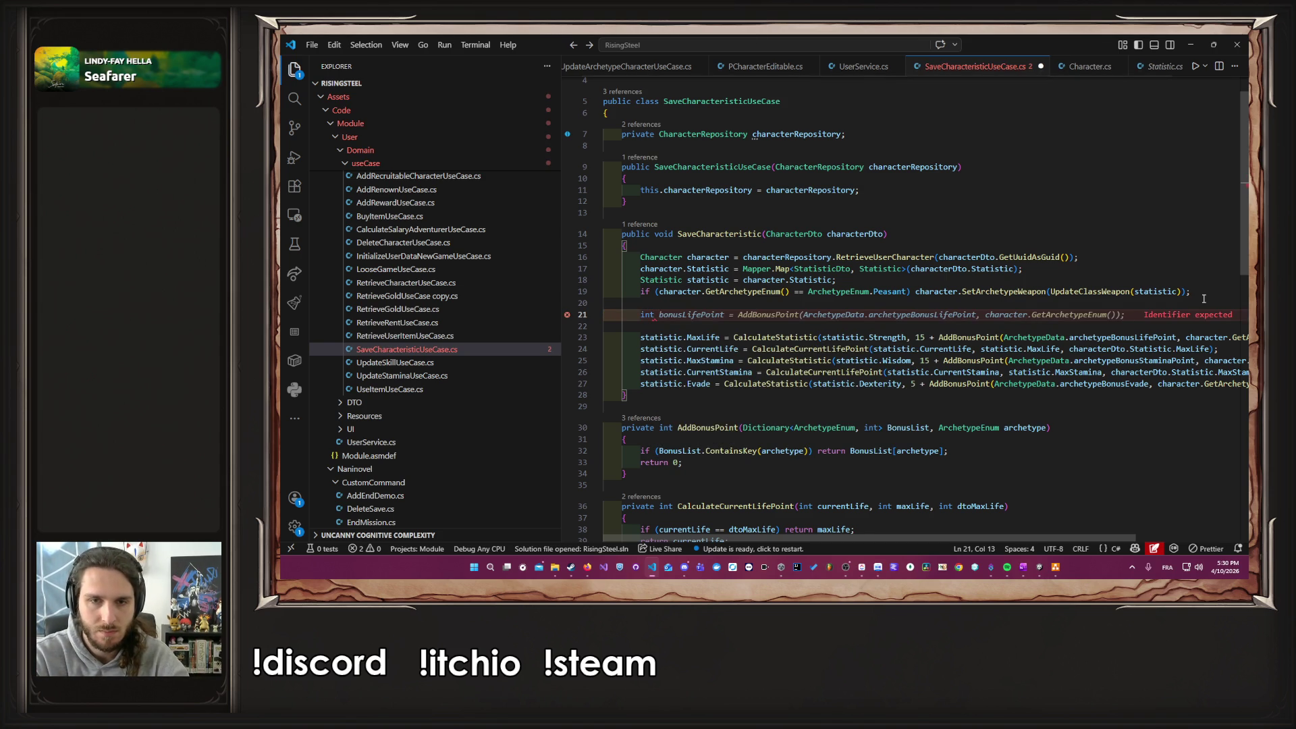
{"action": "type", "text": "level = "}
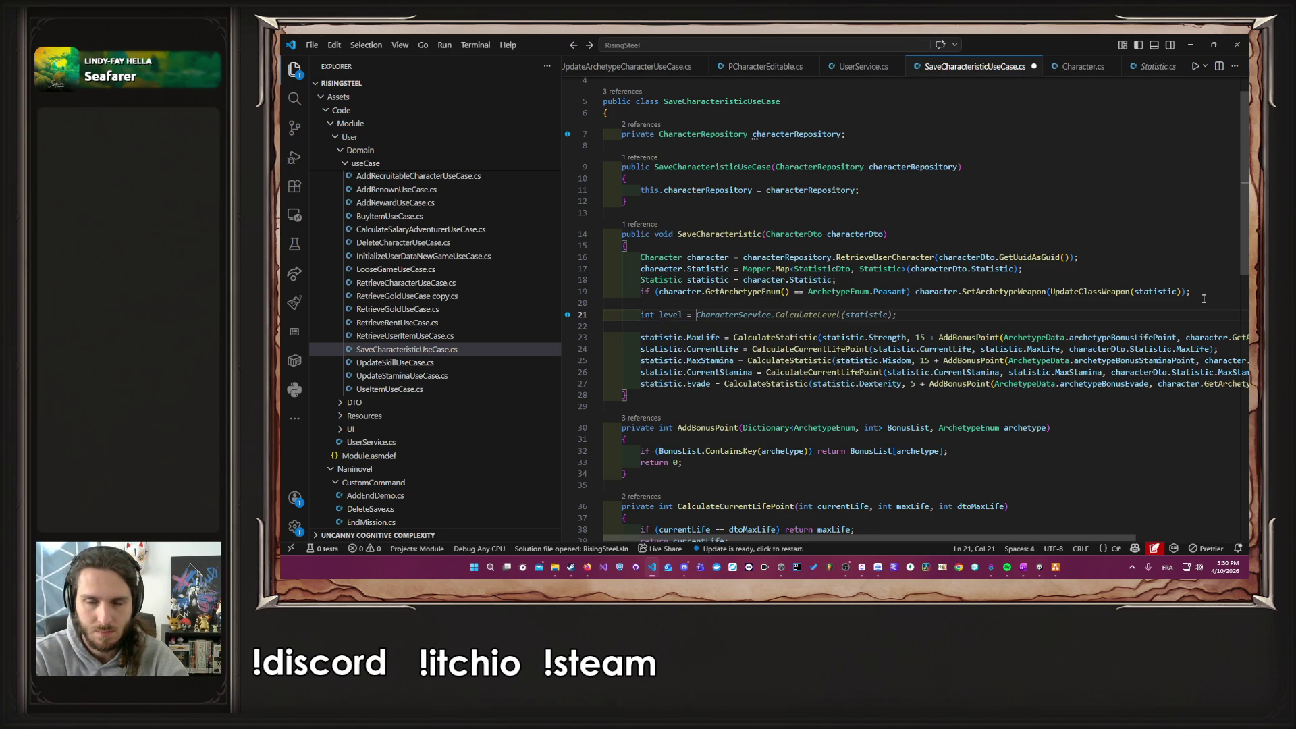
{"action": "type", "text": "sta"}
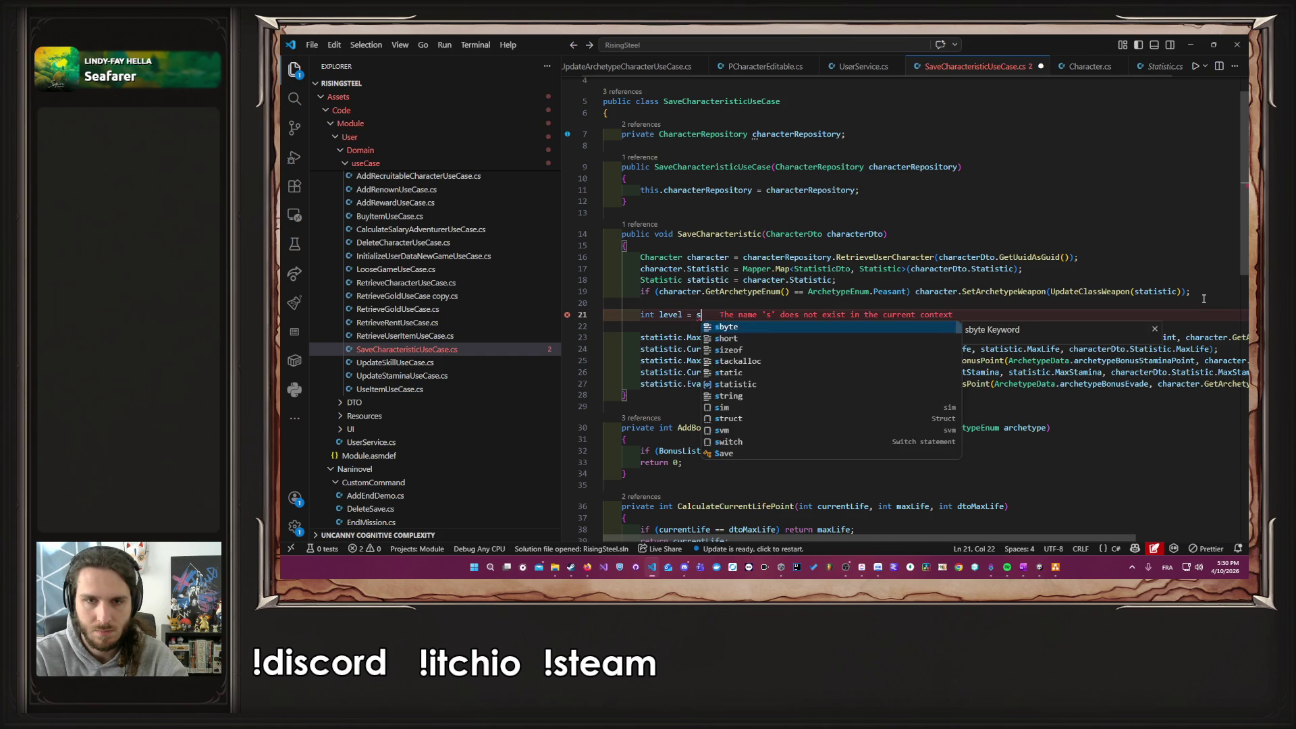
{"action": "key", "text": "Tab"}
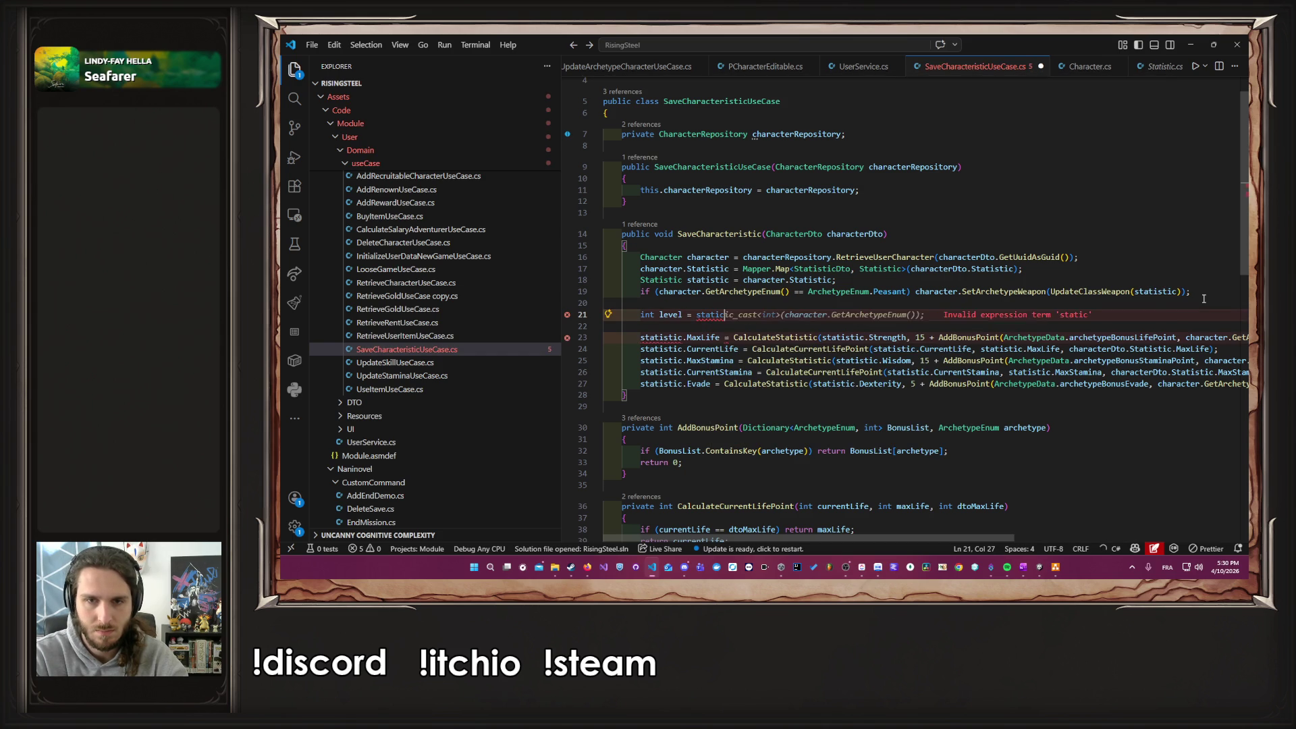
{"action": "key", "text": "BackSpace"}
{"action": "key", "text": "BackSpace"}
{"action": "key", "text": "BackSpace"}
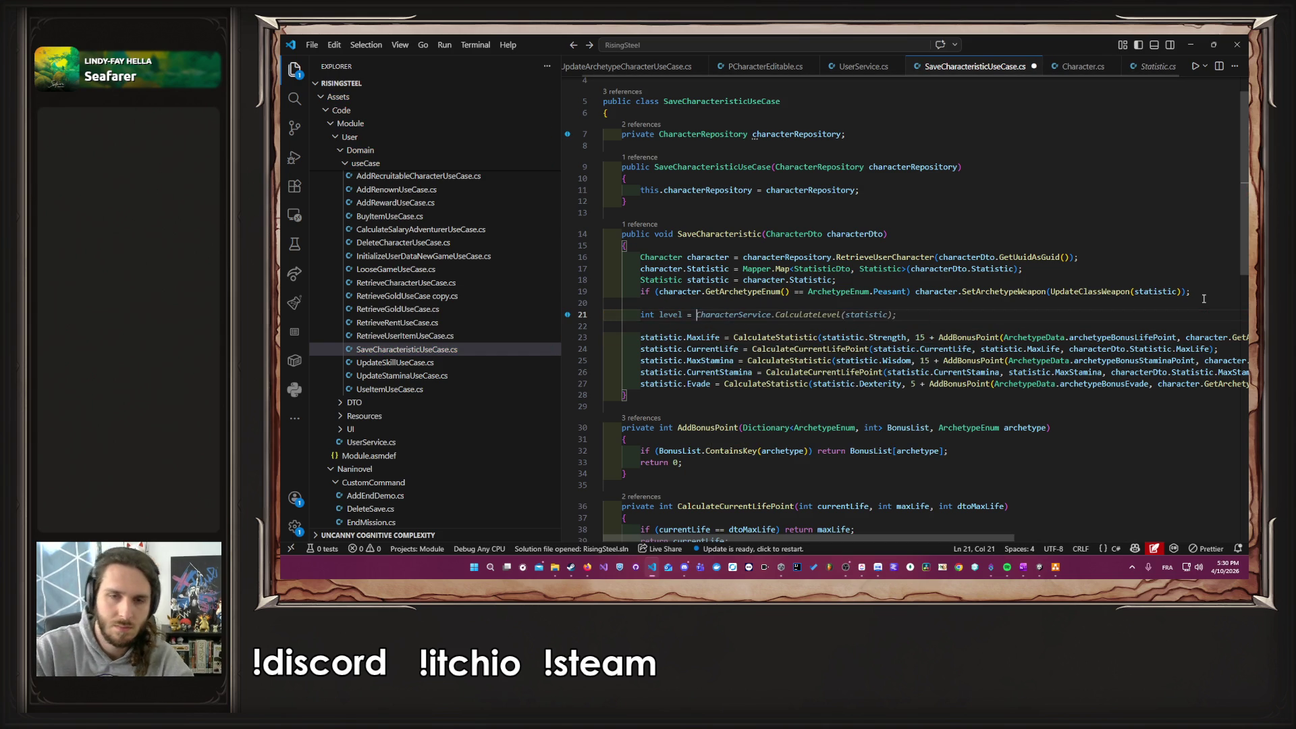
{"action": "double_click", "coordinate": [661, 338]}
{"action": "key", "text": "ctrl+c"}
{"action": "key", "text": "Up"}
{"action": "key", "text": "Up"}
{"action": "key", "text": "End"}
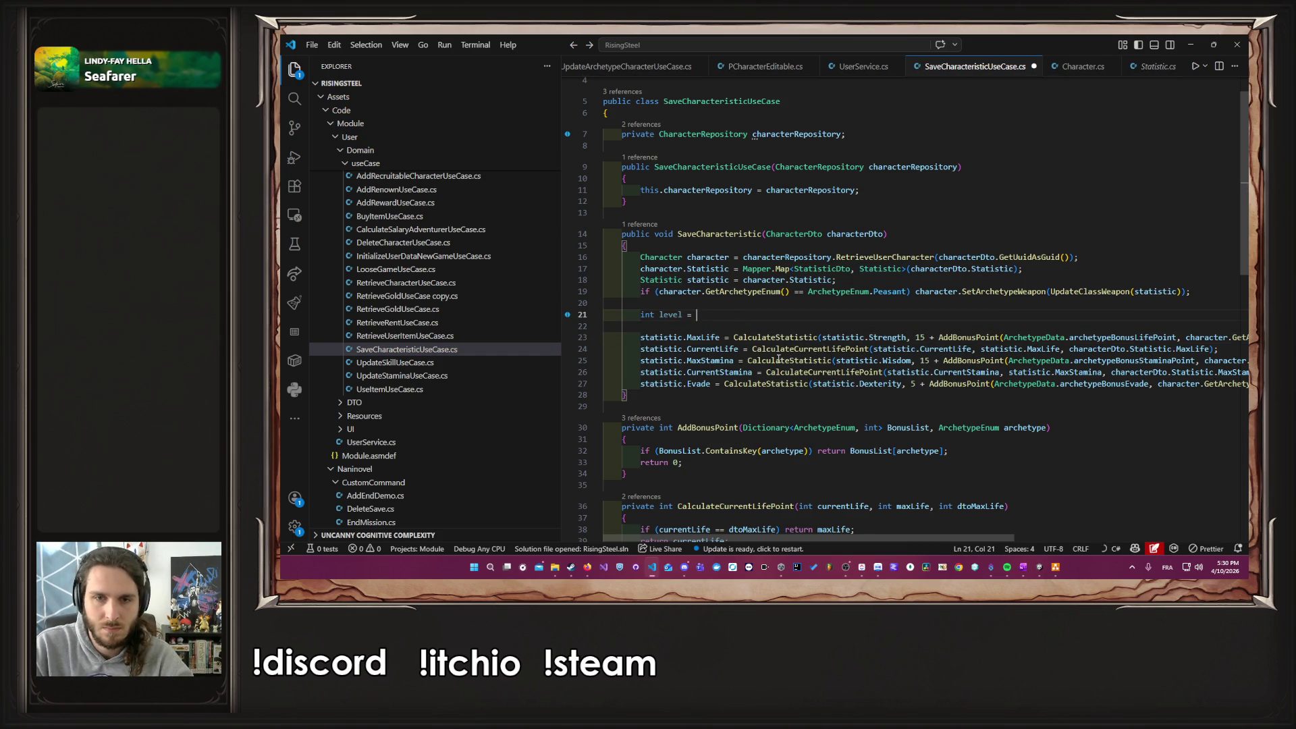
{"action": "key", "text": "ctrl+v"}
{"action": "key", "text": "Tab"}
{"action": "key", "text": "ctrl+s"}
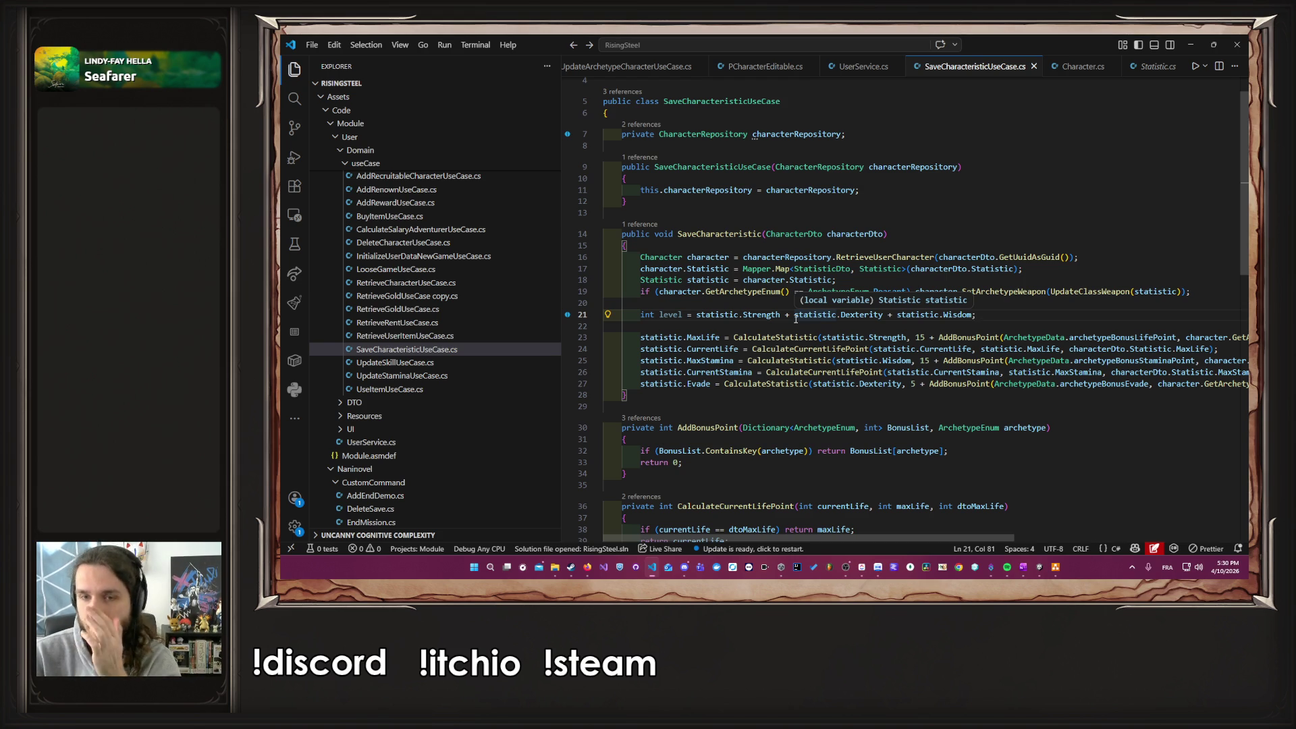
{"action": "left_click", "coordinate": [769, 339]}
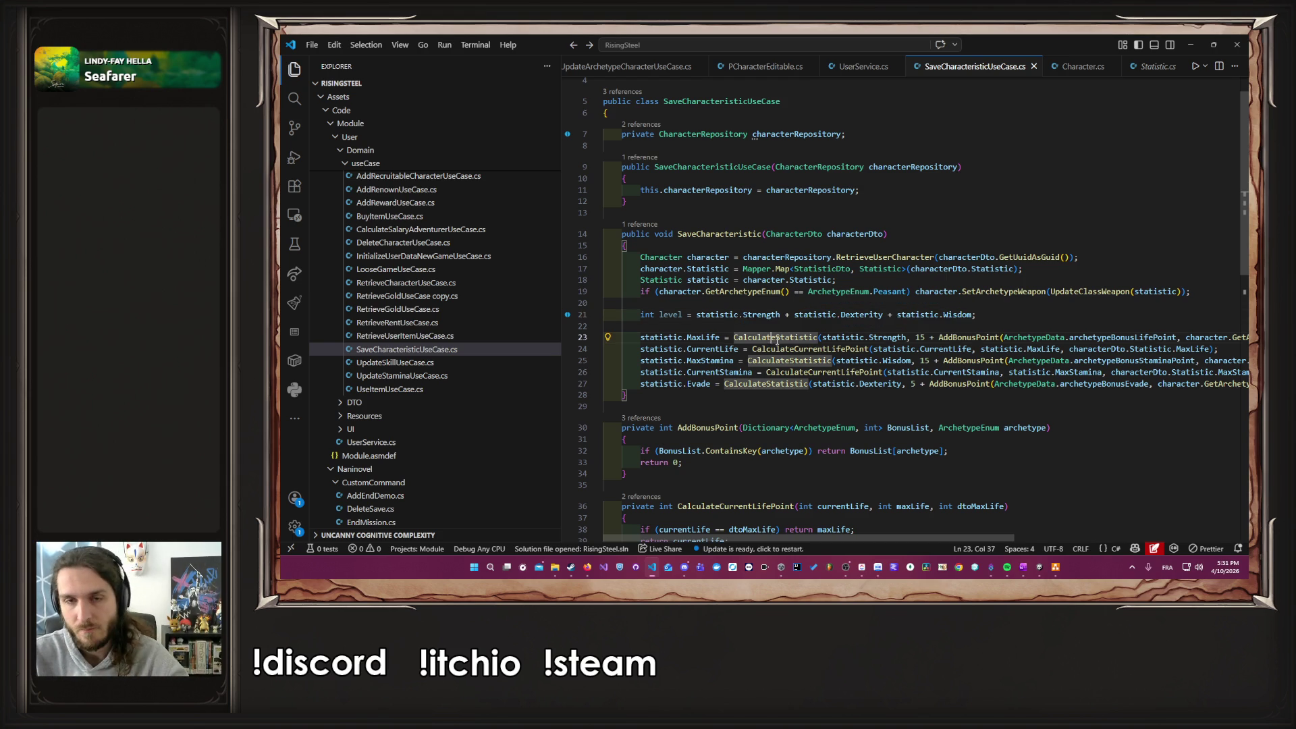
Step: Check CalculateStatistic's parameters, then prefix the MaxLife base with 'level +' and save
{"action": "key", "text": "F12"}
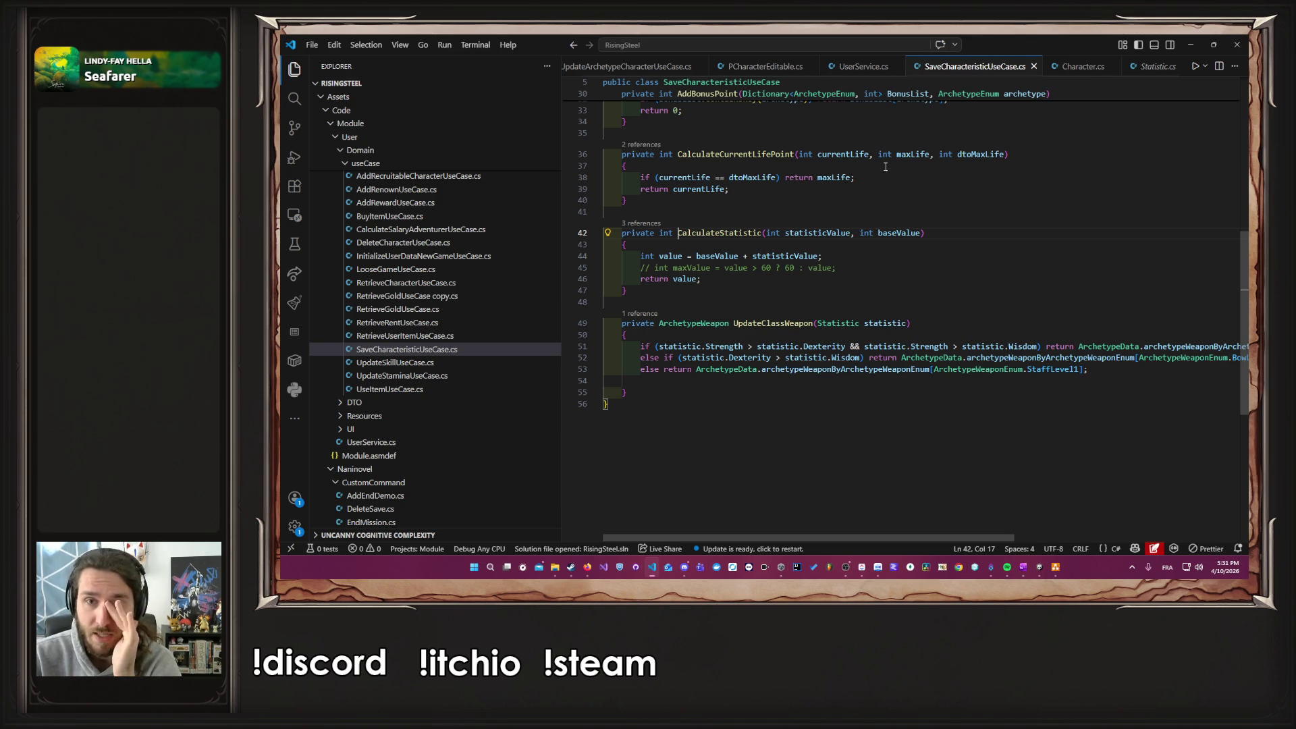
{"action": "key", "text": "alt+Left"}
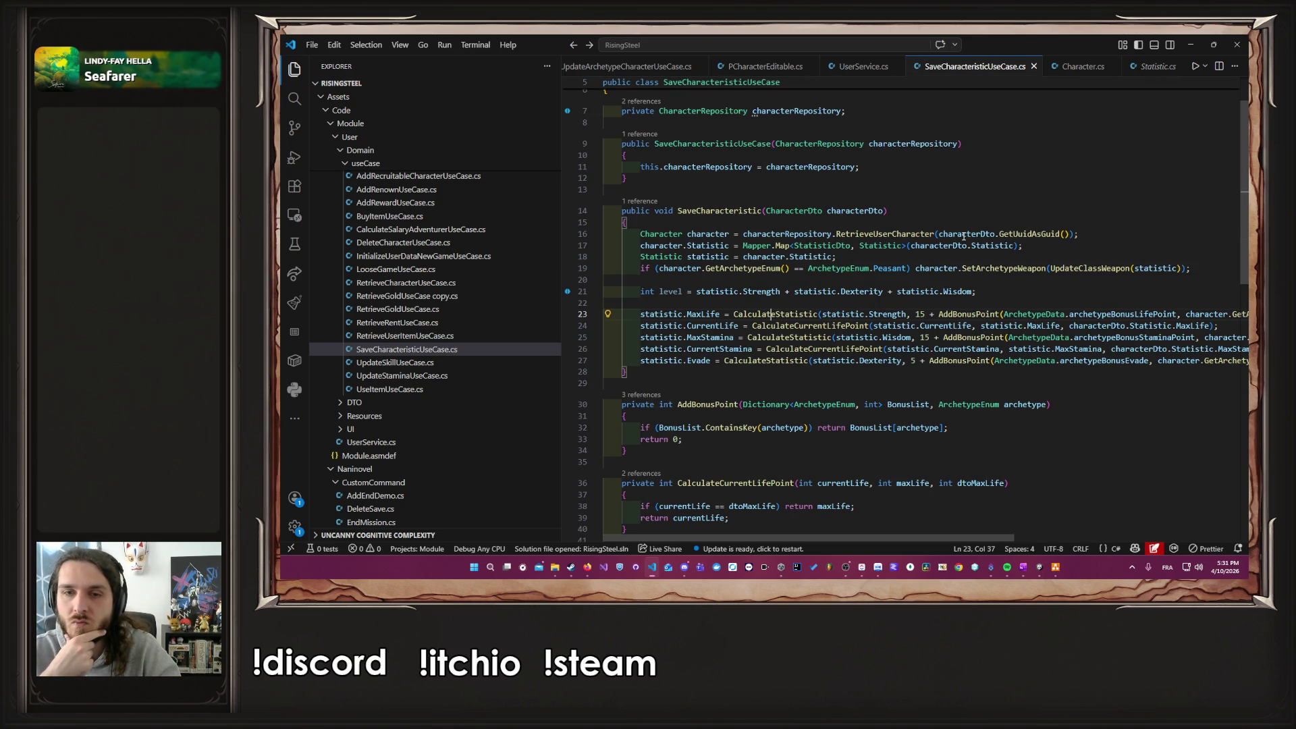
{"action": "key", "text": "ctrl+k"}
{"action": "key", "text": "ctrl+i"}
{"action": "double_click", "coordinate": [668, 293]}
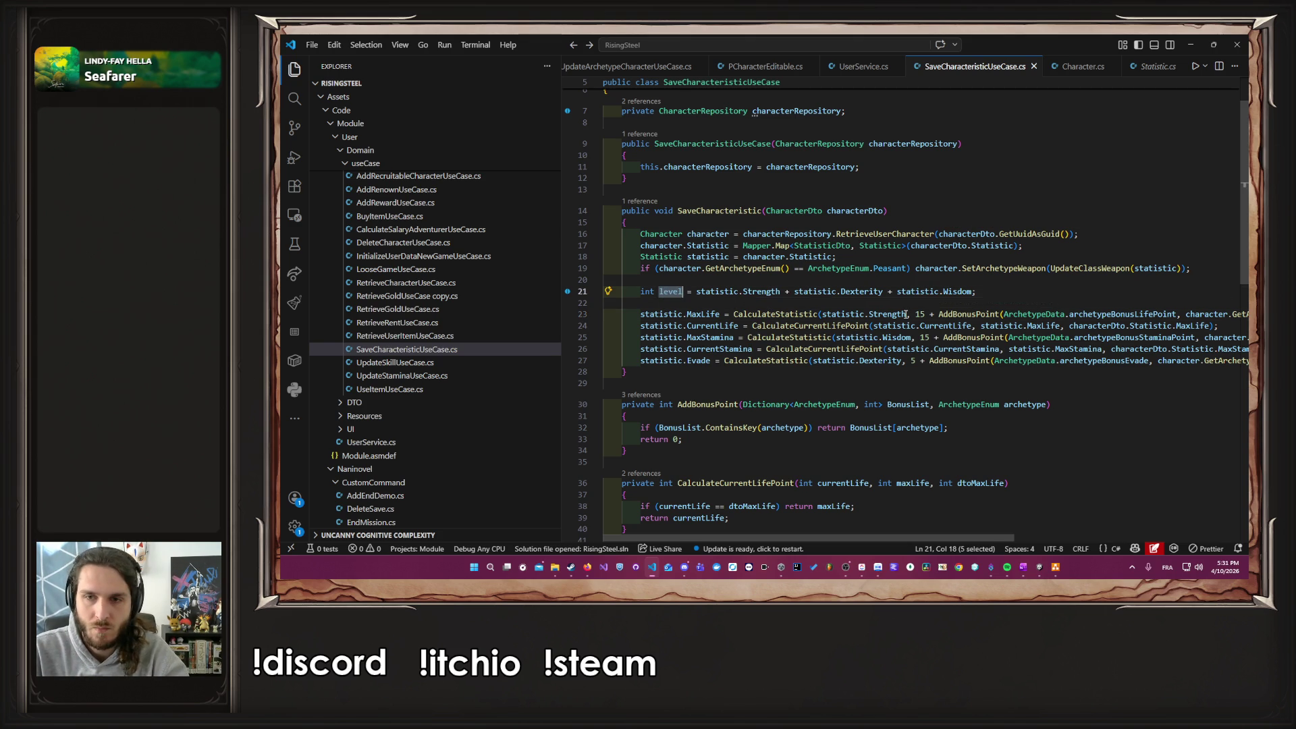
{"action": "left_click_drag", "start_coordinate": [906, 314], "coordinate": [822, 315]}
{"action": "key", "text": "ctrl+v"}
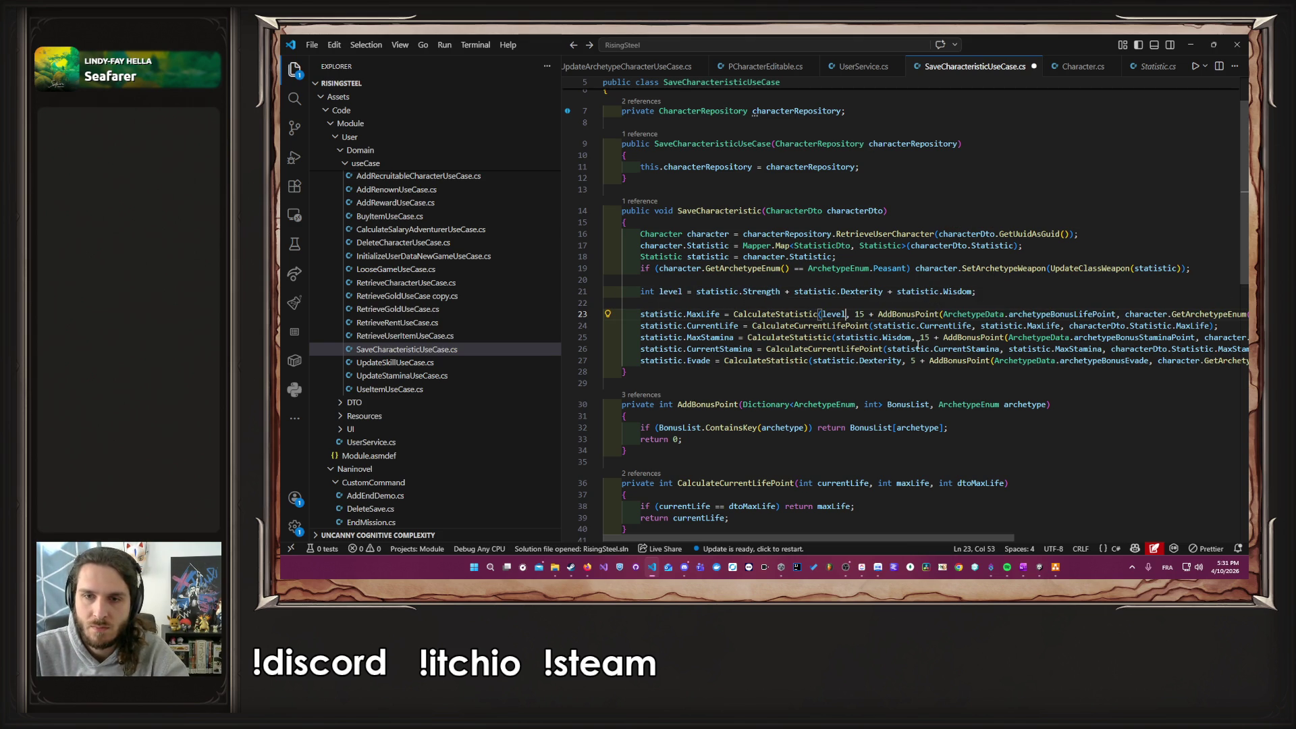
{"action": "key", "text": "ctrl+z"}
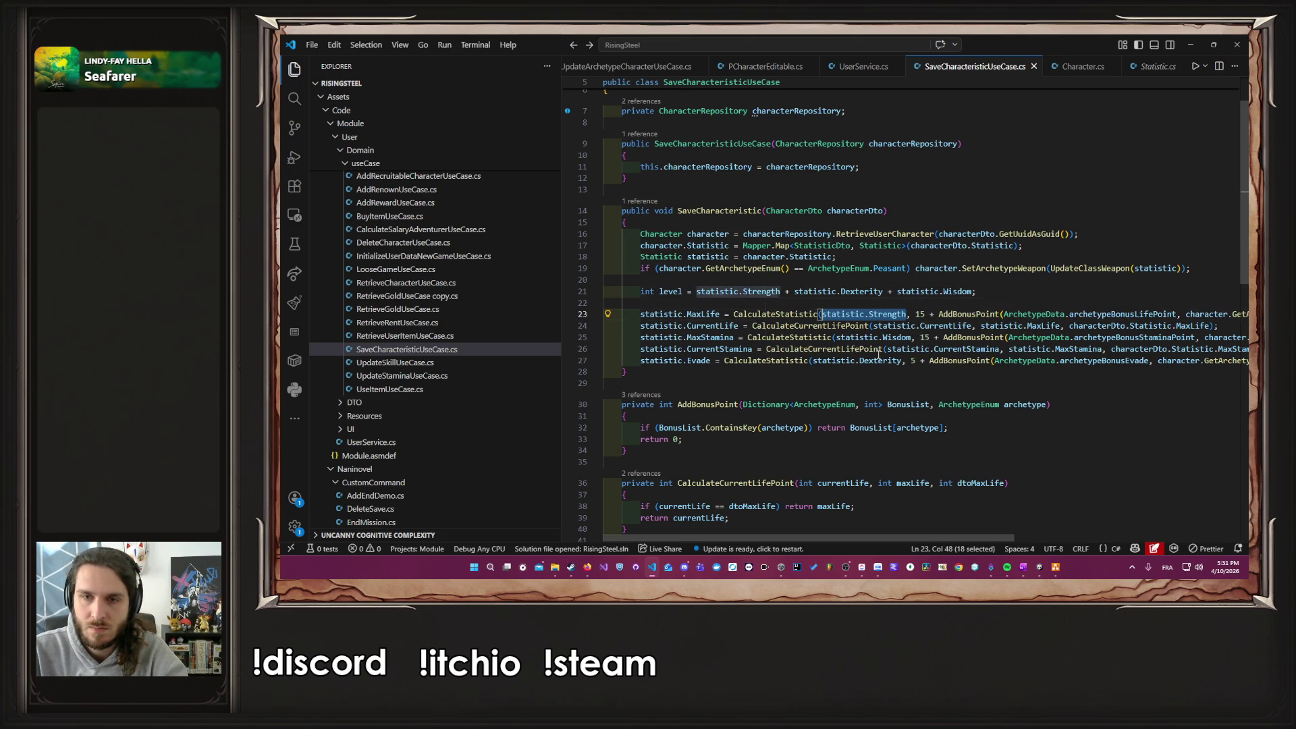
{"action": "key", "text": "Left"}
{"action": "key", "text": "ctrl+v"}
{"action": "type", "text": "+"}
{"action": "key", "text": "ctrl+s"}
Step: Add 'level +' to the CurrentLife, MaxStamina, current stamina and evade calculations
{"action": "key", "text": "Down"}
{"action": "key", "text": "Down"}
{"action": "key", "text": "Up"}
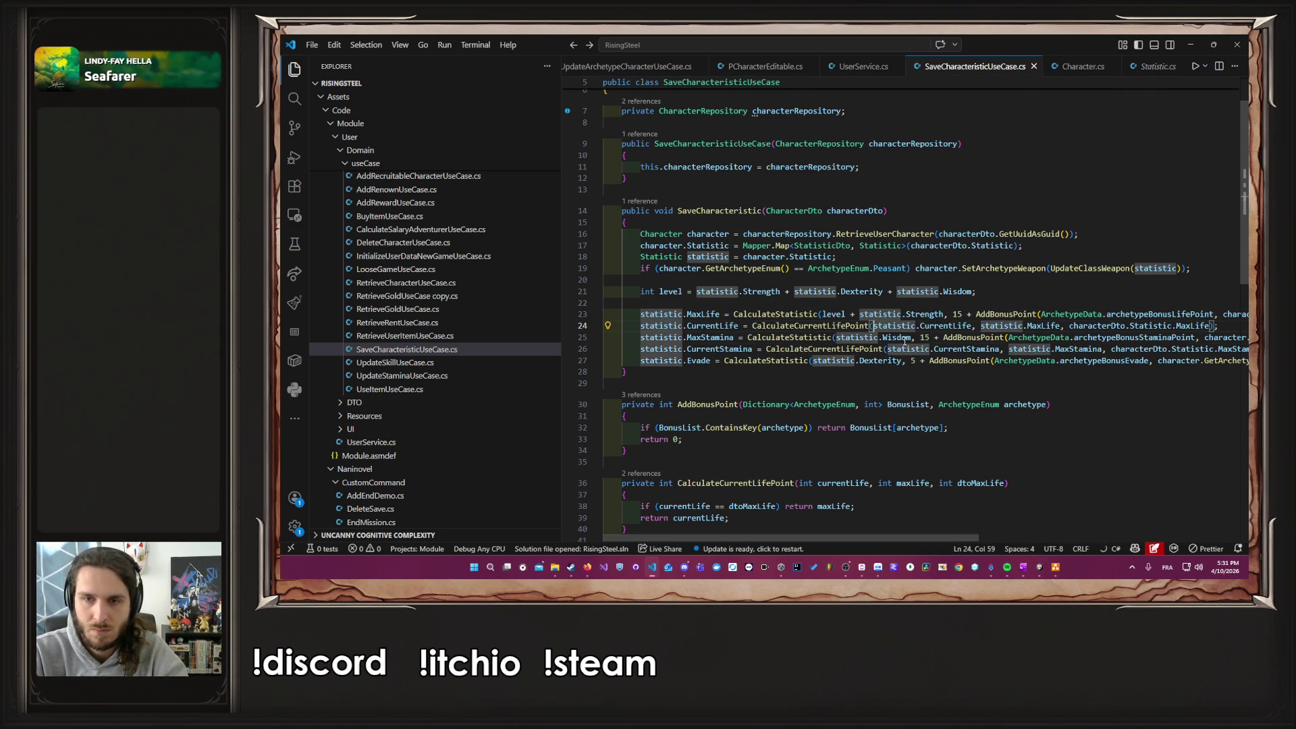
{"action": "key", "text": "ctrl+v"}
{"action": "type", "text": "+"}
{"action": "key", "text": "Down"}
{"action": "key", "text": "ctrl+Left"}
{"action": "key", "text": "ctrl+Left"}
{"action": "key", "text": "ctrl+v"}
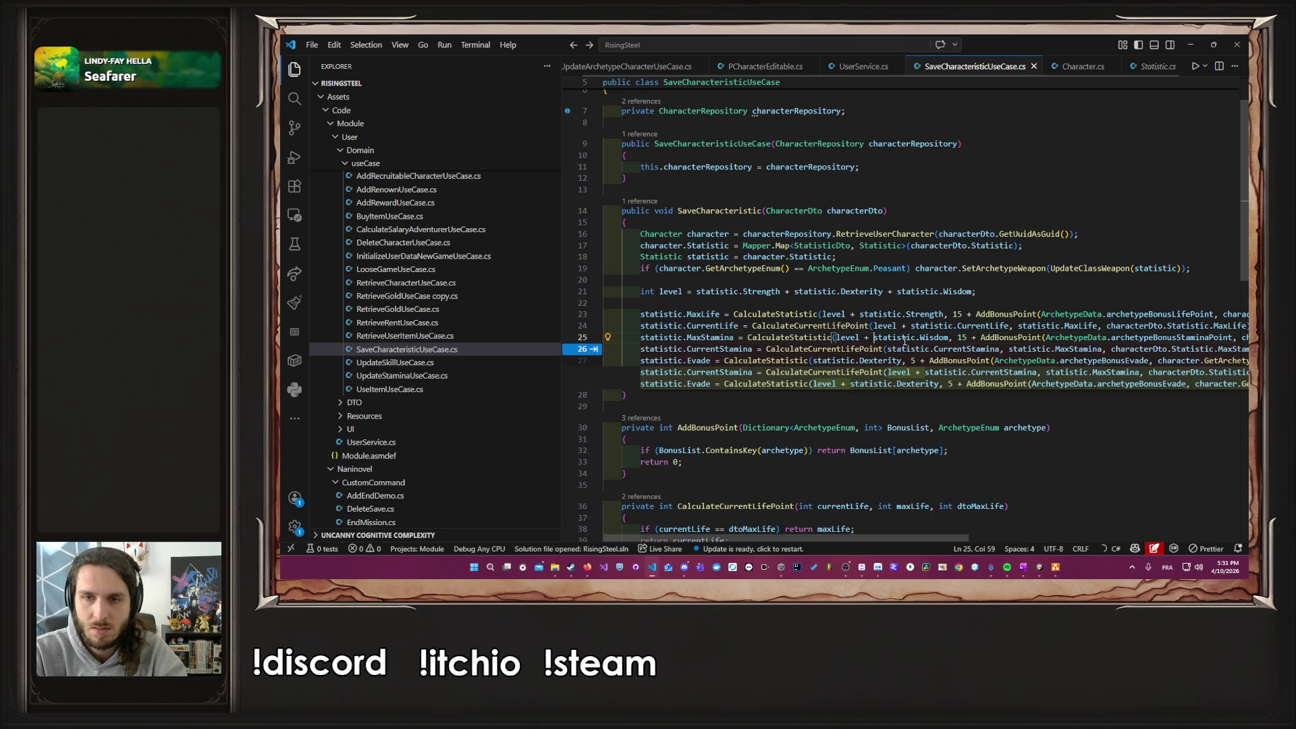
{"action": "key", "text": "Tab"}
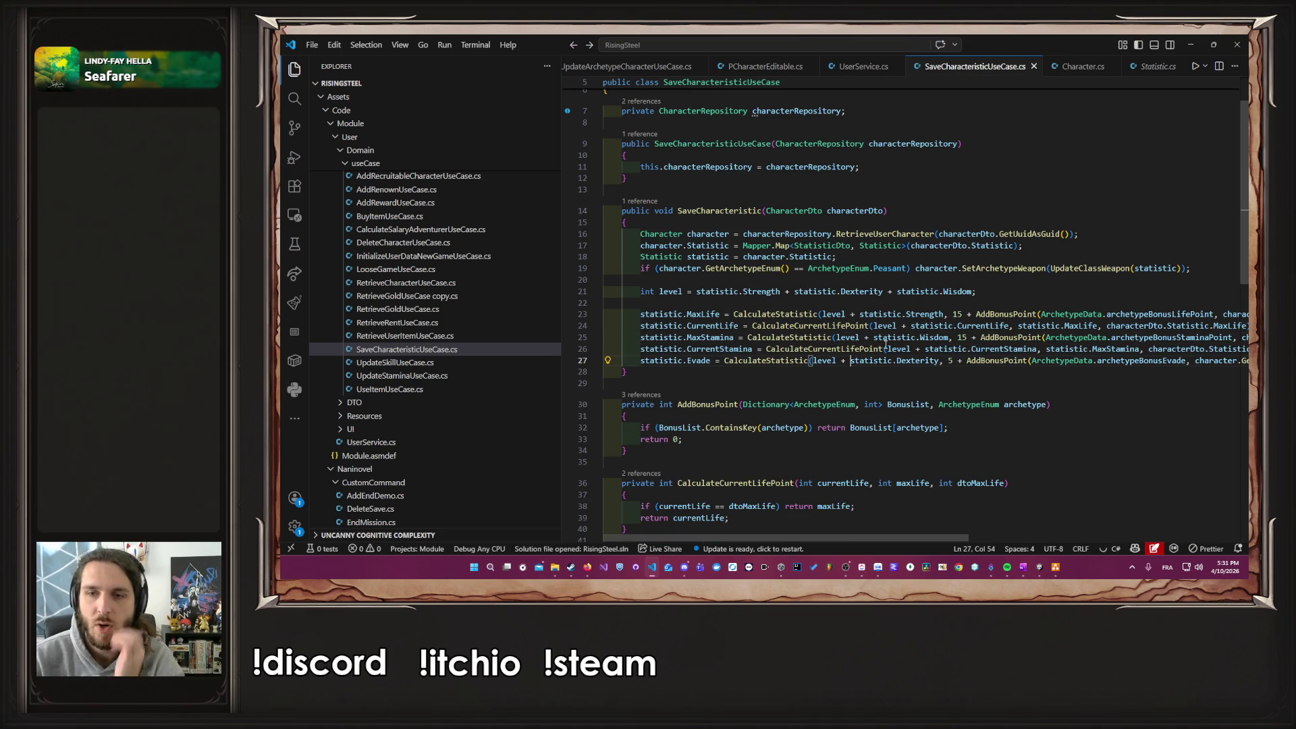
{"action": "key", "text": "Down"}
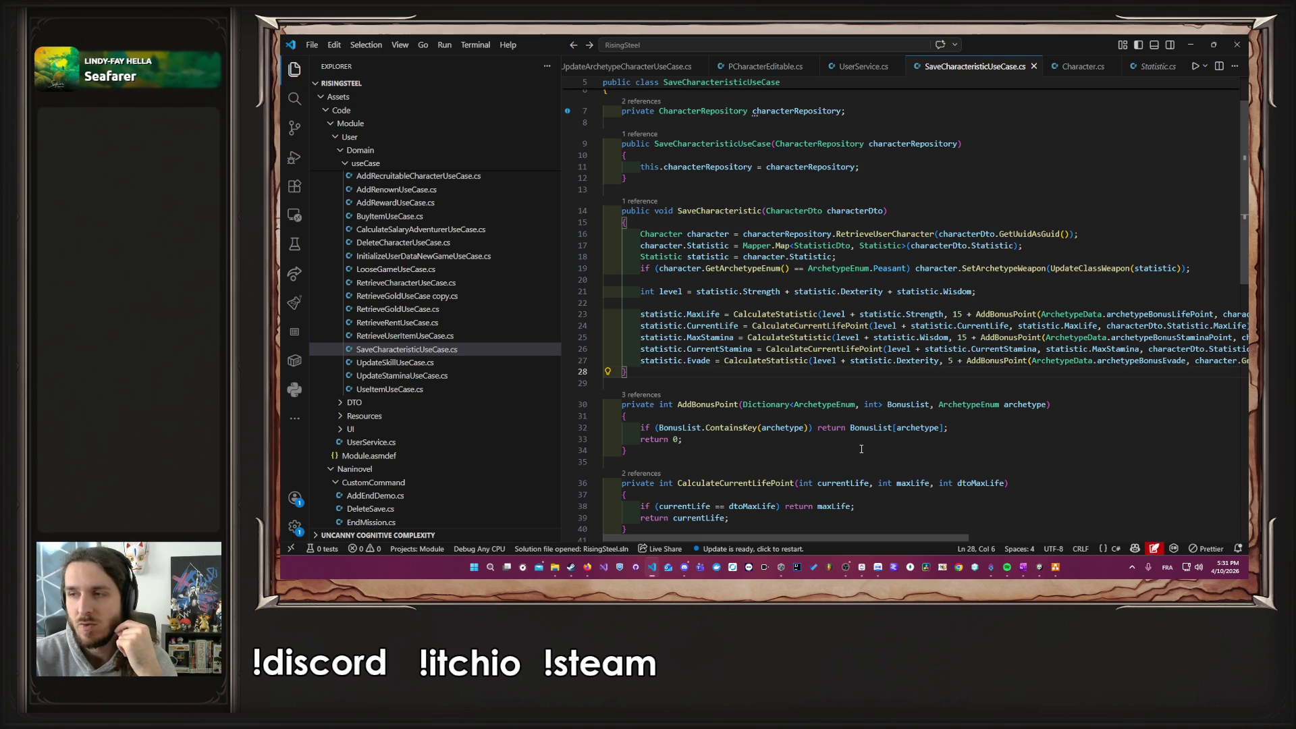
Step: Play the game, continue the save, and screenshot the level 5 peasant's stats from Training
{"action": "left_click", "coordinate": [1043, 567]}
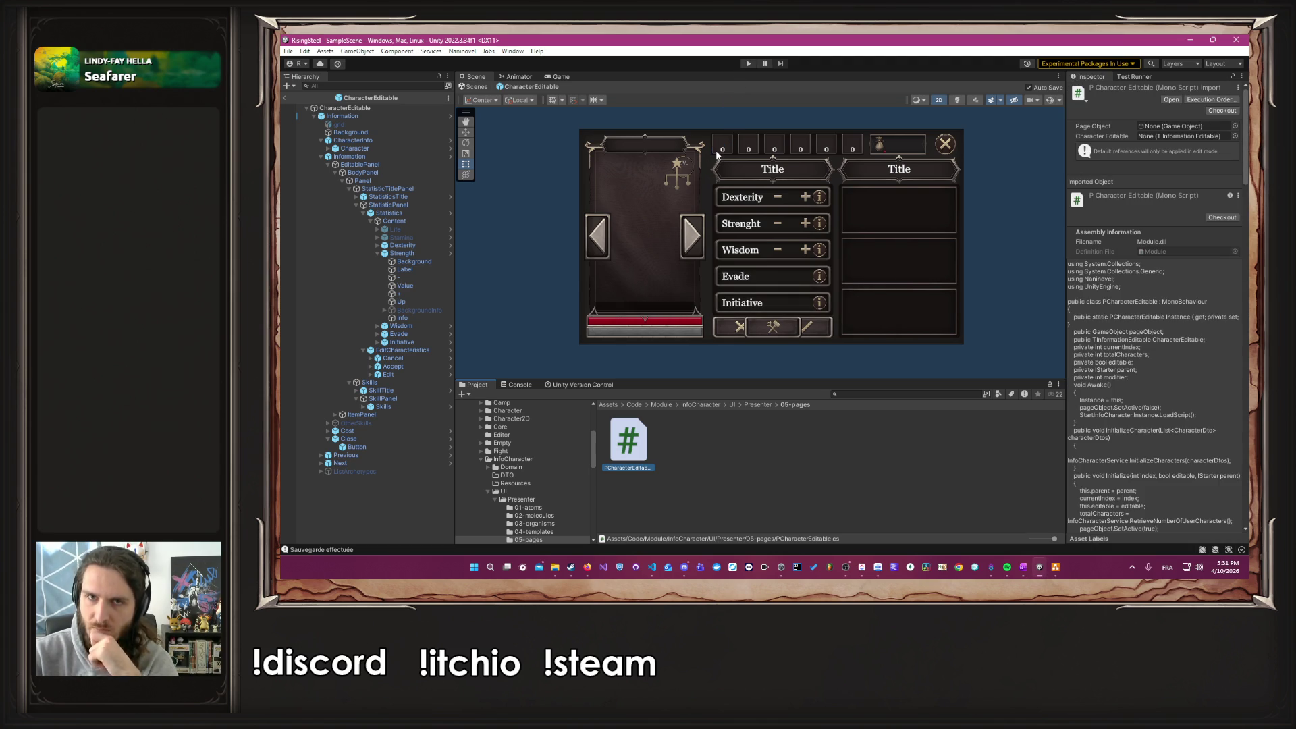
{"action": "left_click", "coordinate": [748, 63]}
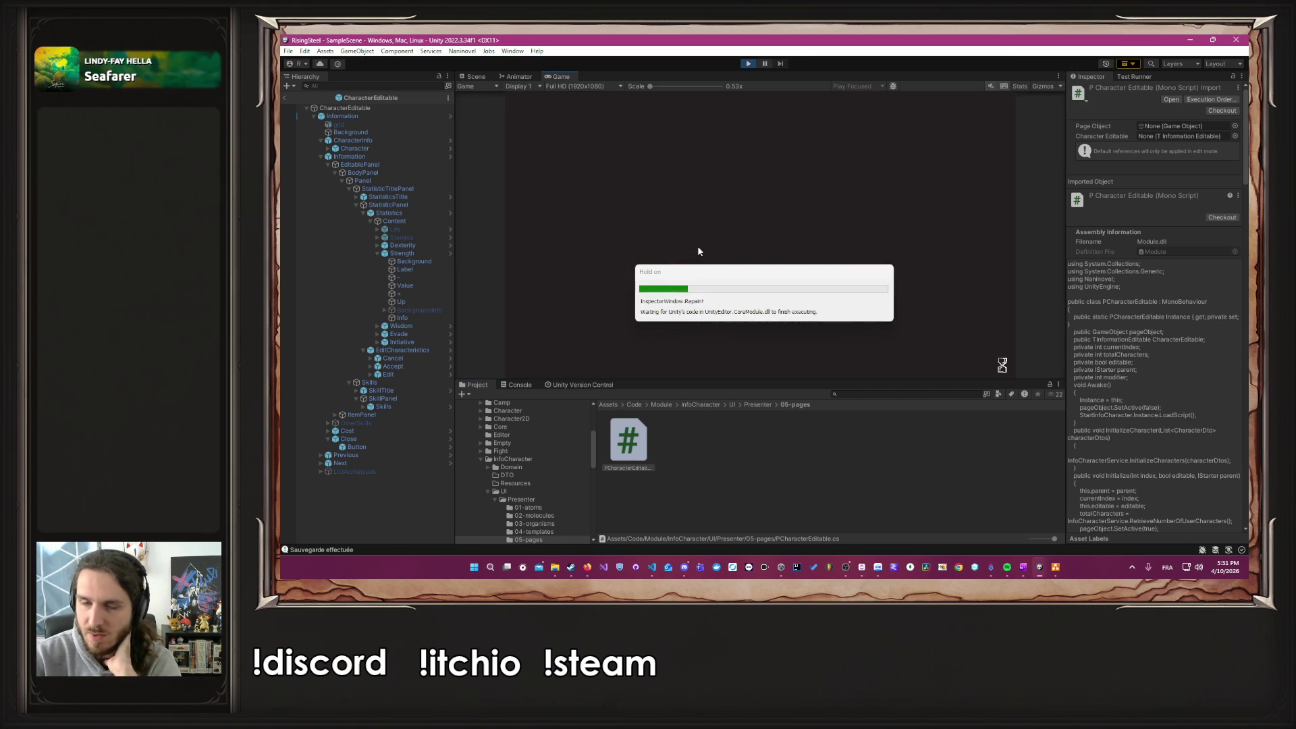
{"action": "left_click", "coordinate": [750, 202]}
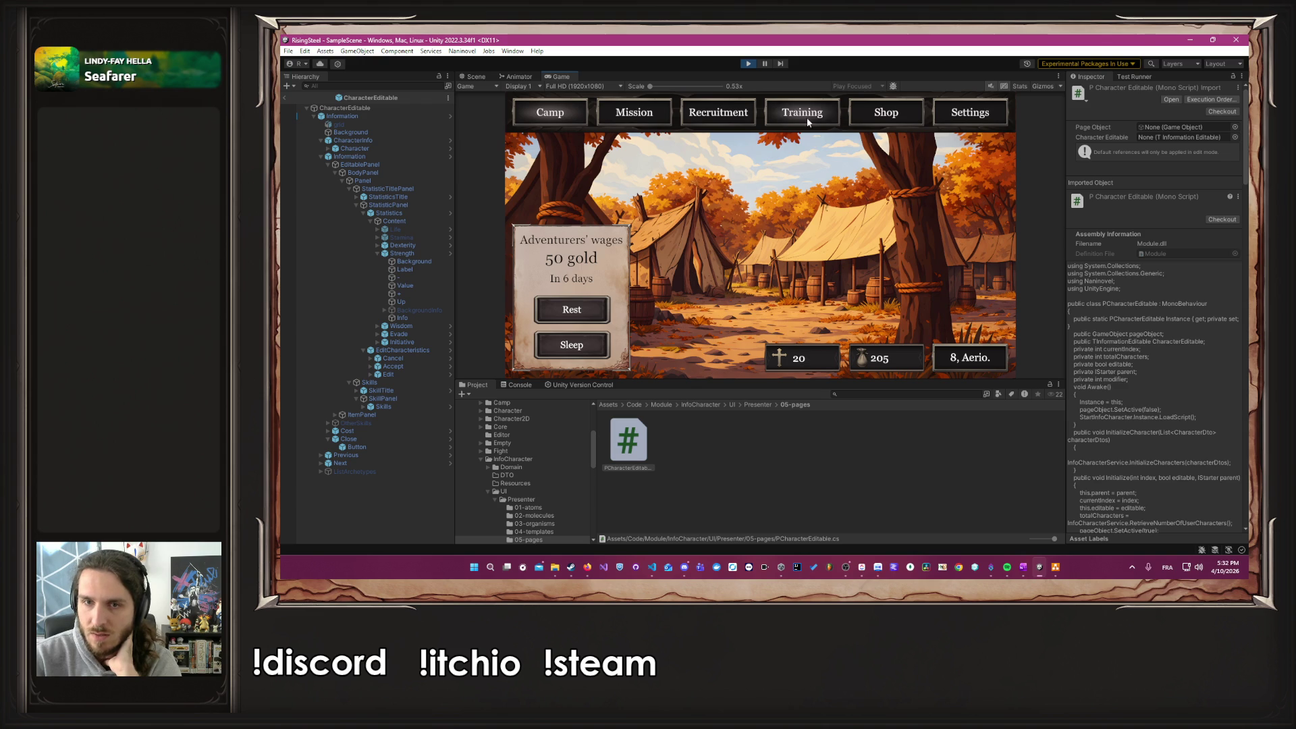
{"action": "left_click", "coordinate": [816, 122]}
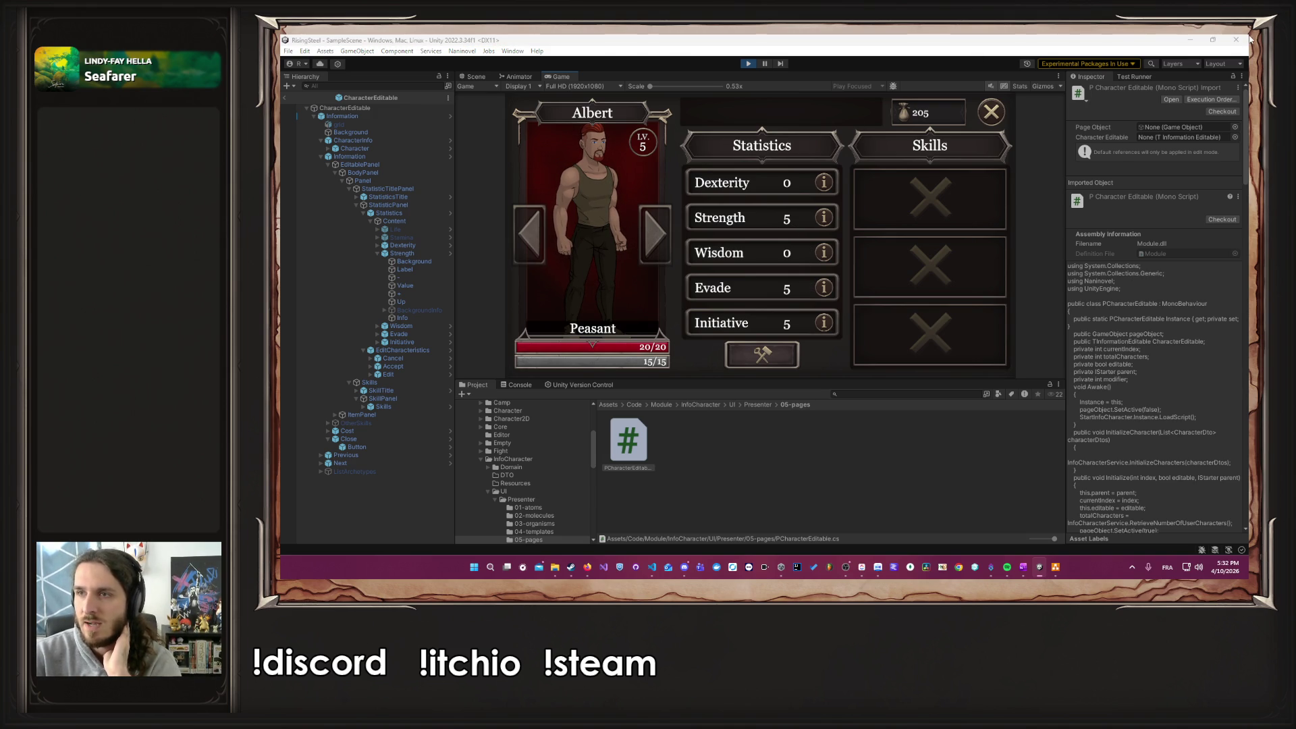
{"action": "key", "text": "Print"}
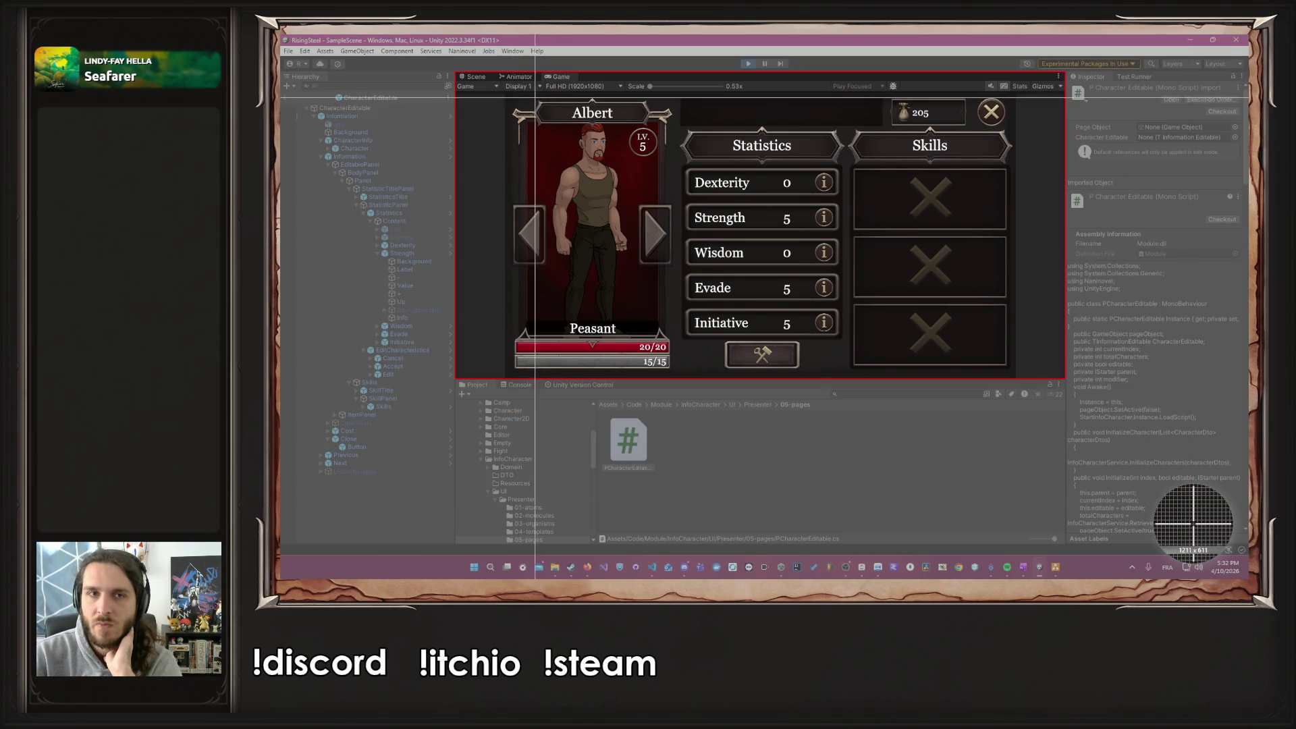
{"action": "left_click", "coordinate": [511, 101]}
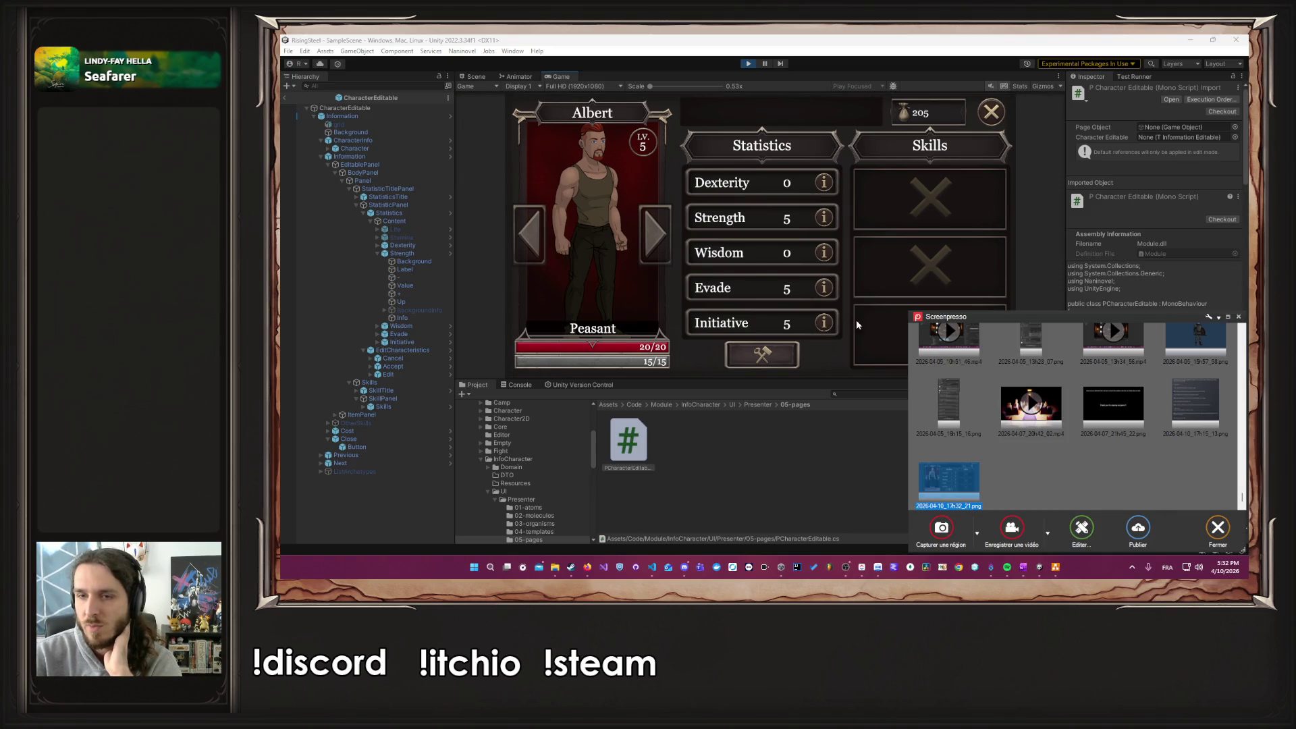
Step: Dismiss the Screenpresso panel after the screenshot and stop Play mode
{"action": "left_click", "coordinate": [1240, 316]}
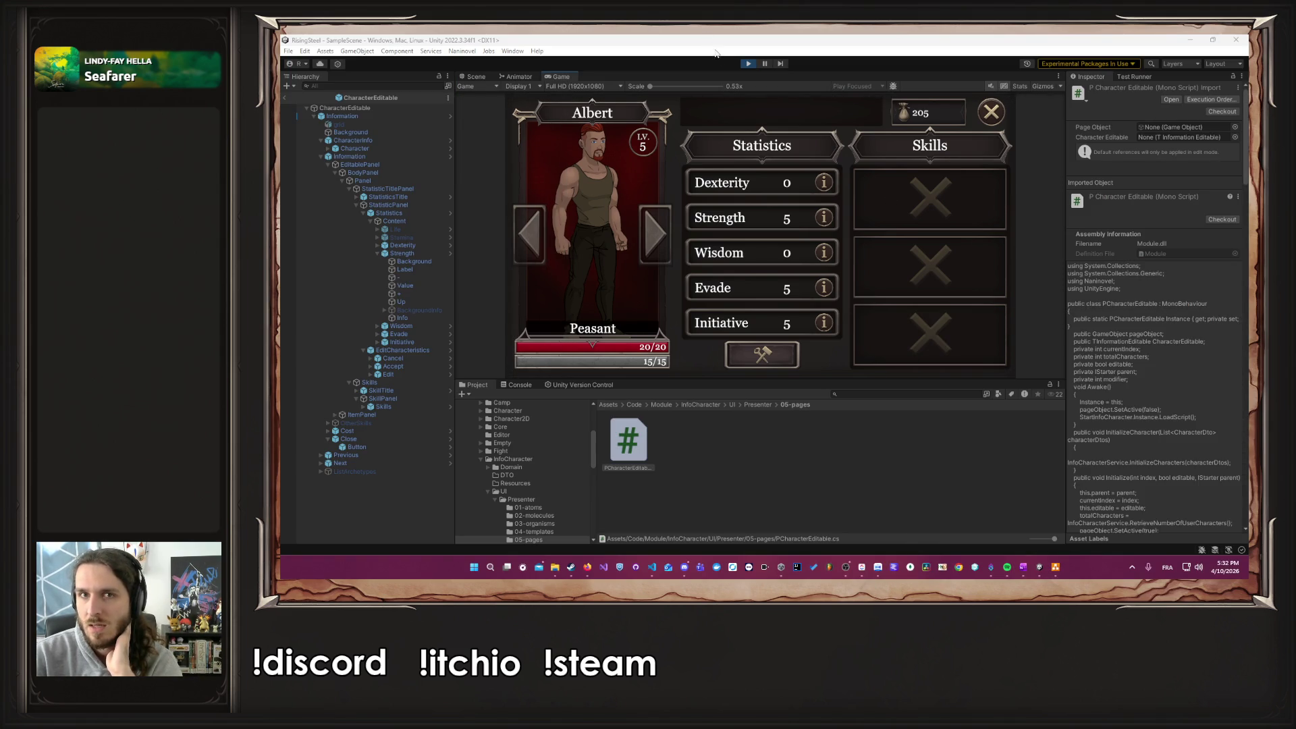
{"action": "left_click", "coordinate": [747, 64]}
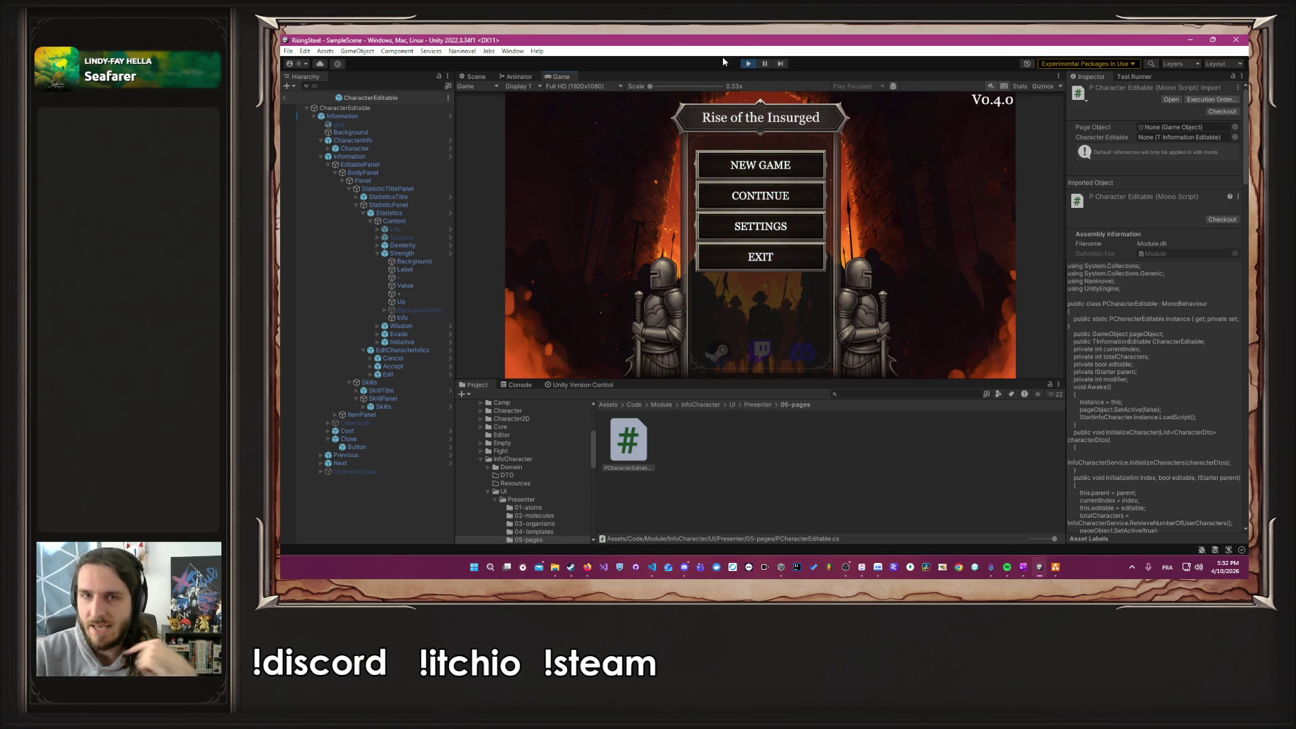
Step: Start a game as the male character and open his stat card in Training
{"action": "left_click", "coordinate": [771, 200]}
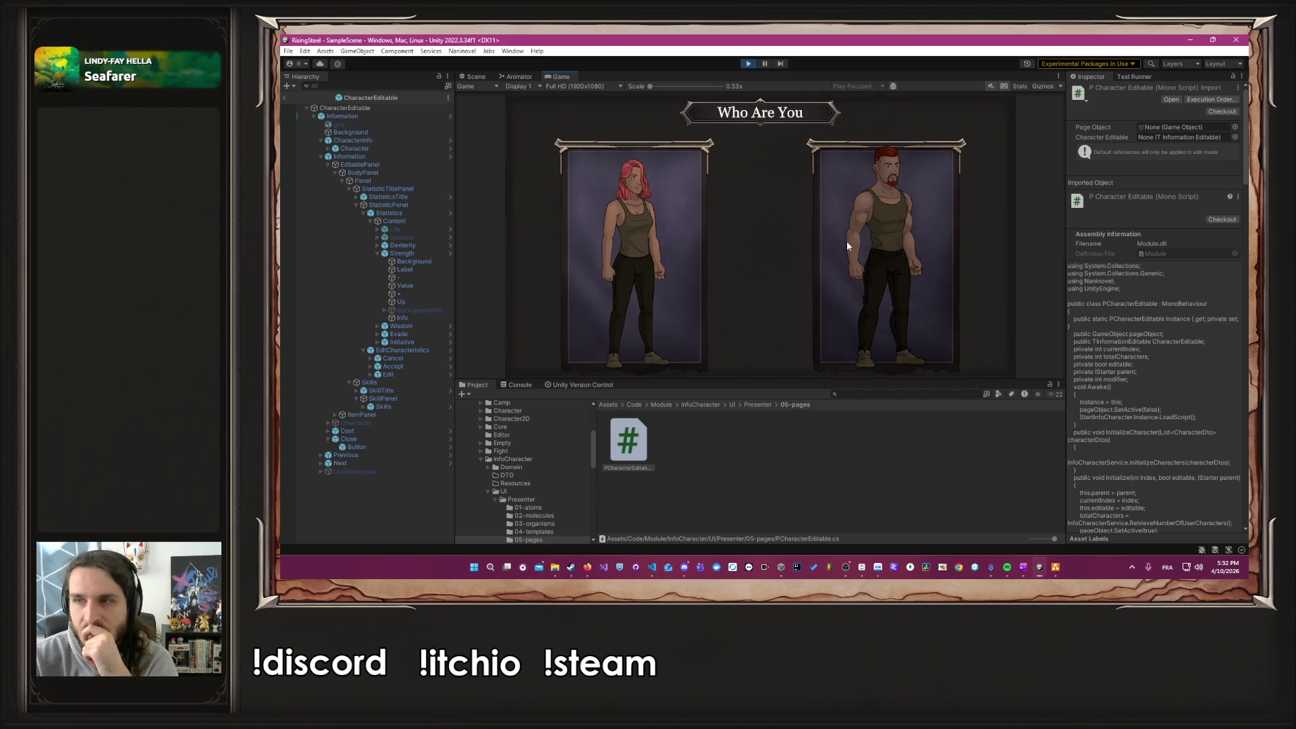
{"action": "left_click", "coordinate": [846, 241]}
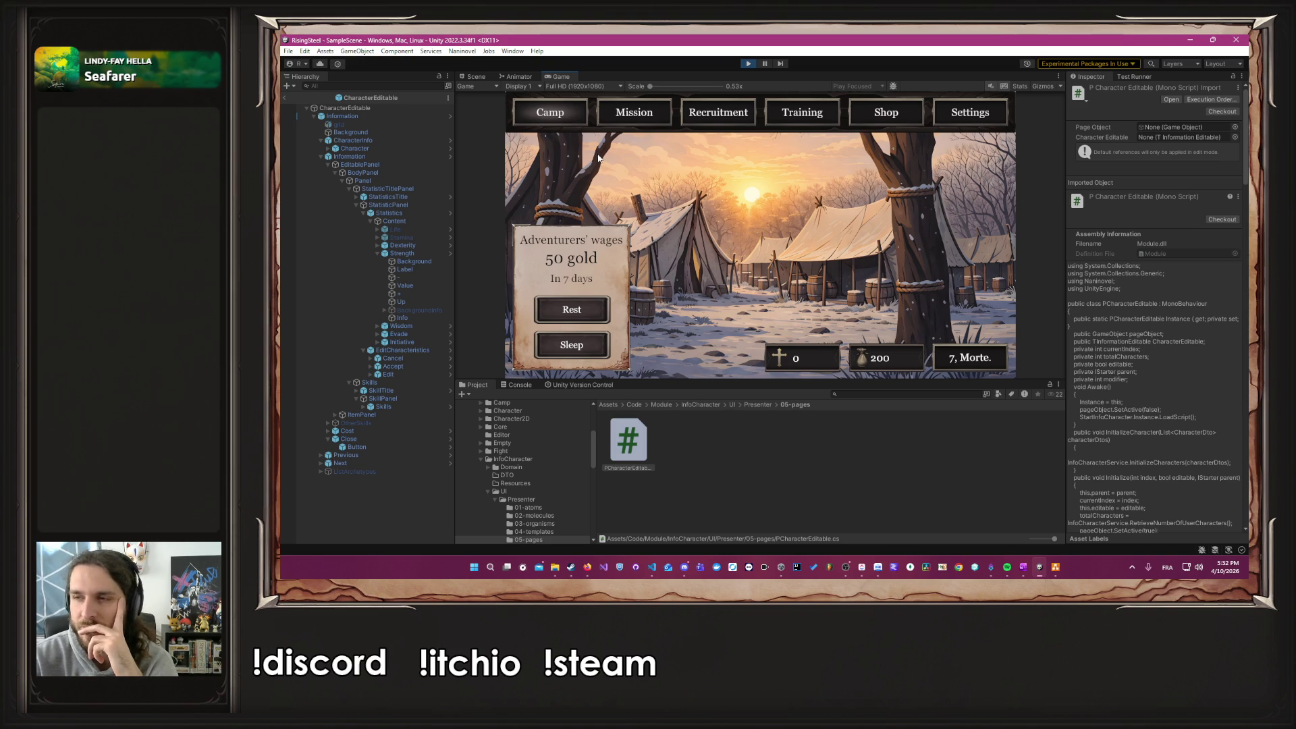
{"action": "left_click", "coordinate": [789, 110]}
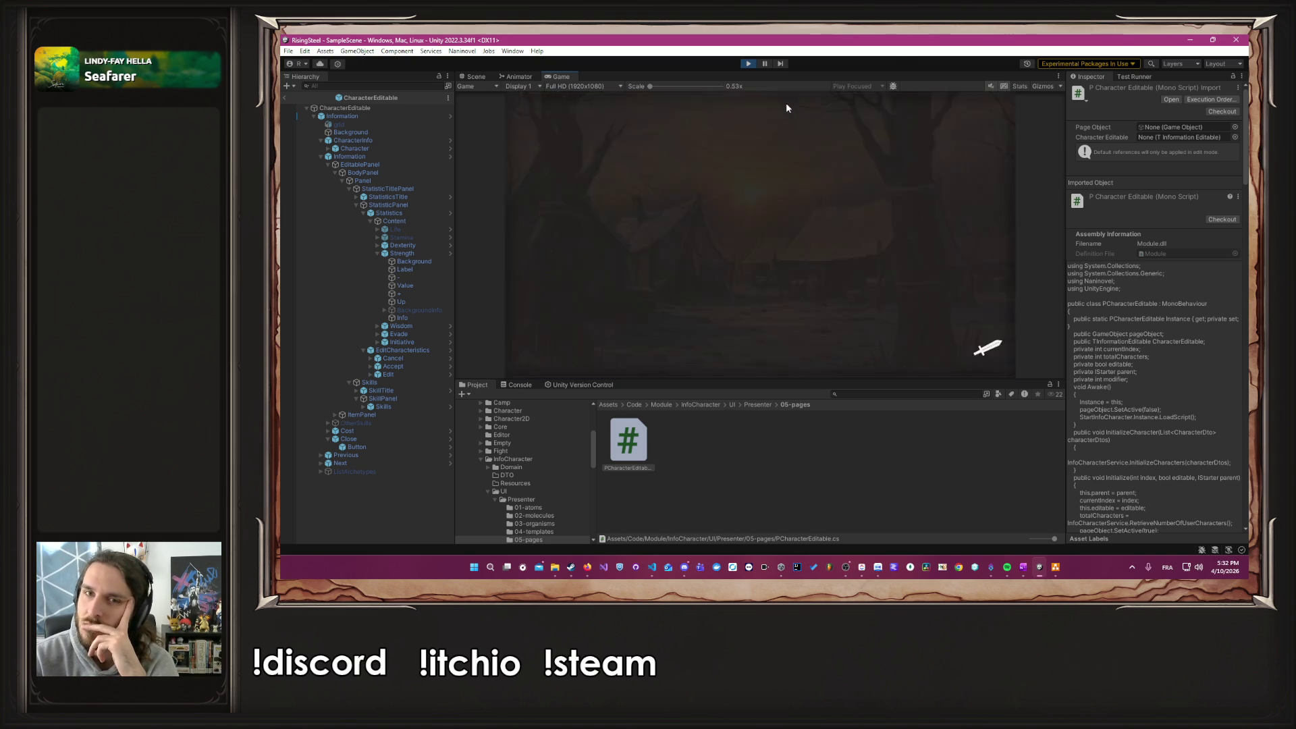
{"action": "left_click", "coordinate": [636, 220]}
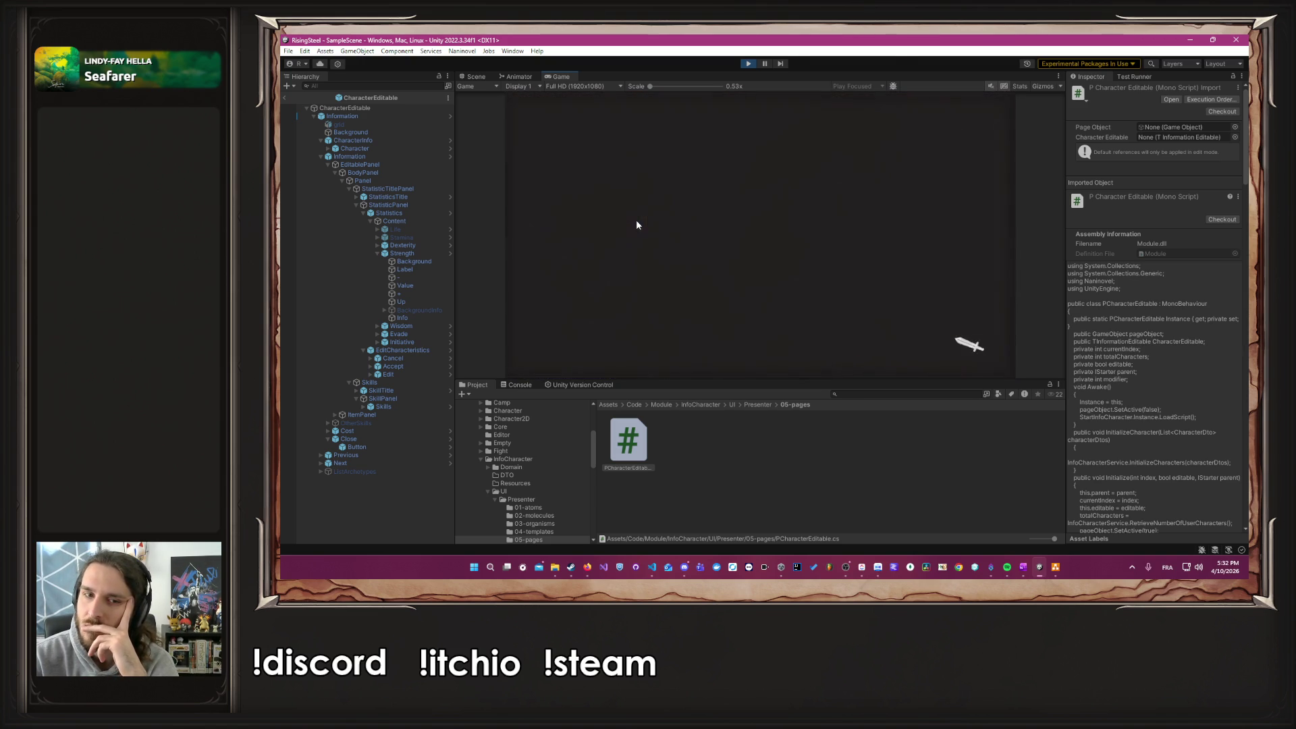
Step: Raise Strength to 5 and confirm, reaching level 5, then return to the code editor
{"action": "left_click", "coordinate": [805, 217]}
{"action": "left_click", "coordinate": [805, 218]}
{"action": "left_click", "coordinate": [805, 217]}
{"action": "left_click", "coordinate": [806, 217]}
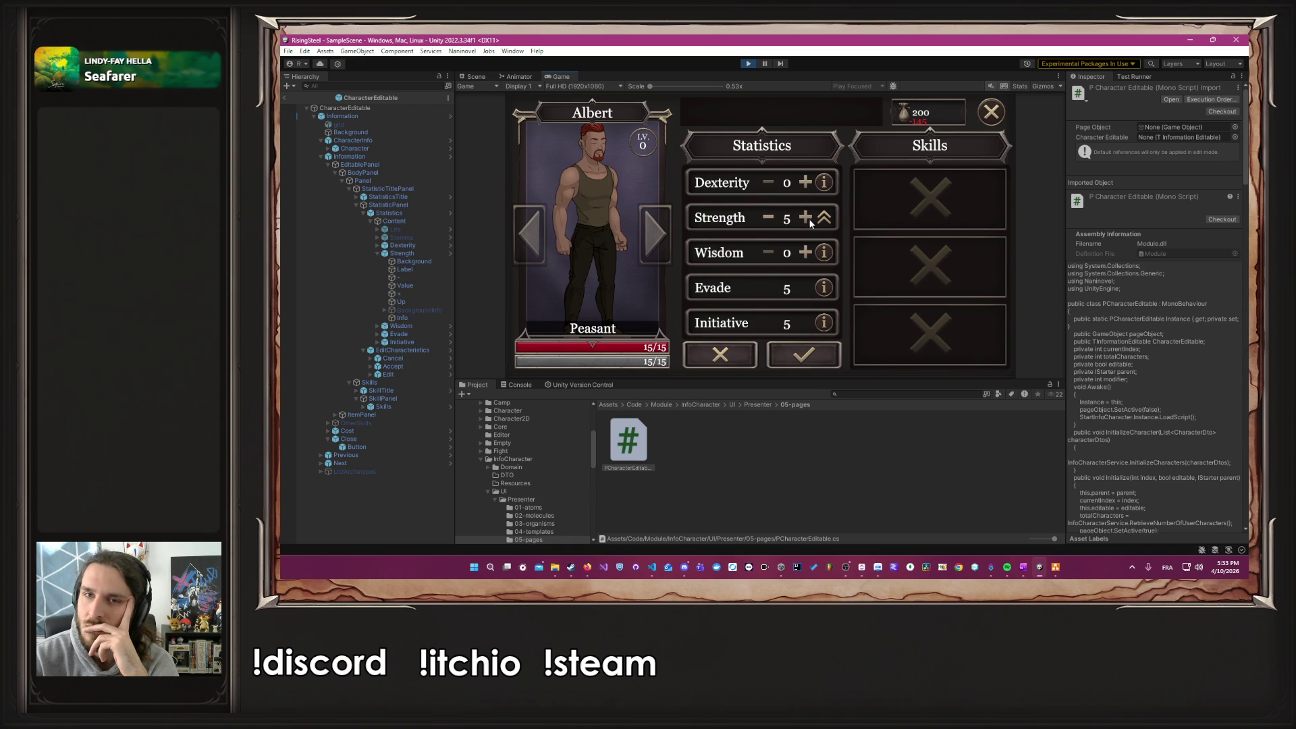
{"action": "left_click", "coordinate": [823, 352]}
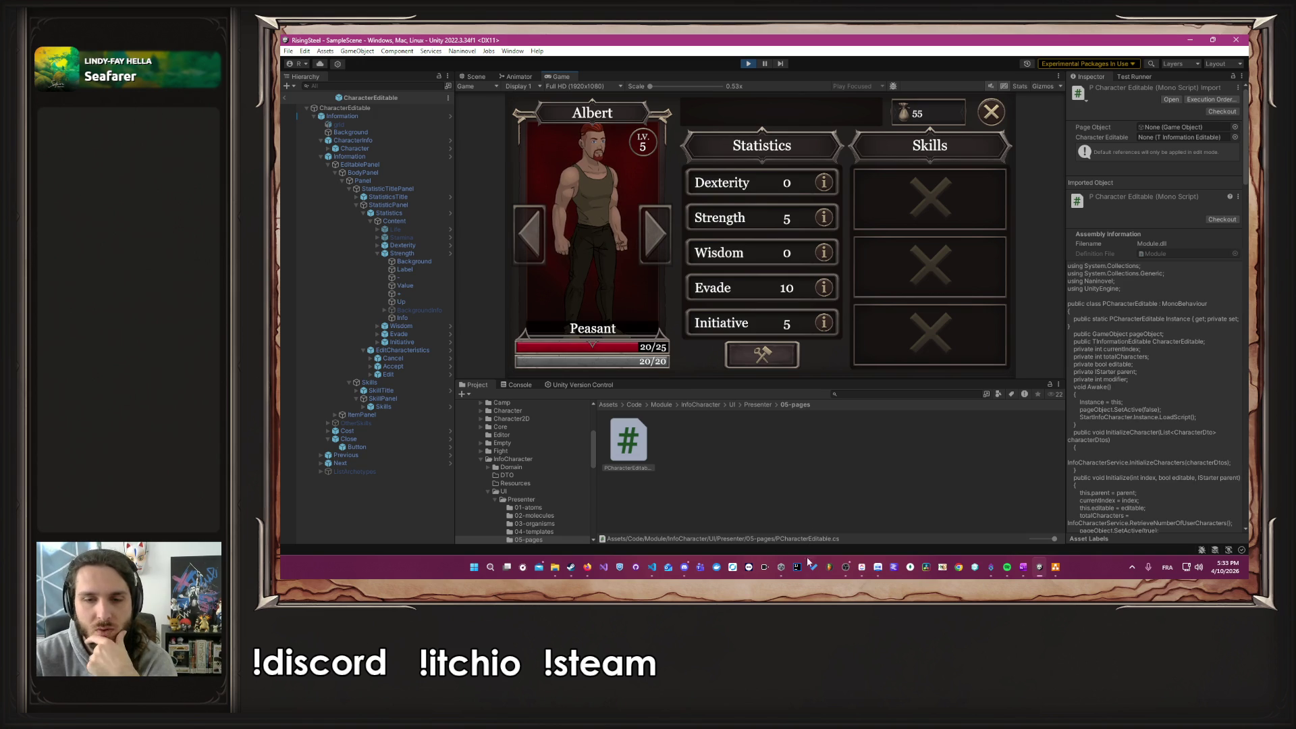
{"action": "mouse_move", "coordinate": [649, 570]}
{"action": "left_click", "coordinate": [668, 532]}
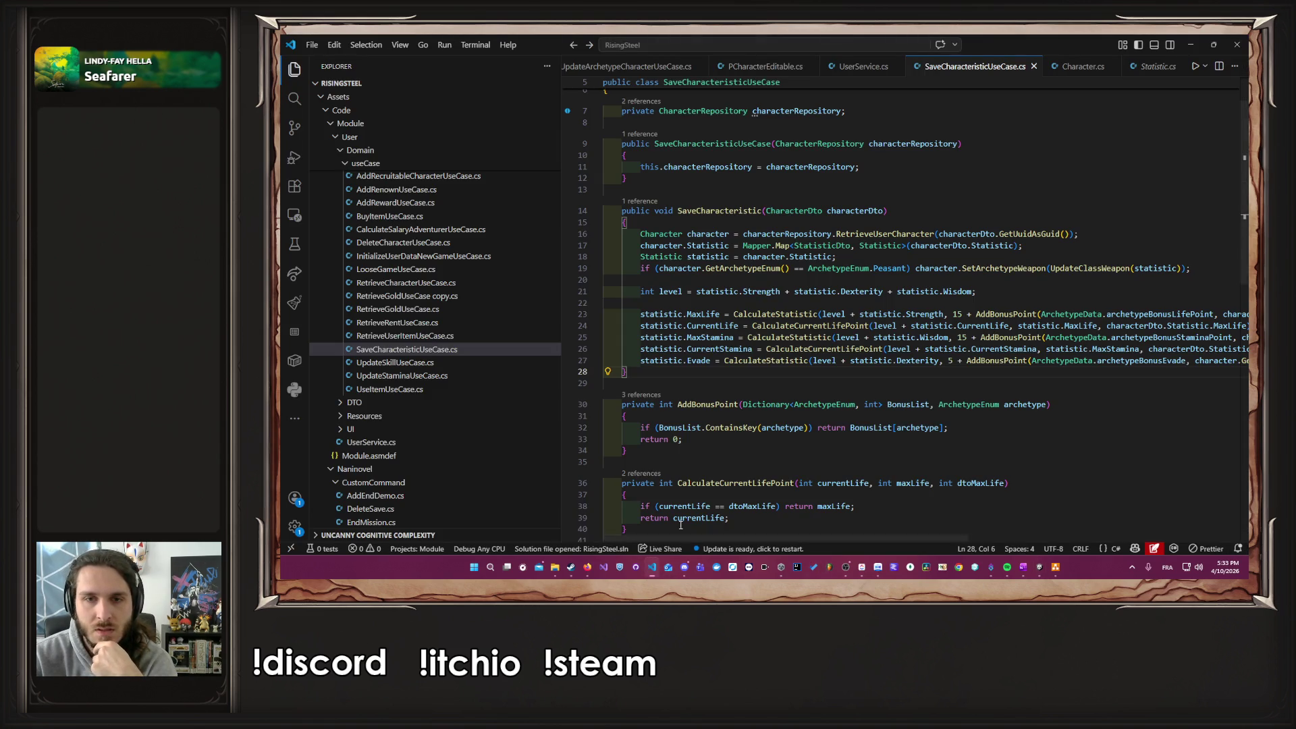
Step: Delete 'level + ' from the CurrentLife and CurrentStamina calculations
{"action": "mouse_move", "coordinate": [855, 538]}
{"action": "left_mouse_down"}
{"action": "mouse_move", "coordinate": [912, 537]}
{"action": "mouse_move", "coordinate": [855, 534]}
{"action": "mouse_move", "coordinate": [871, 536]}
{"action": "left_mouse_up"}
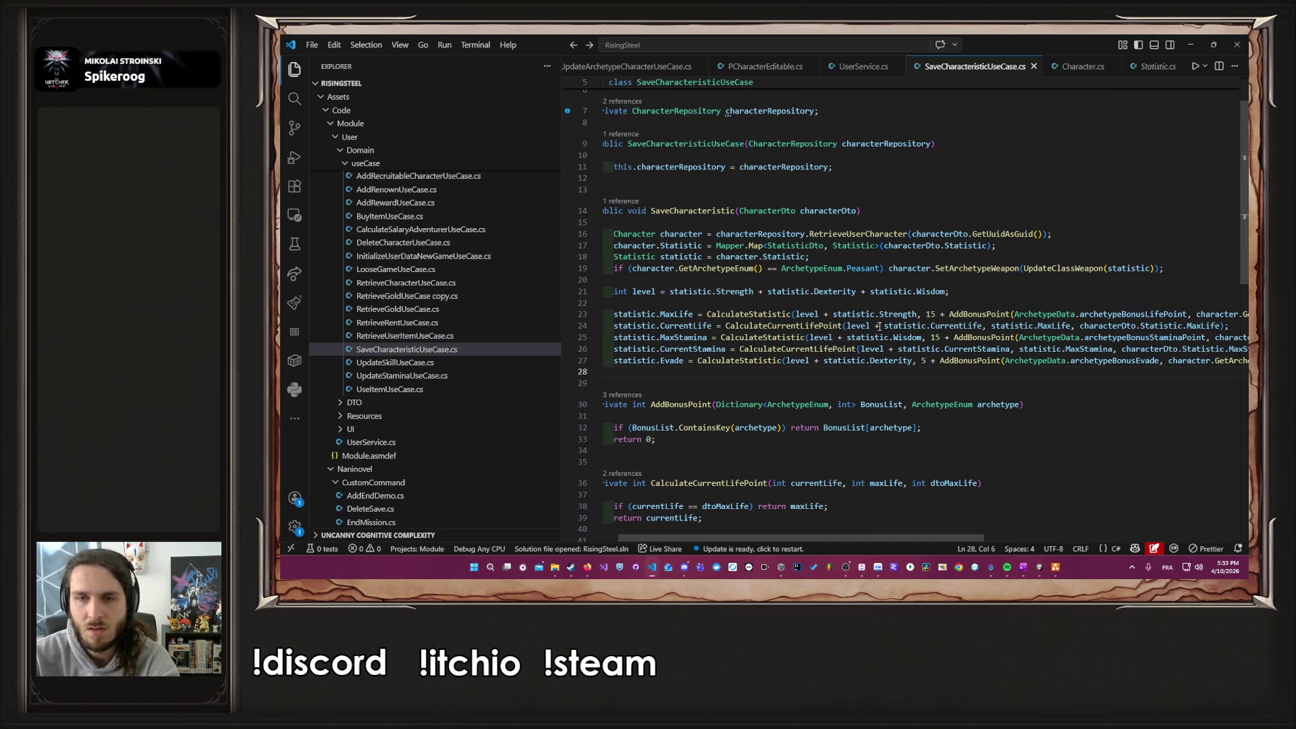
{"action": "left_click_drag", "start_coordinate": [882, 326], "coordinate": [868, 326]}
{"action": "key", "text": "shift+ctrl+Left"}
{"action": "key", "text": "BackSpace"}
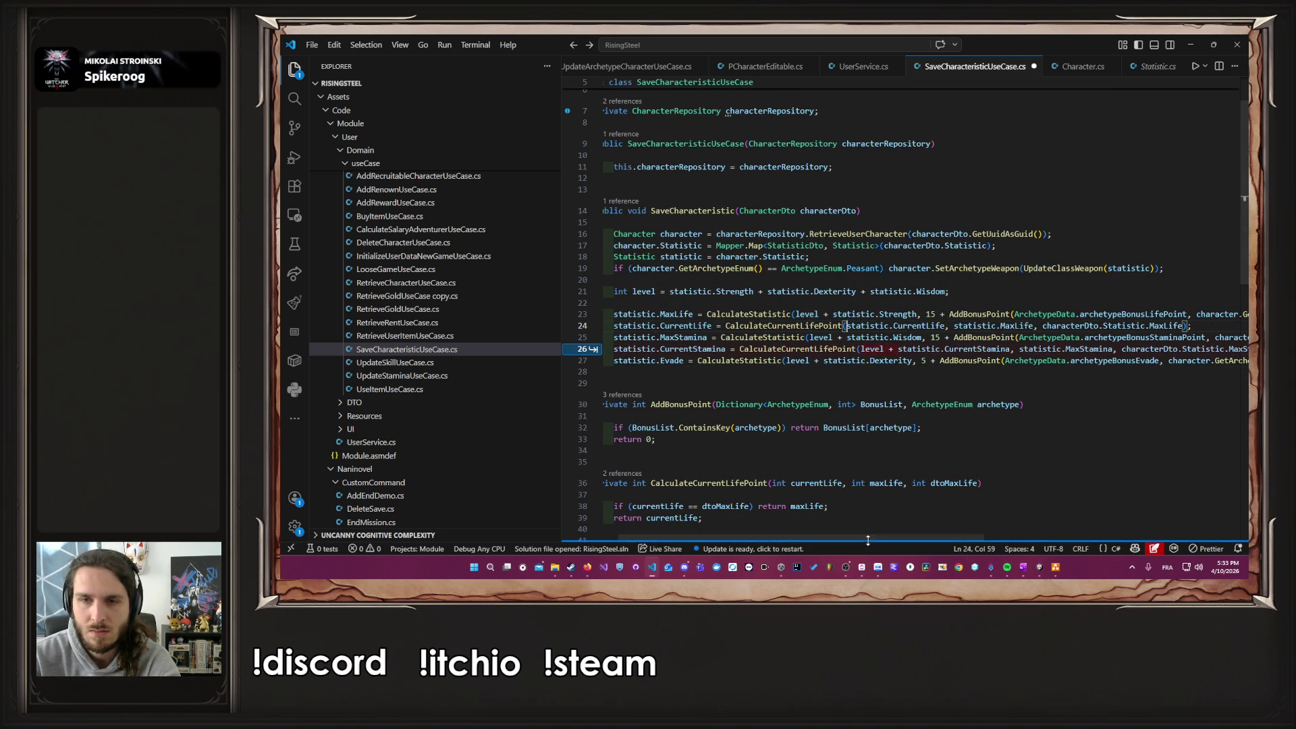
{"action": "key", "text": "Tab"}
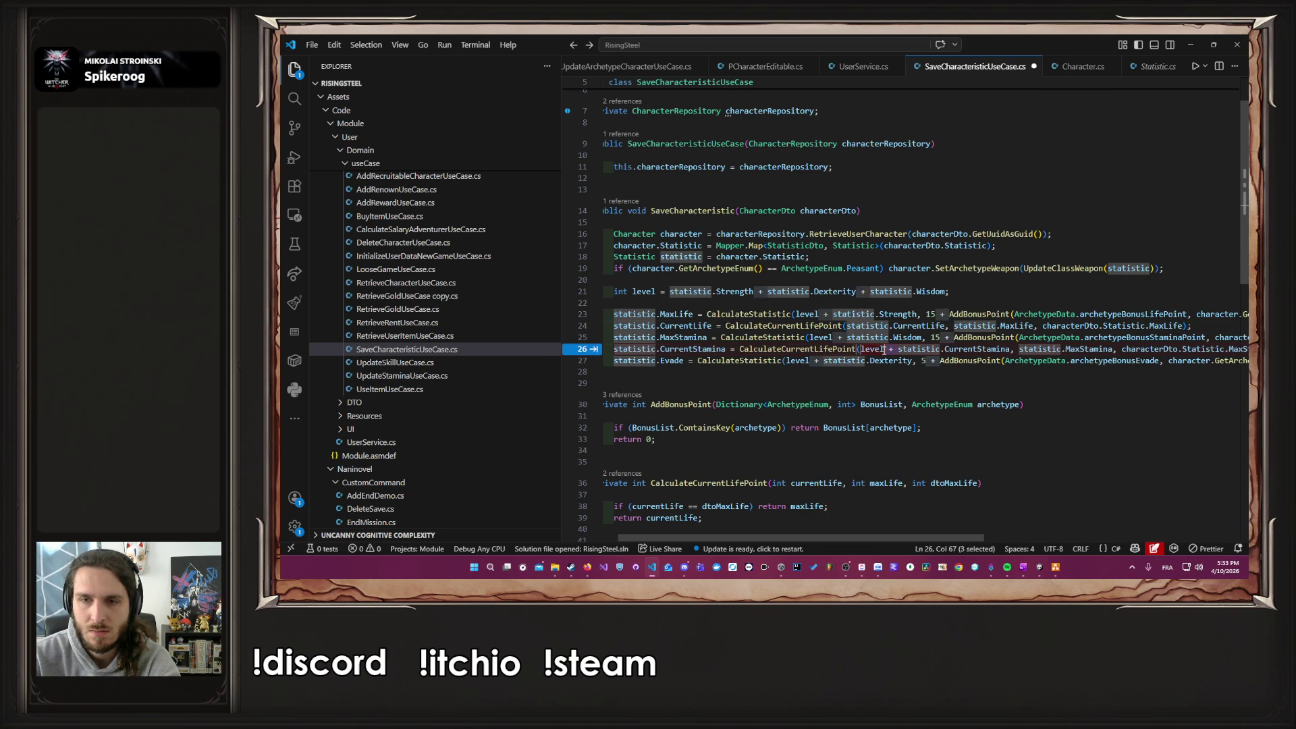
{"action": "key", "text": "Tab"}
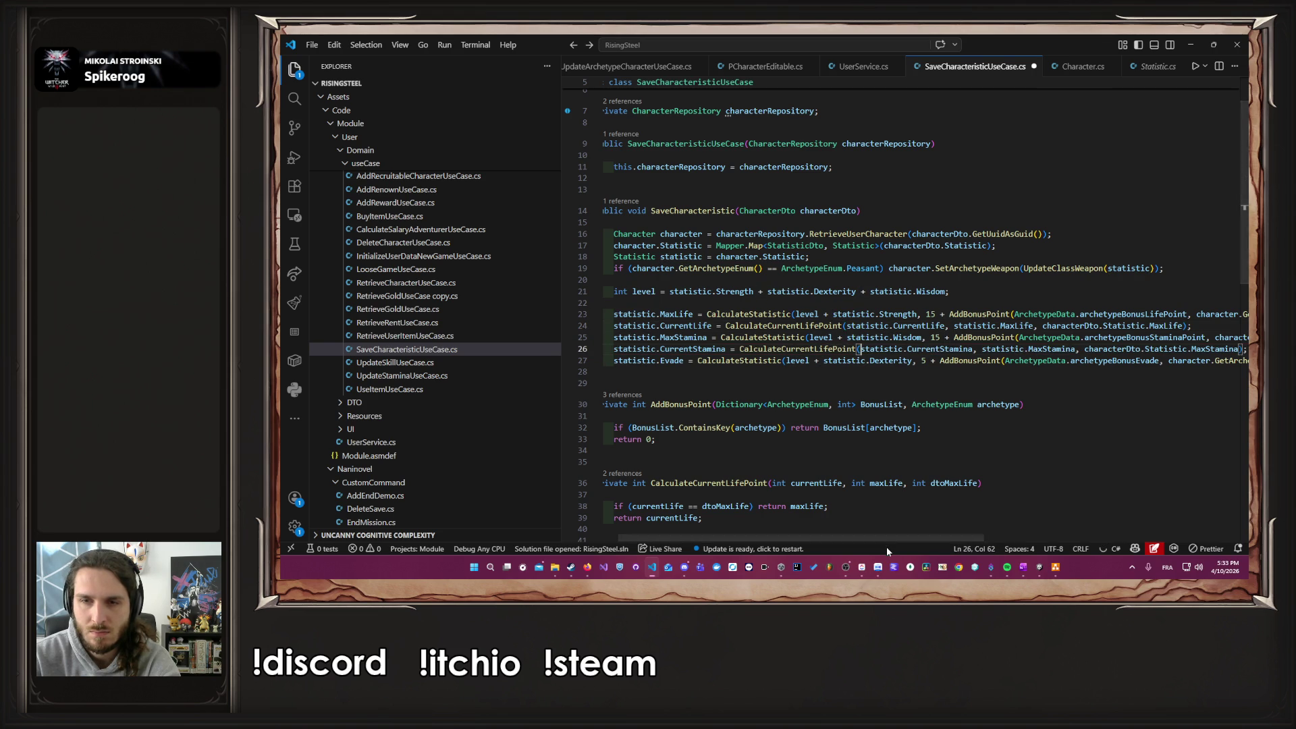
{"action": "left_click_drag", "start_coordinate": [884, 536], "coordinate": [909, 538]}
Step: Save SaveCharacteristicUseCase, return to Unity and stop Play mode
{"action": "key", "text": "ctrl+s"}
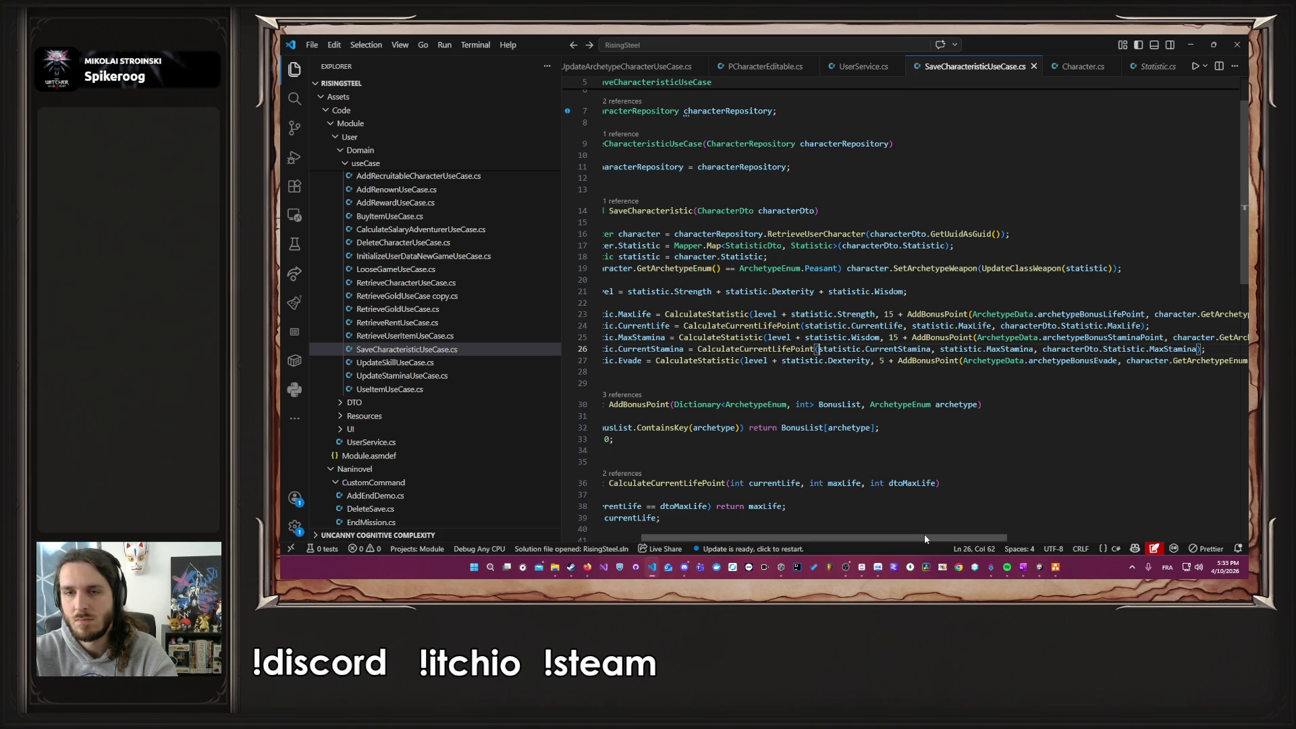
{"action": "left_click", "coordinate": [1185, 42]}
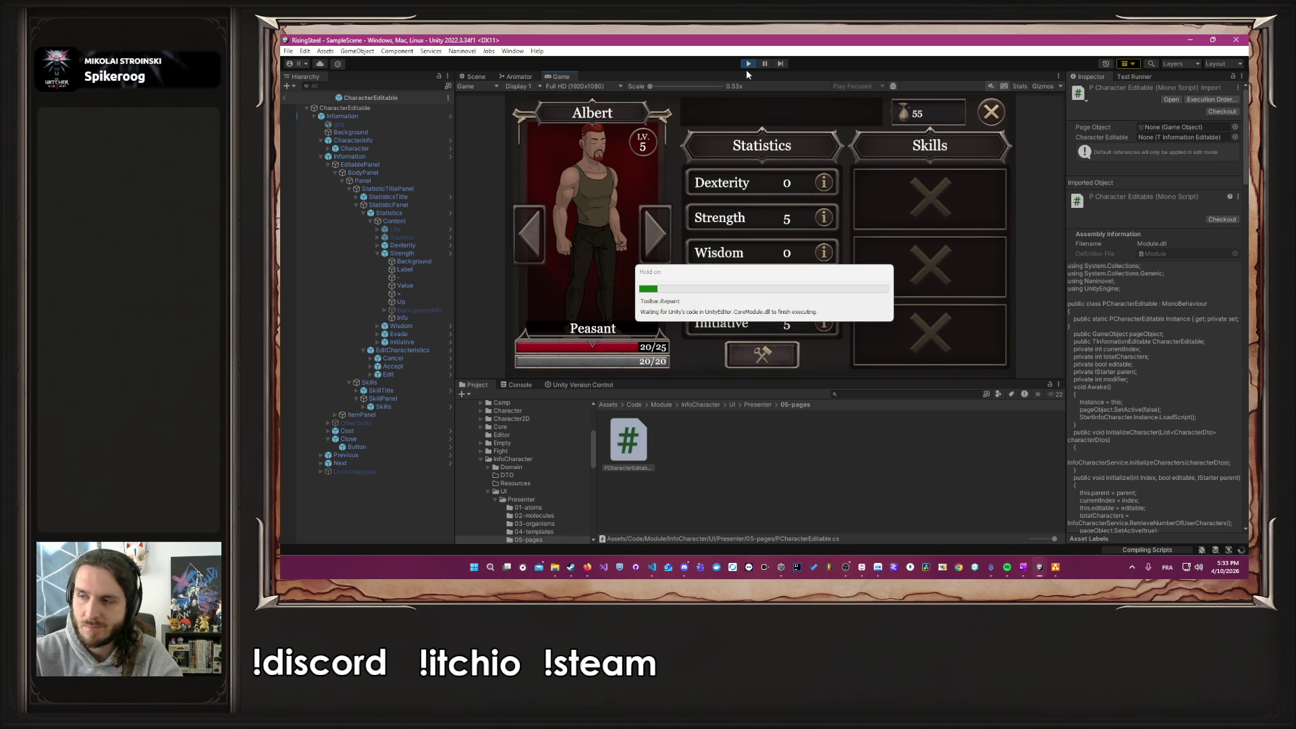
{"action": "left_click", "coordinate": [747, 64]}
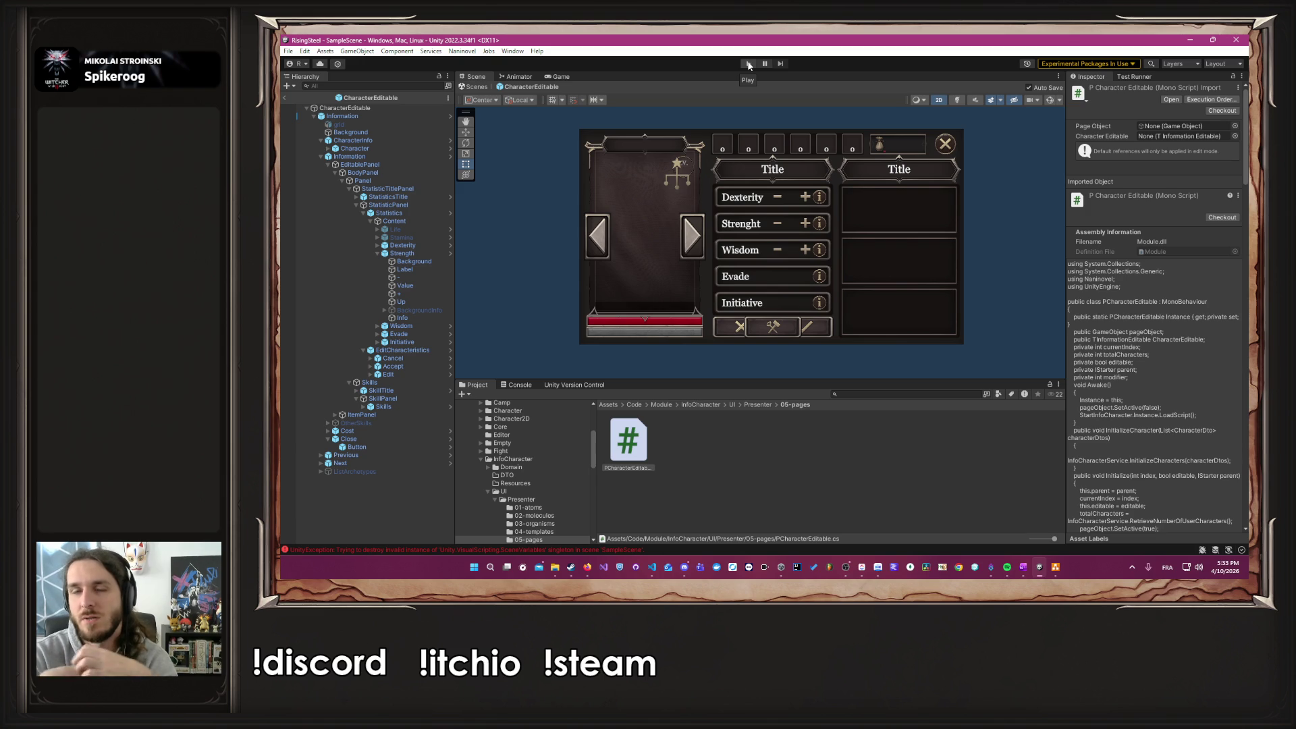
Step: Relaunch Play mode, start a new game as the male character, and begin raising Strength
{"action": "left_click", "coordinate": [748, 65]}
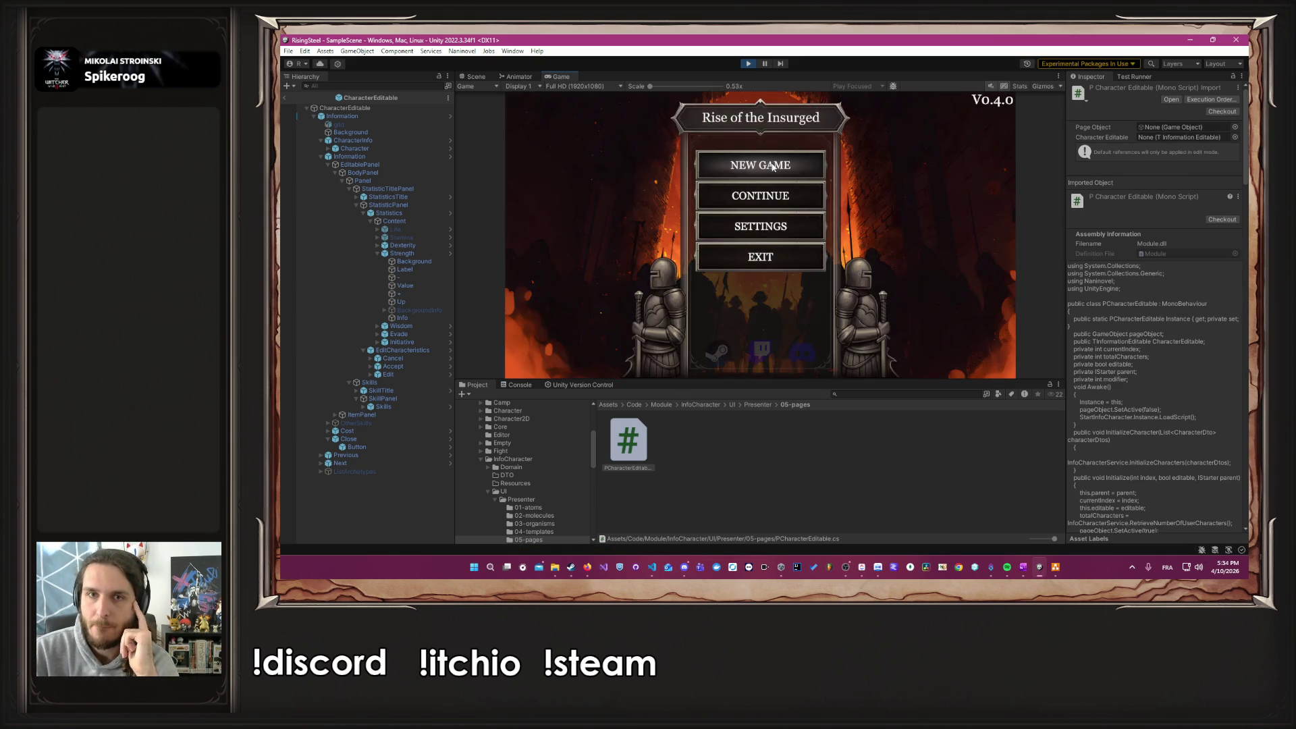
{"action": "left_click", "coordinate": [776, 173]}
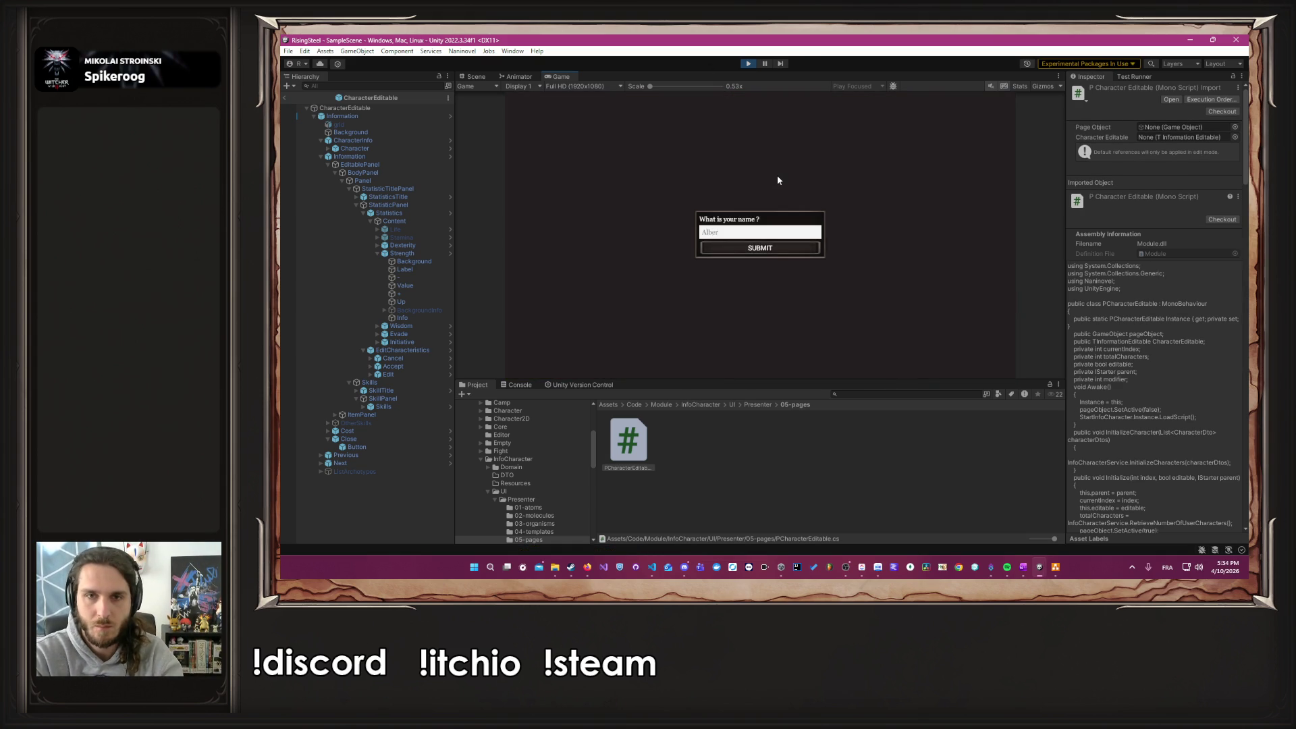
{"action": "key", "text": "Return"}
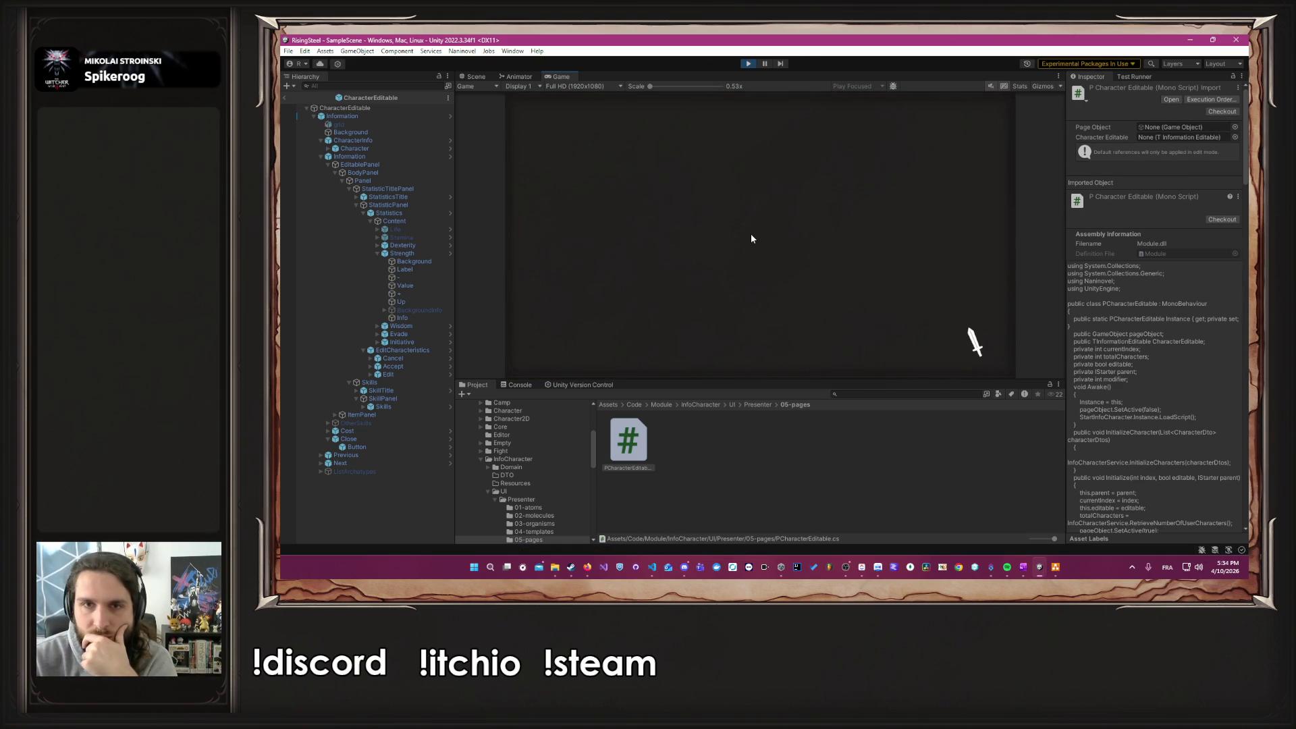
{"action": "left_click", "coordinate": [840, 237]}
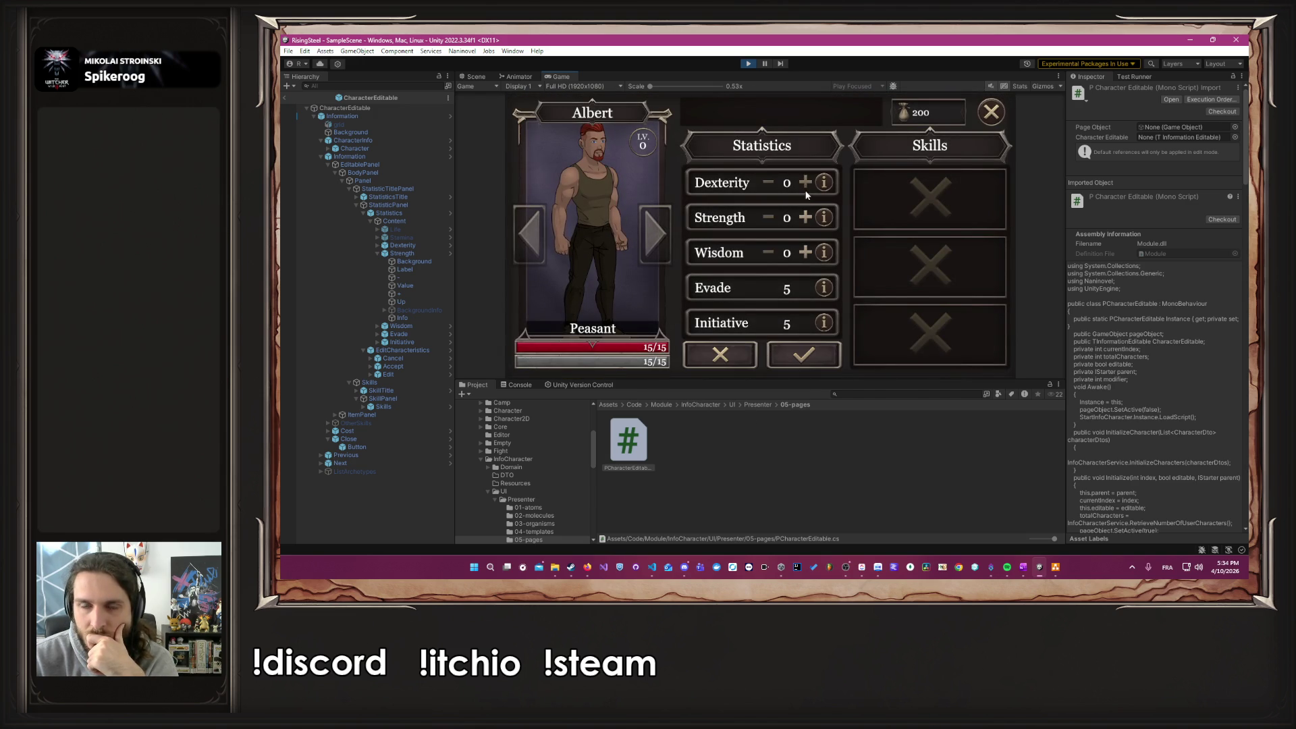
{"action": "left_click", "coordinate": [803, 216]}
Step: Raise Albert's Strength to 5, confirm it, and close the character card
{"action": "left_click", "coordinate": [803, 217]}
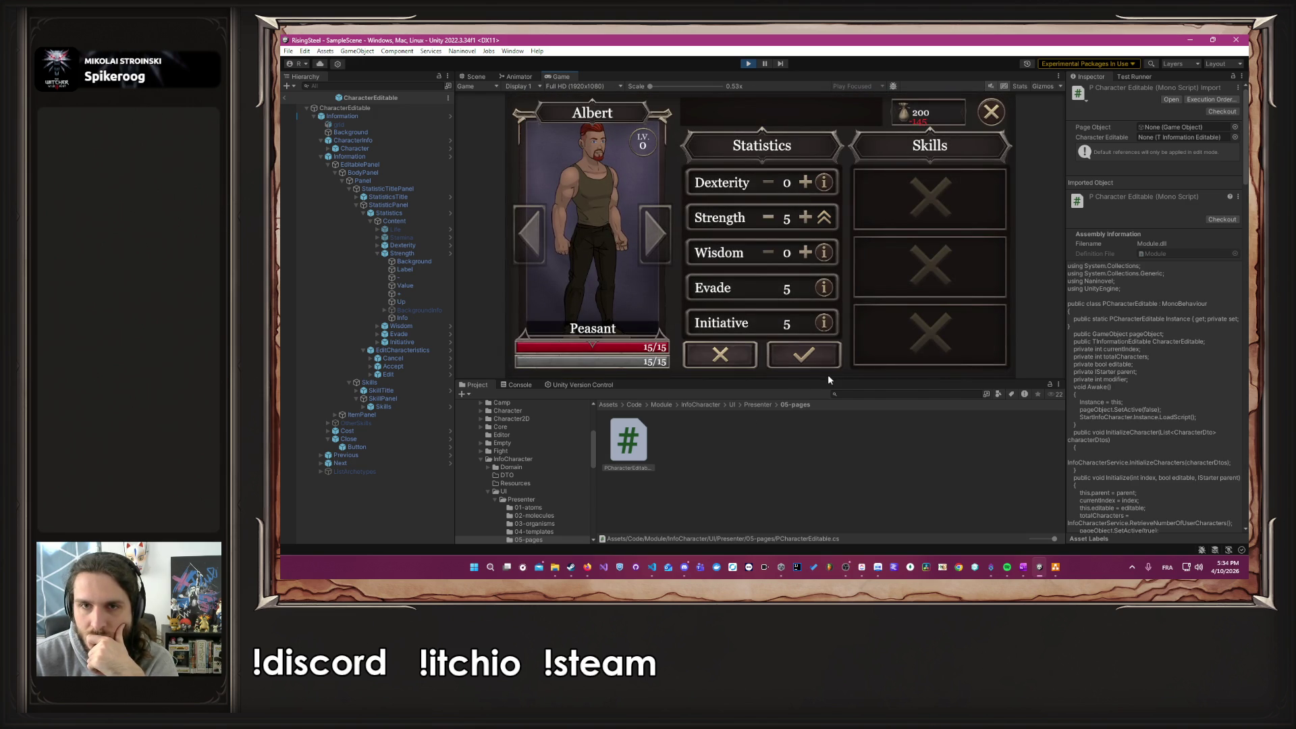
{"action": "left_click", "coordinate": [820, 354]}
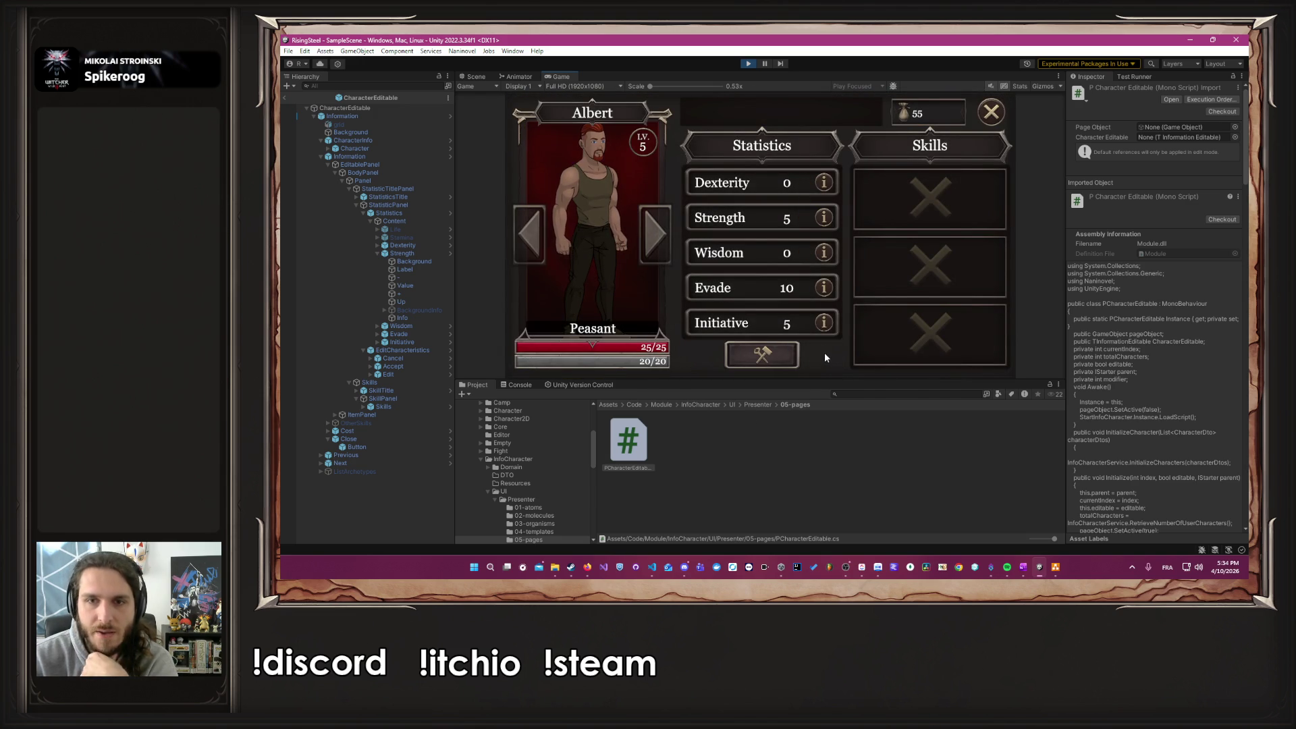
{"action": "left_click", "coordinate": [991, 111]}
Step: Choose the Arena mission and start the fight with Albert
{"action": "left_click", "coordinate": [648, 115]}
{"action": "left_click", "coordinate": [597, 166]}
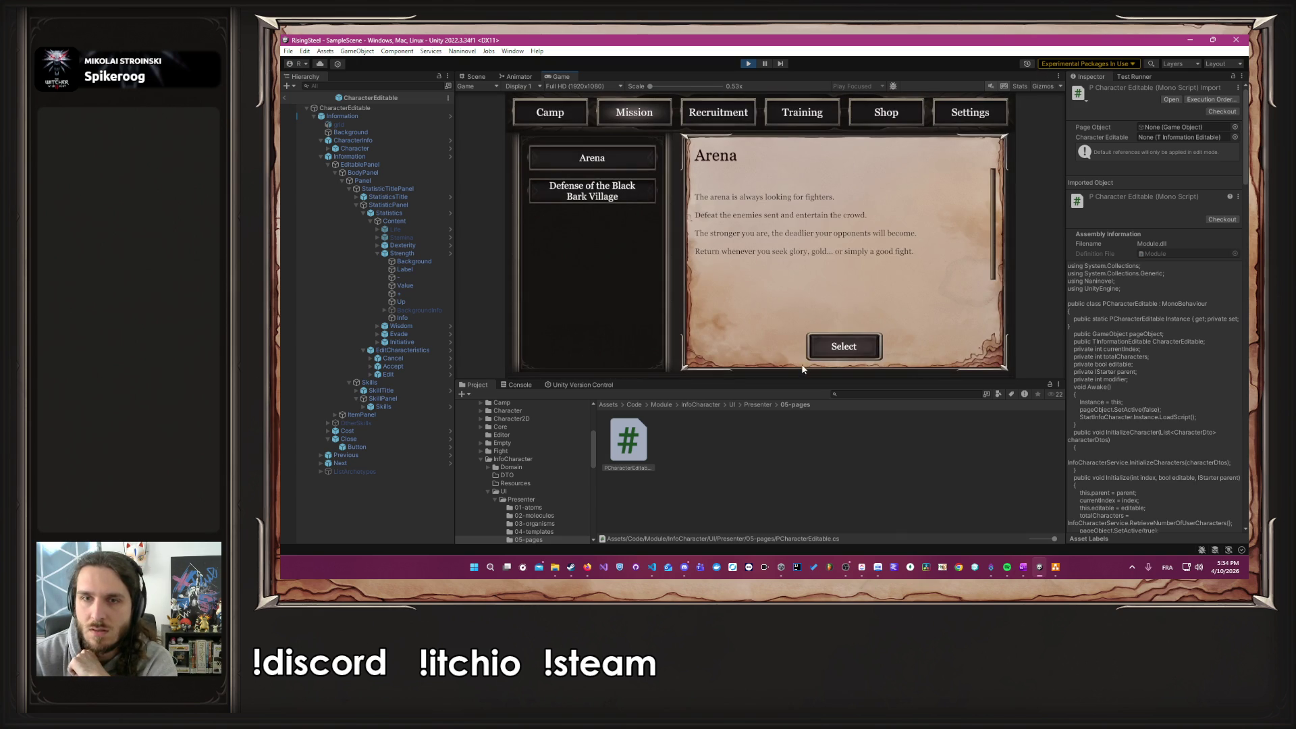
{"action": "left_click", "coordinate": [837, 346]}
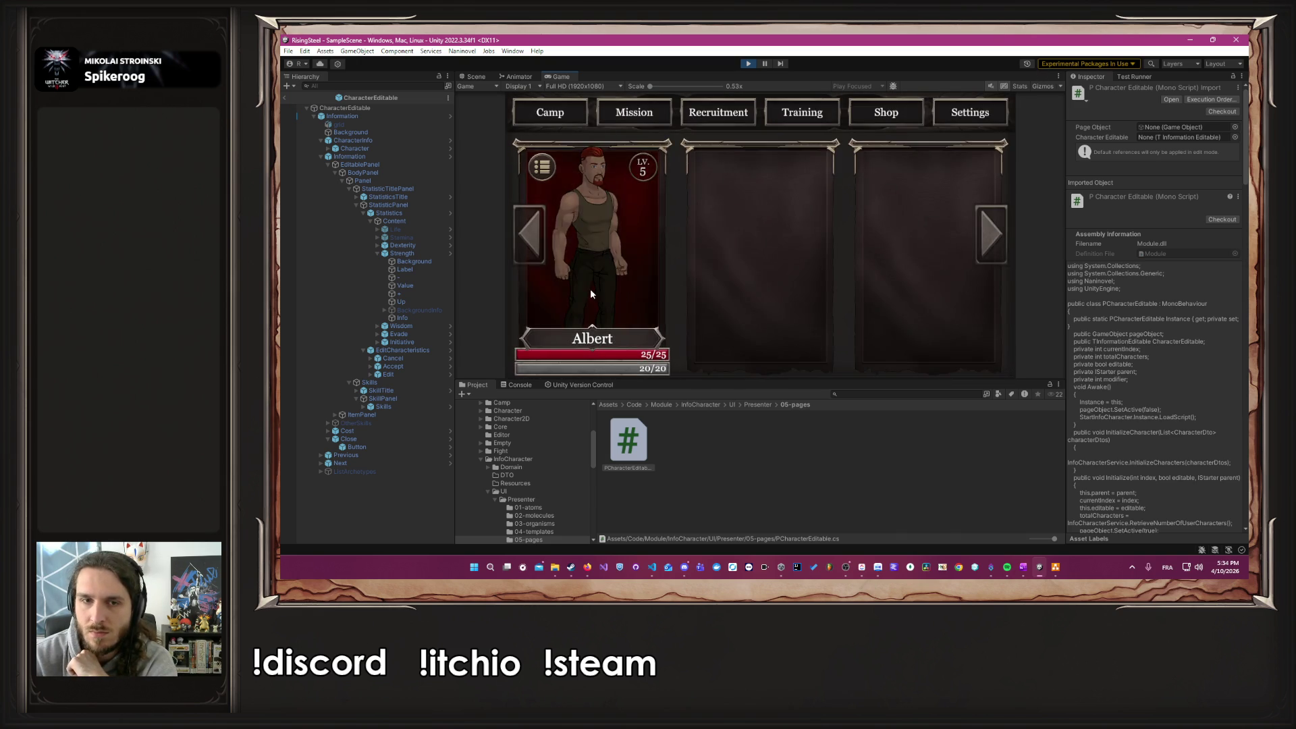
{"action": "left_click", "coordinate": [590, 289]}
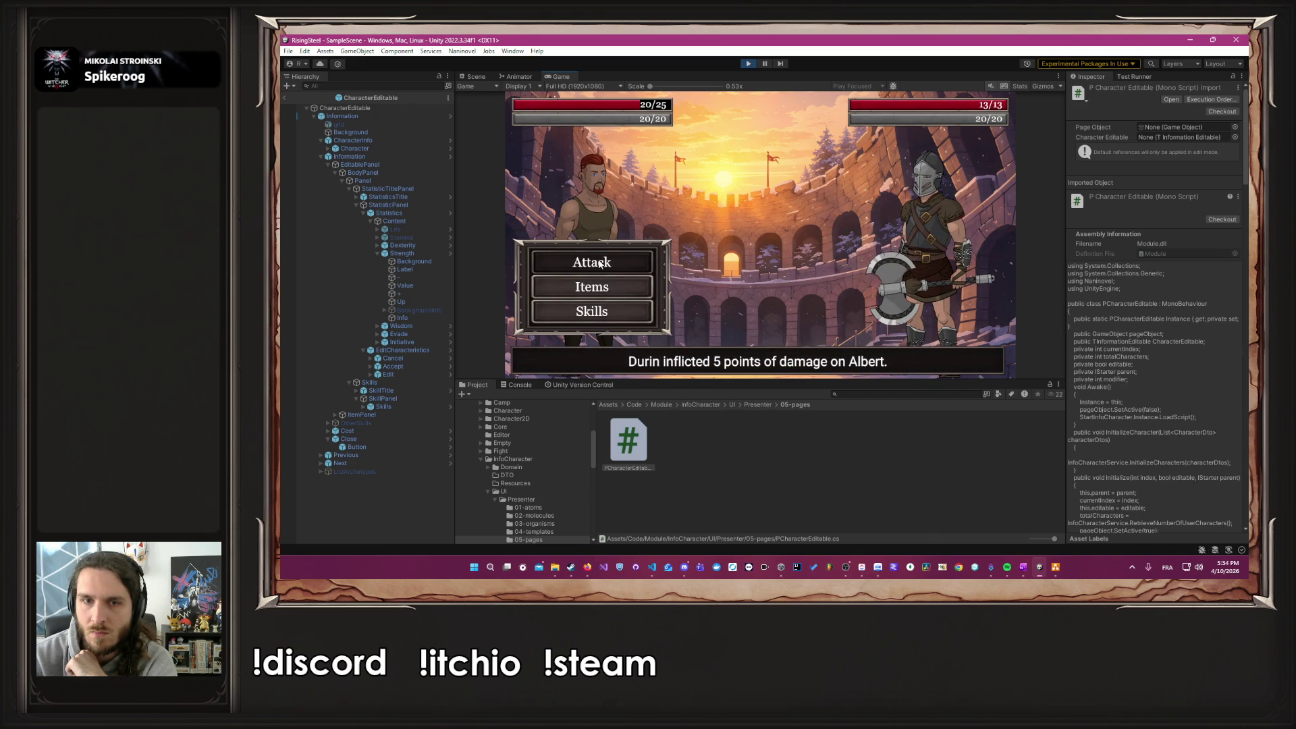
Step: Attack Durin twice to win, collect the reward, and rest at the camp
{"action": "left_click", "coordinate": [598, 258]}
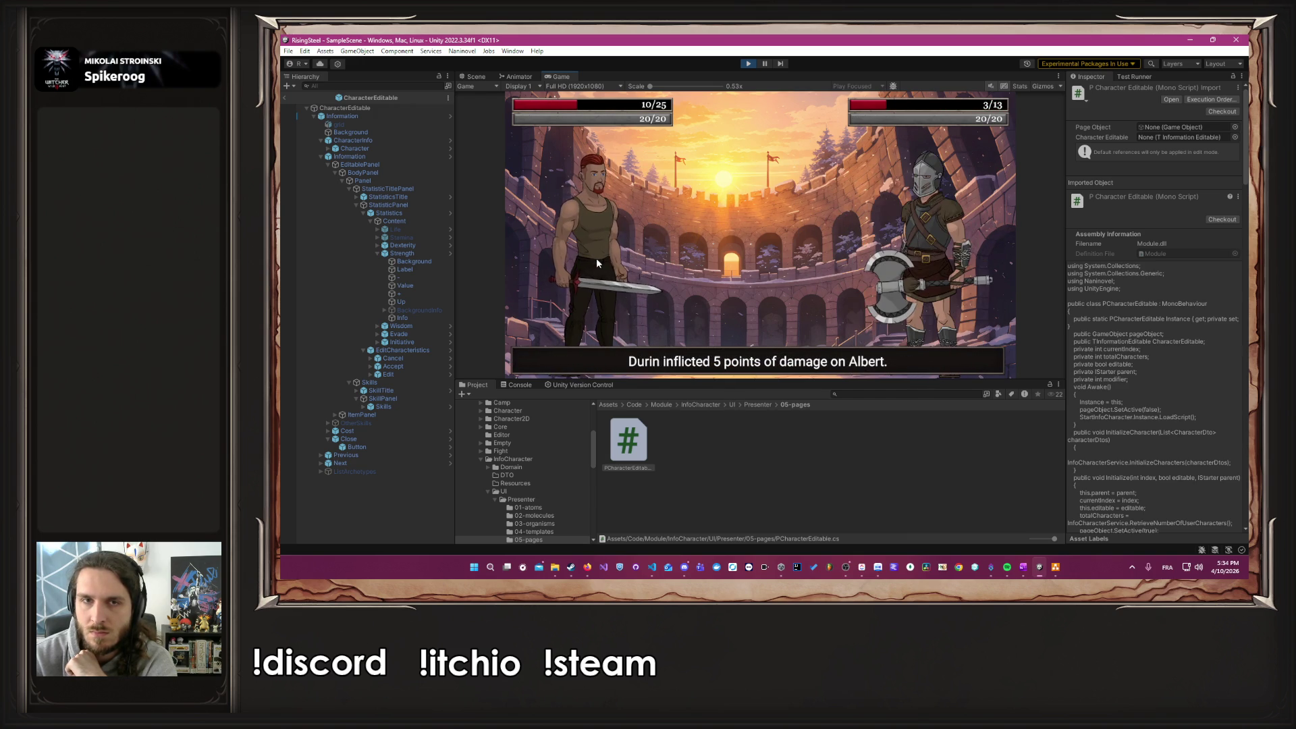
{"action": "left_click", "coordinate": [598, 258]}
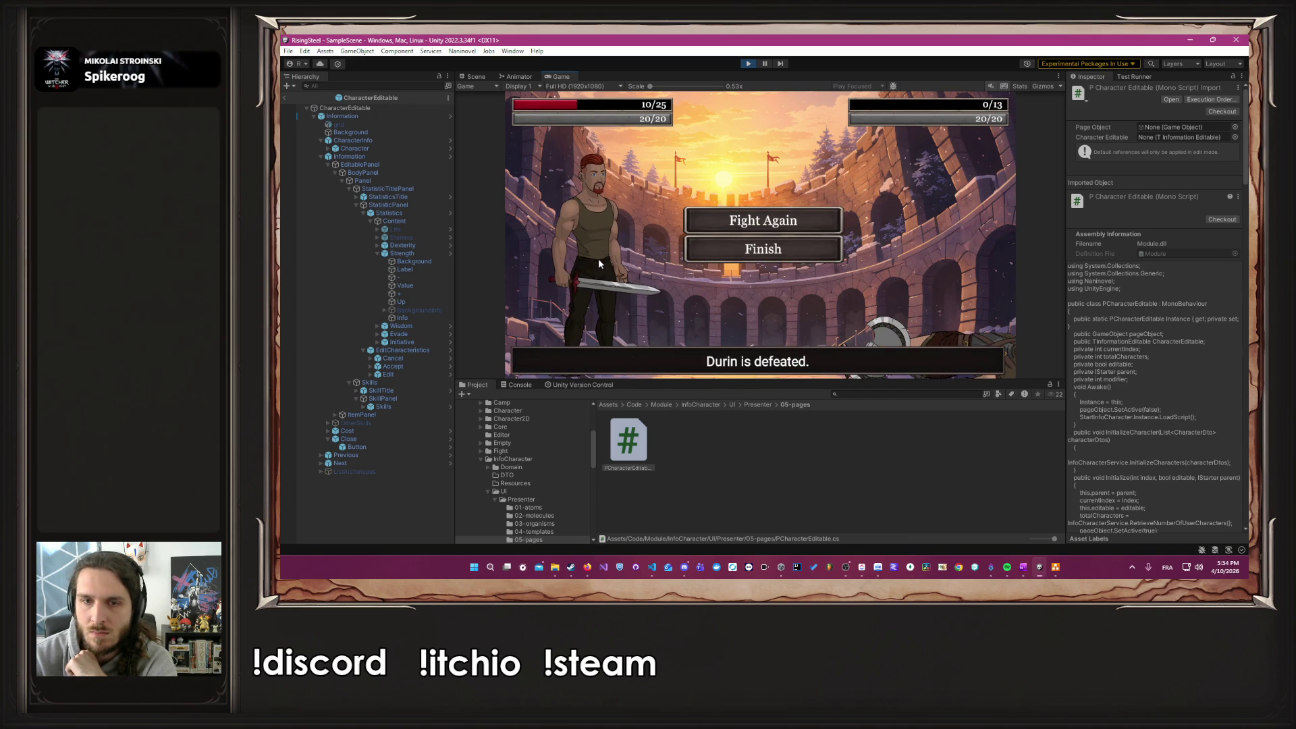
{"action": "left_click", "coordinate": [747, 253]}
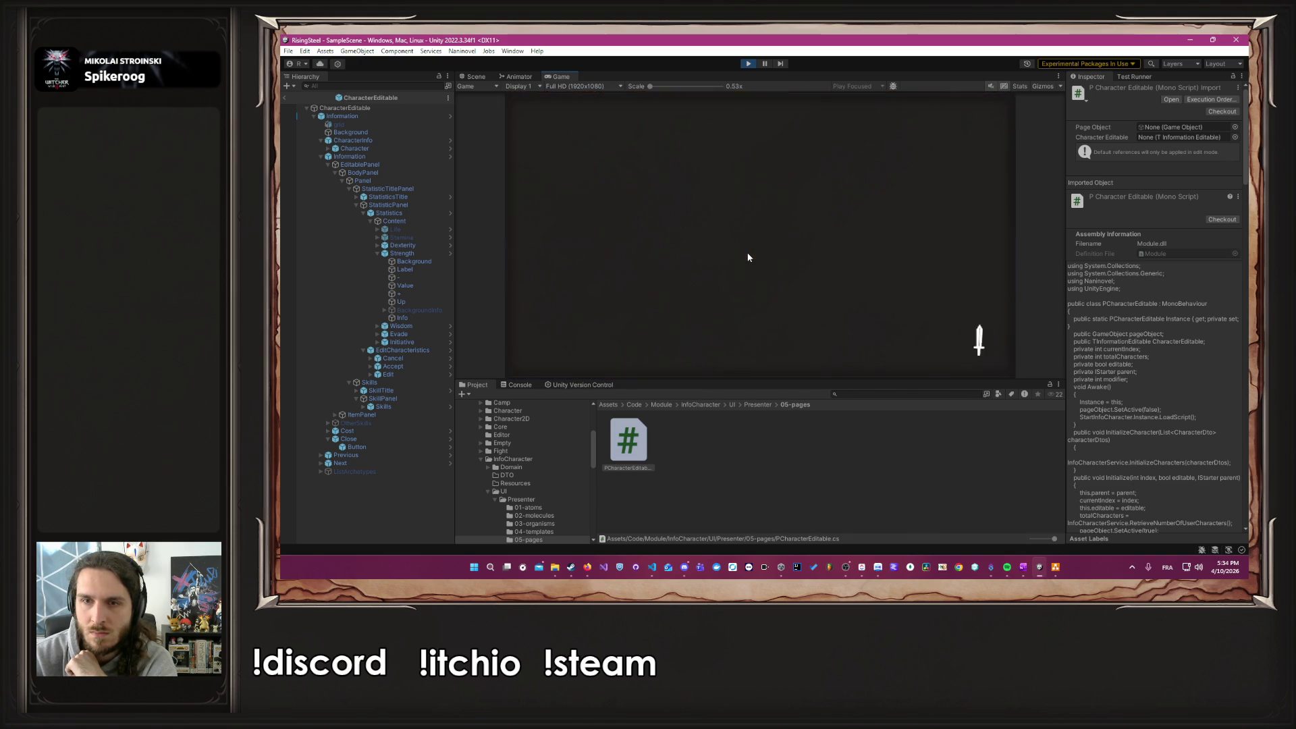
{"action": "left_click", "coordinate": [761, 357]}
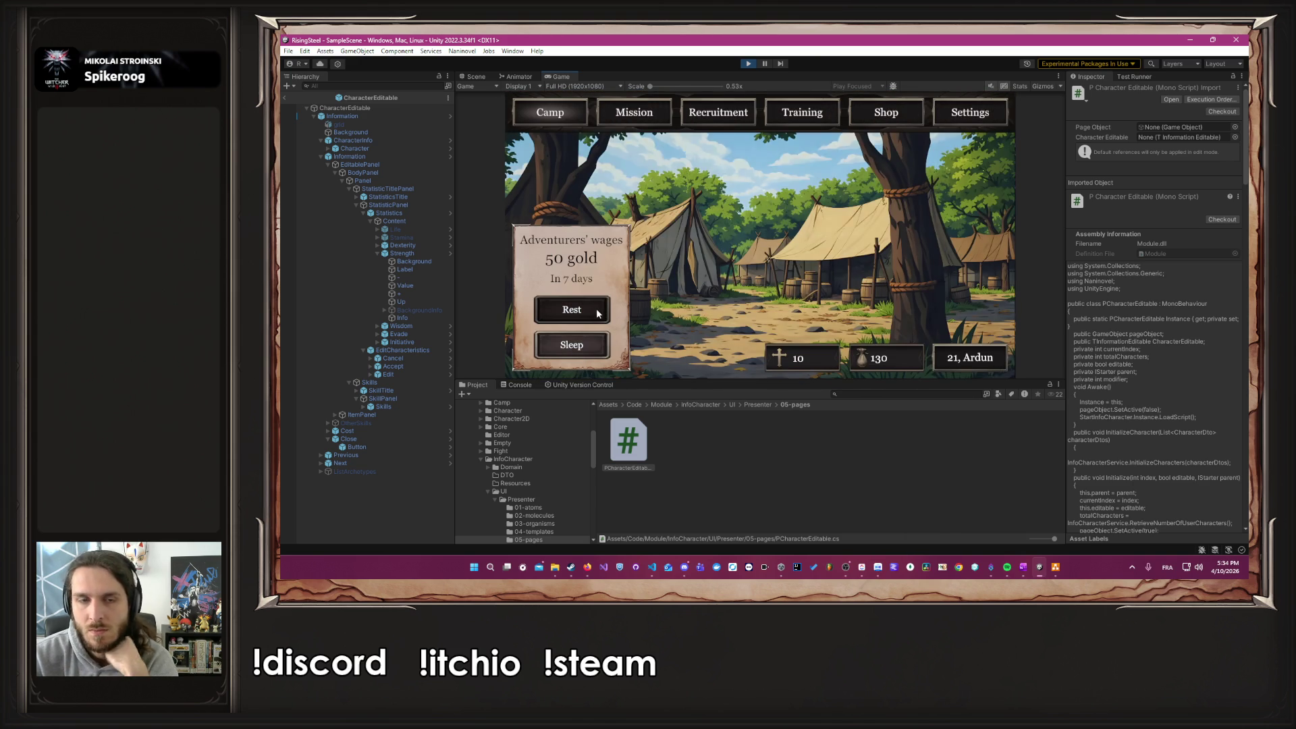
{"action": "left_click", "coordinate": [597, 310]}
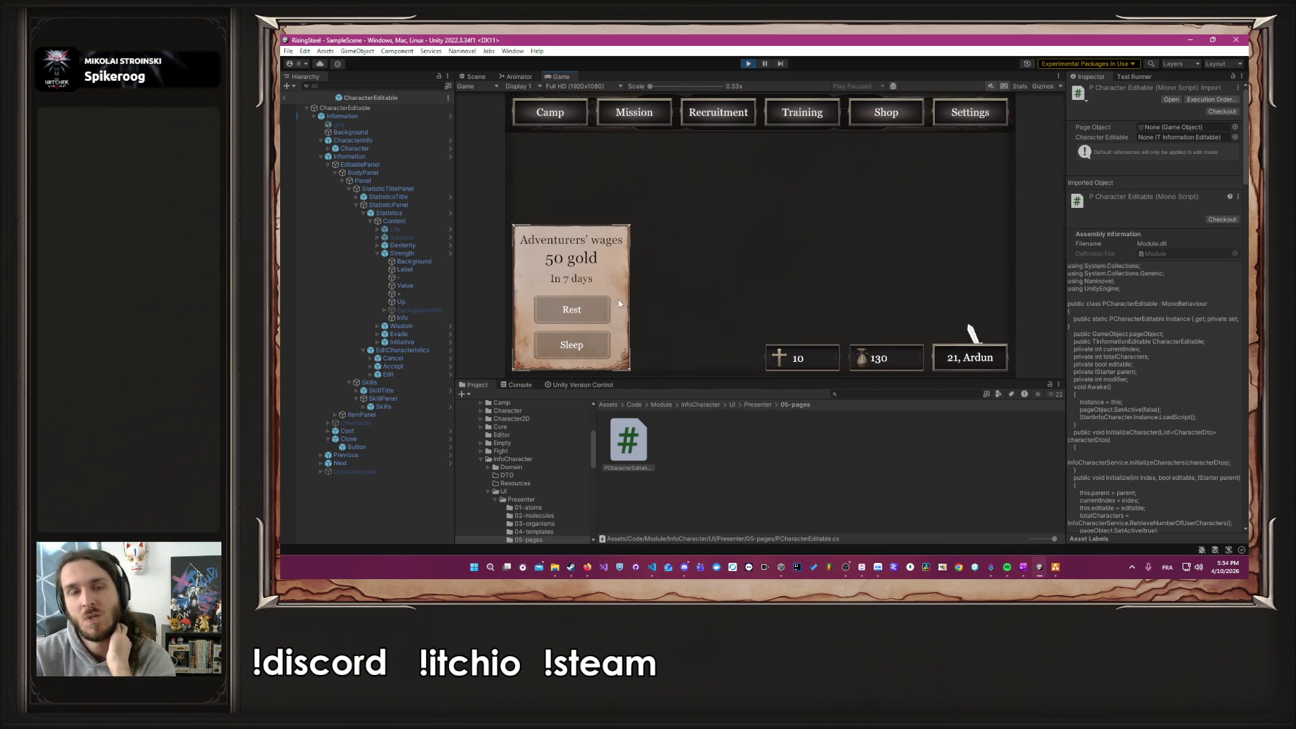
Step: Stop Play mode and bring up Naninovel's Custom Variables settings
{"action": "left_click", "coordinate": [748, 63]}
{"action": "left_click", "coordinate": [462, 51]}
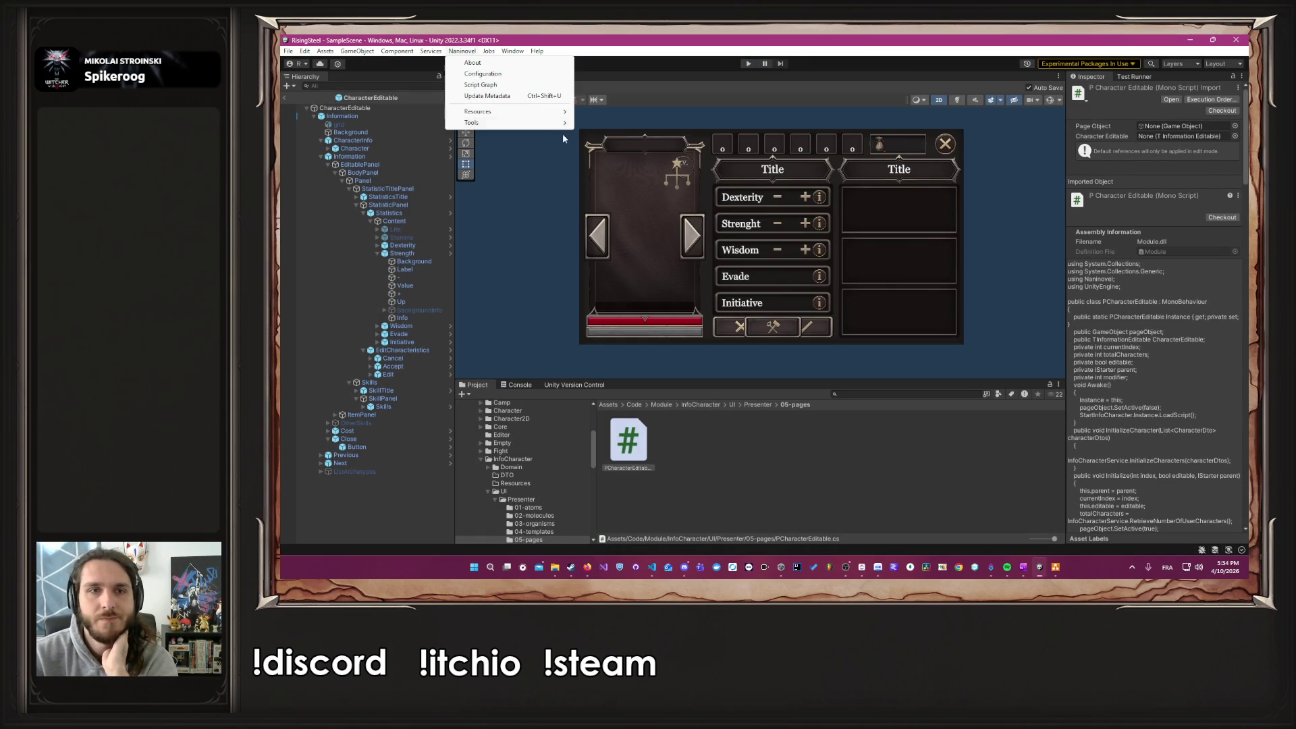
{"action": "mouse_move", "coordinate": [520, 111]}
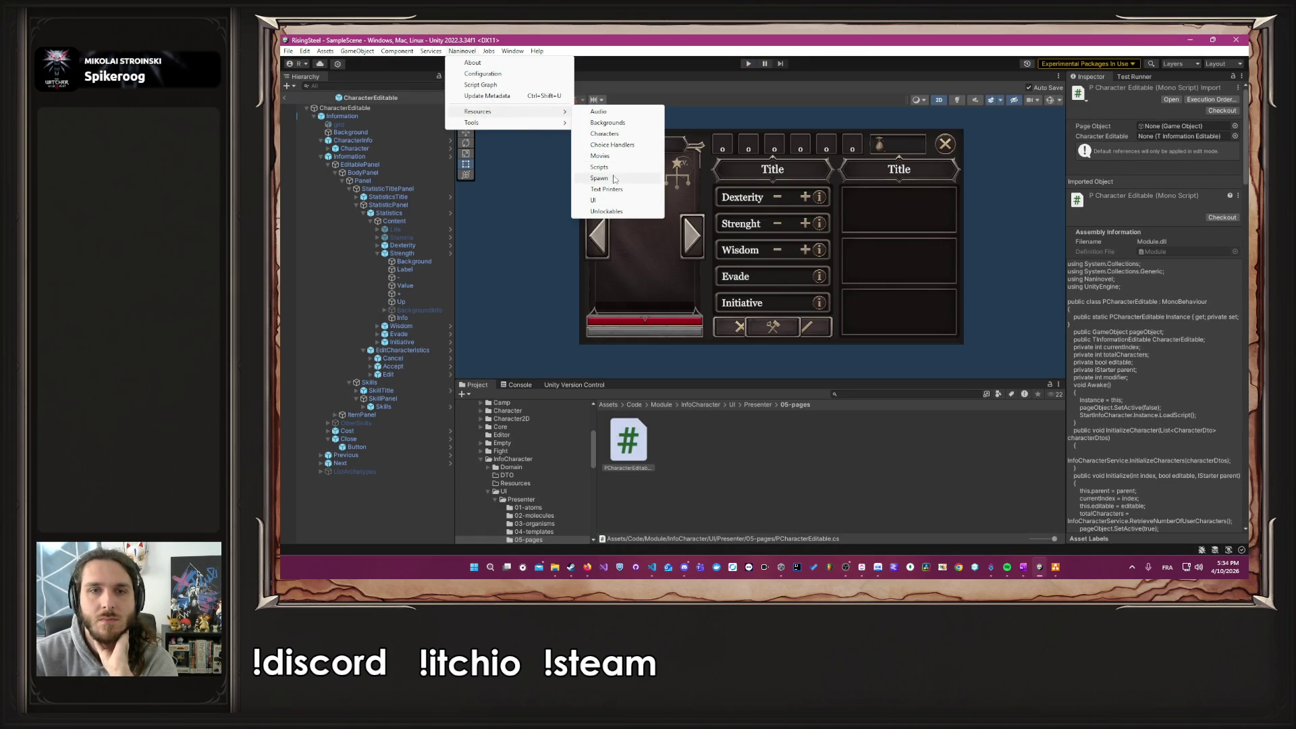
{"action": "left_click", "coordinate": [614, 168]}
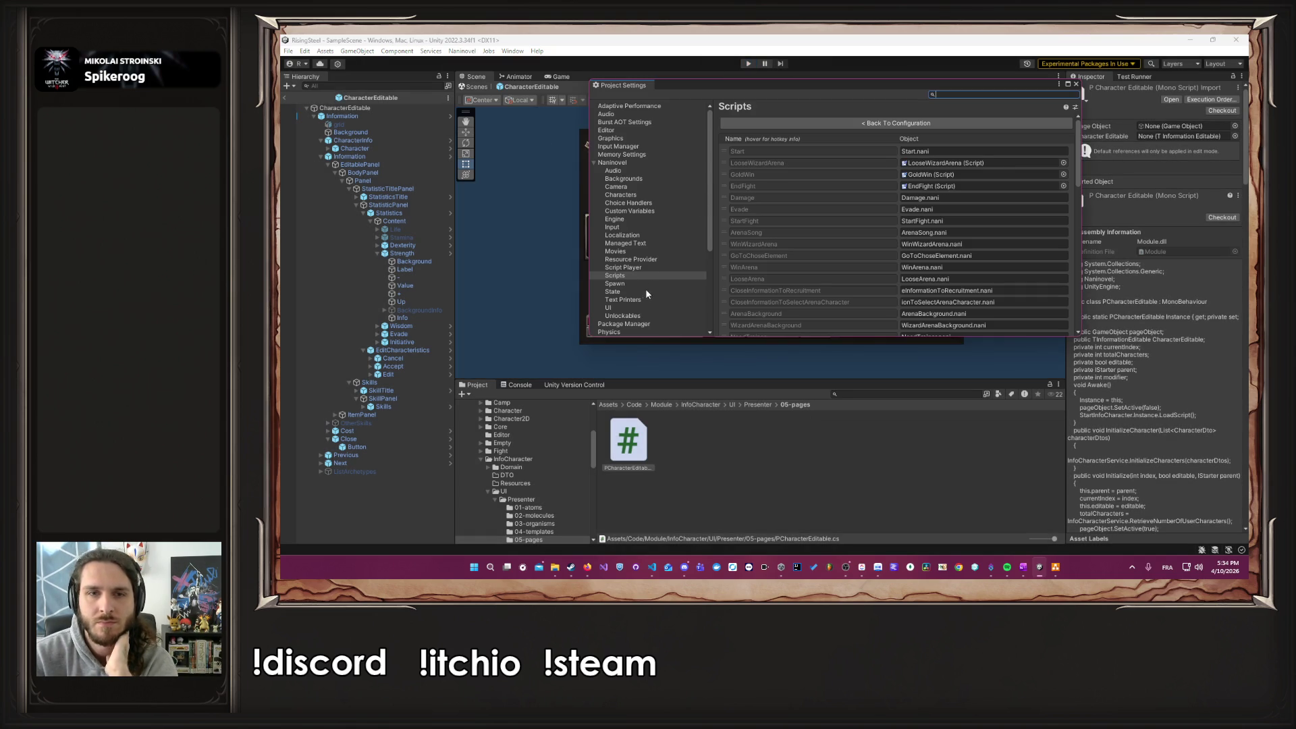
{"action": "left_click", "coordinate": [630, 164]}
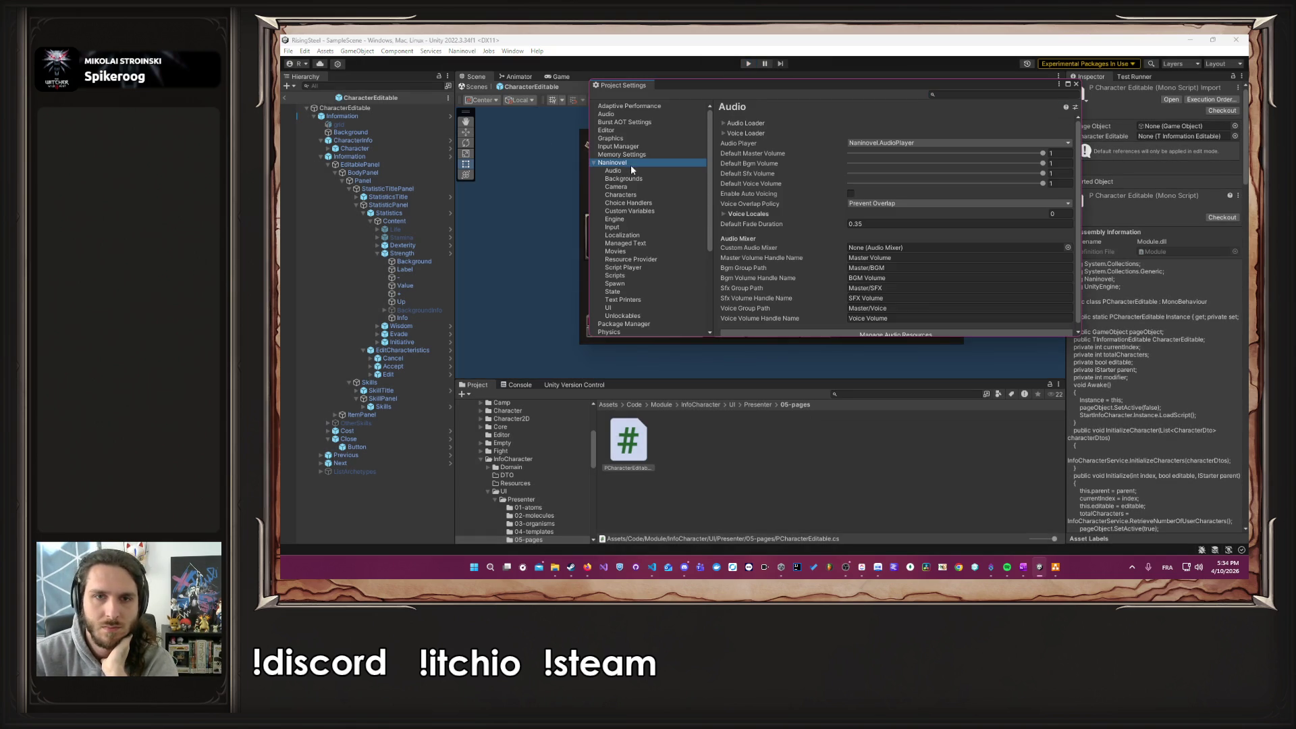
{"action": "left_click", "coordinate": [632, 209]}
Step: Append four zeros to startingGold, making it 200000, then close settings and press Play
{"action": "left_click", "coordinate": [977, 145]}
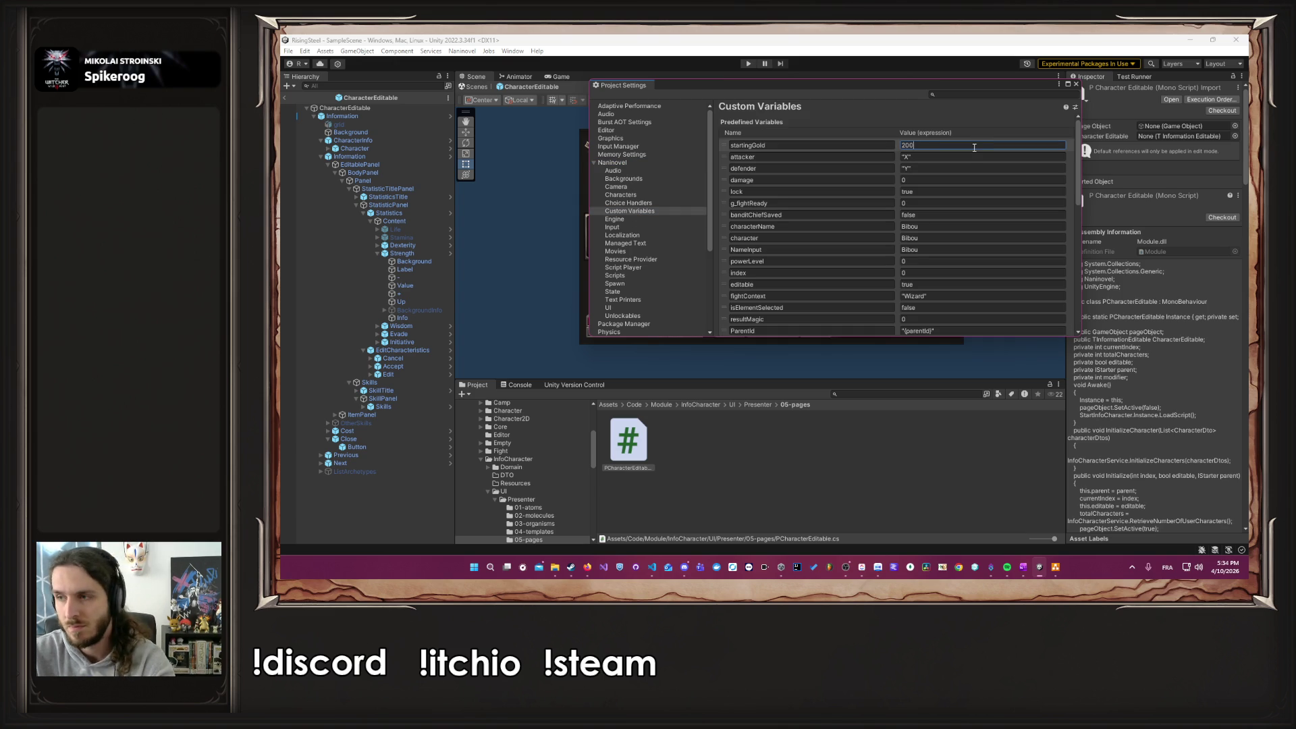
{"action": "type", "text": "00000"}
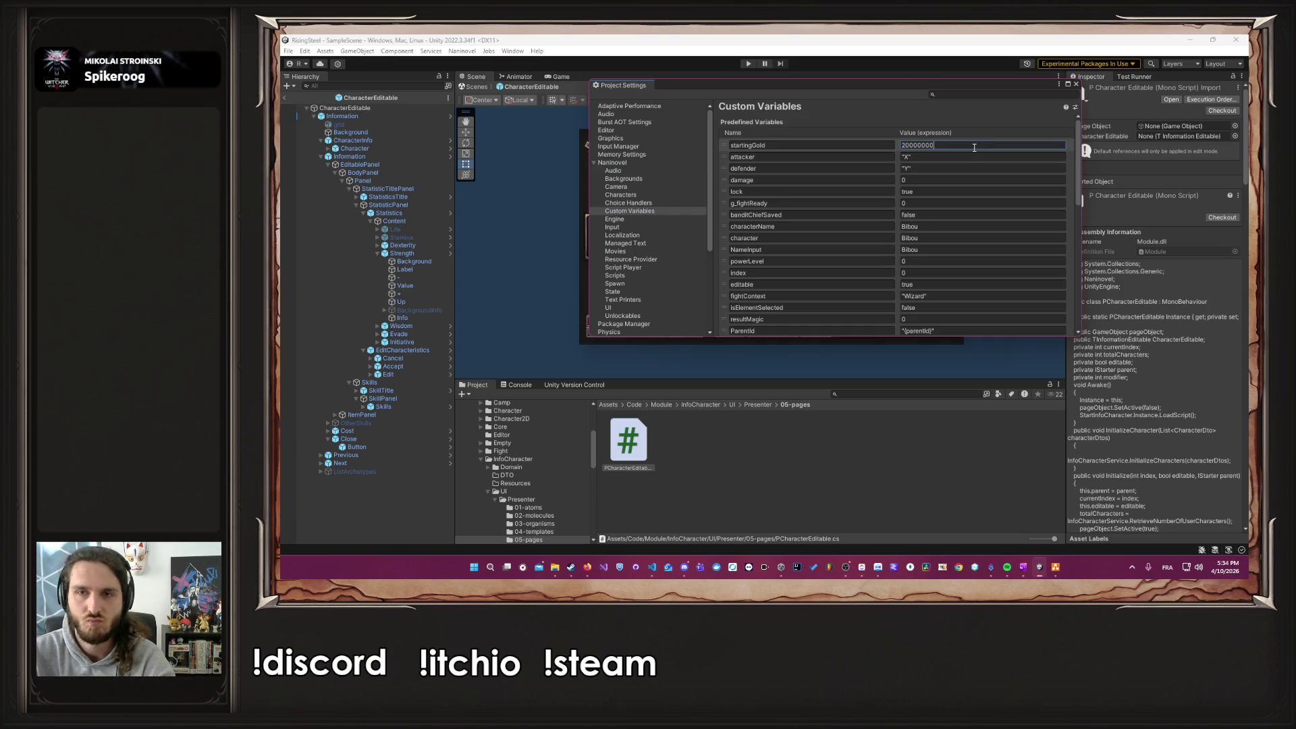
{"action": "left_click", "coordinate": [1074, 85]}
{"action": "left_click", "coordinate": [748, 63]}
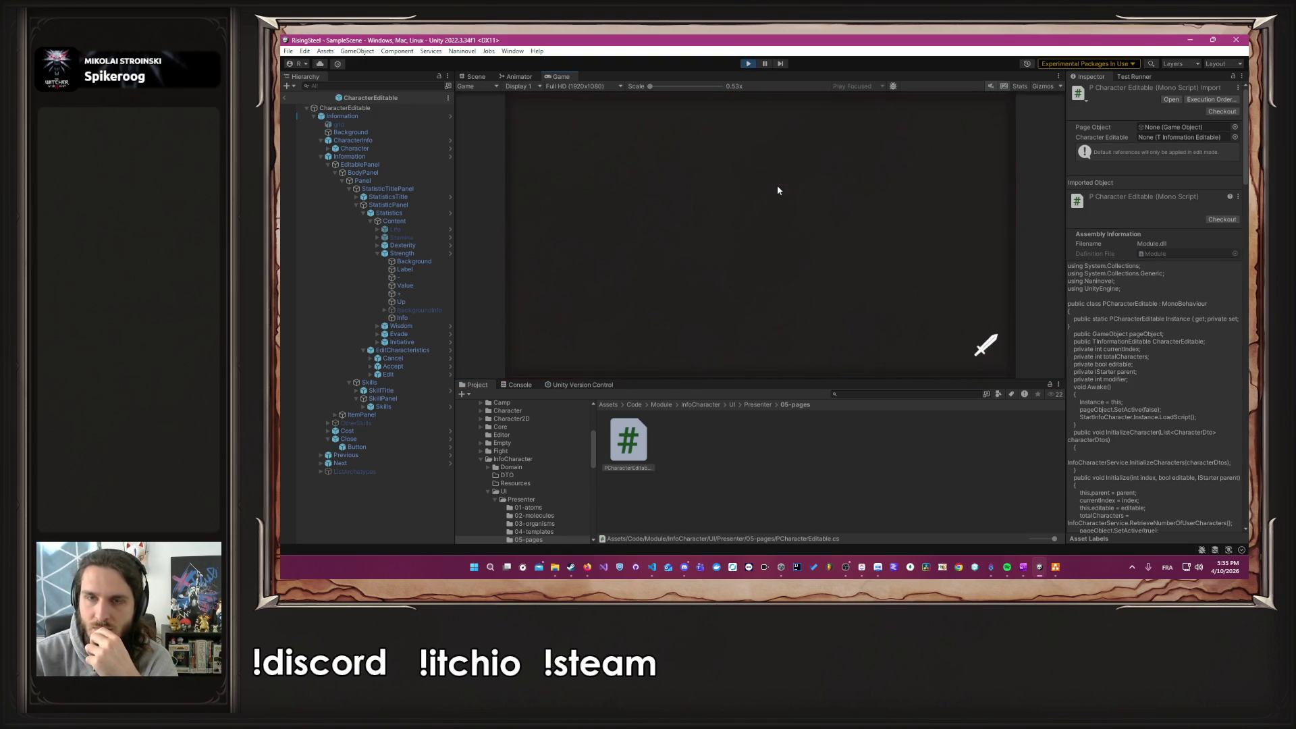
Step: Restart Play mode and begin a new game as Albert with the male portrait
{"action": "left_click", "coordinate": [745, 63]}
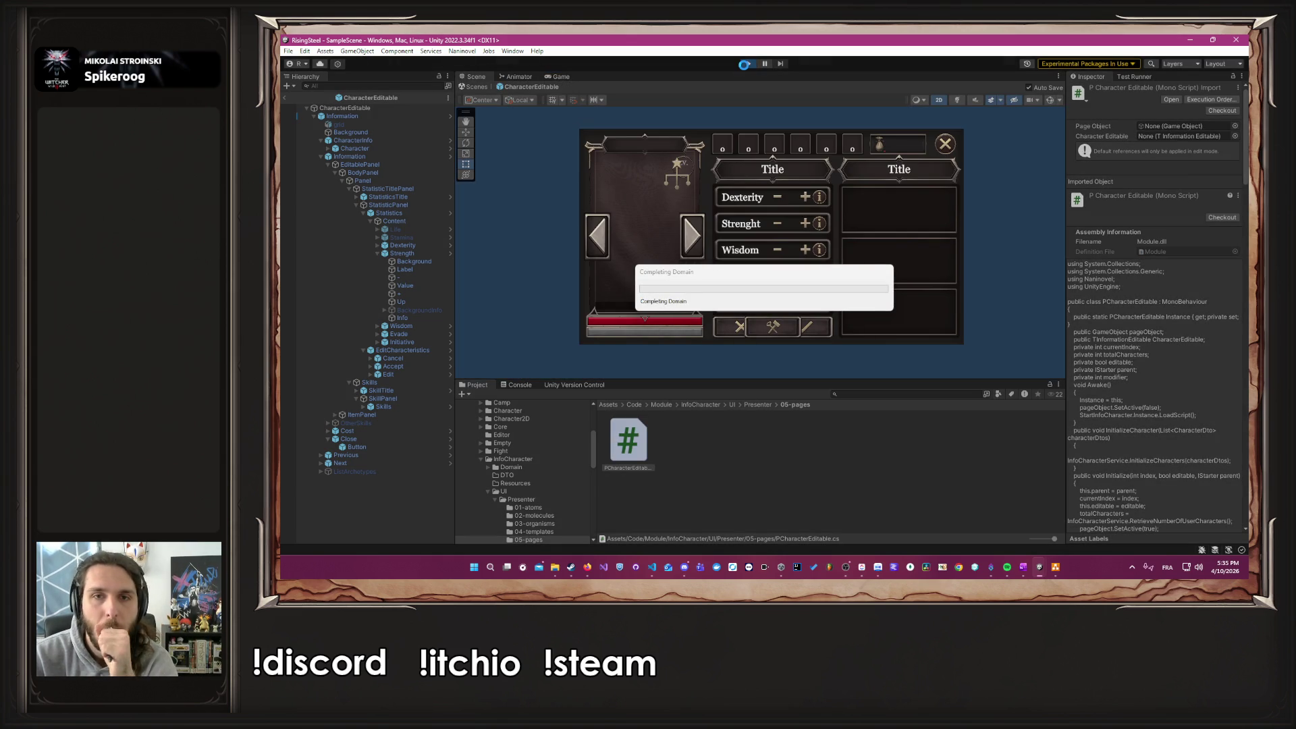
{"action": "left_click", "coordinate": [745, 63]}
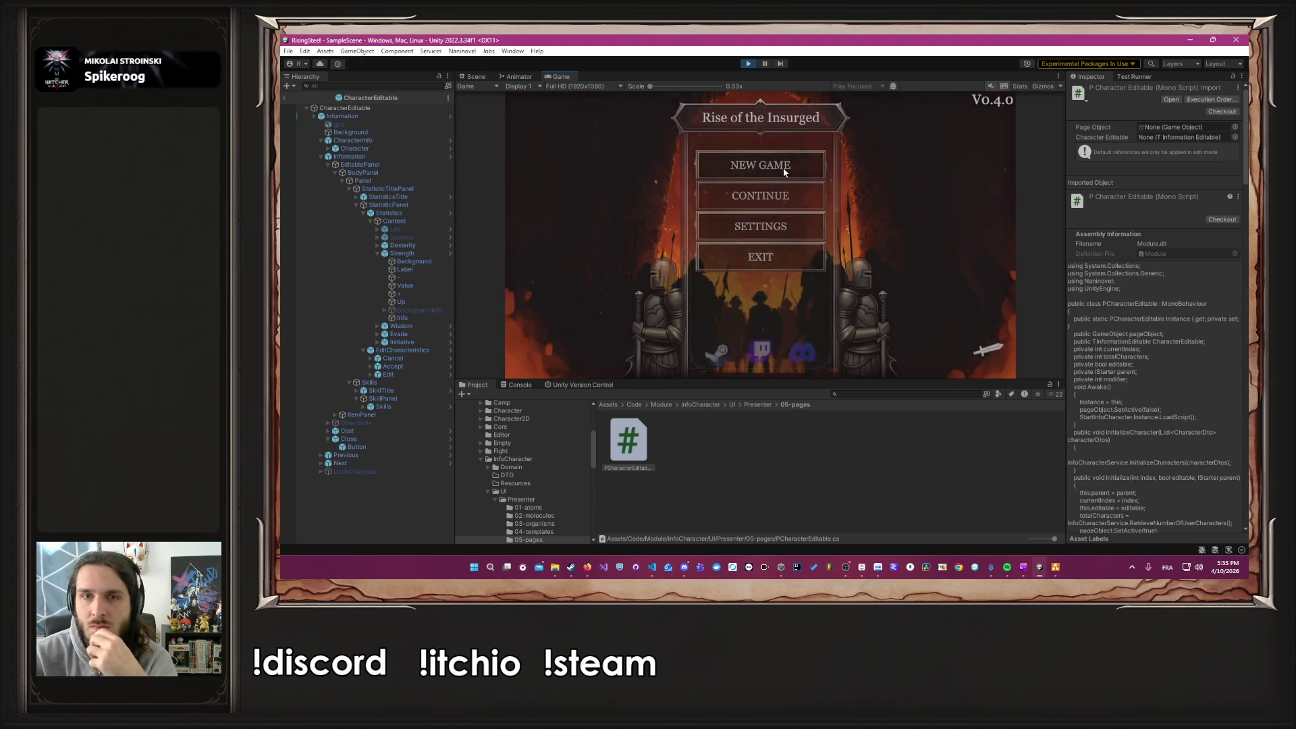
{"action": "left_click", "coordinate": [782, 169]}
{"action": "type", "text": "Al"}
{"action": "key", "text": "Return"}
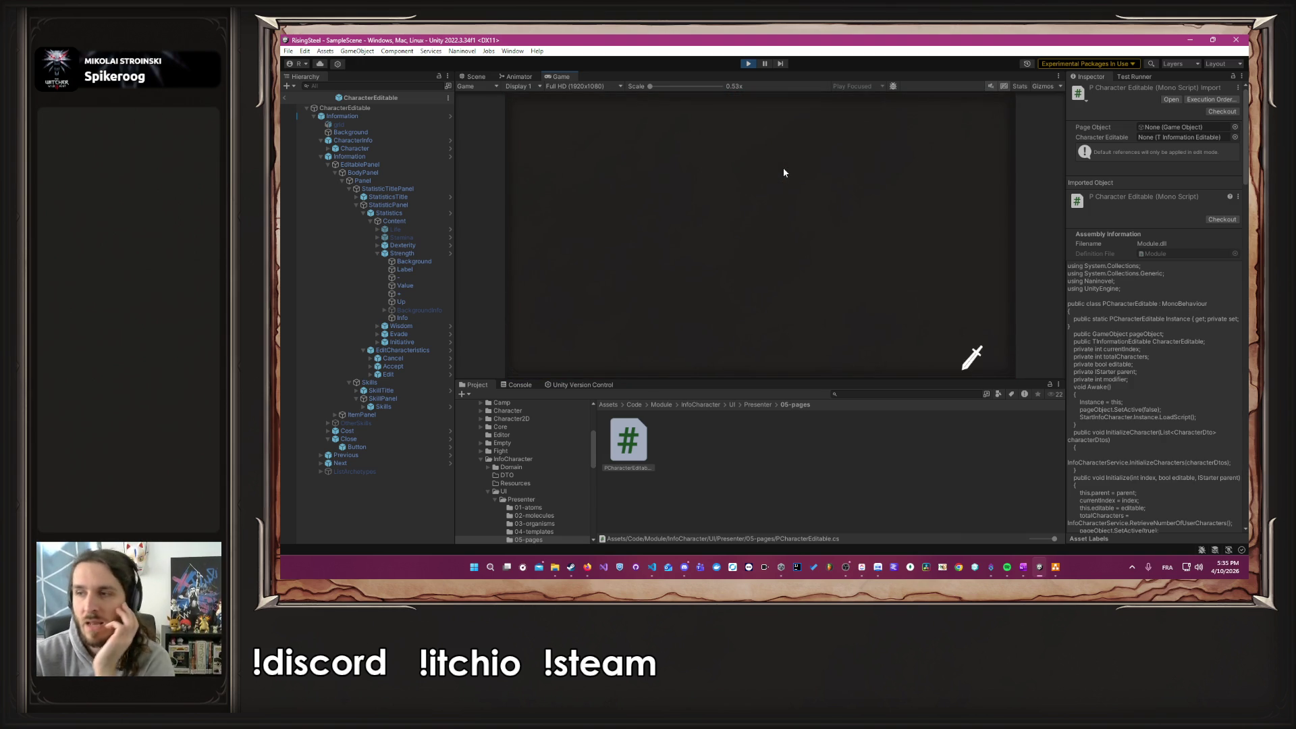
{"action": "left_click", "coordinate": [847, 202]}
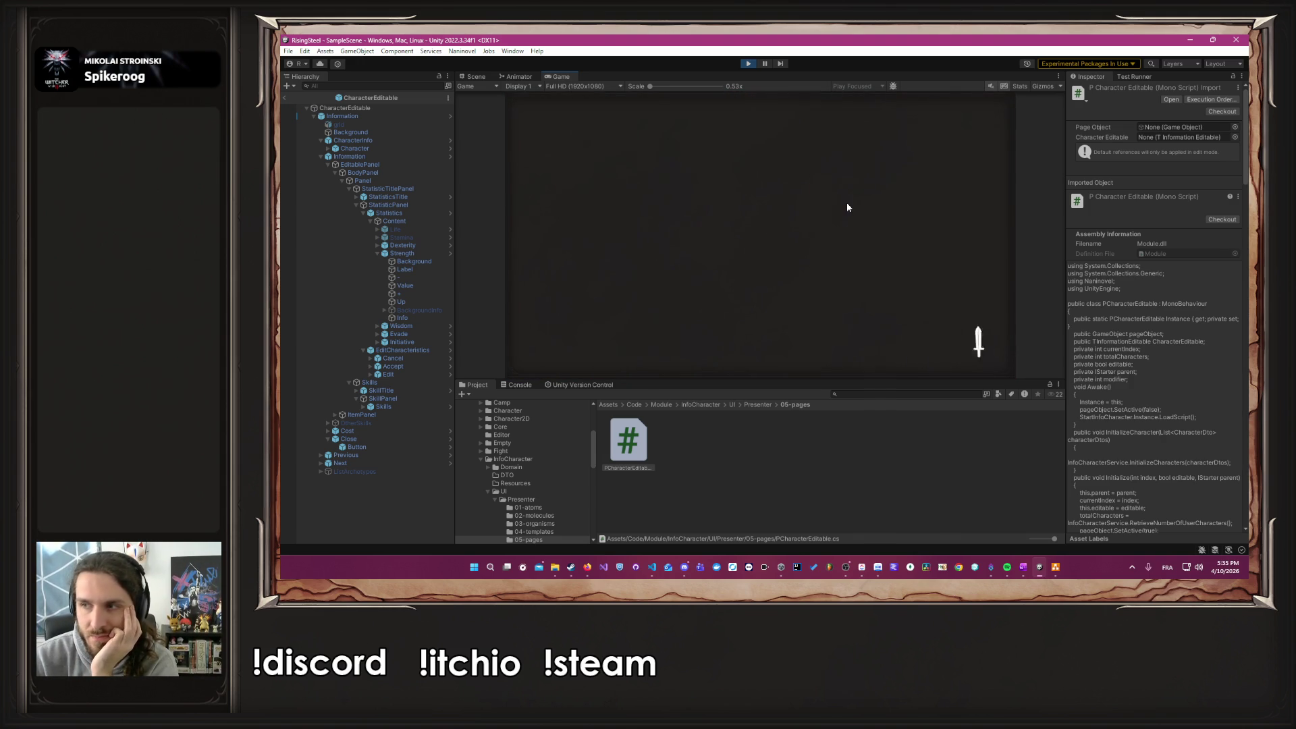
Step: Open Albert's details in Training and make his statistics editable
{"action": "left_click", "coordinate": [793, 123]}
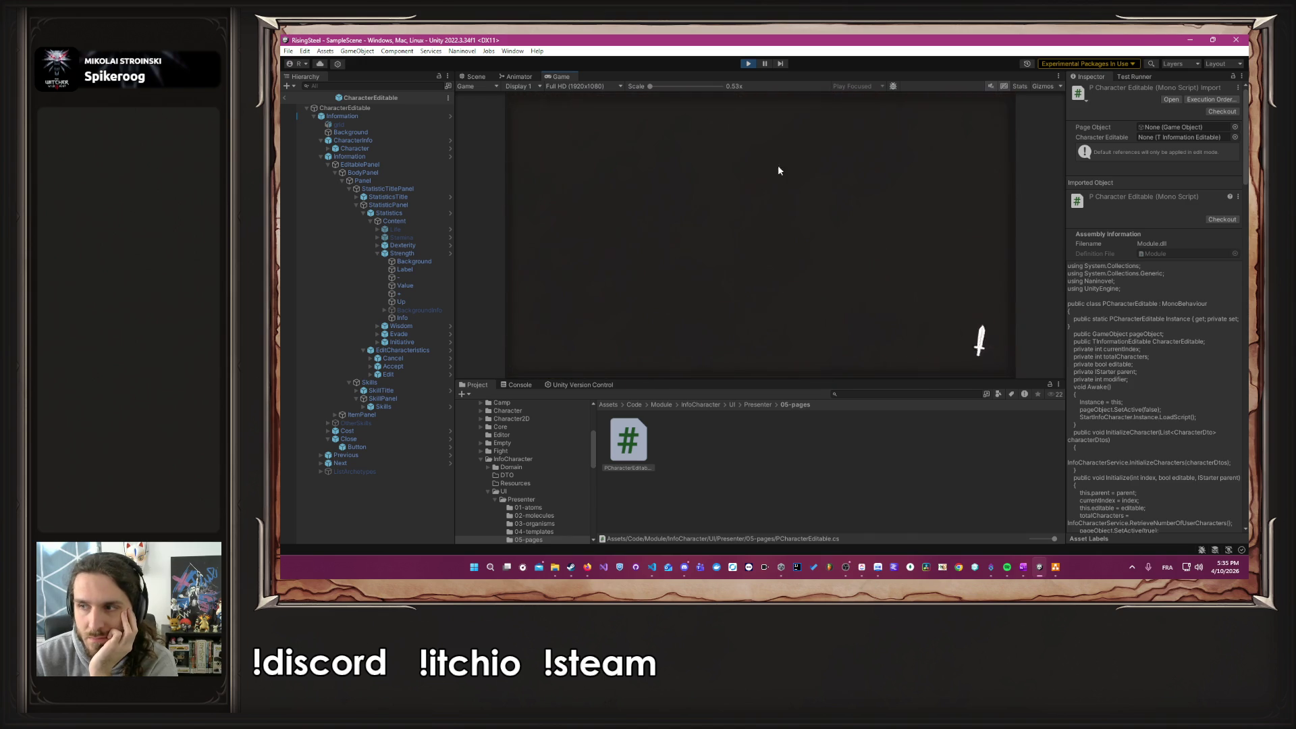
{"action": "left_click", "coordinate": [620, 230]}
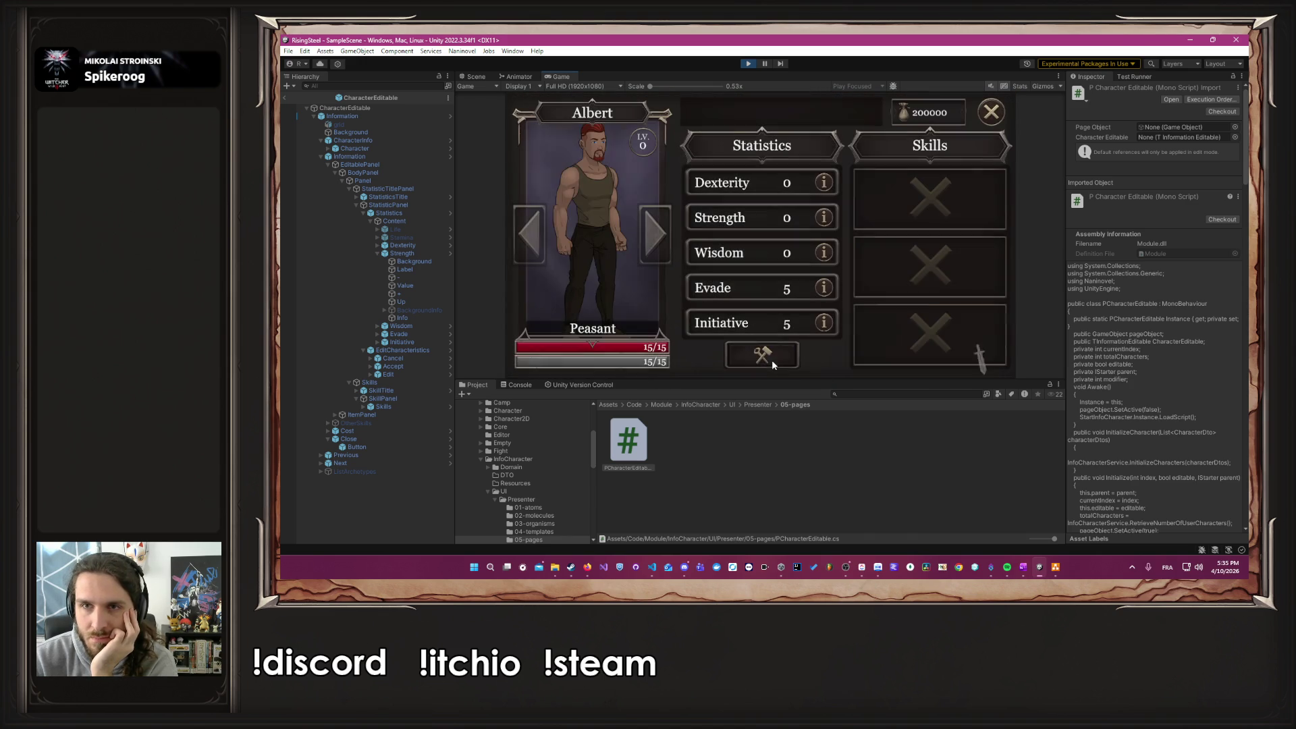
{"action": "left_click", "coordinate": [768, 351]}
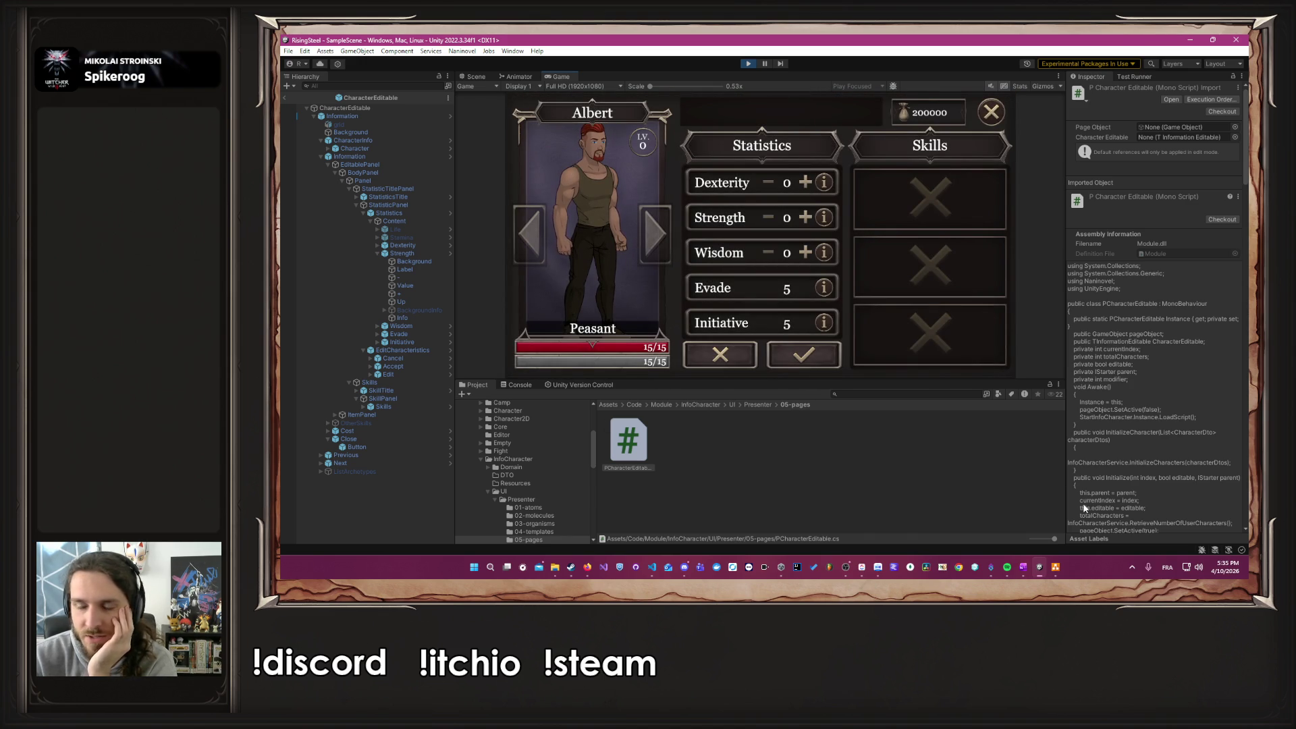
Step: Bring up the Windows system search
{"action": "left_click", "coordinate": [491, 567]}
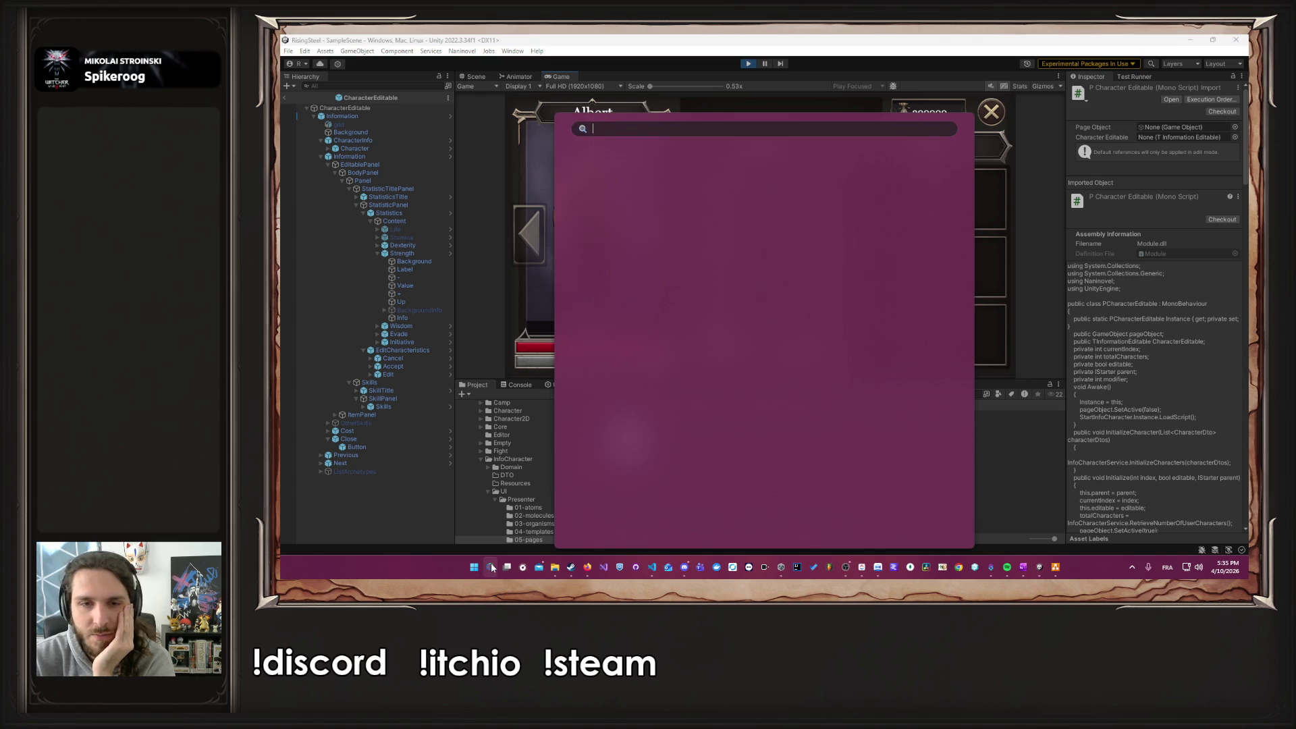
{"action": "left_click", "coordinate": [492, 567]}
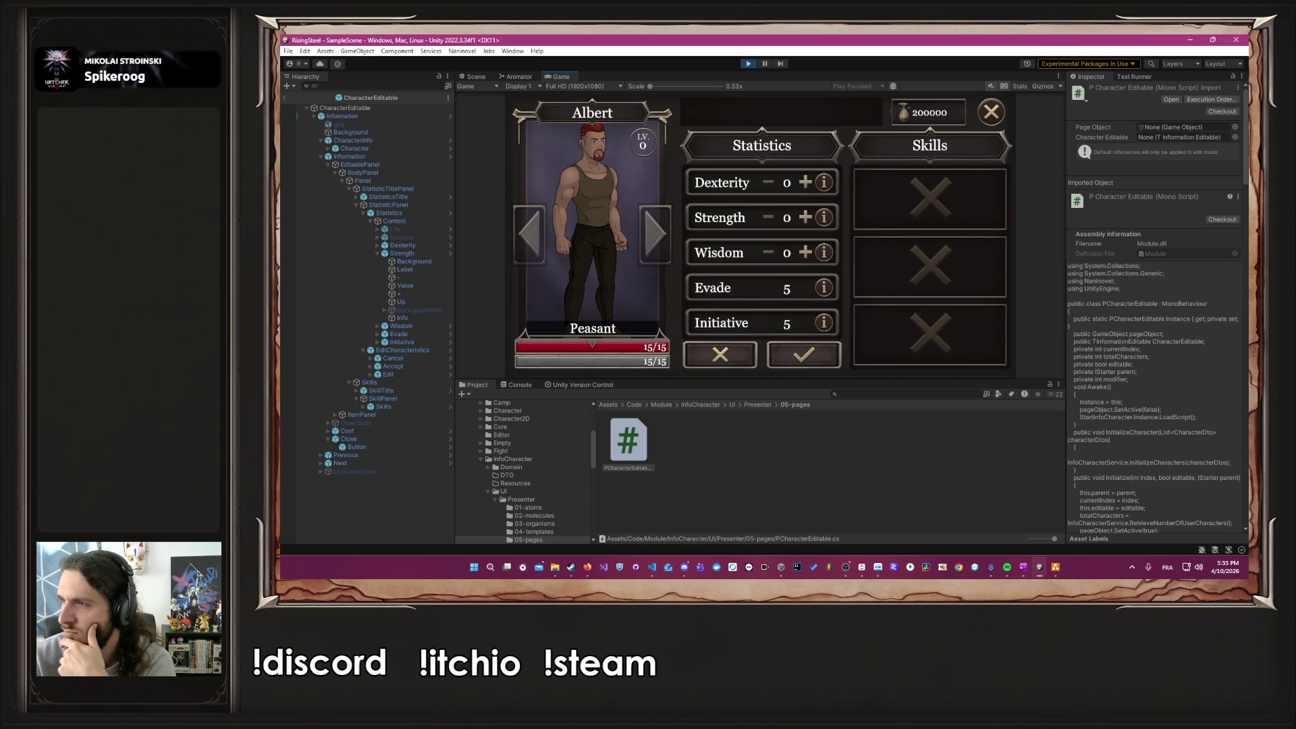
{"action": "left_click", "coordinate": [490, 567]}
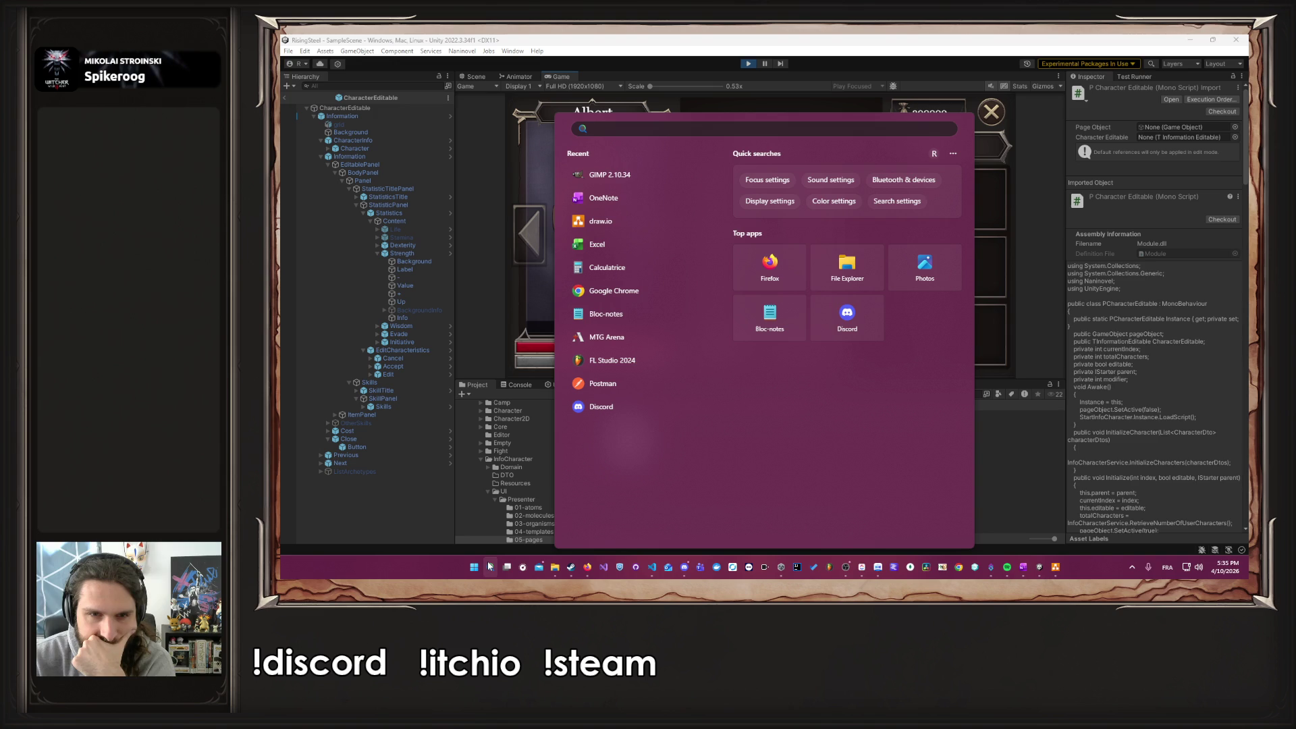
Step: Search Windows for 'magnifier' and launch MacroRecorder.exe from the results
{"action": "type", "text": "clickUp"}
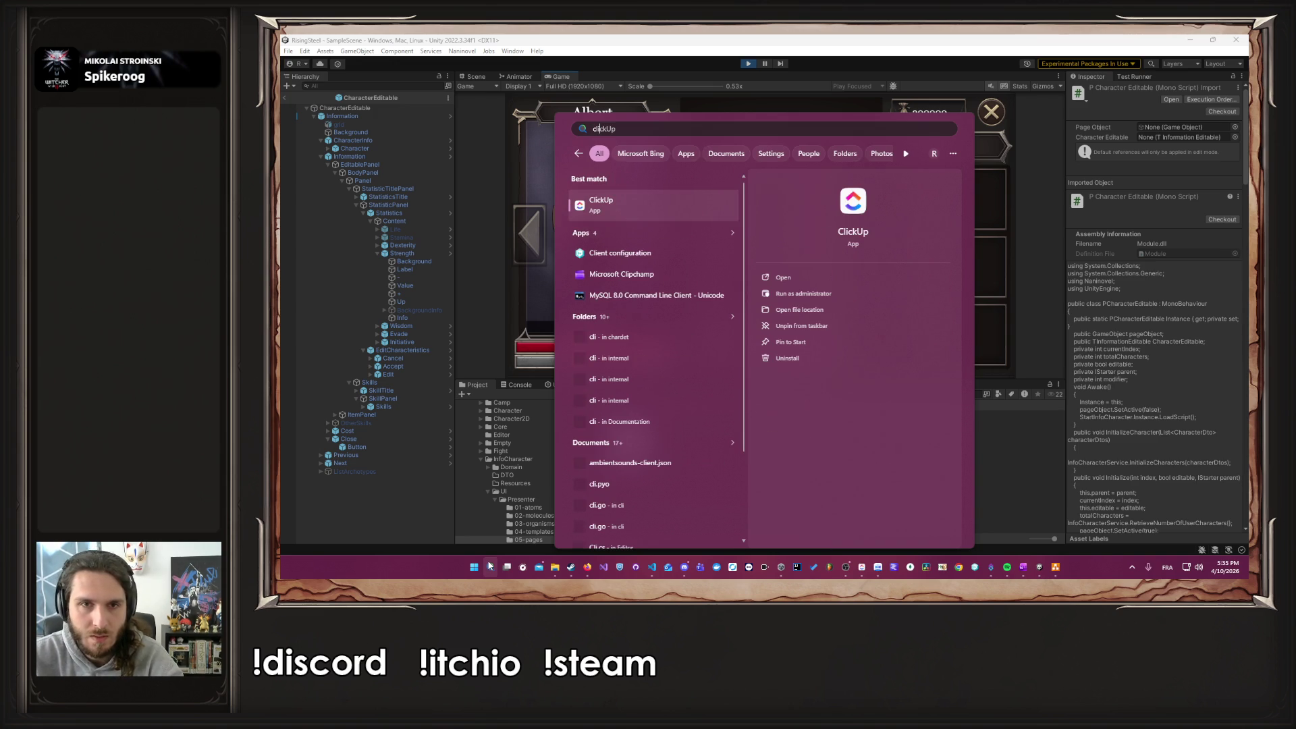
{"action": "key", "text": "BackSpace"}
{"action": "key", "text": "BackSpace"}
{"action": "key", "text": "BackSpace"}
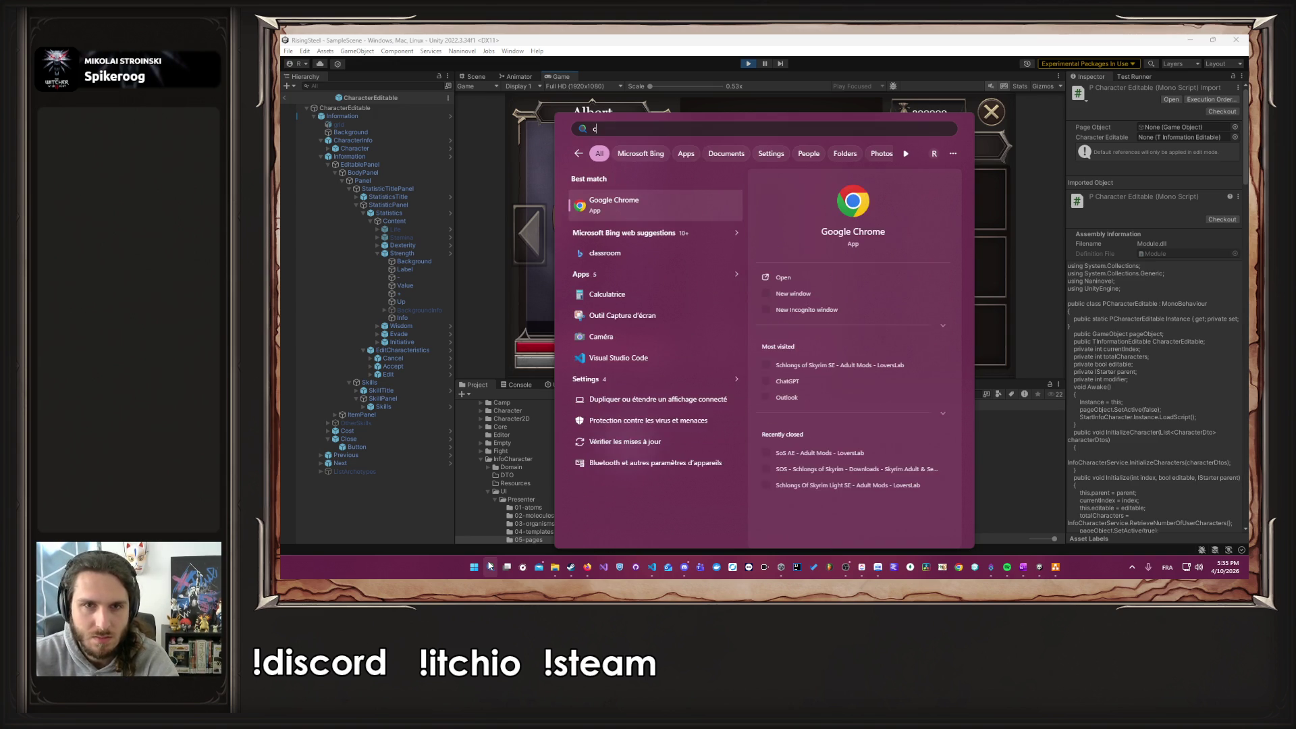
{"action": "type", "text": "magnifier"}
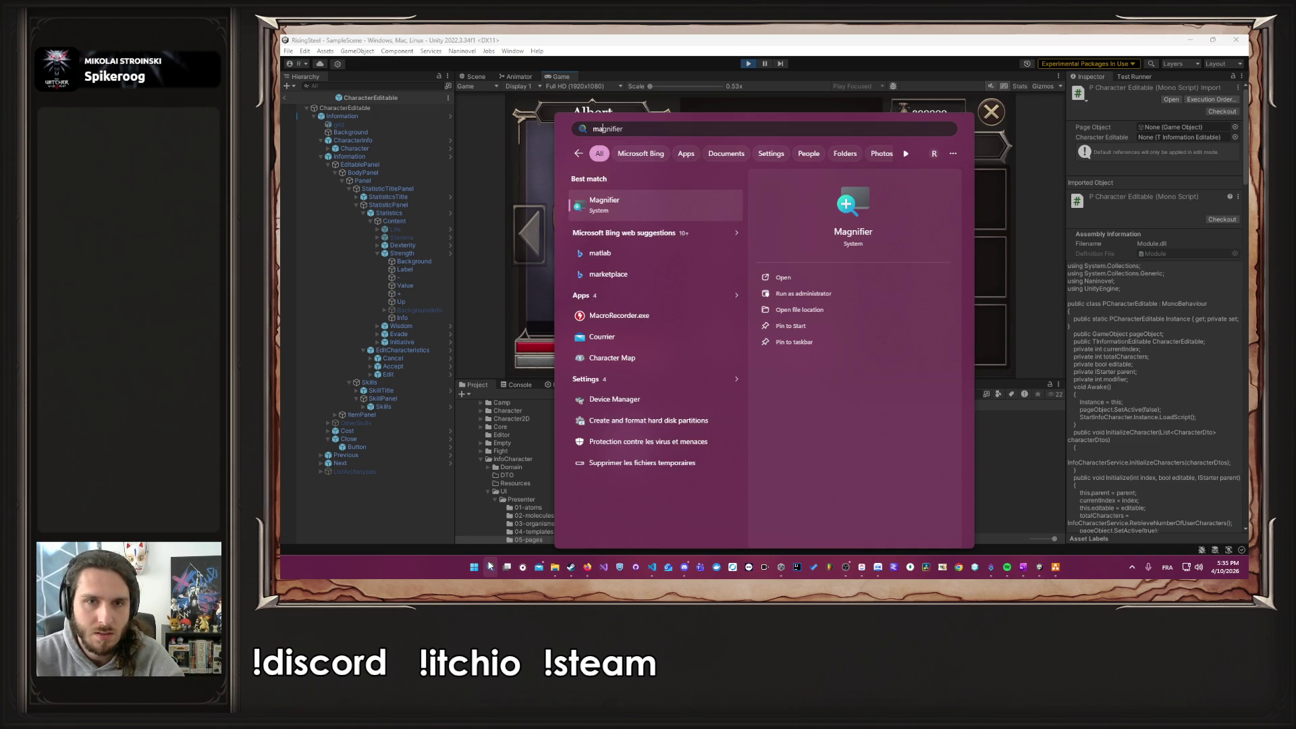
{"action": "left_click", "coordinate": [649, 317]}
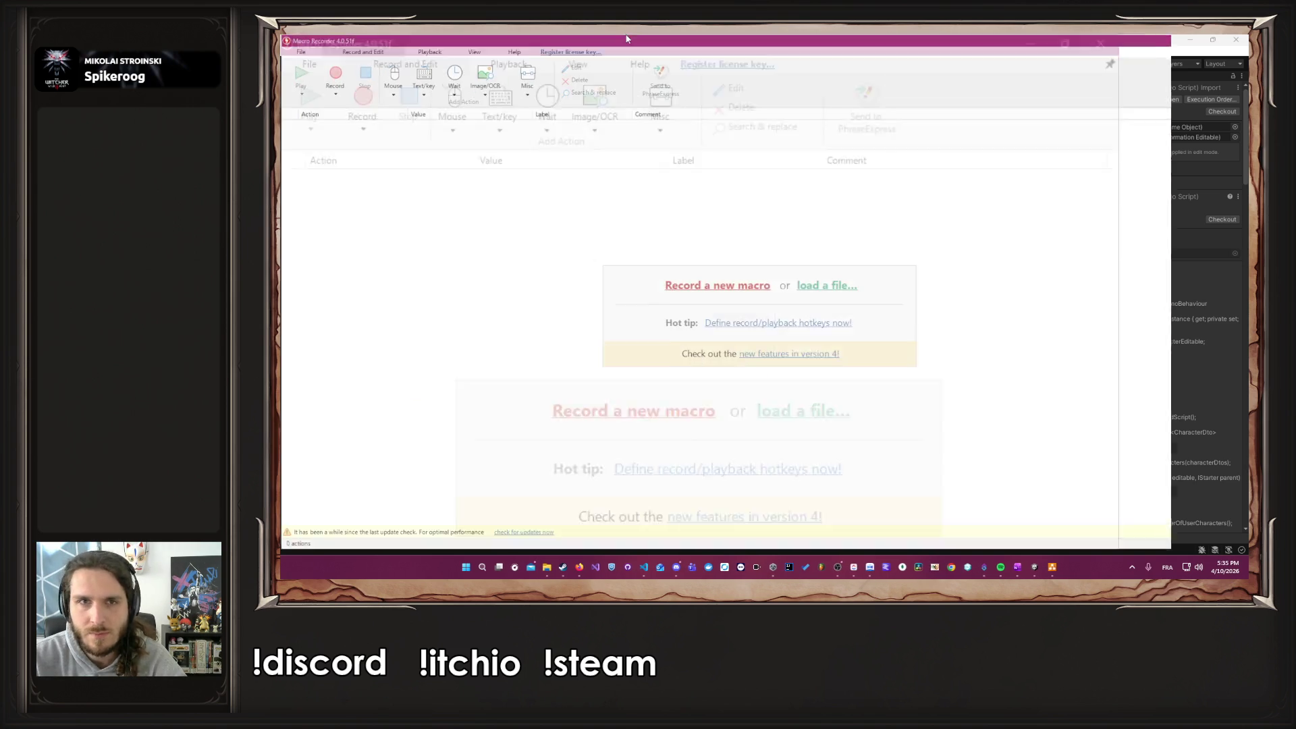